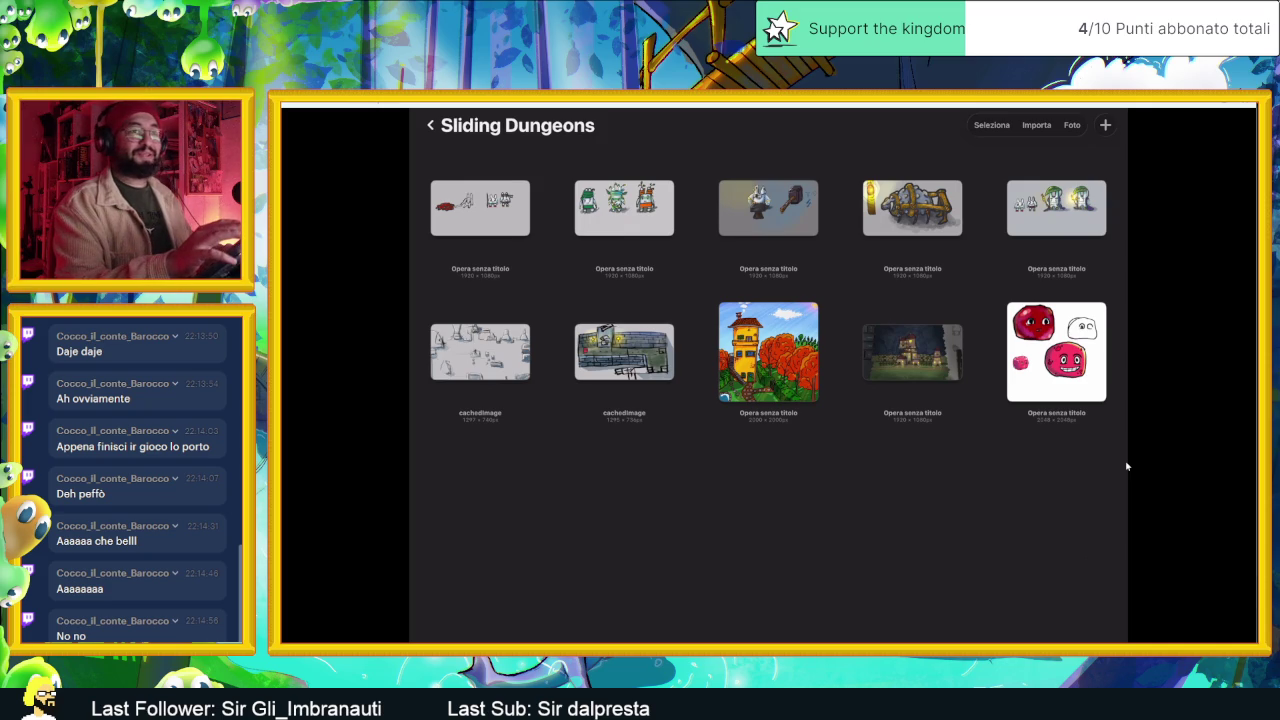
- Create a new blank canvas from a preset in the Procreate gallery
left_click(1105, 125)
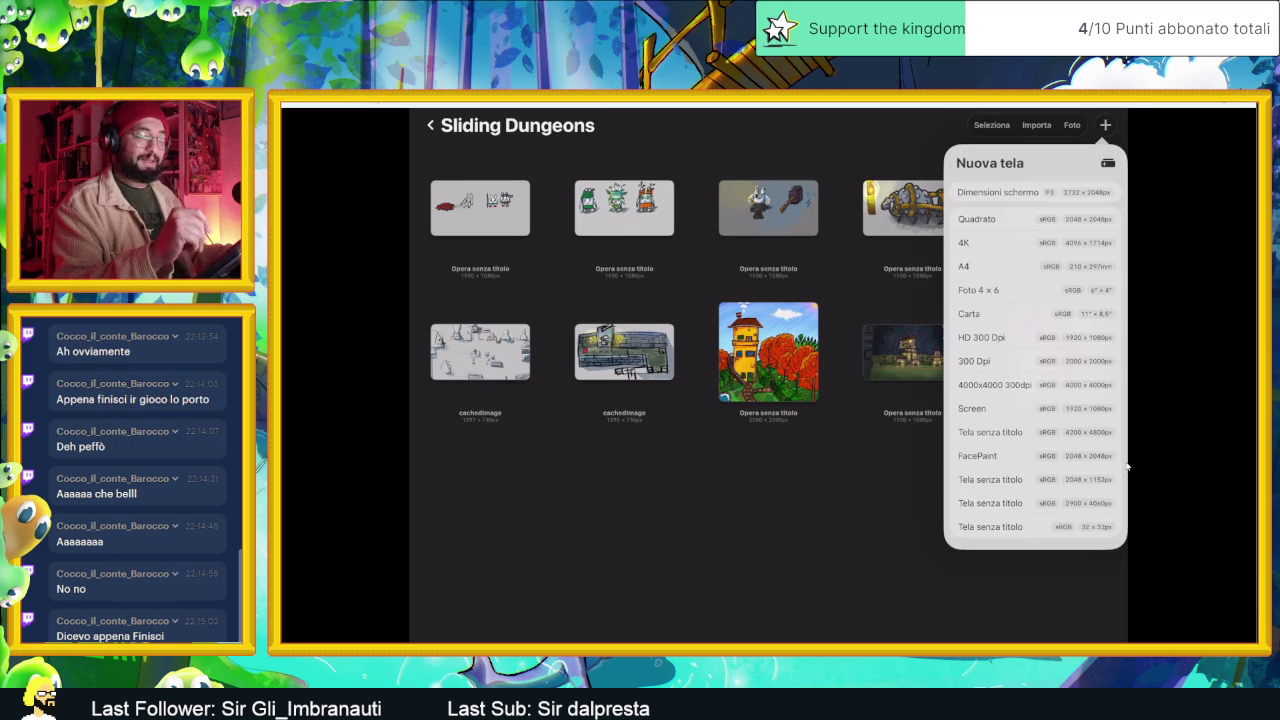
left_click(981, 337)
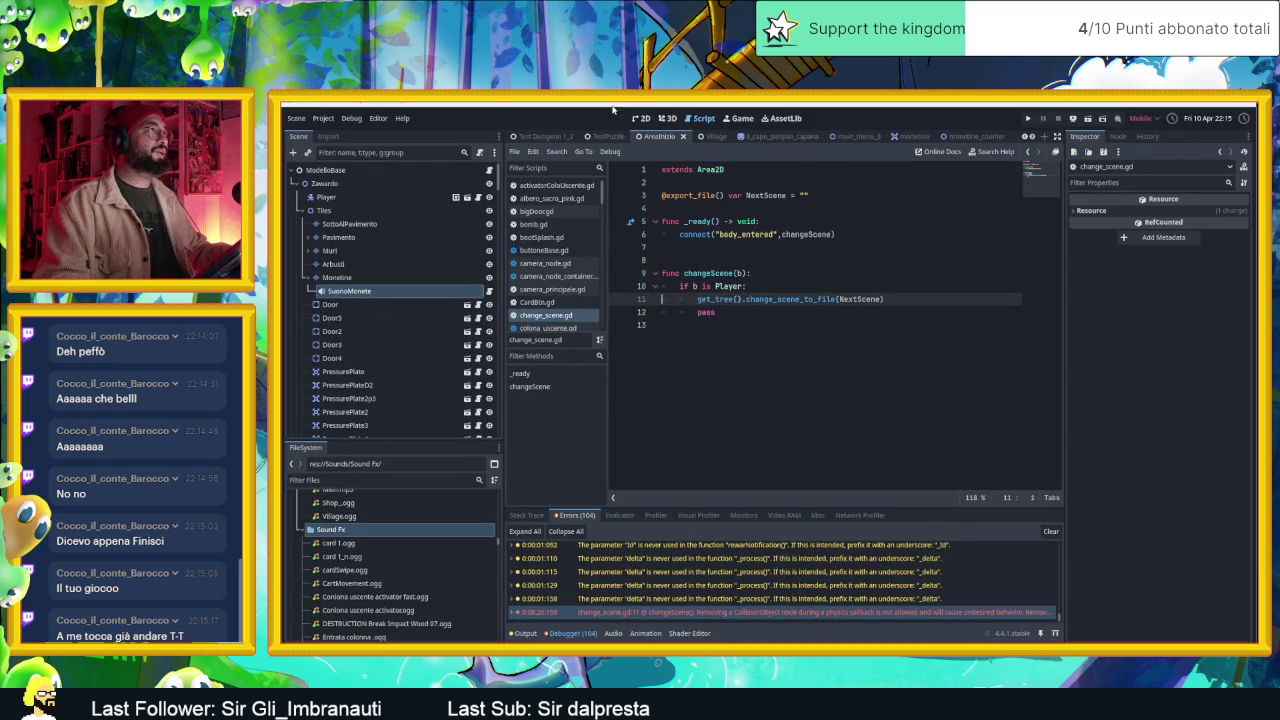
- Show the Village scene in the 2D view, then save it and run the game
left_click(641, 118)
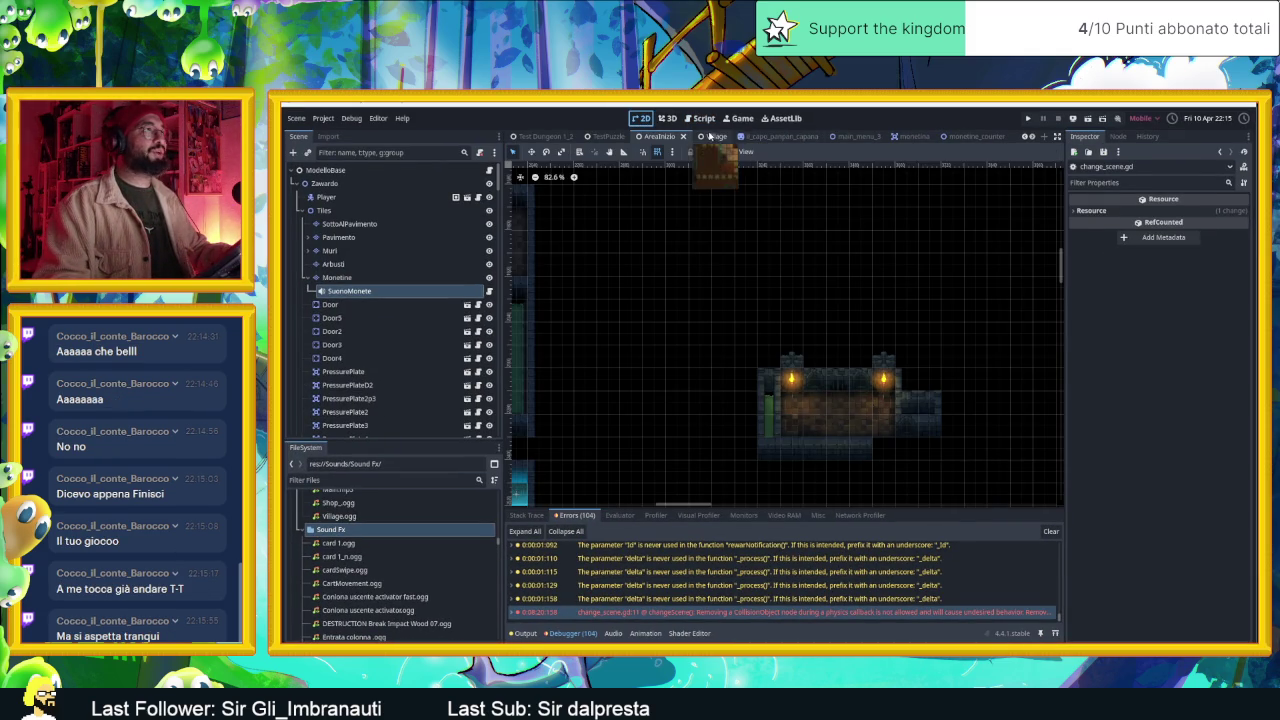
left_click(709, 136)
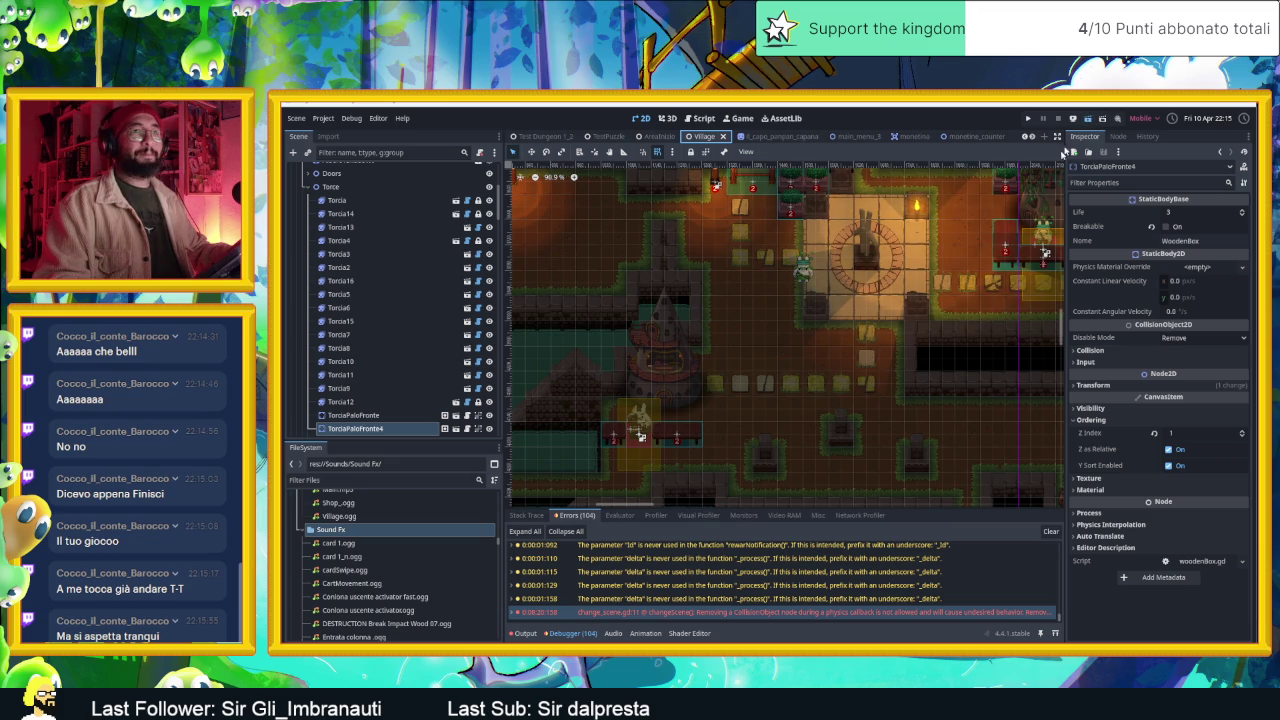
key("ctrl+s")
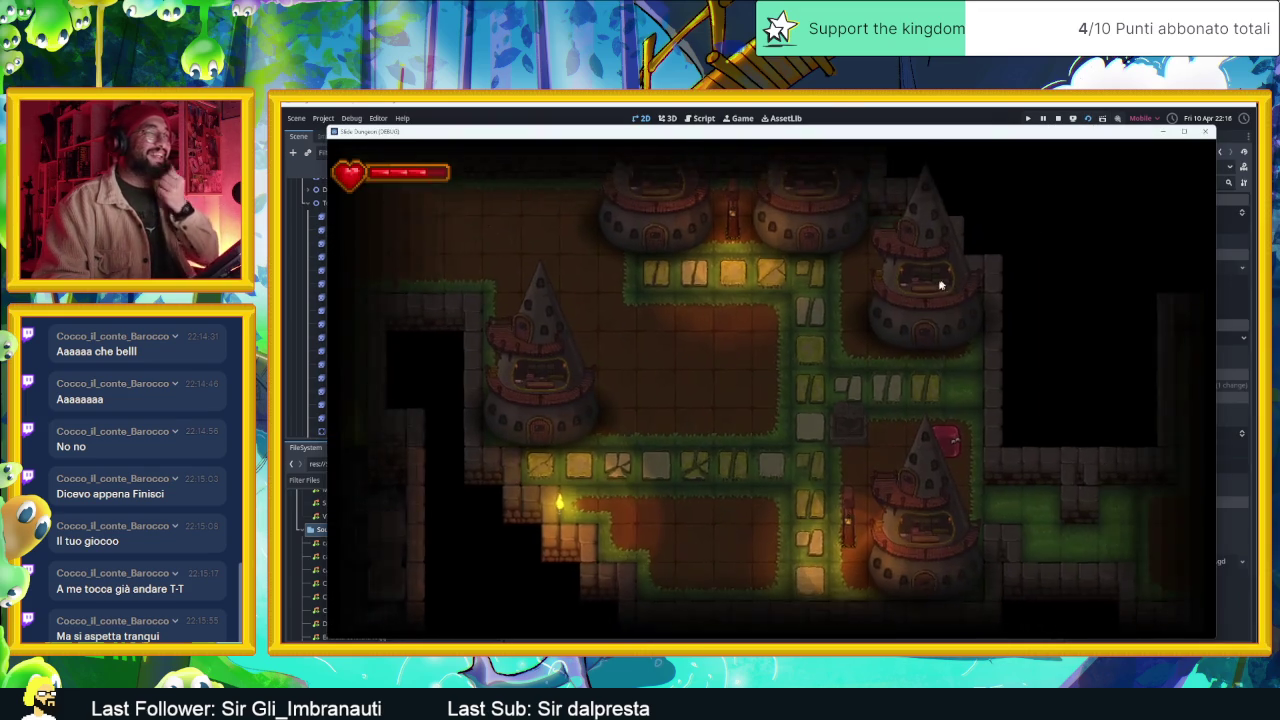
- Walk the red slime left past the tower and up into the bunny's room
key("a")
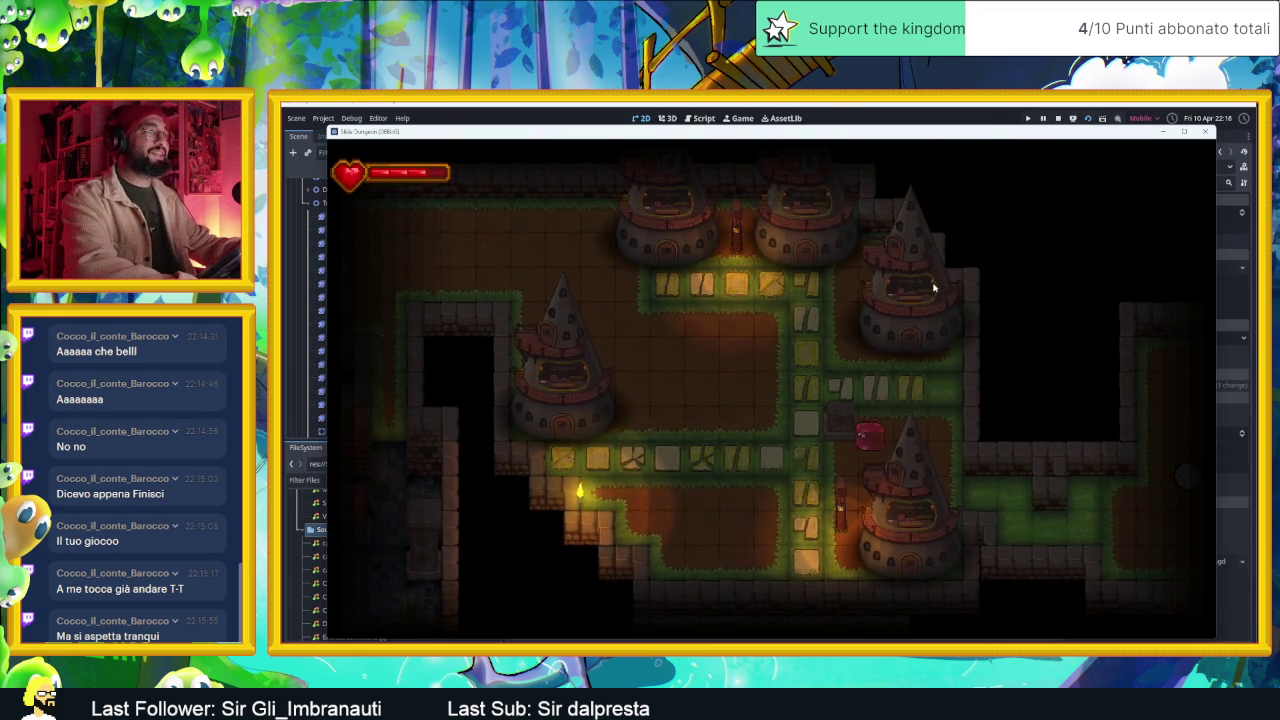
key("a")
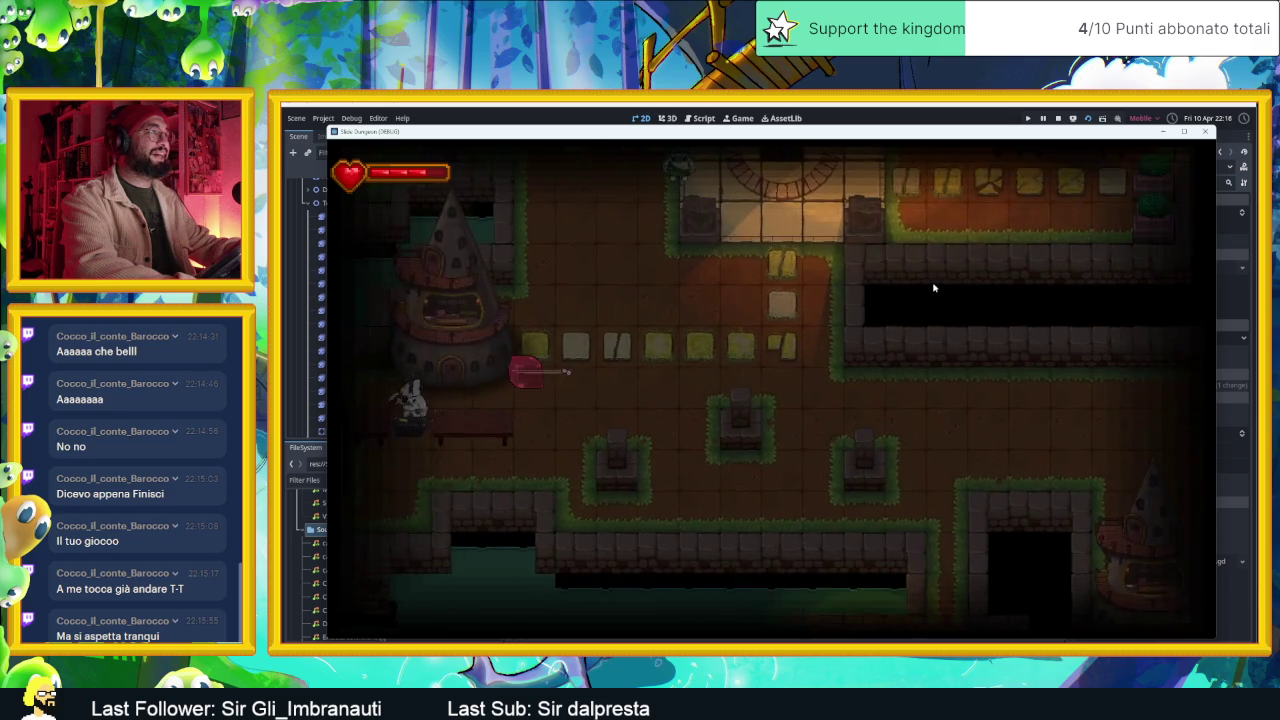
key("w")
key("w")
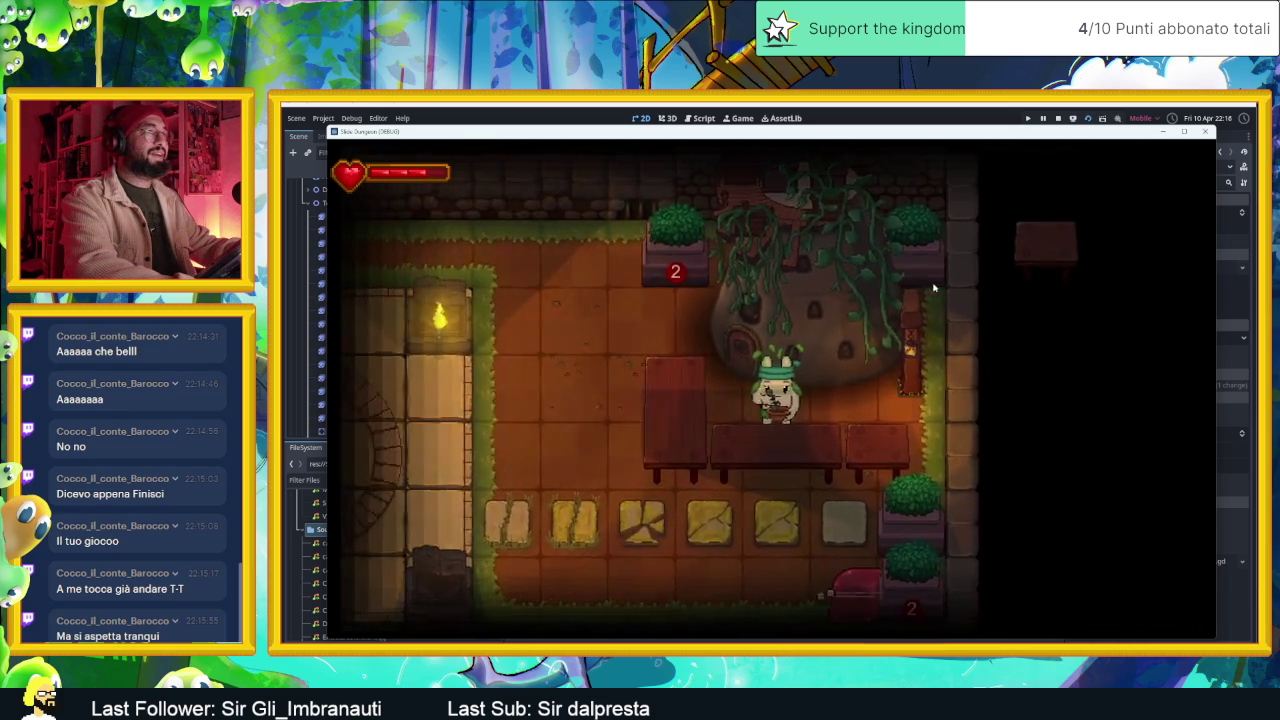
key("w")
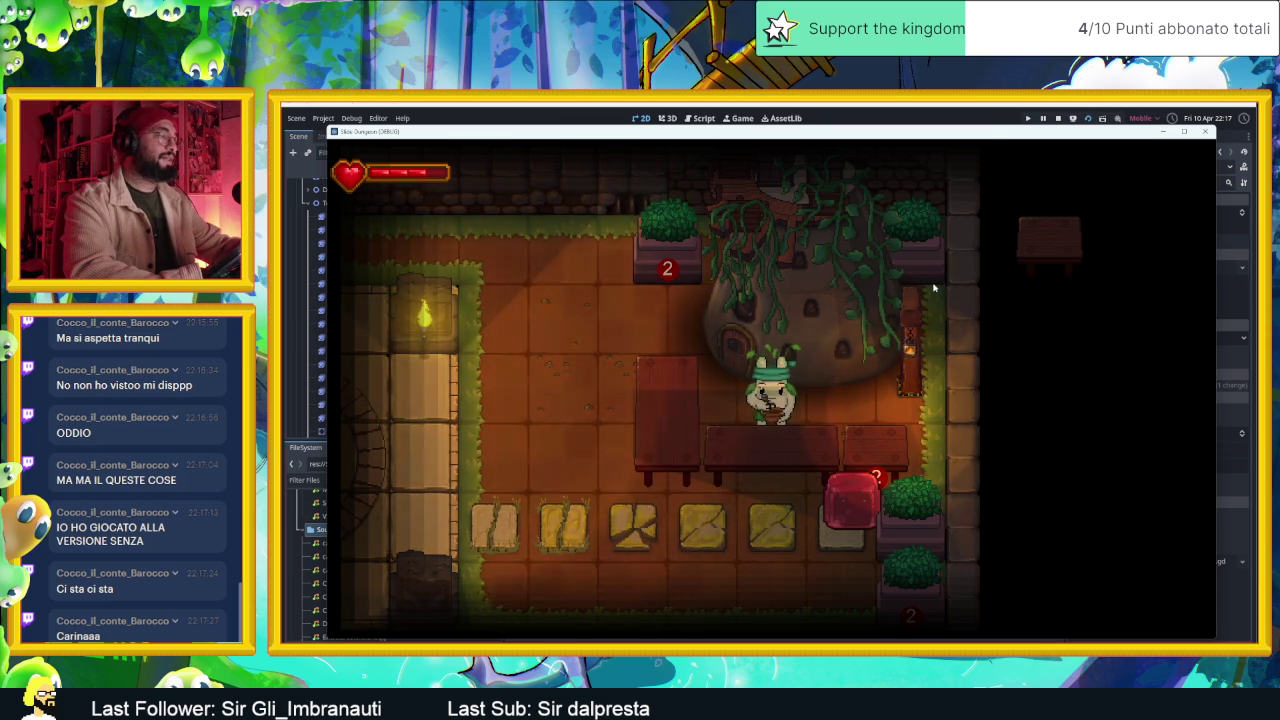
- Walk the player down through the statue room, then right past the towers into the grey-ball room
key("Down")
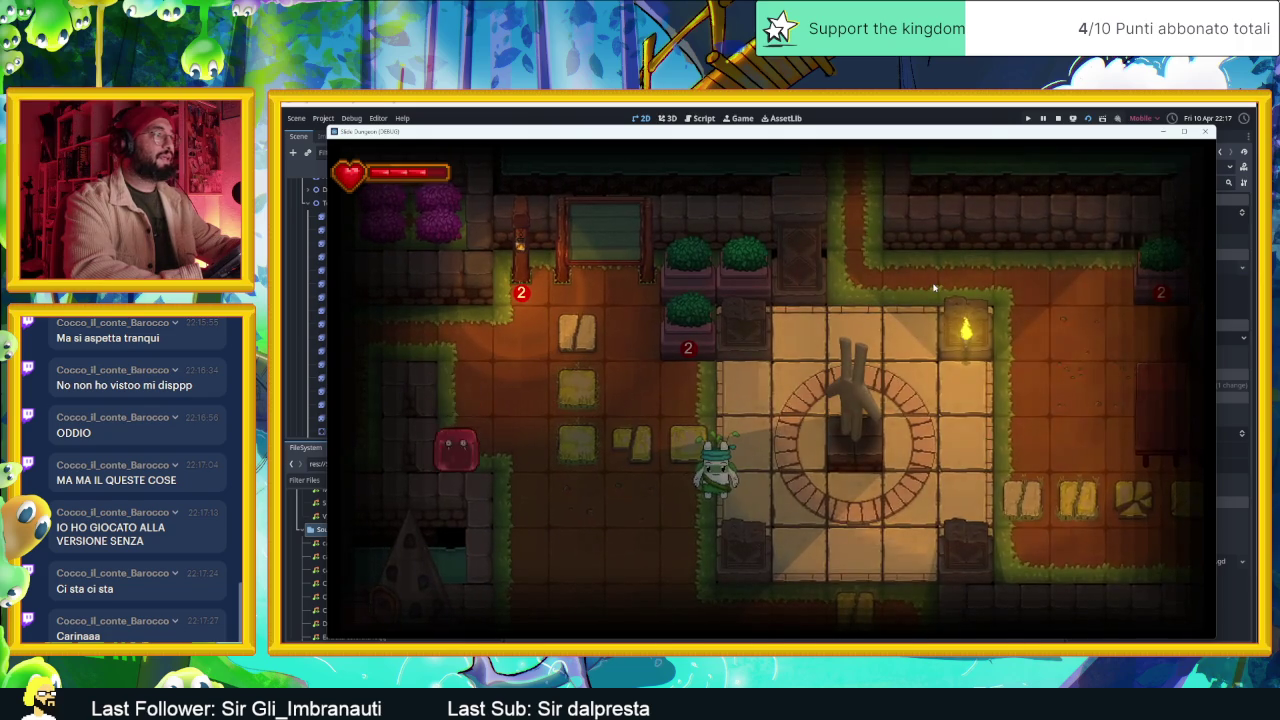
key("Down")
key("Left")
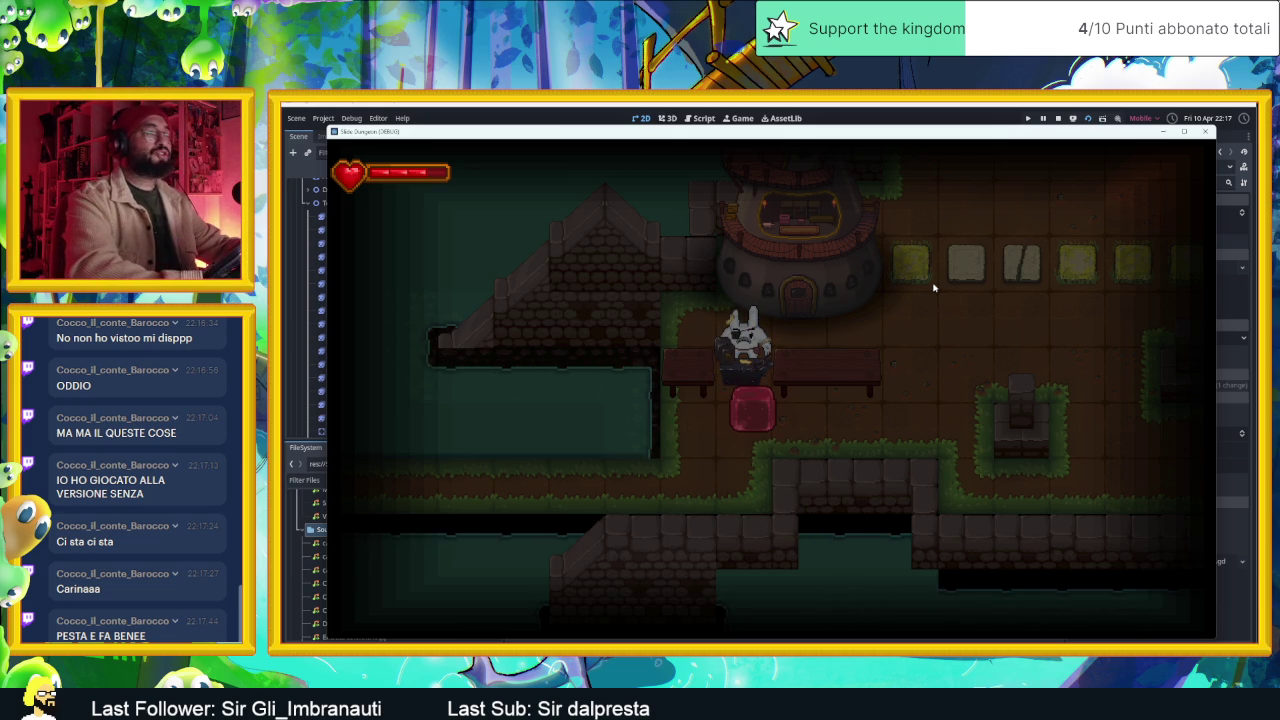
key("Right")
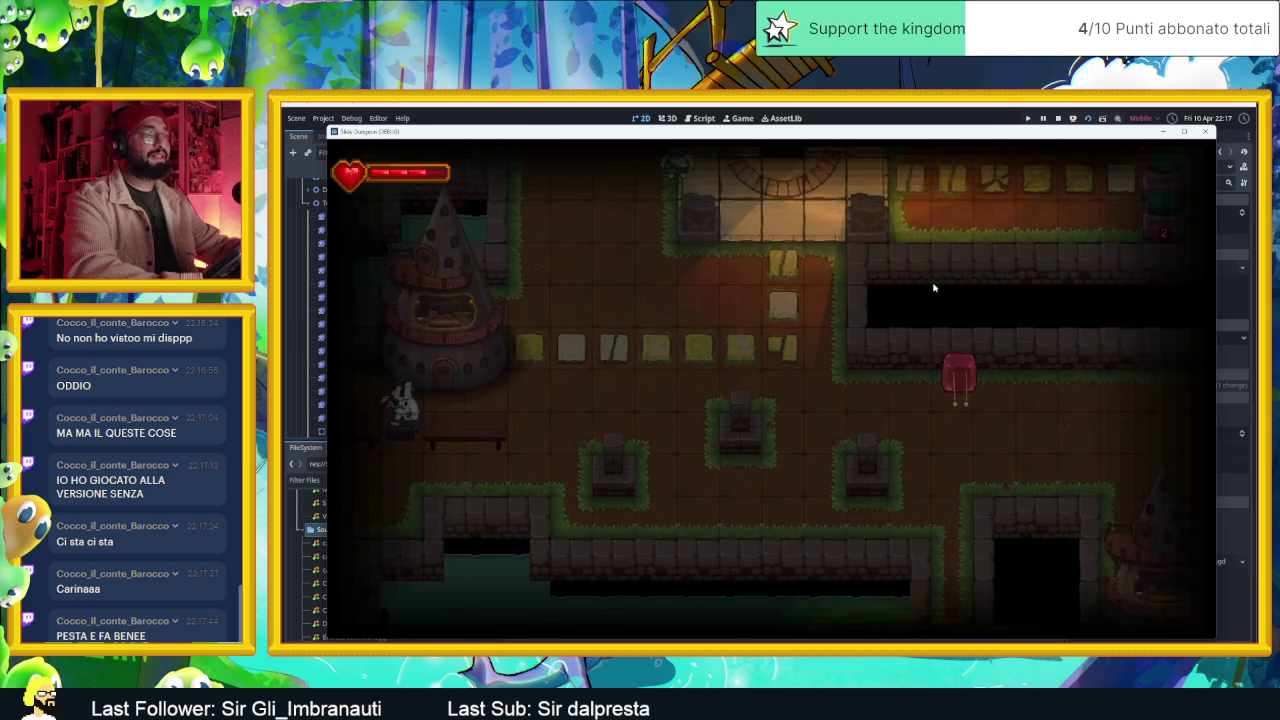
key("Right")
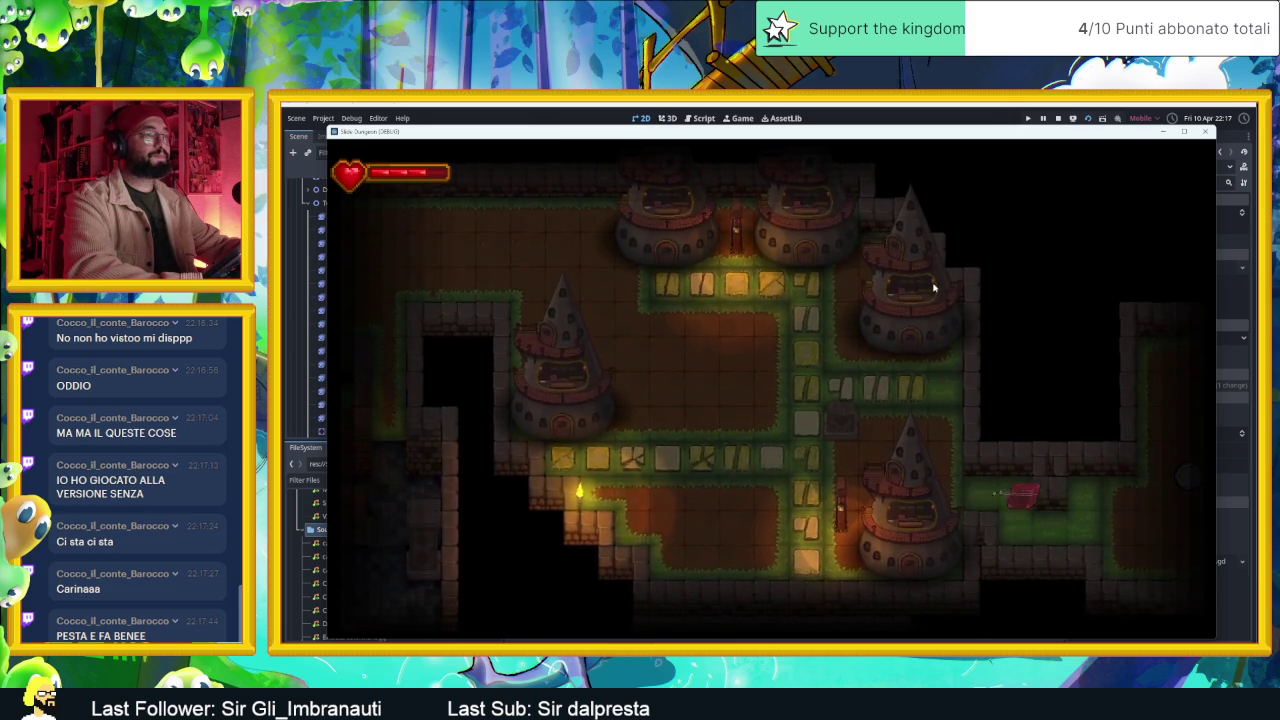
key("Right")
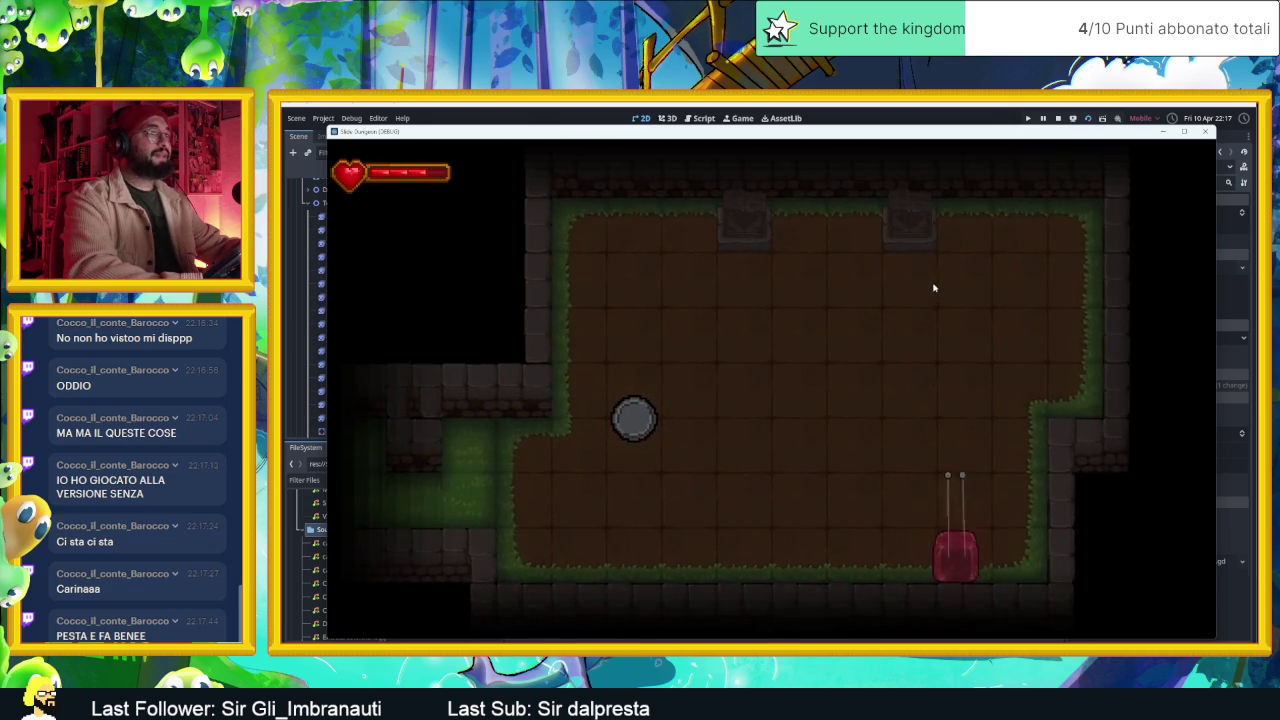
- Slide the player around the grey-ball room's walls, ending at the bottom-left
key("Right")
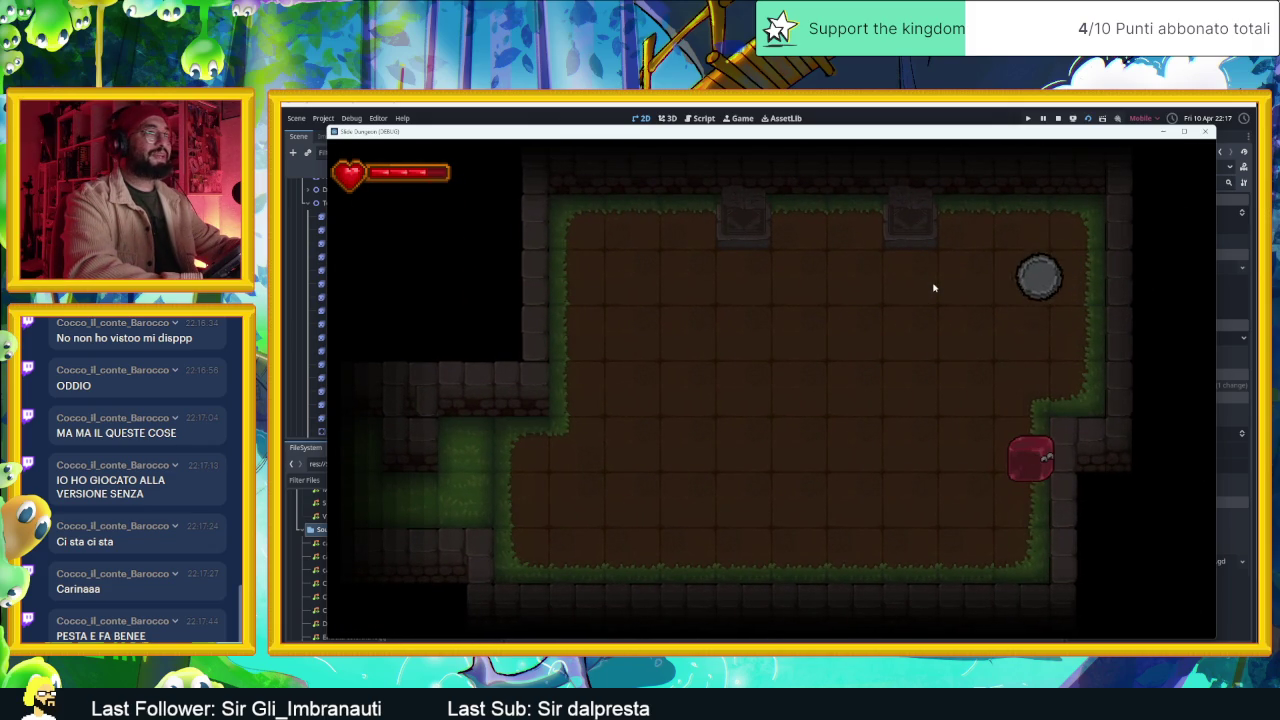
key("Left")
key("Down")
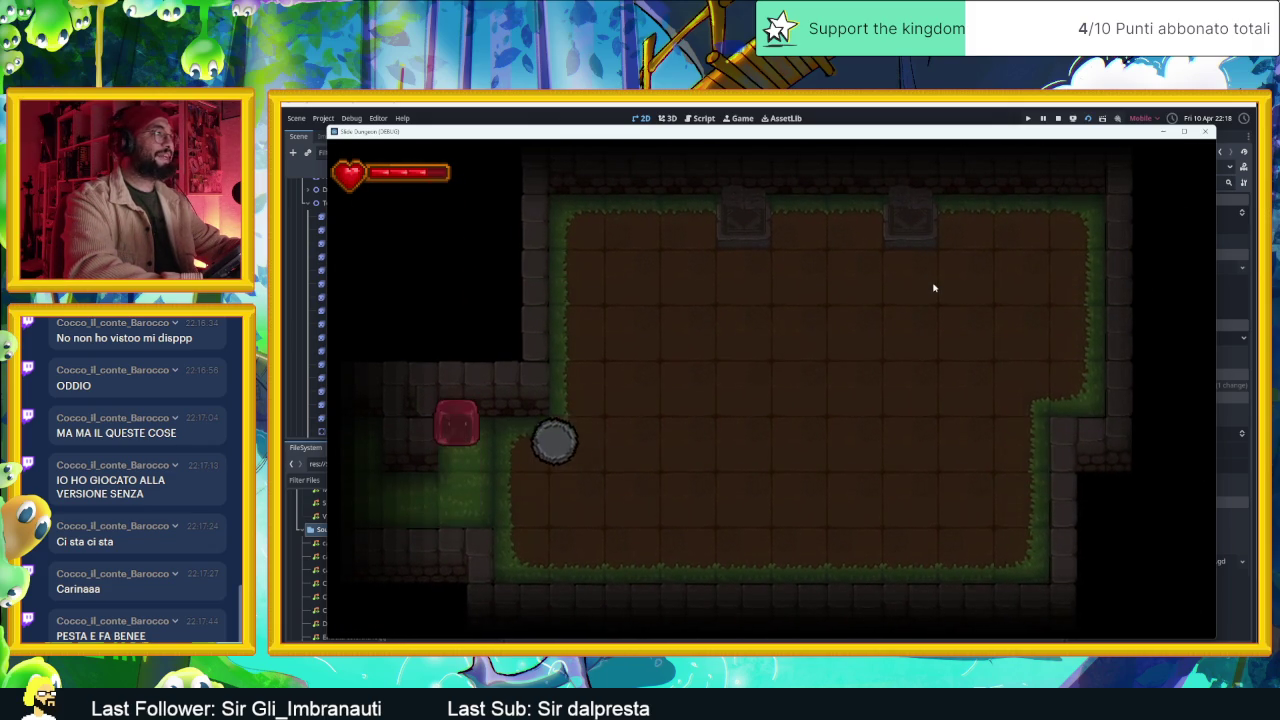
key("Right")
key("Up")
key("Down")
key("Up")
key("Down")
key("Right")
key("Left")
key("Up")
key("Right")
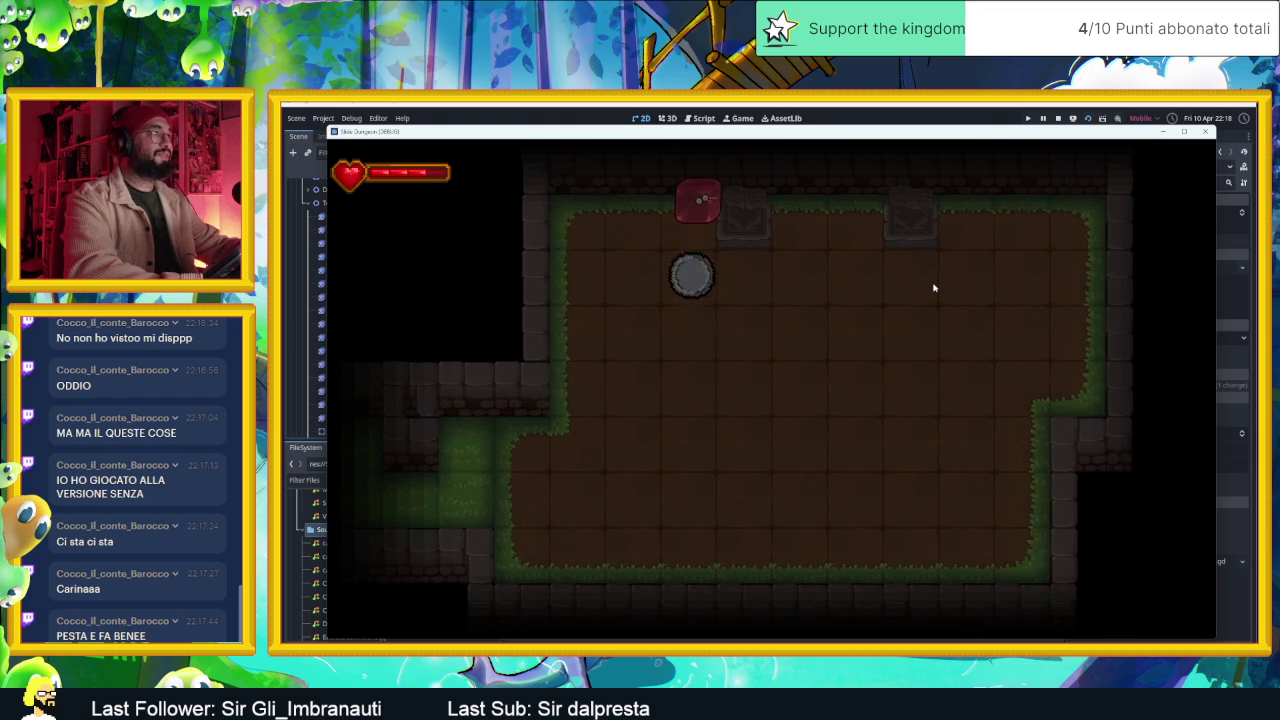
key("Left")
key("Down")
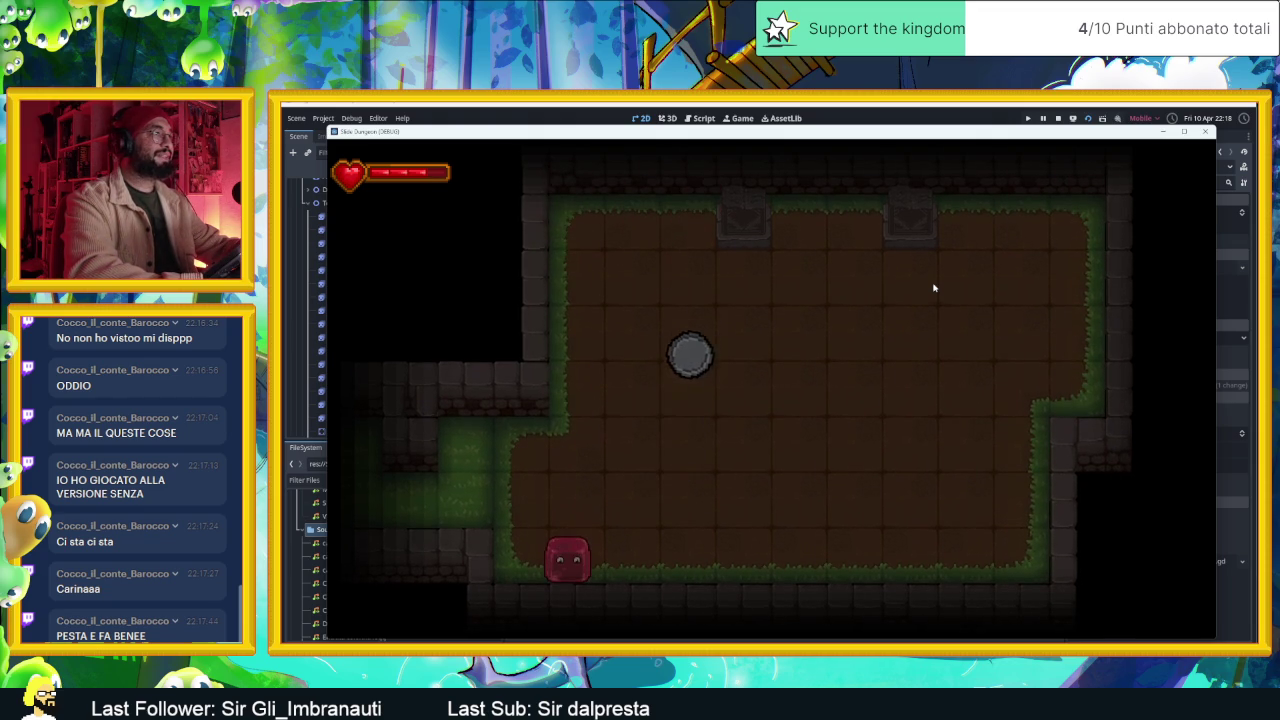
key("Up")
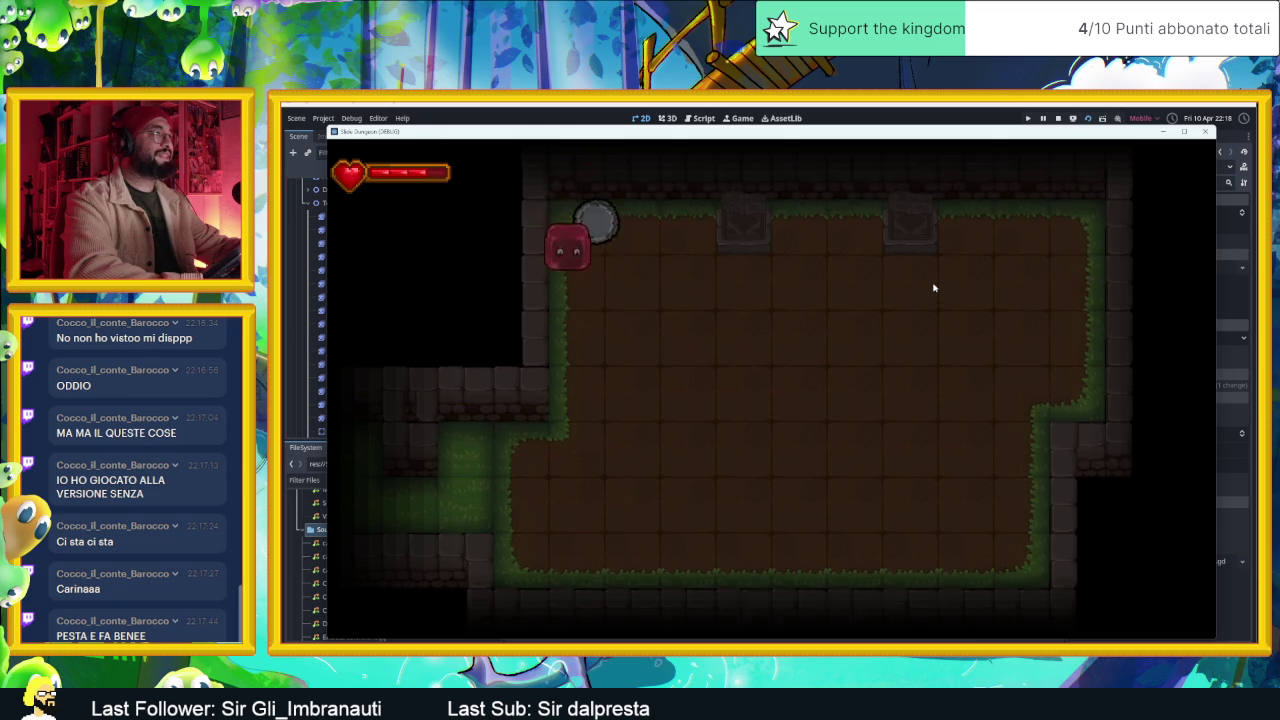
key("Down")
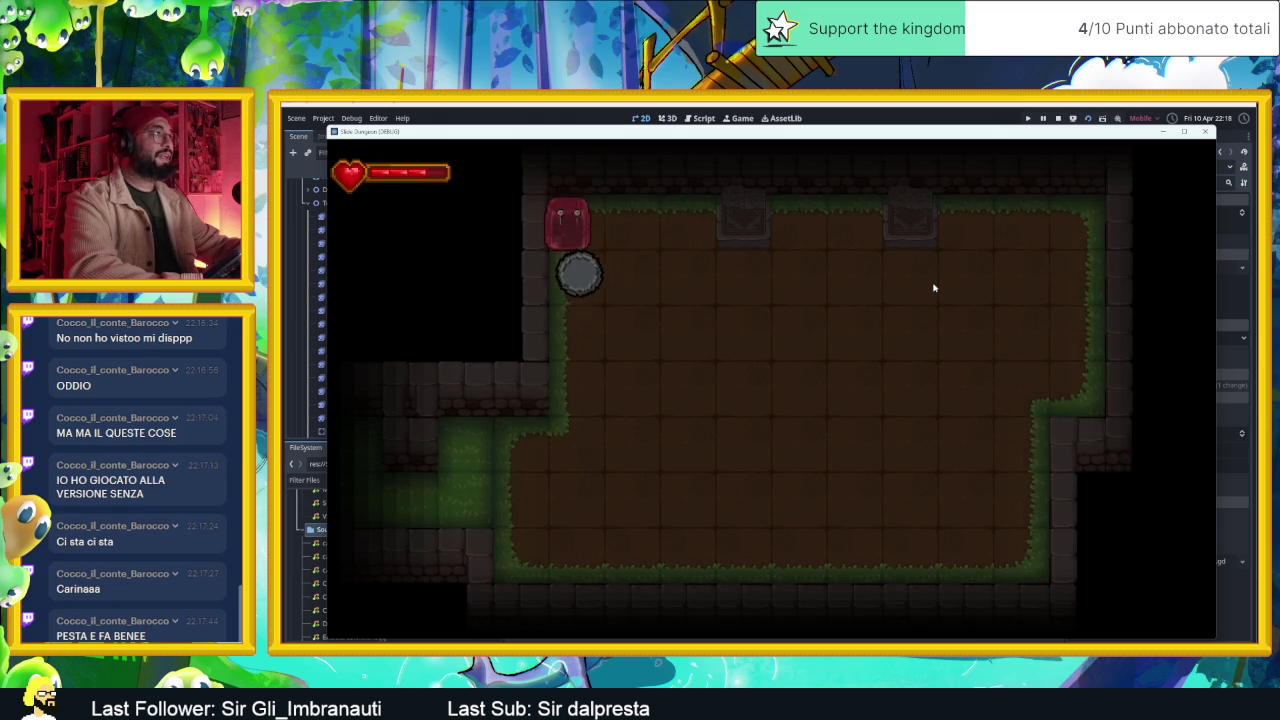
- Push the grey ball toward the upper-left, then slide around to the bottom-right corner
key("Up")
key("Down")
key("Right")
key("Left")
key("Up")
key("Right")
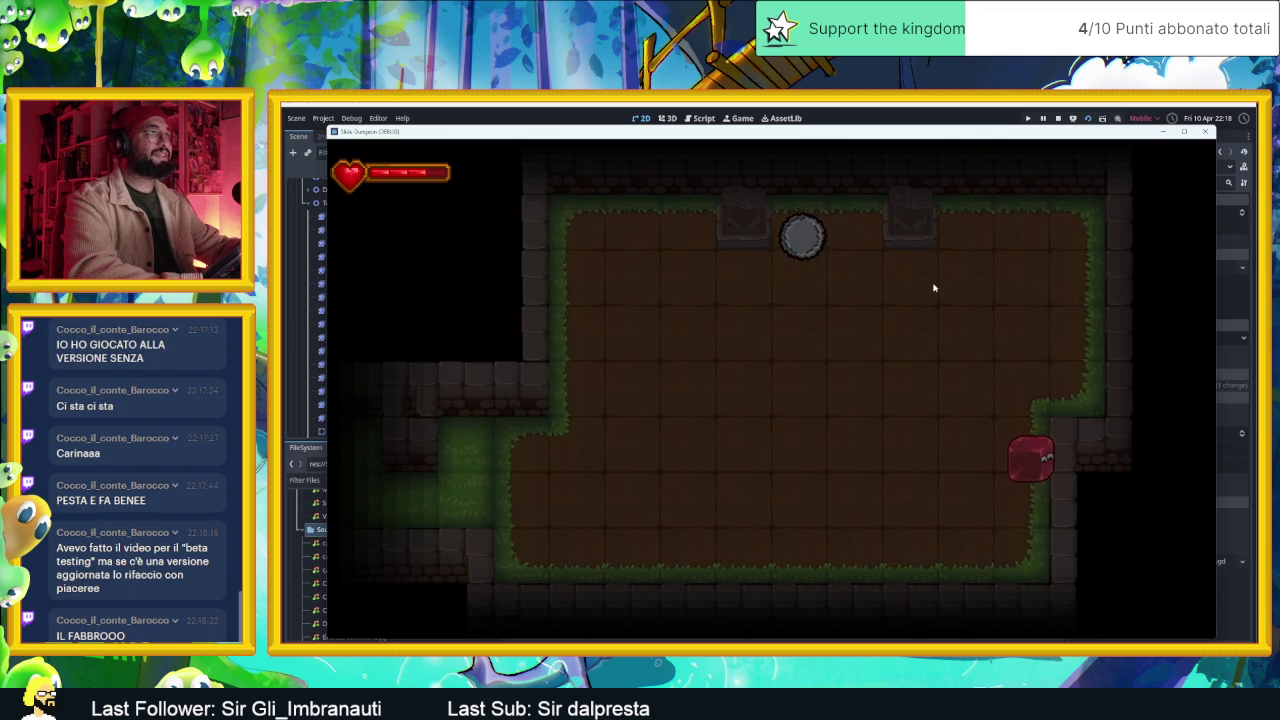
key("Up")
key("Right")
key("Down")
key("Left")
key("Up")
key("Right")
key("Down")
key("Right")
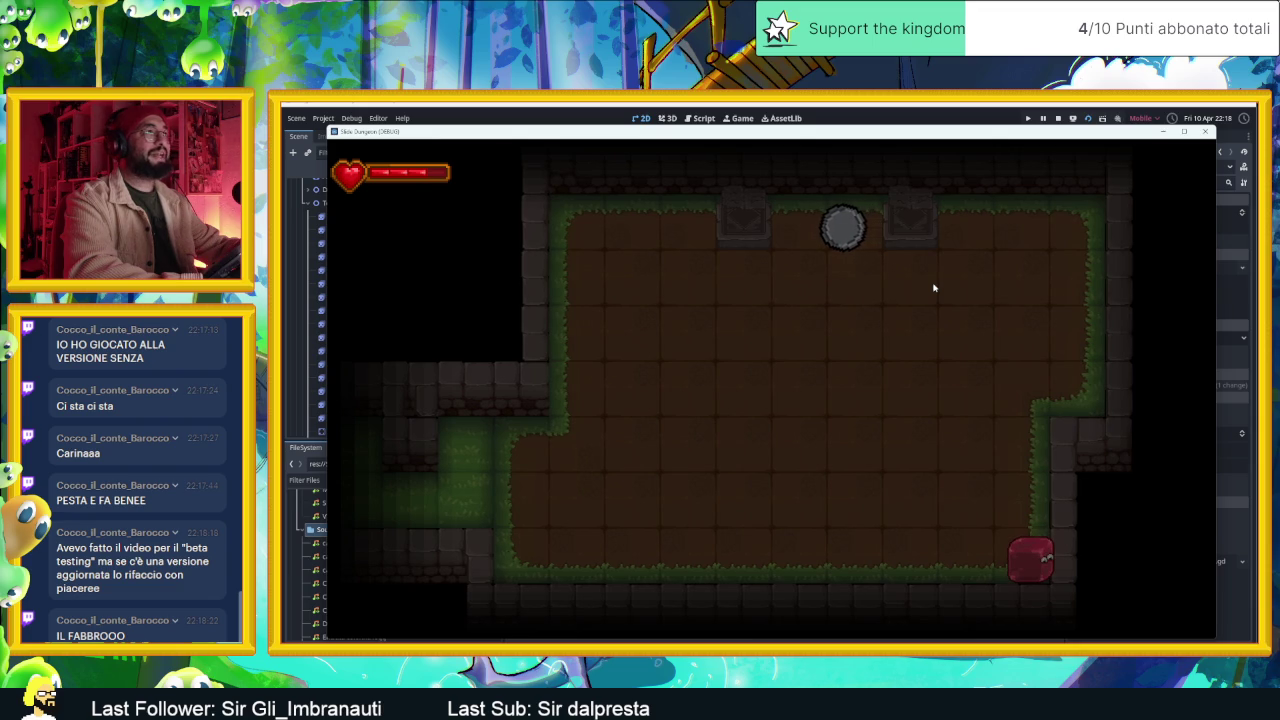
- Exit through the lower-left corridor into the centre of the neighbouring tiled room
key("Left")
key("Up")
key("Left")
key("Down")
key("Left")
key("Up")
key("Right")
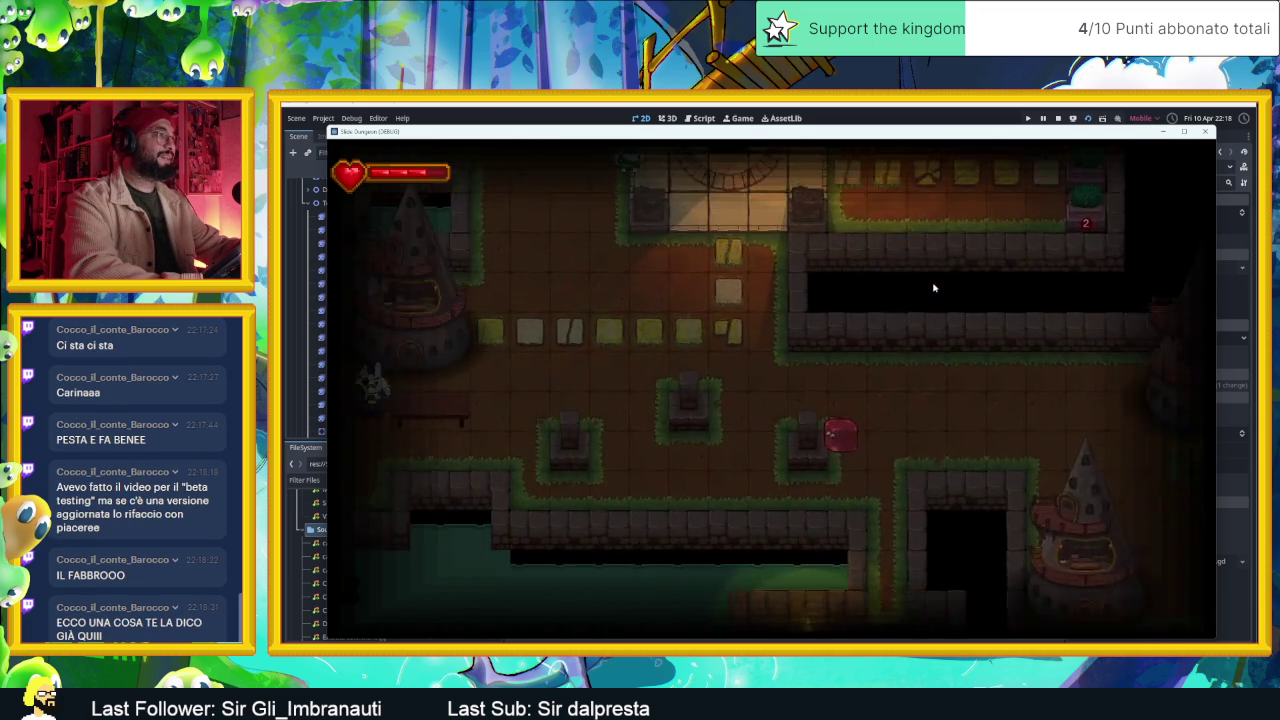
- Move the player through the tiled rooms and bunny-room corridor to the pink-tree garden
key("Down")
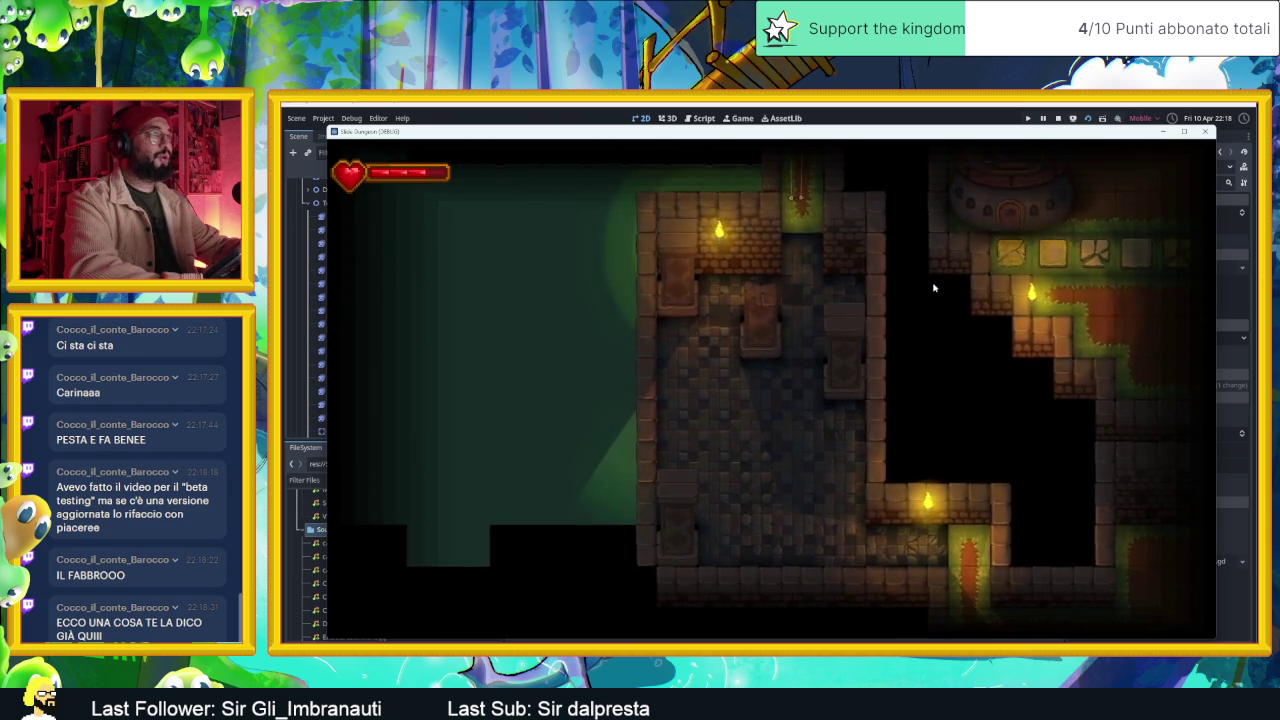
key("Left")
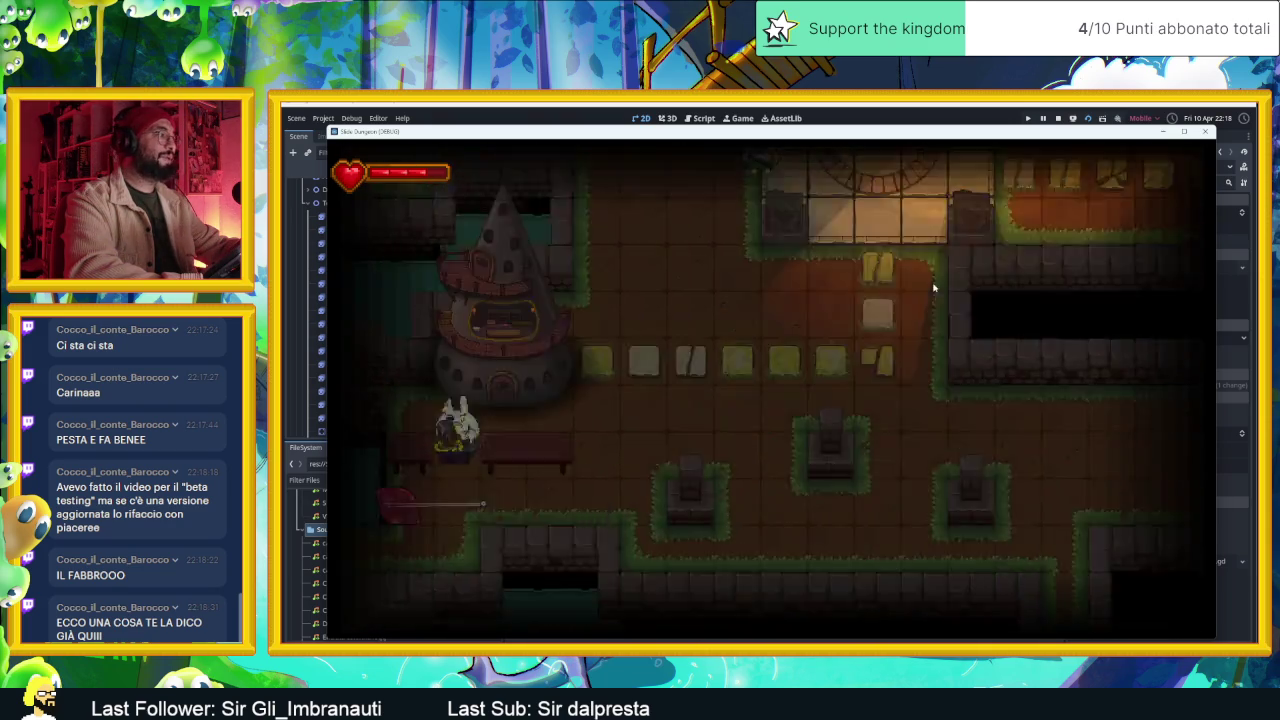
key("Left")
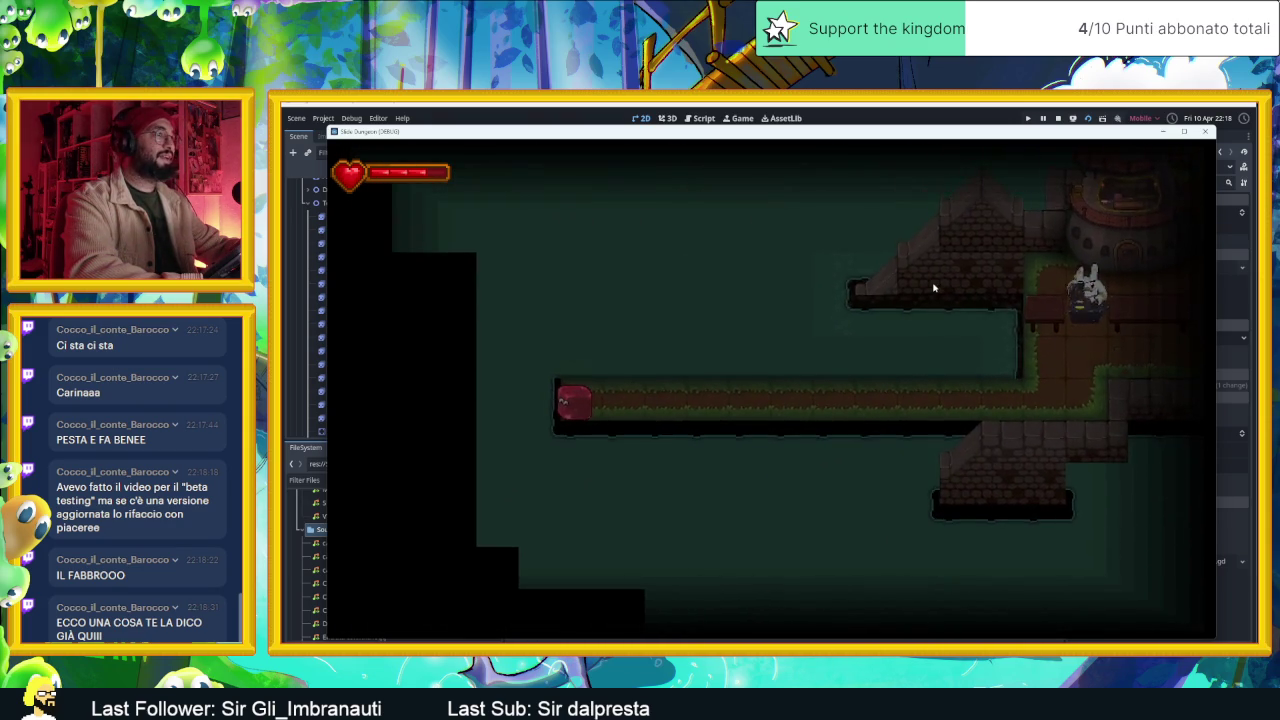
key("Right")
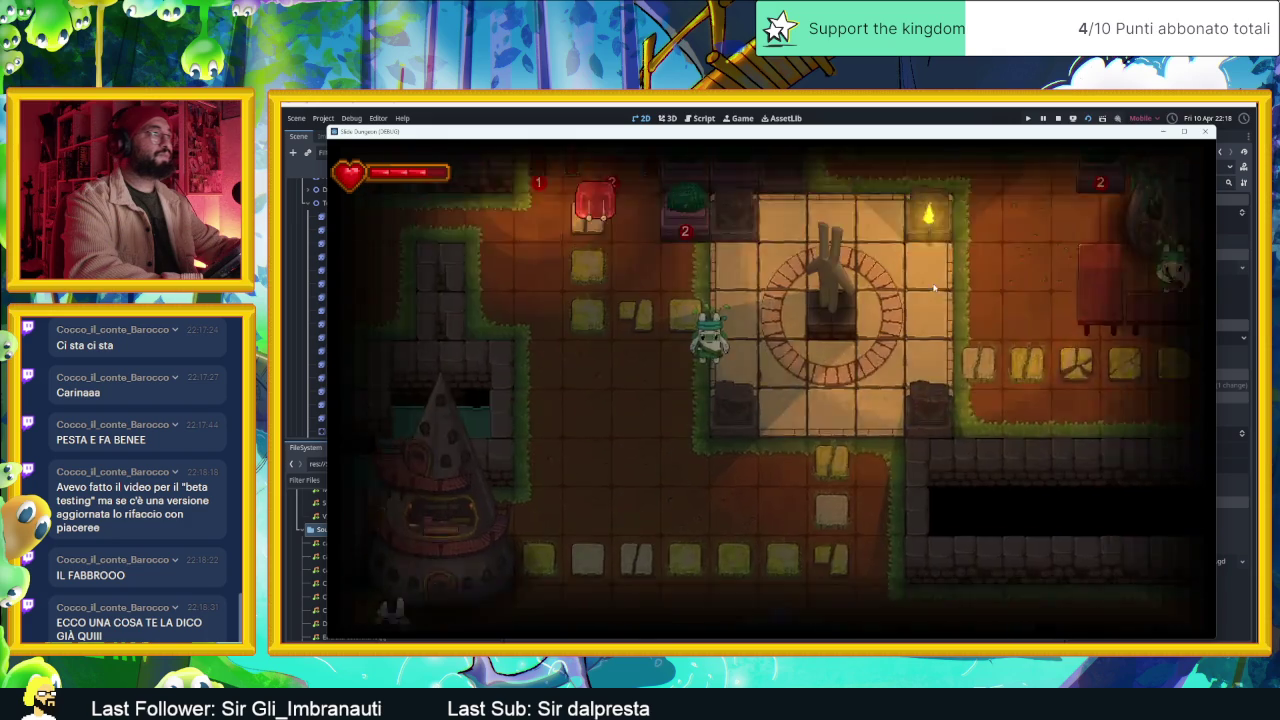
key("Down")
key("Right")
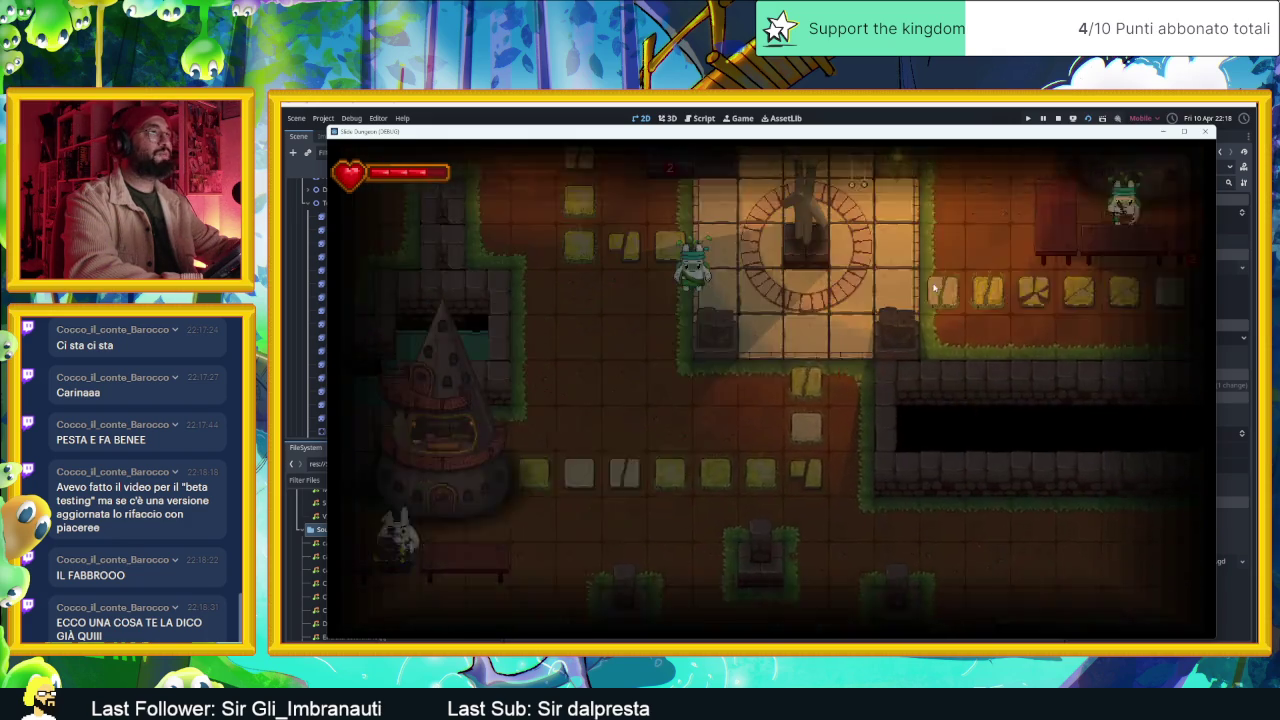
key("Up")
key("Up")
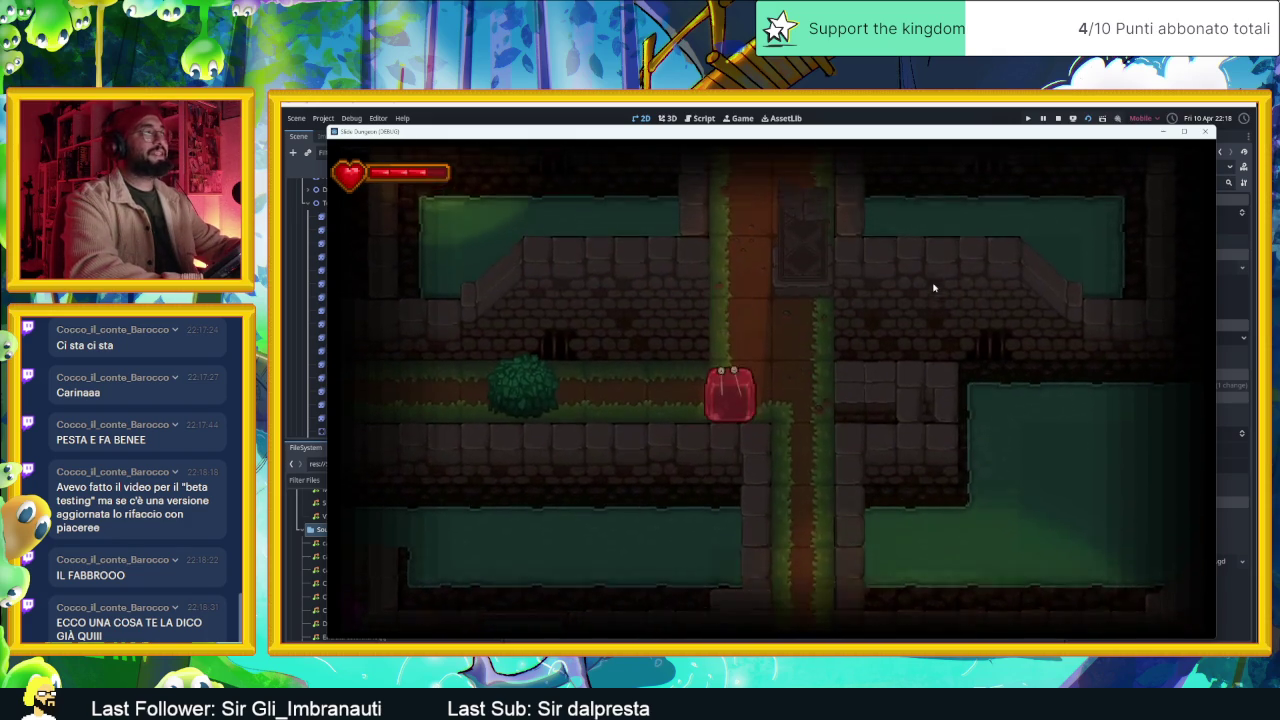
key("Up")
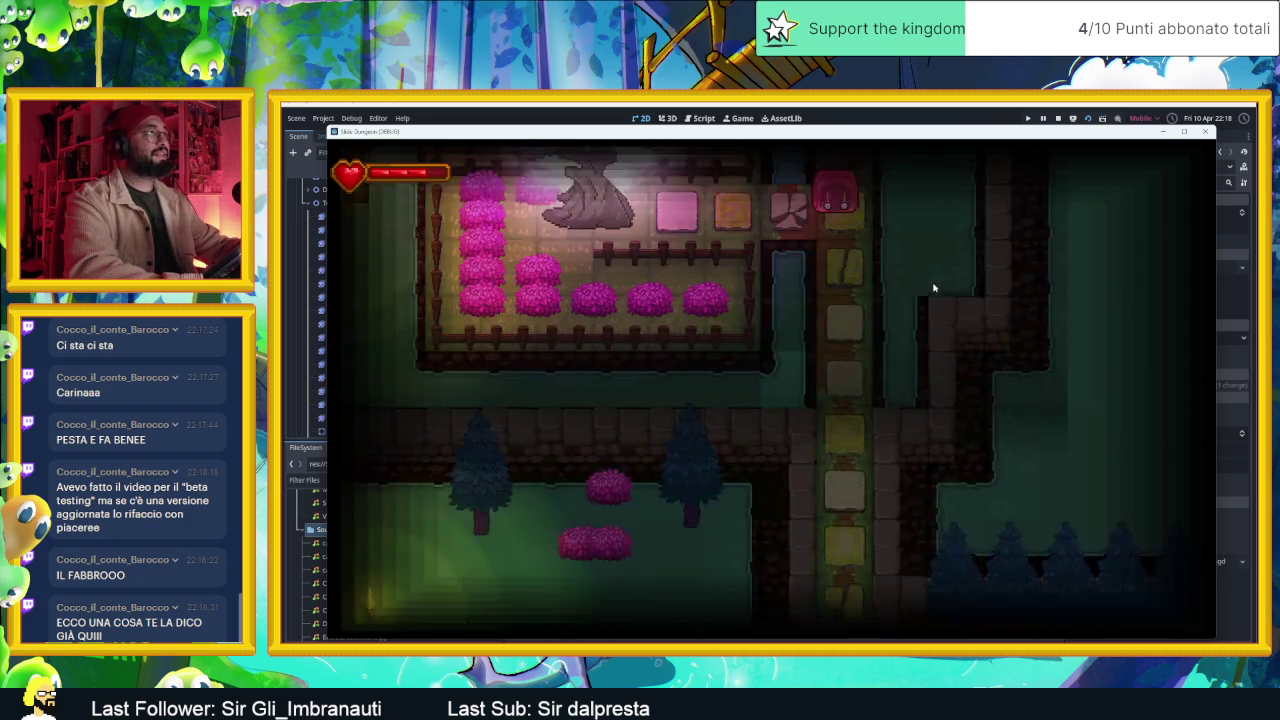
- Go between the garden and stone corridor, then up the corridor into the statue courtyard
key("Down")
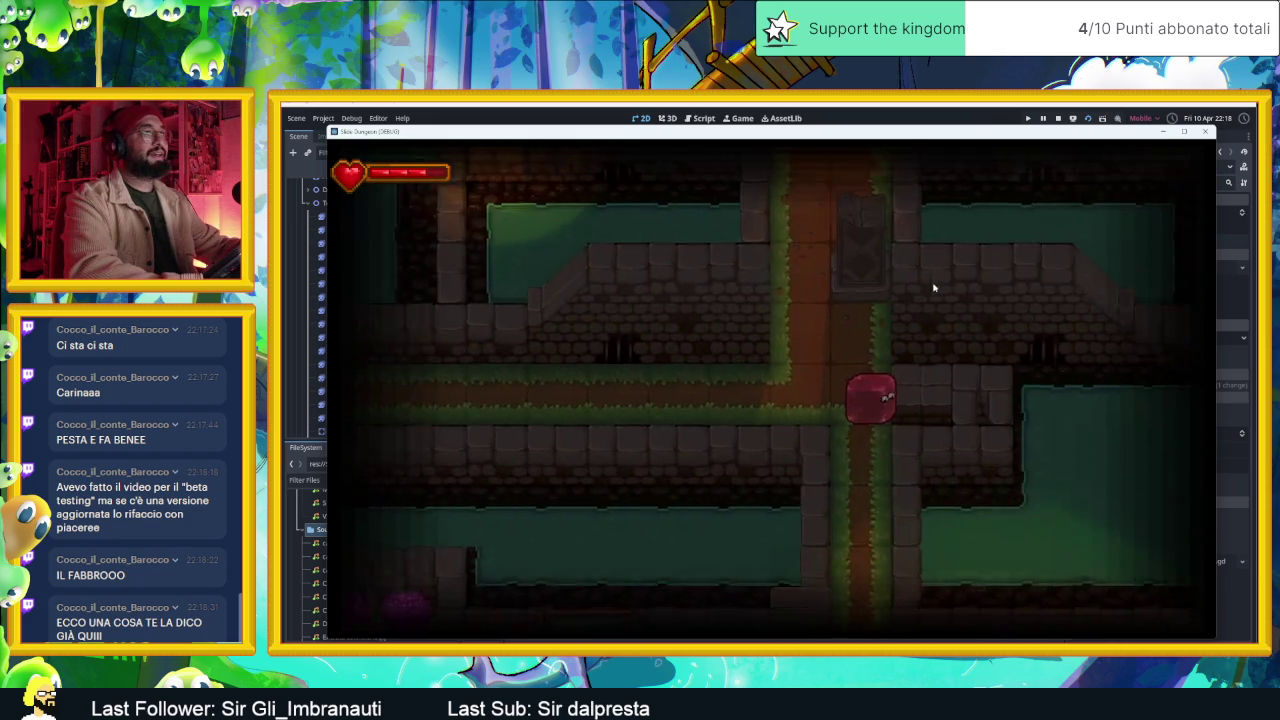
key("Up")
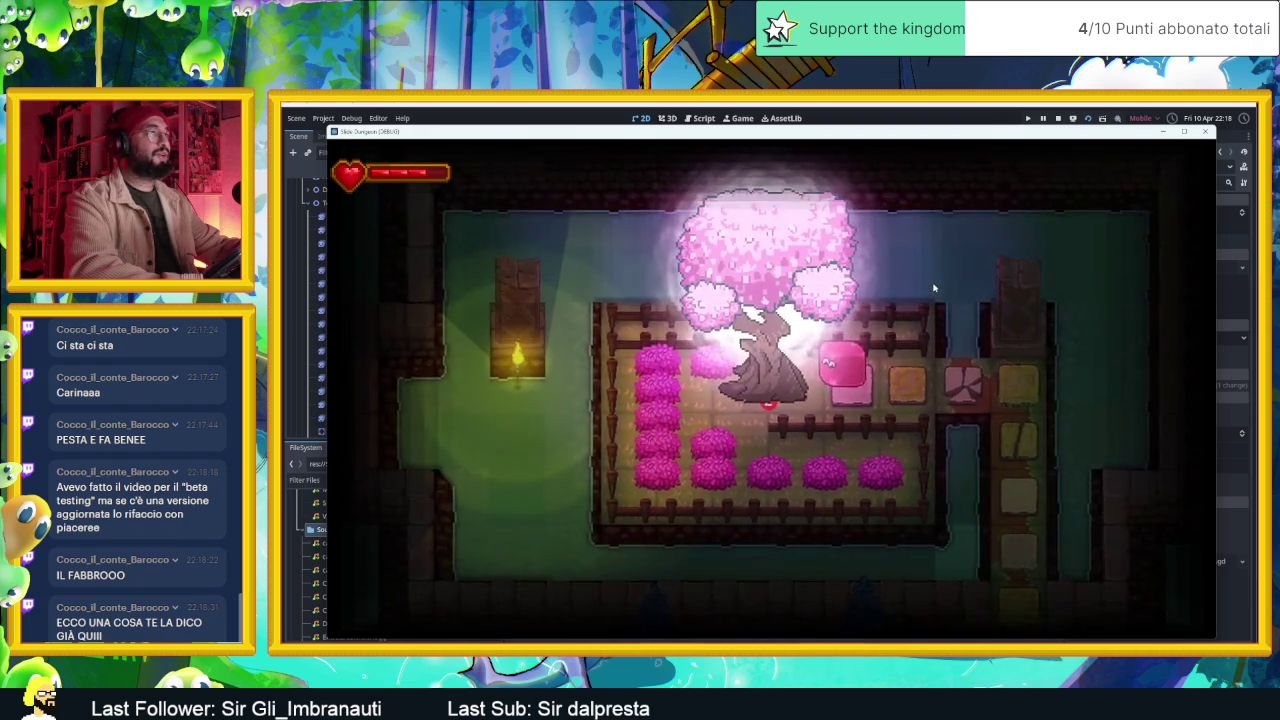
key("Down")
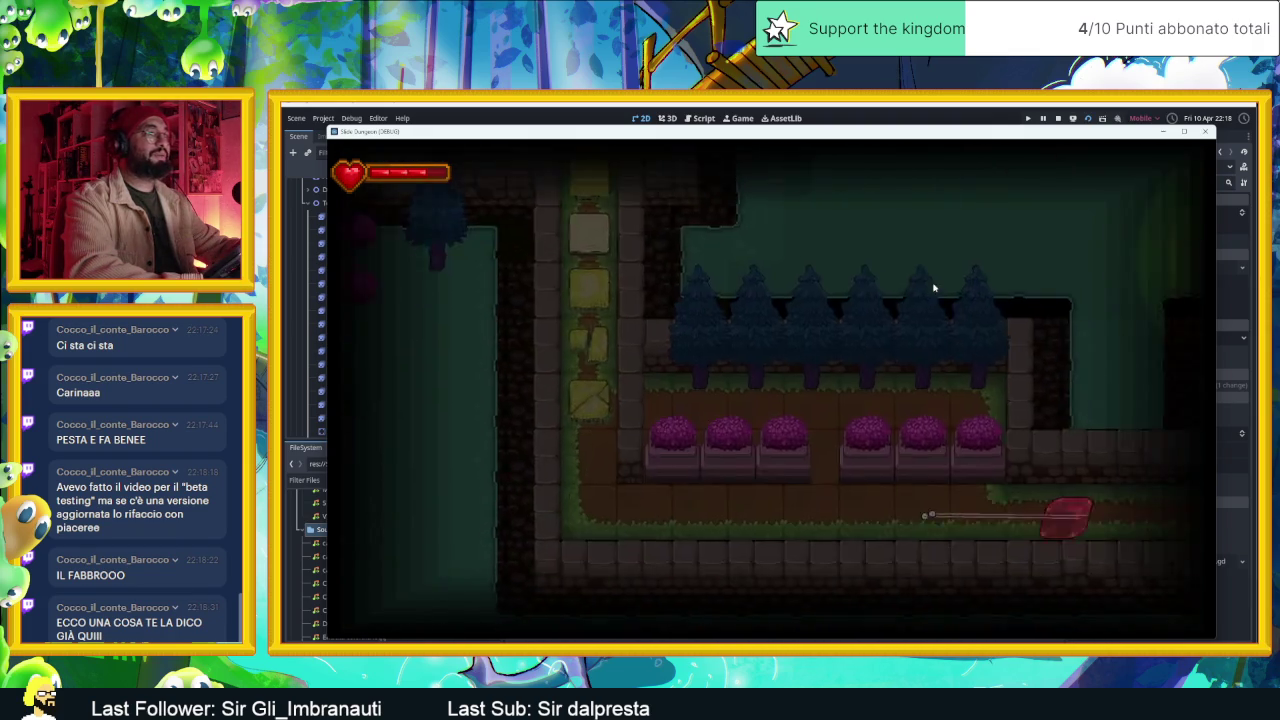
key("Right")
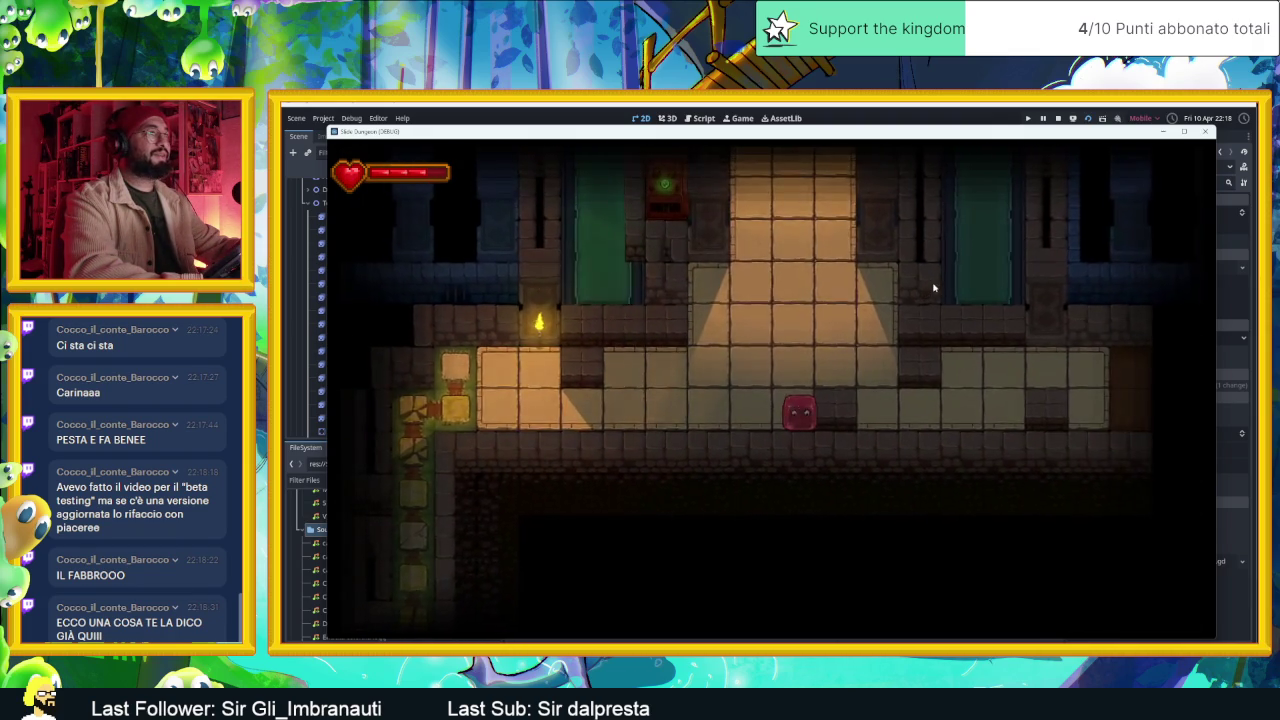
key("Up")
key("Left")
key("Down")
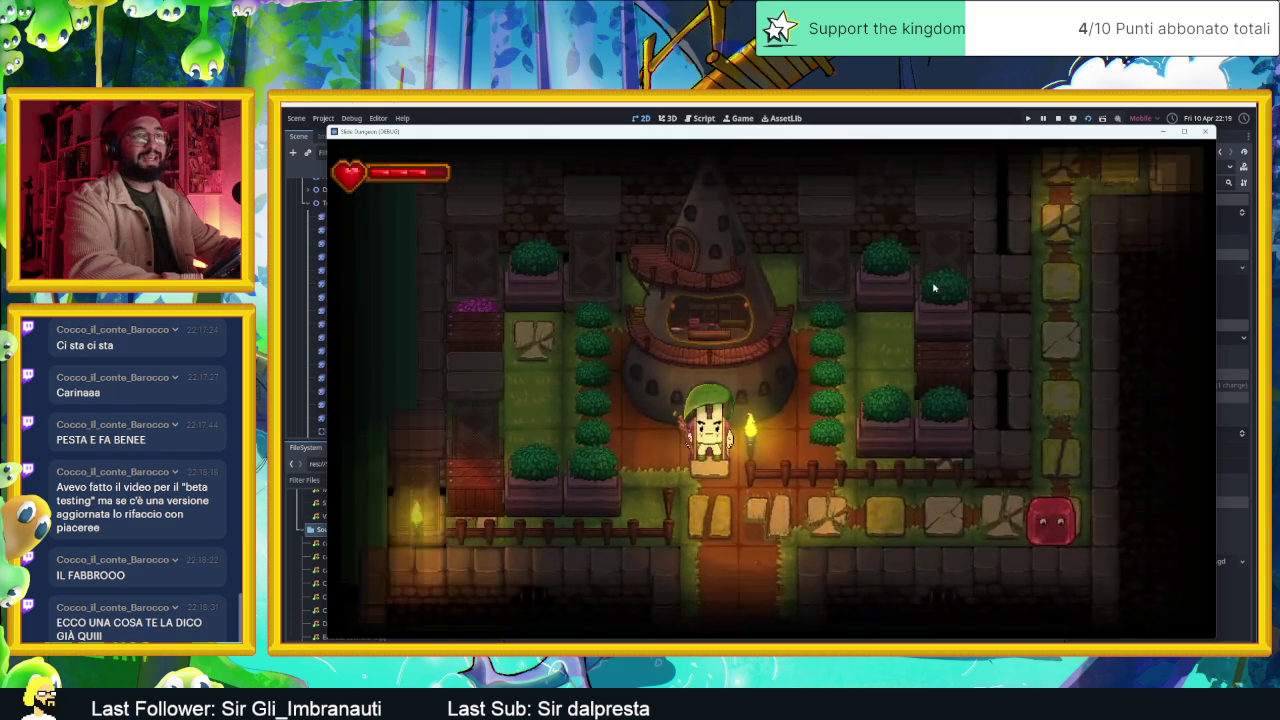
key("Left")
key("Up")
key("Right")
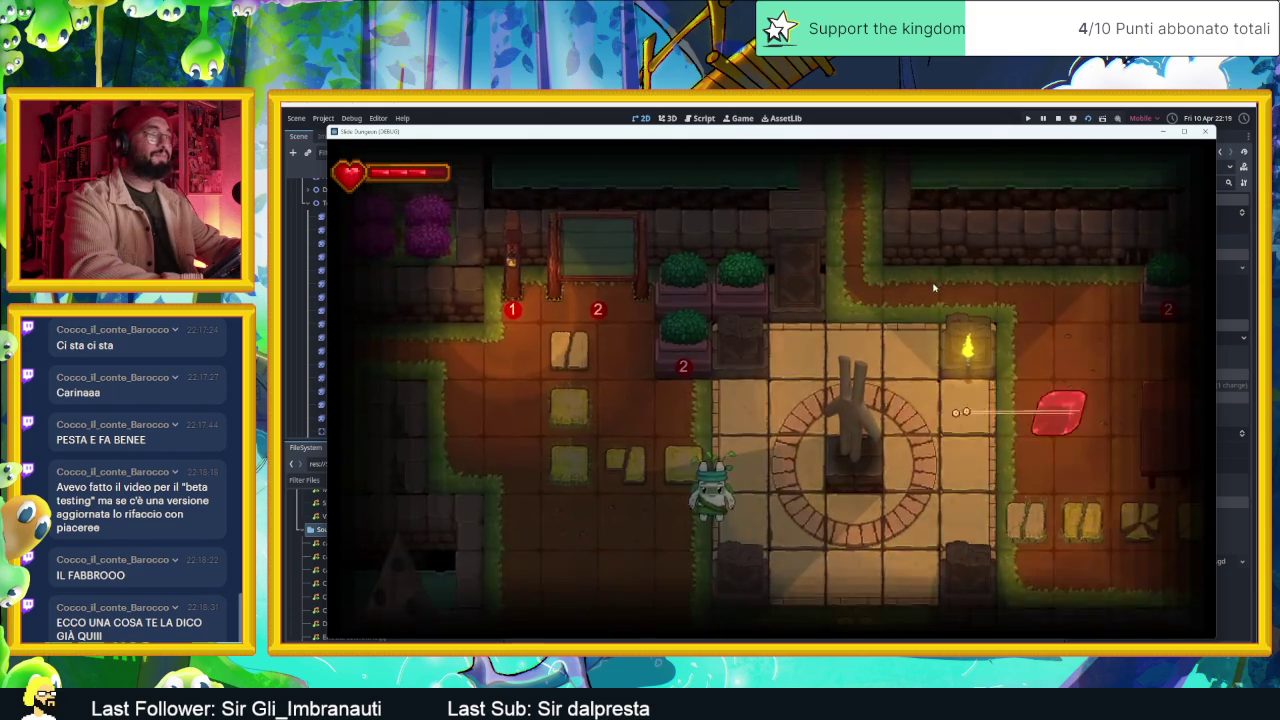
- Circle the statue courtyard, visit the cone-roof houses and stone room, then close the game
key("Down")
key("Left")
key("Right")
key("Up")
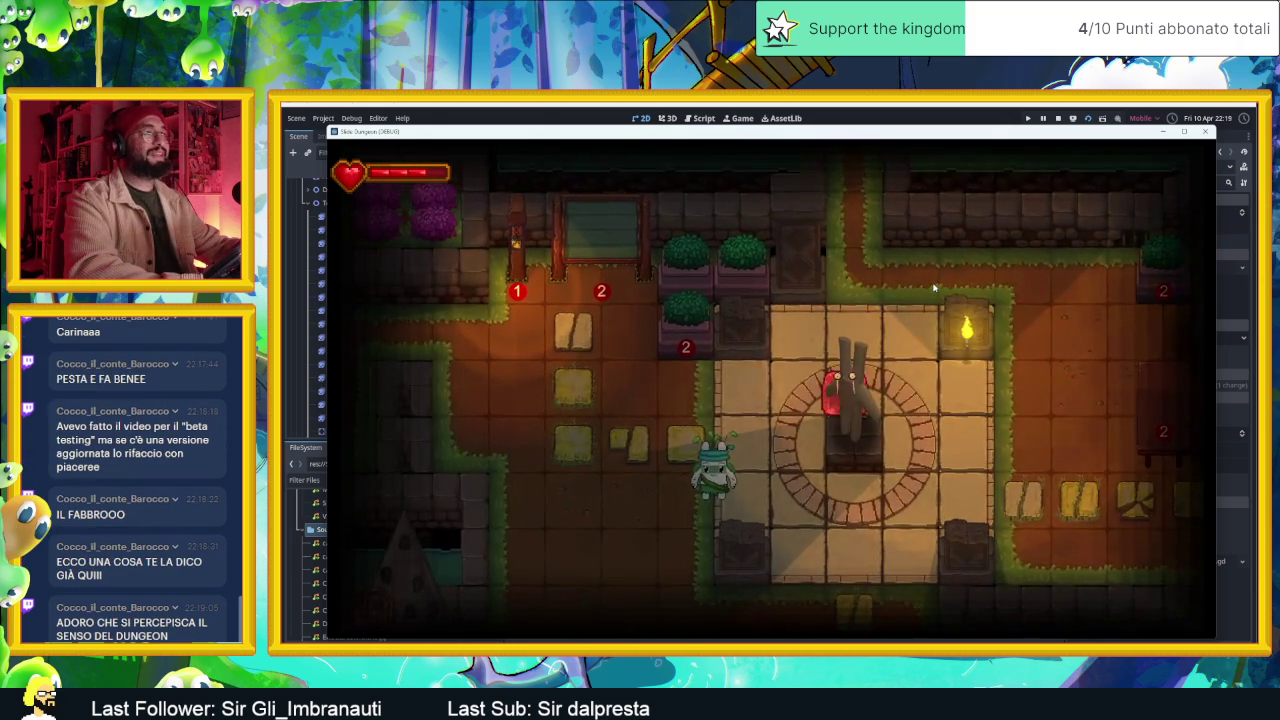
key("Down")
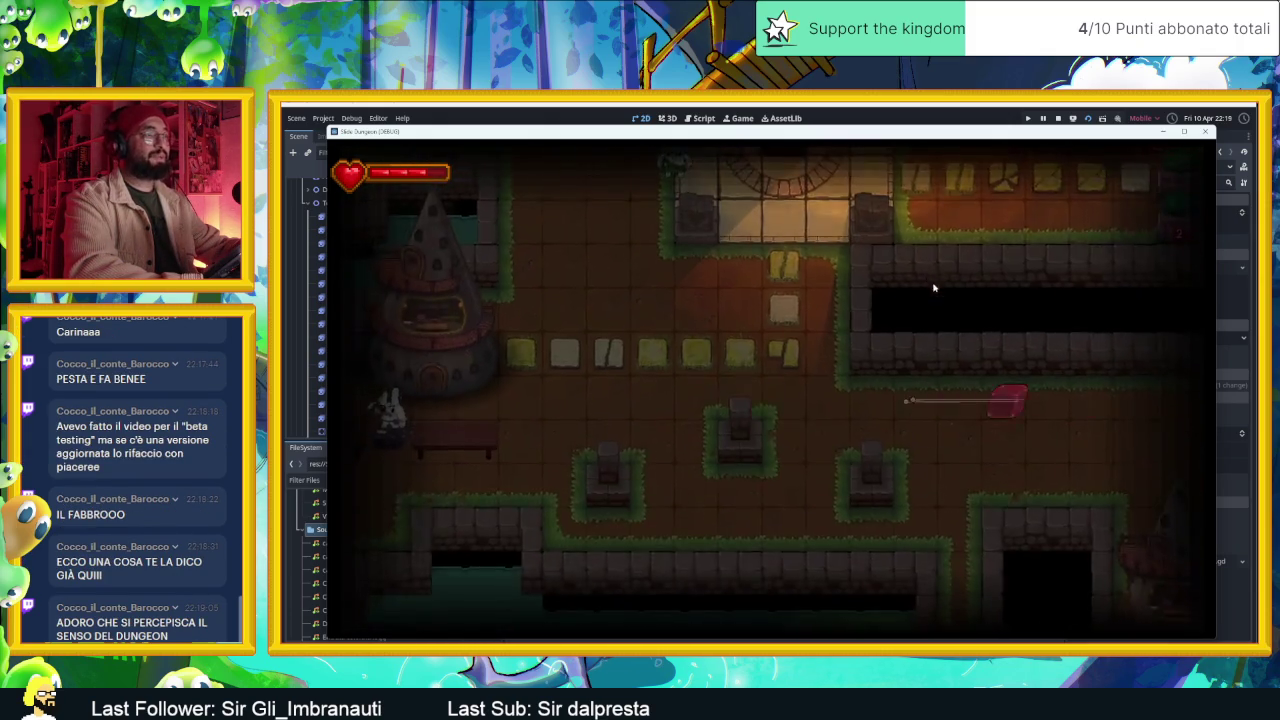
key("Left")
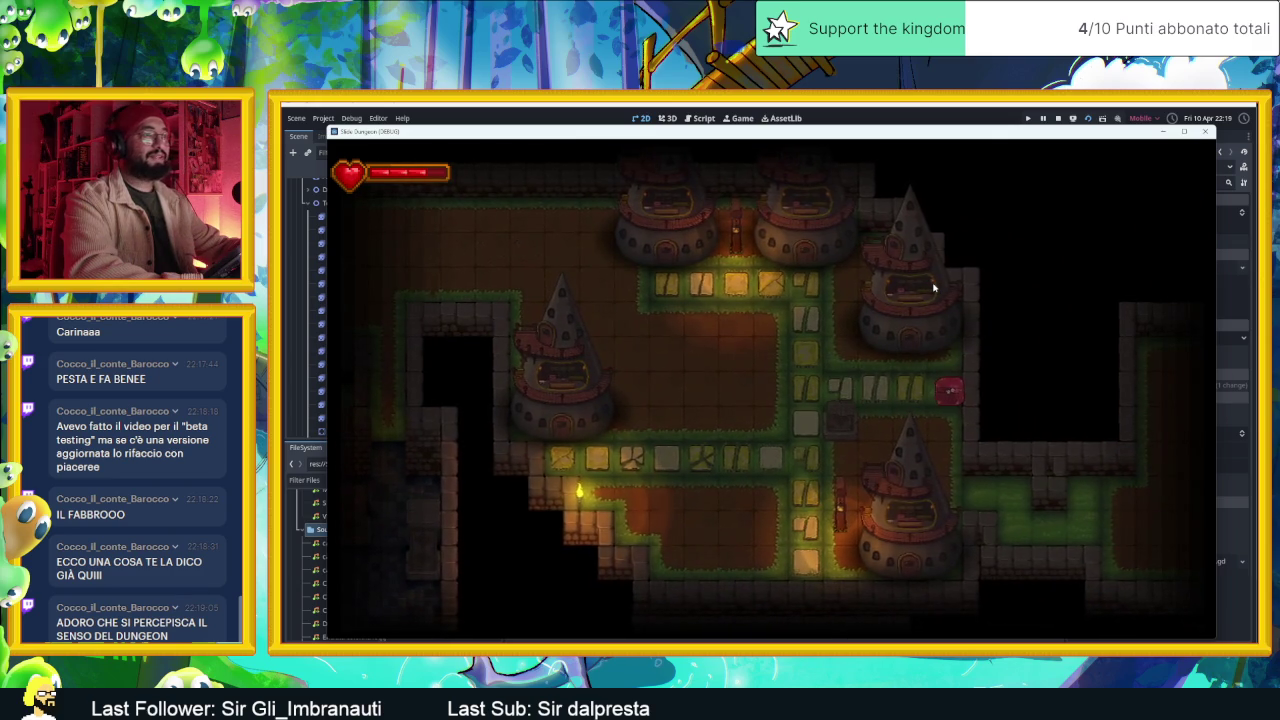
key("Right")
key("Left")
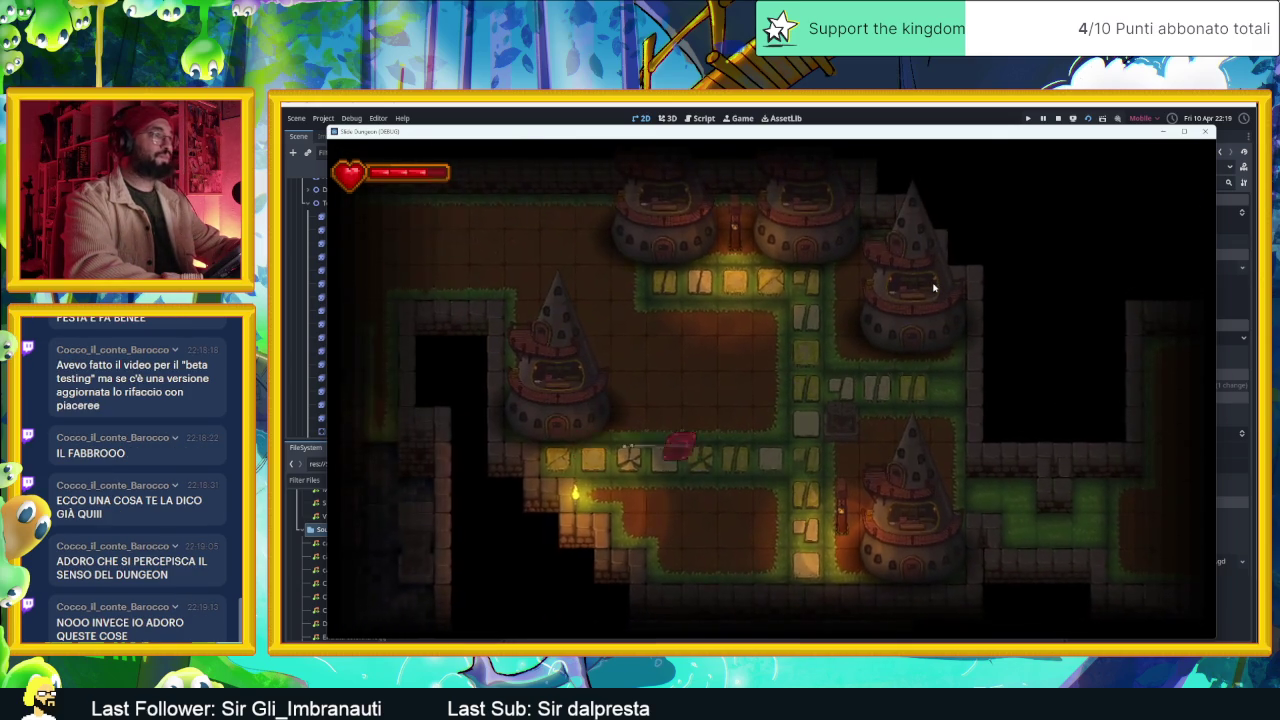
key("Left")
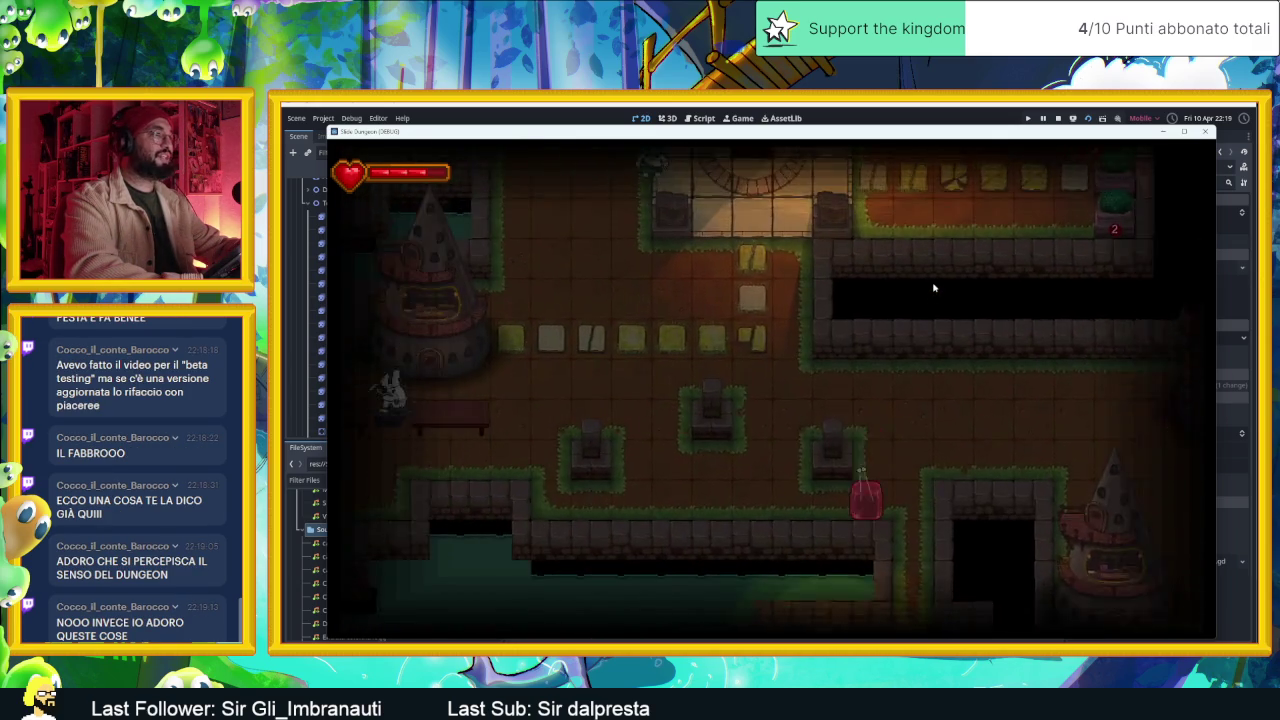
key("Right")
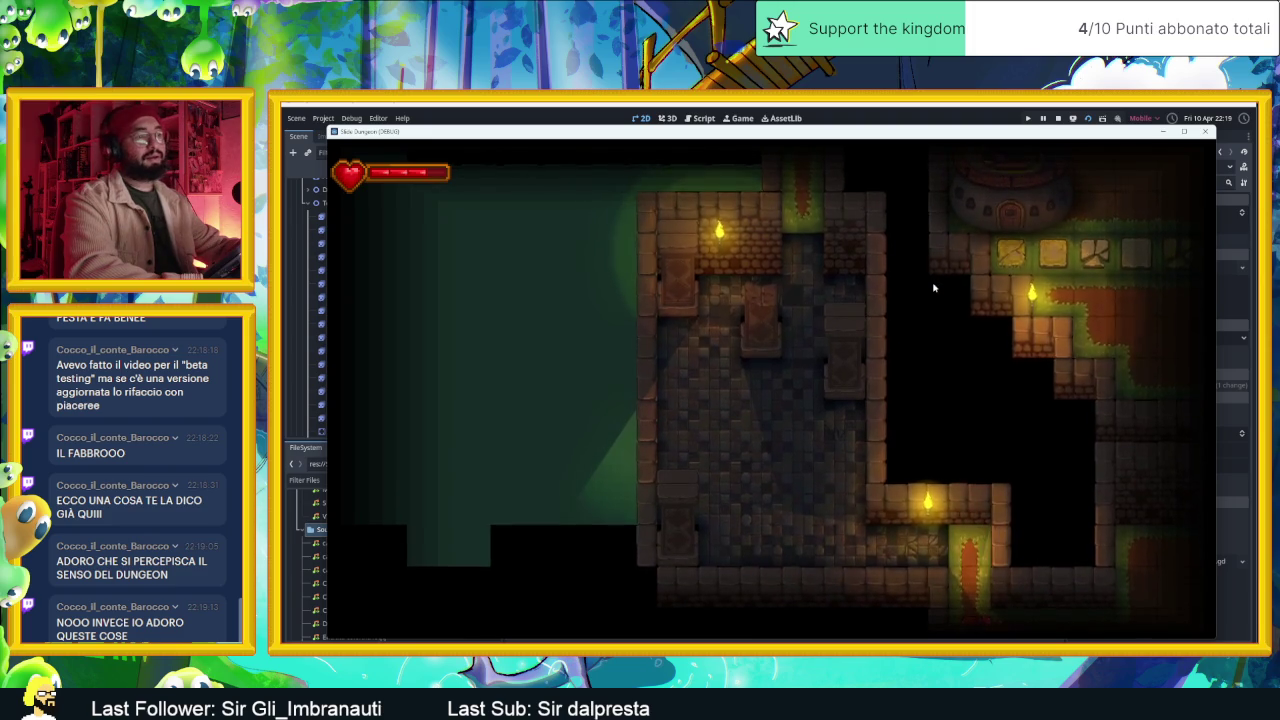
key("Up")
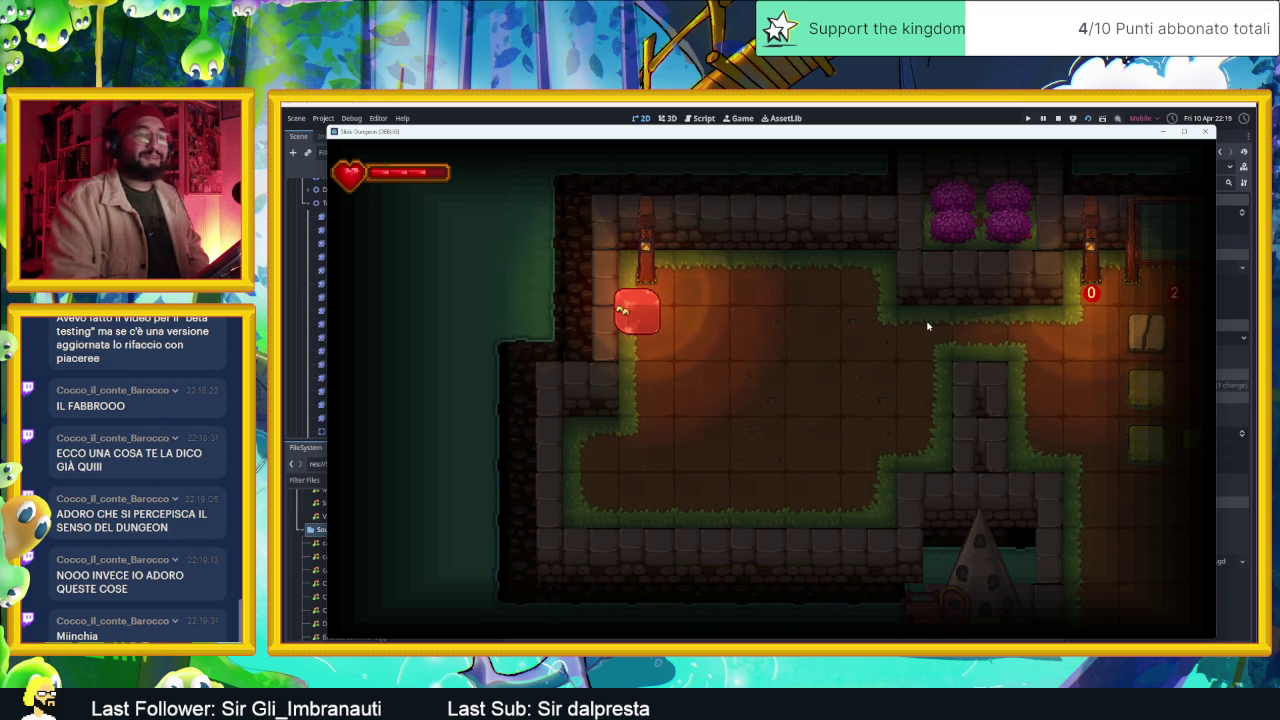
left_click(1205, 133)
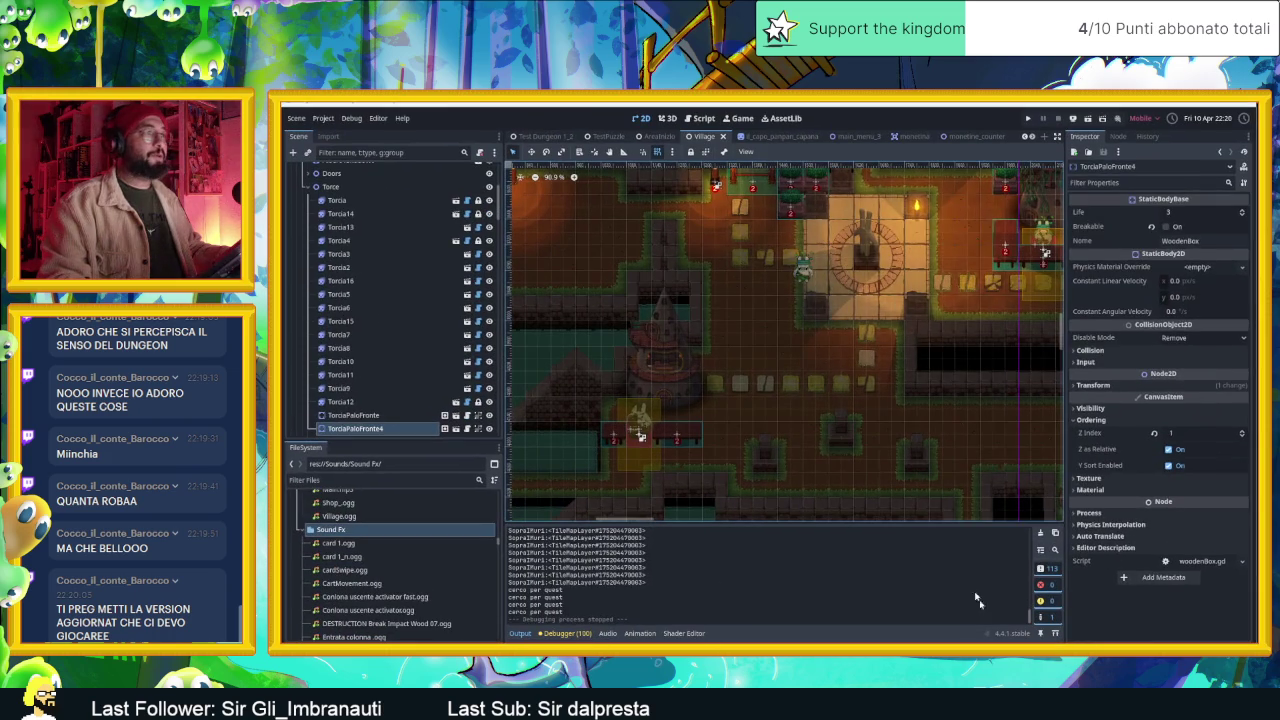
- Switch the editor to the AreaInizio scene tab
left_click(660, 136)
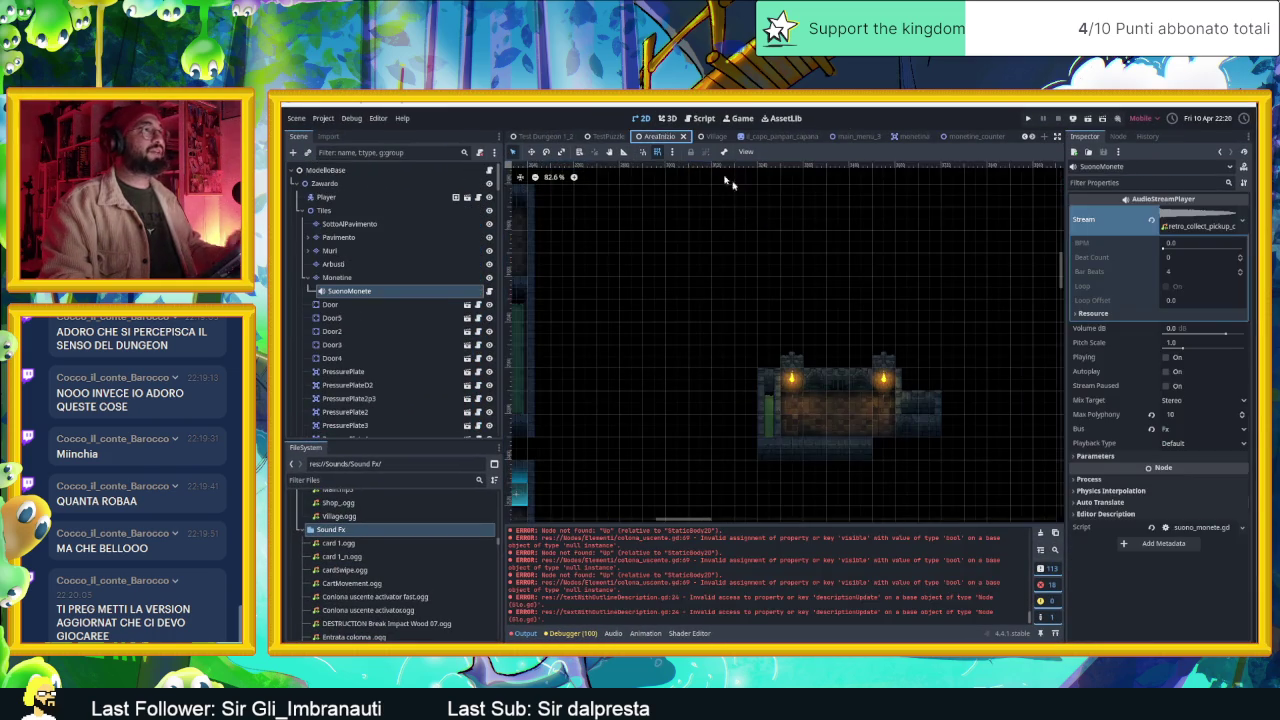
- Zoom out, save and launch the game, and collect the coins near the start
scroll(851, 329, "down", 2)
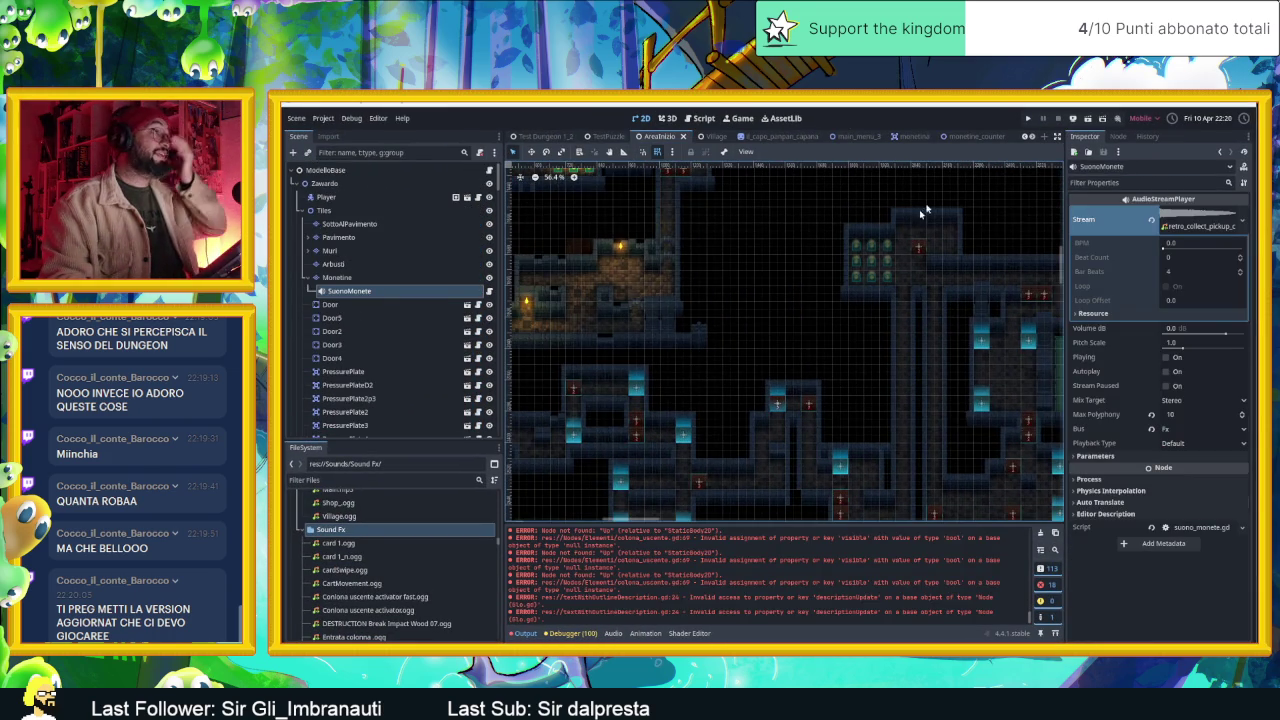
left_click(1089, 118)
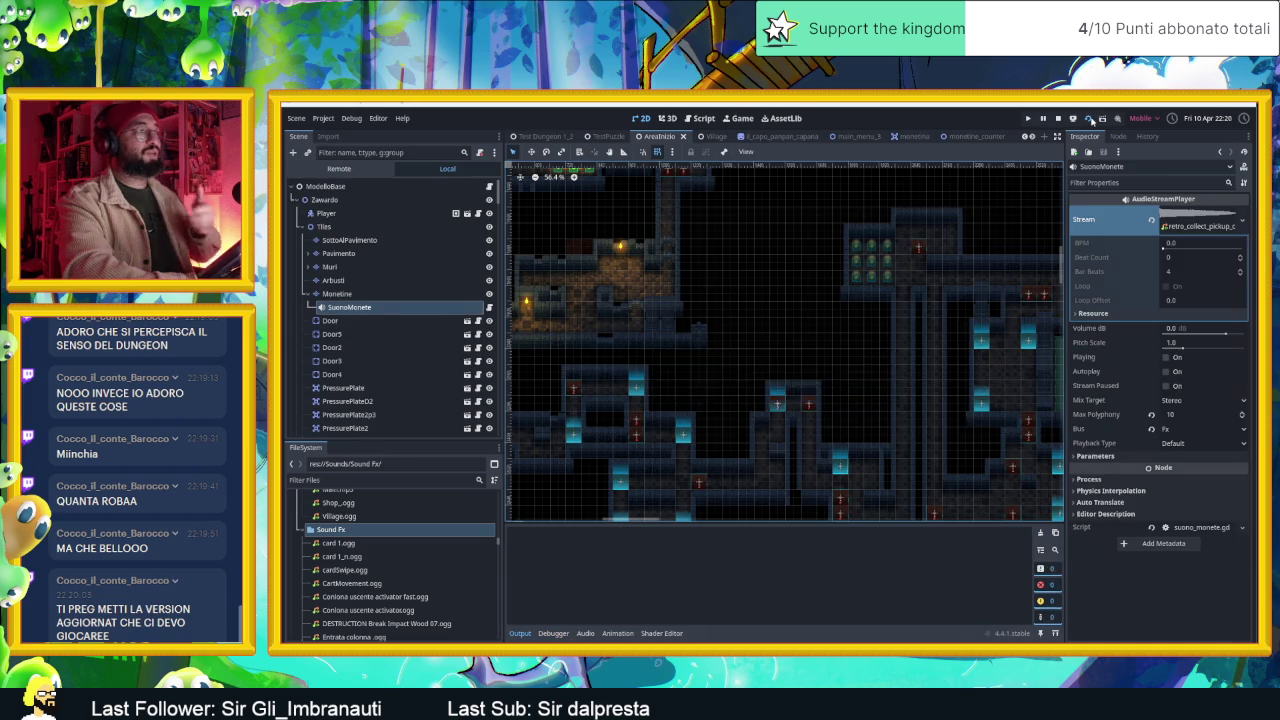
key("Down")
key("Right")
key("Up")
key("Left")
- Guide the slime up and right into new dungeon rooms, collecting coins
key("Up")
key("Right")
key("Up")
key("Right")
key("Right")
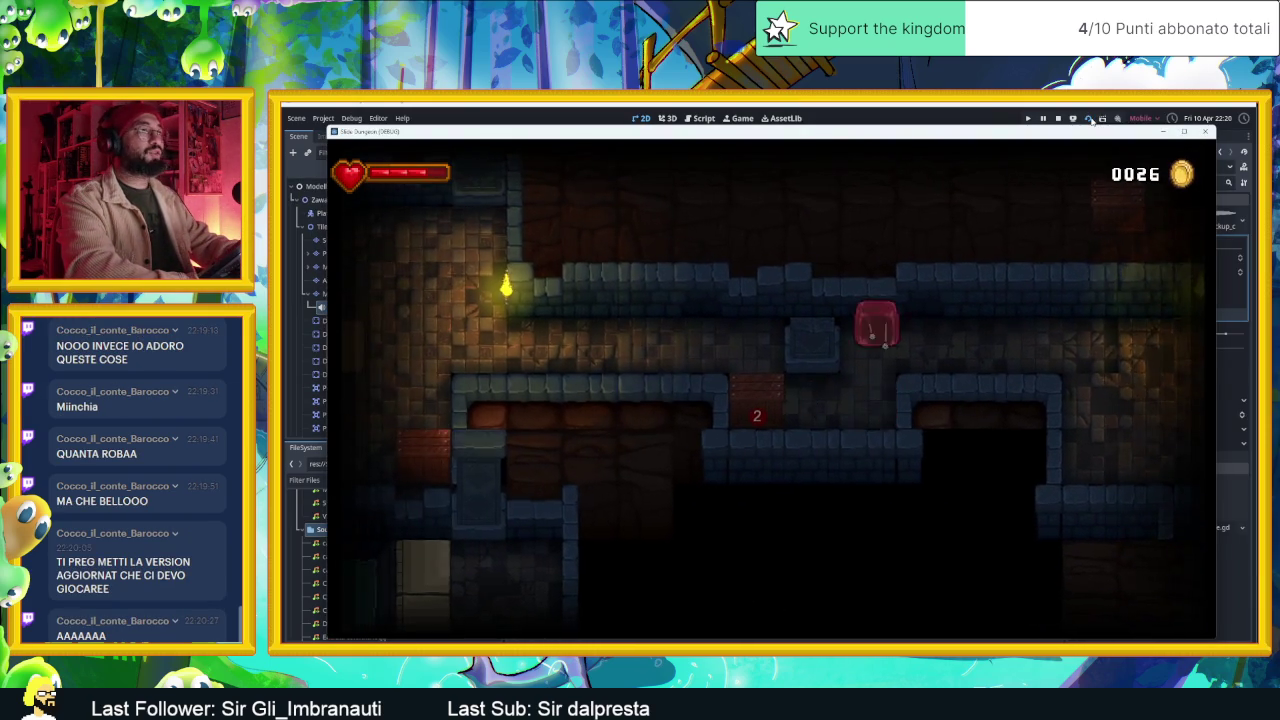
key("Down")
key("Right")
key("Up")
key("Down")
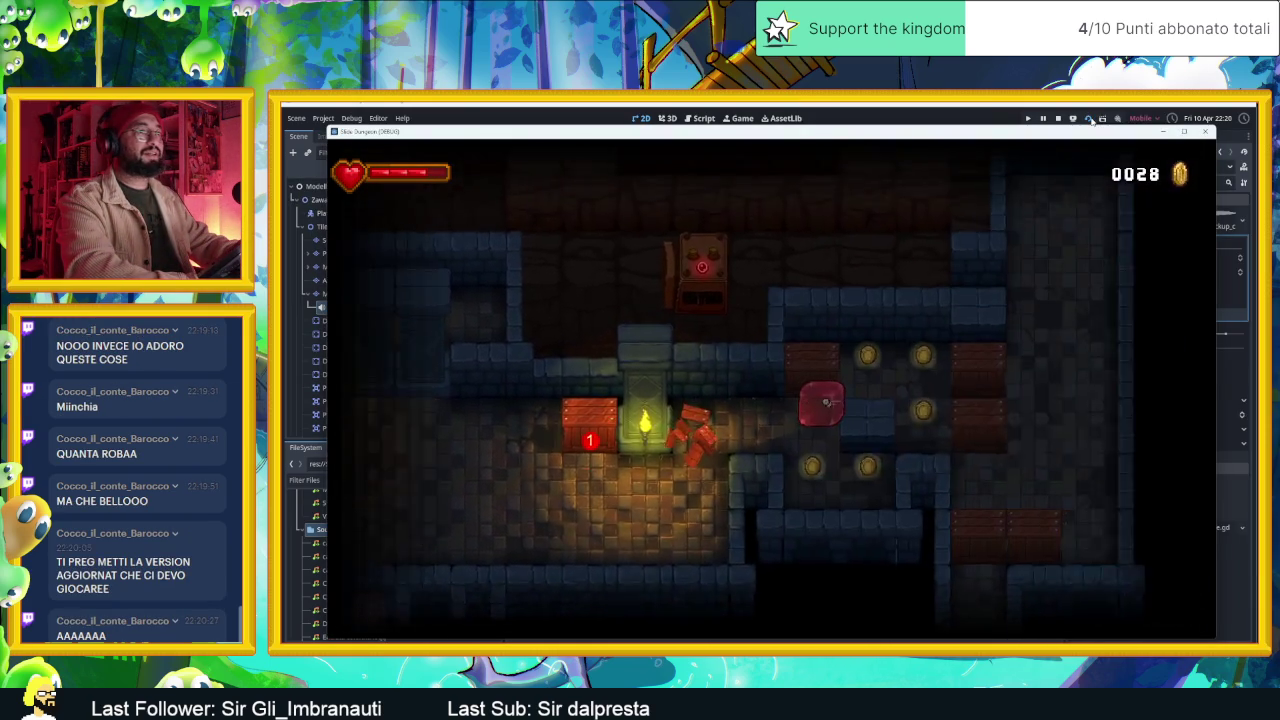
key("Right")
- Collect the remaining coins in the room, then slide into the middle room
key("Up")
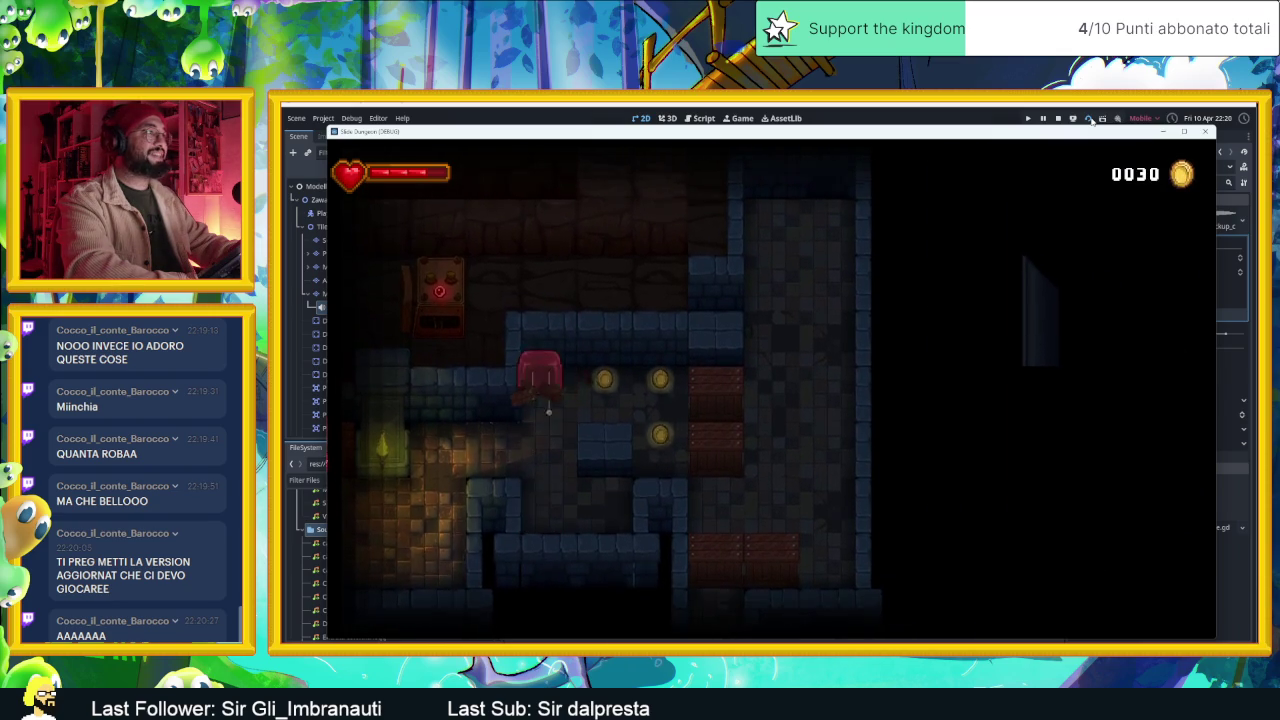
key("Right")
key("Down")
key("Up")
key("Left")
key("Right")
key("Up")
key("Down")
- Move the slime on through further rooms onto the blue-glow tile, reaching 0033 coins
key("Right")
key("Left")
key("Up")
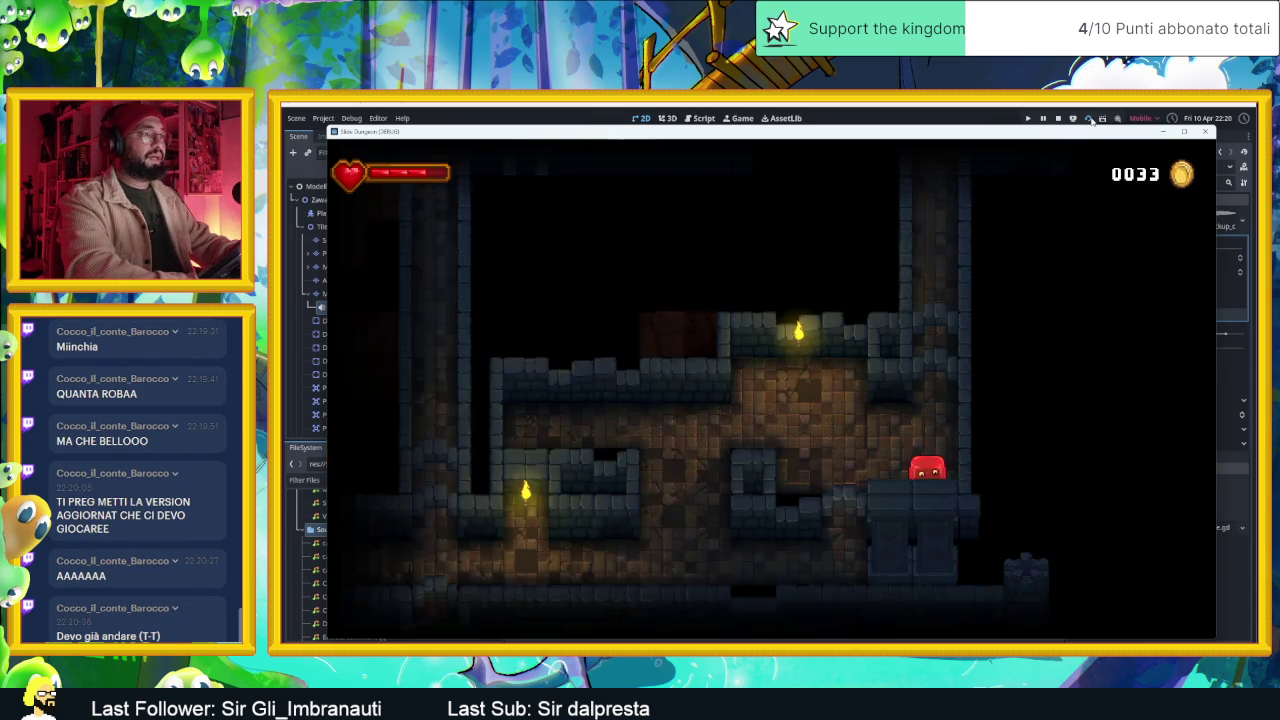
key("Left")
key("Up")
key("Down")
key("Left")
key("Up")
key("Down")
key("Left")
key("Up")
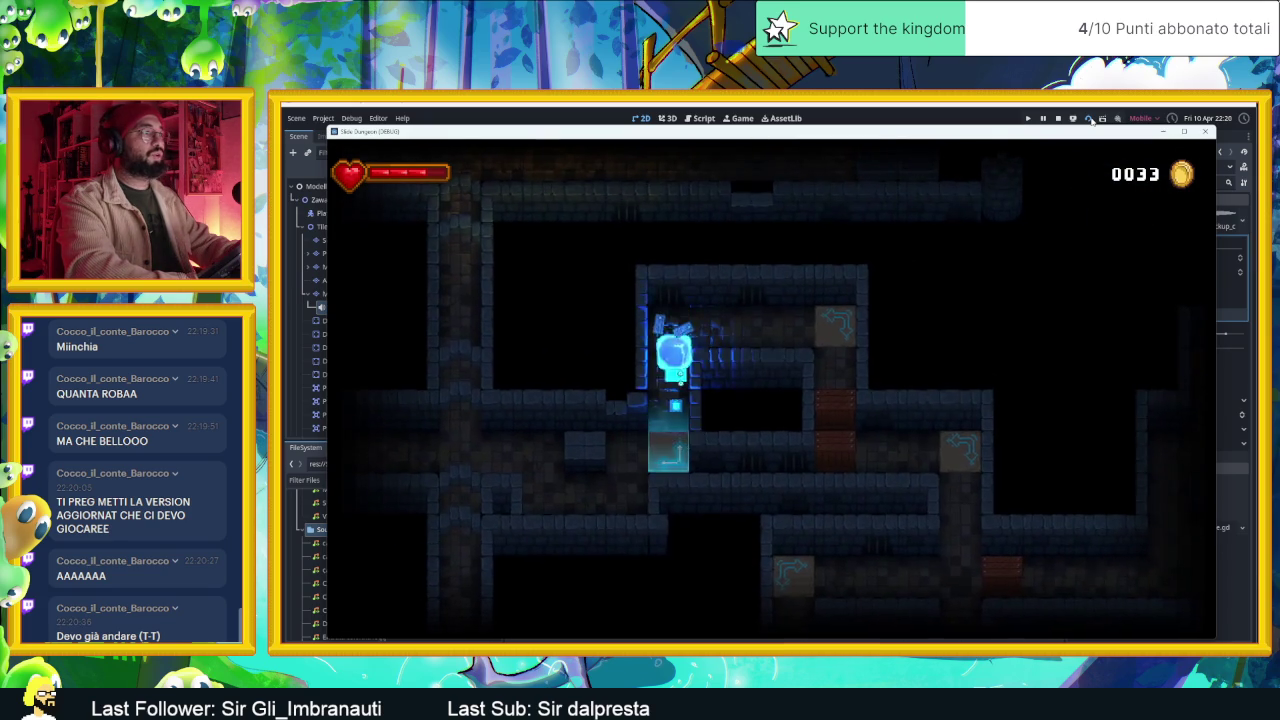
- Steer the slime down and left through several rooms until it turns blue and drops below
key("Left")
key("Down")
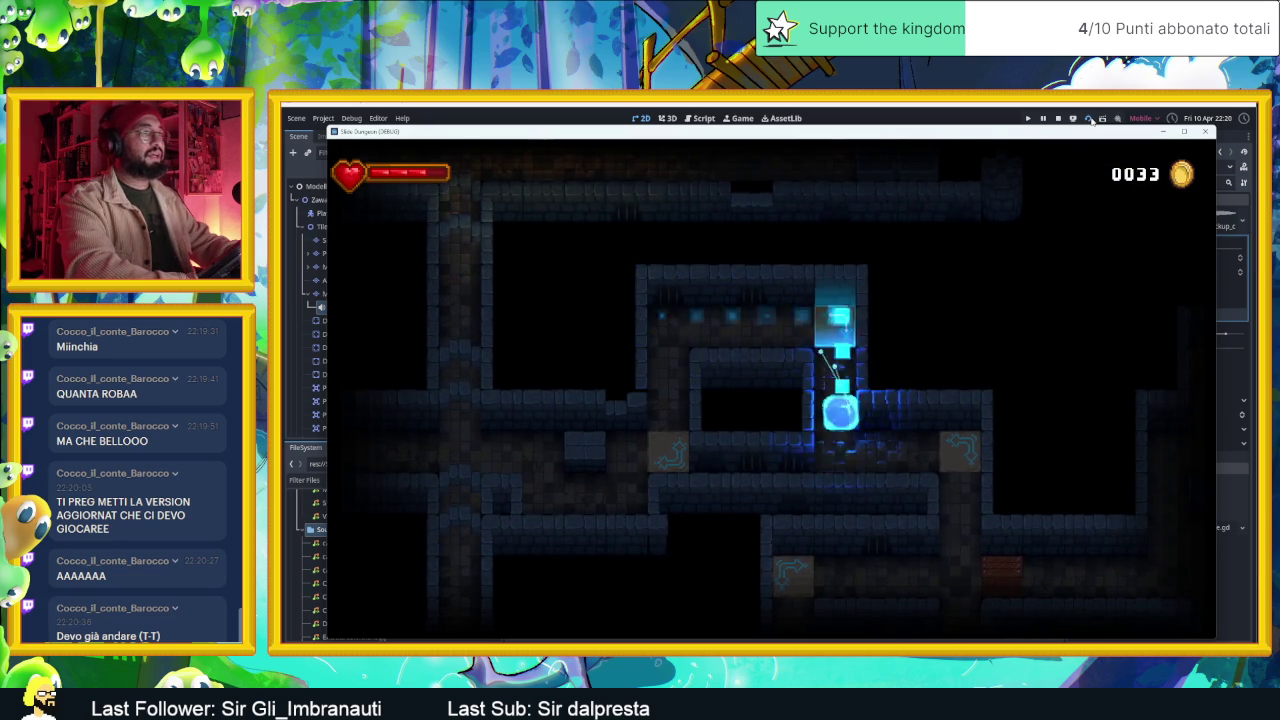
key("Down")
key("Left")
key("Down")
key("Right")
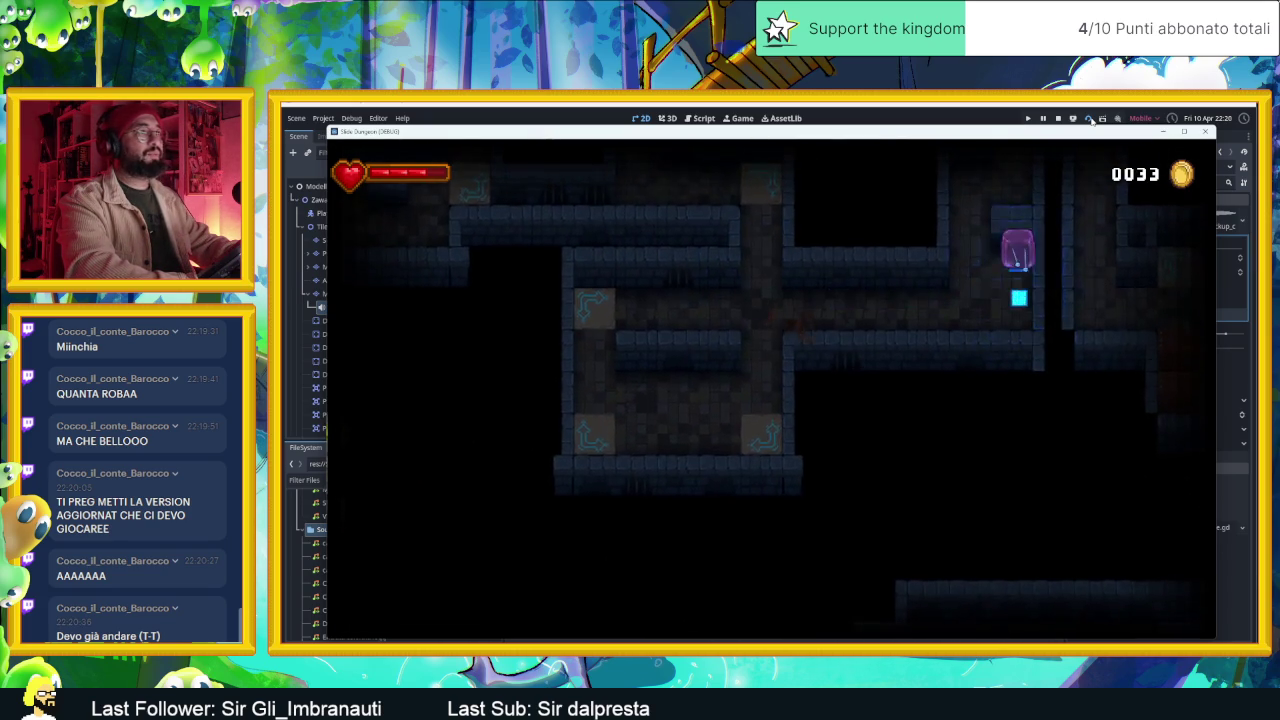
key("Left")
key("Down")
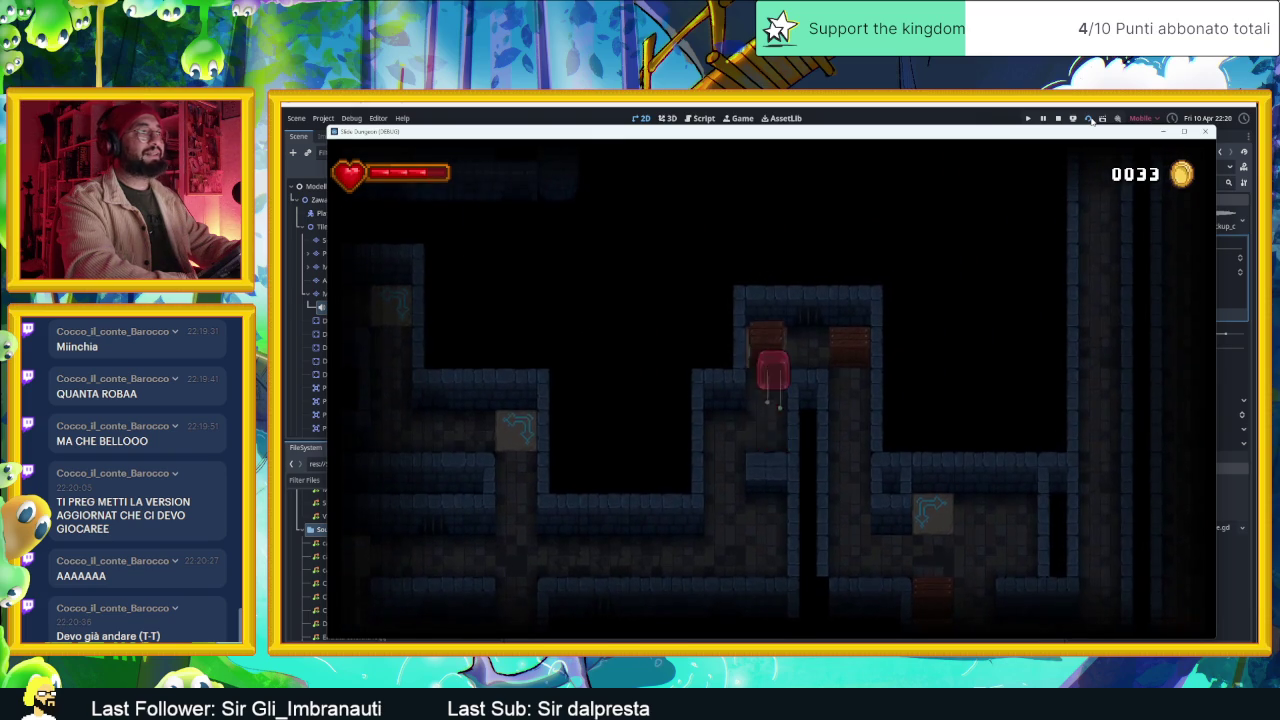
key("Right")
key("Down")
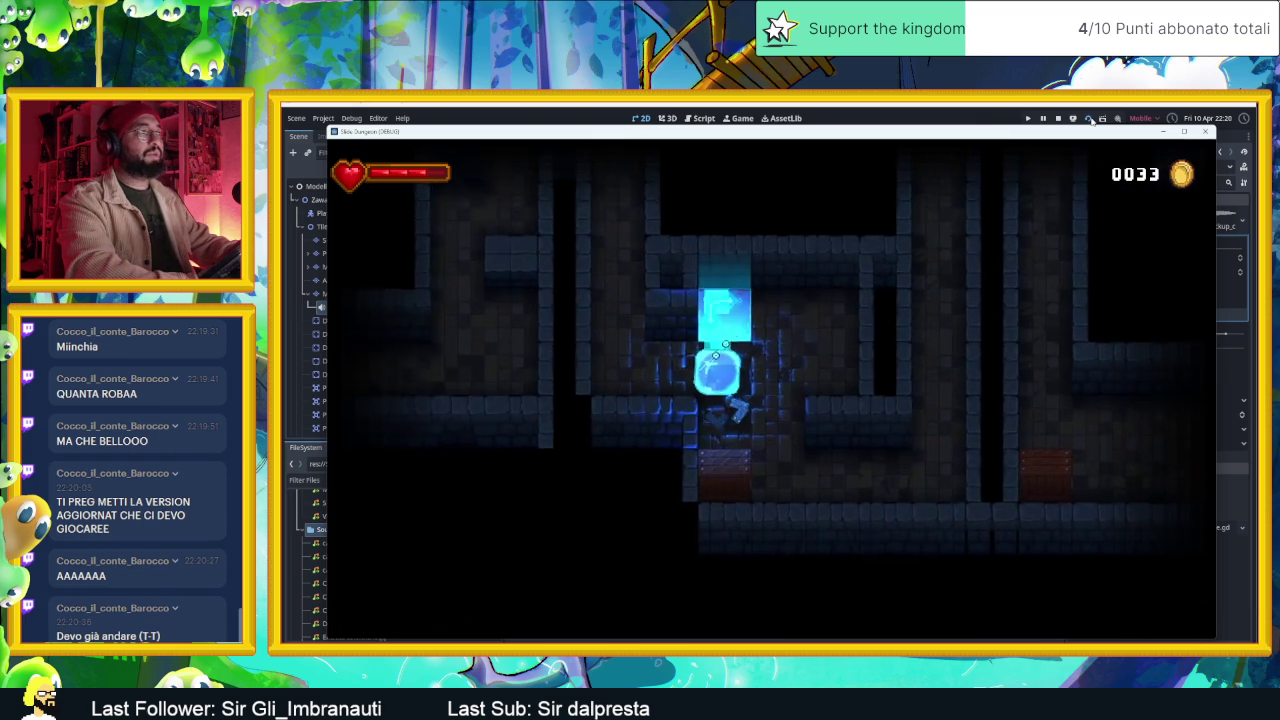
- Move the slime up into the coin room and collect the coins beside the chest
key("Right")
key("Up")
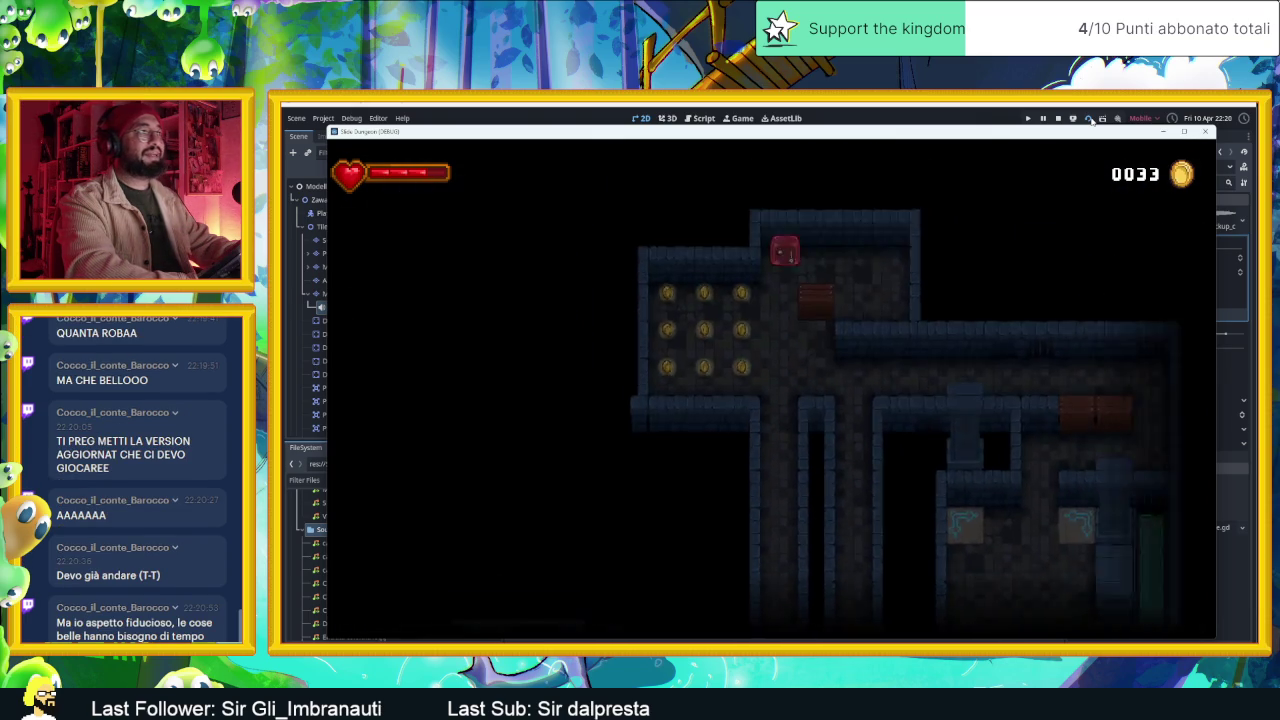
key("Down")
key("Right")
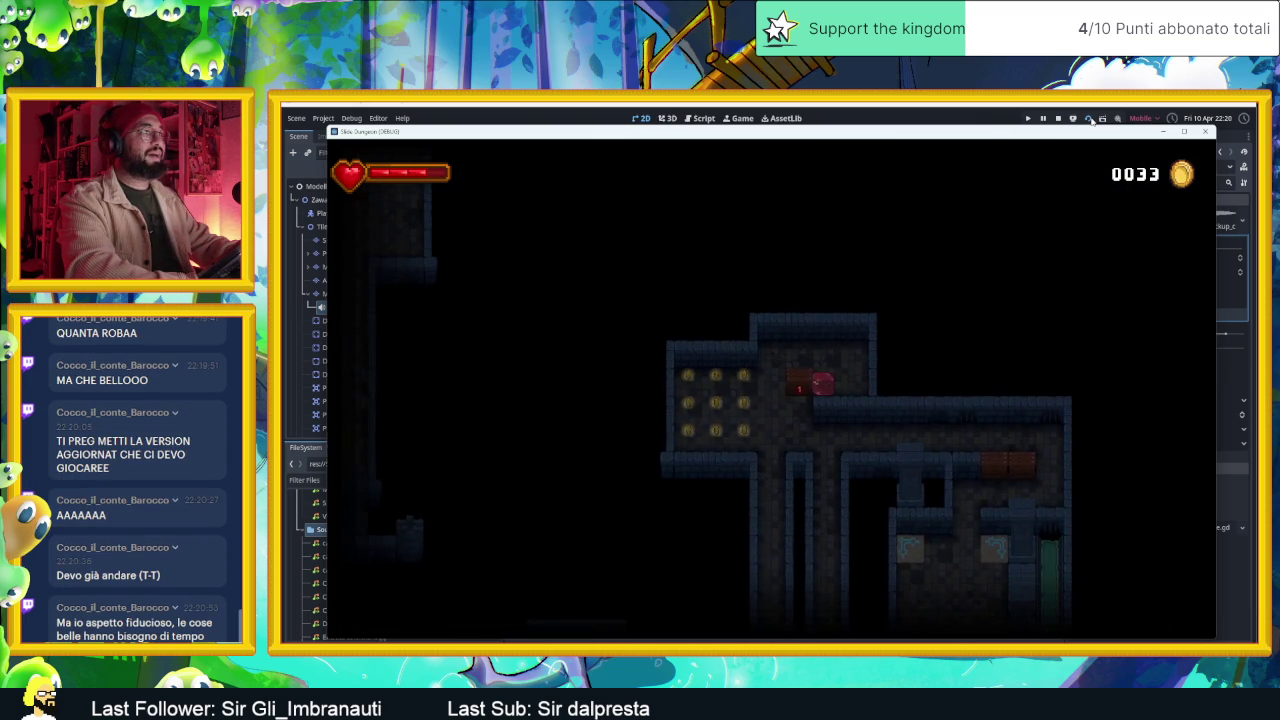
key("Left")
key("Down")
key("Right")
key("Left")
- Guide the slime up, across to the right wall, and down through the rooms below
key("Up")
key("Right")
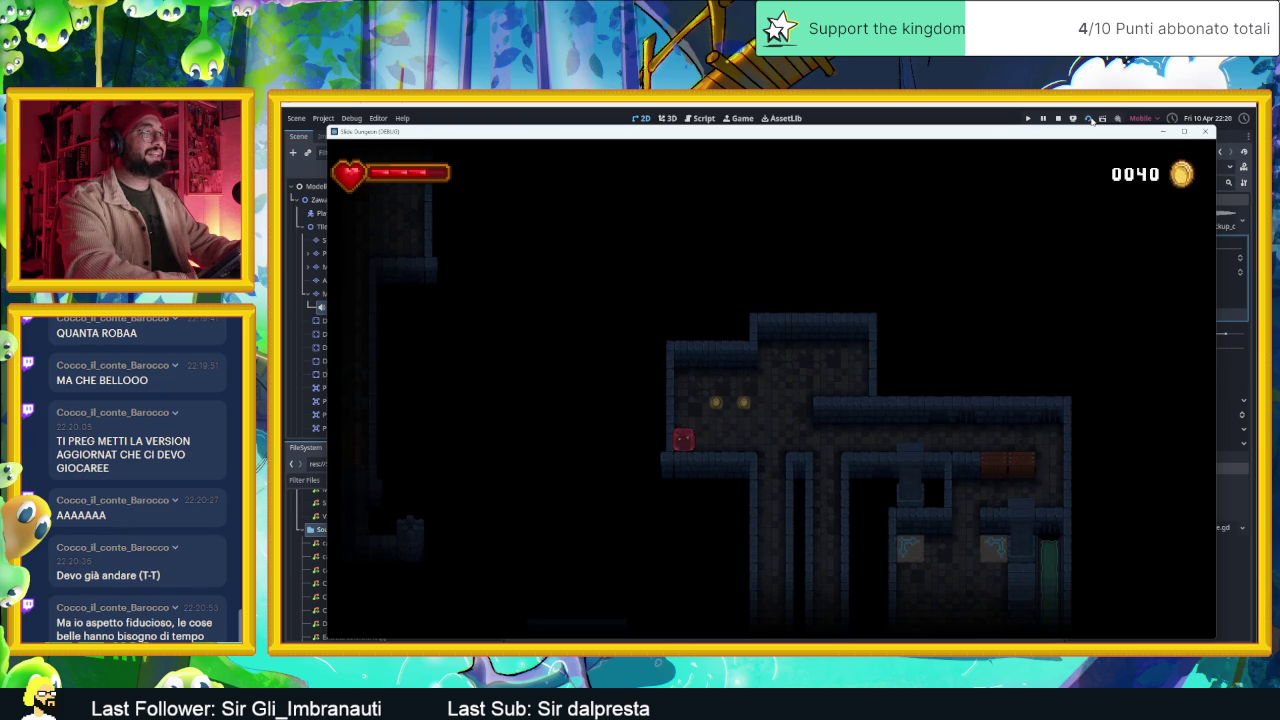
key("Right")
key("Down")
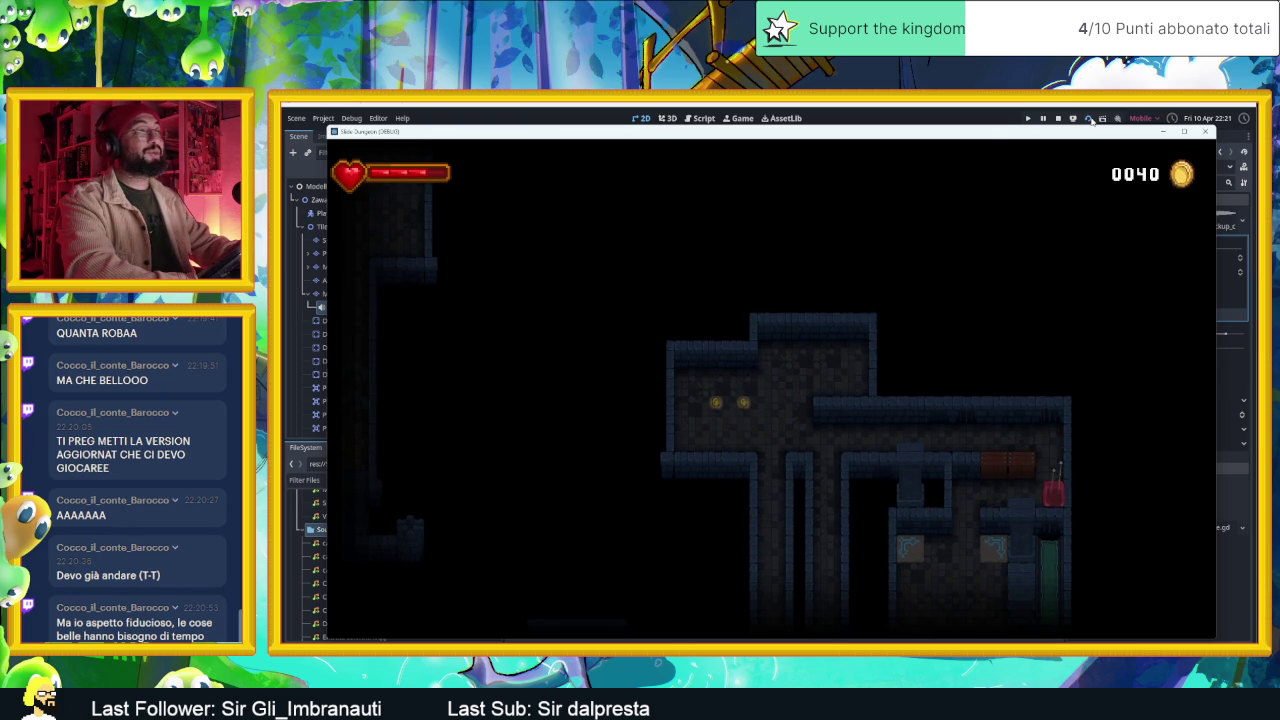
key("Left")
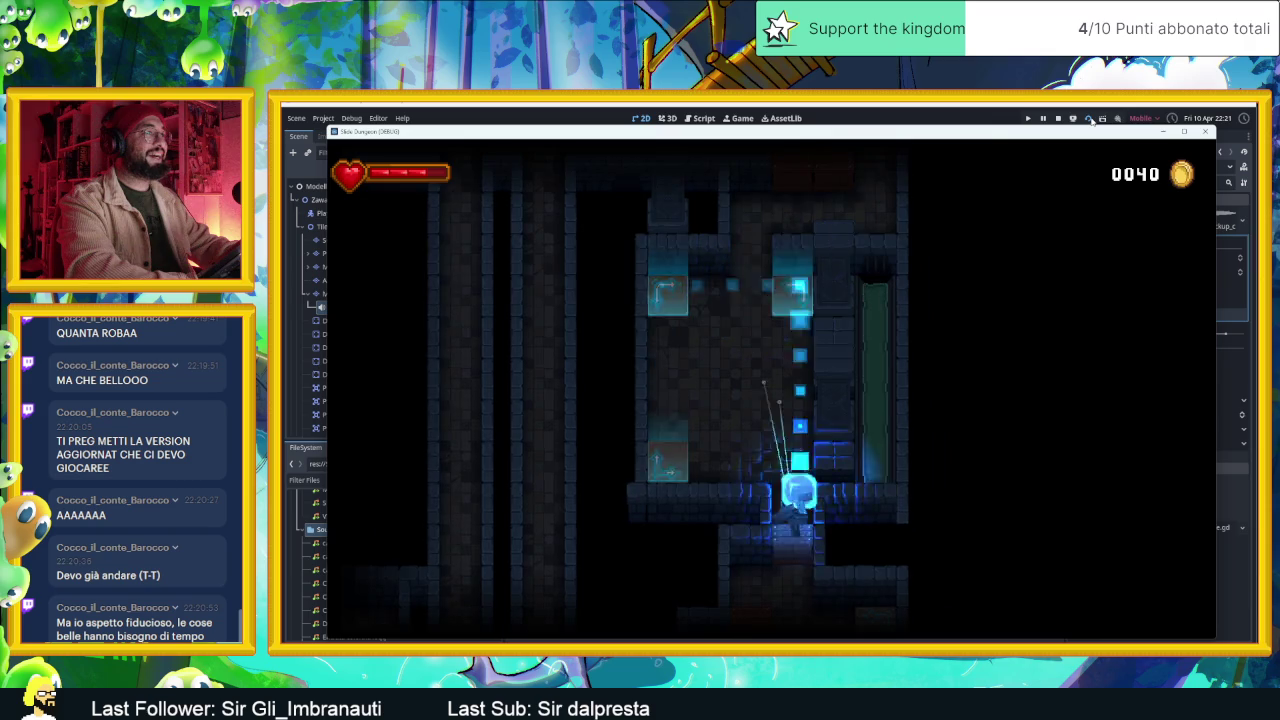
key("Down")
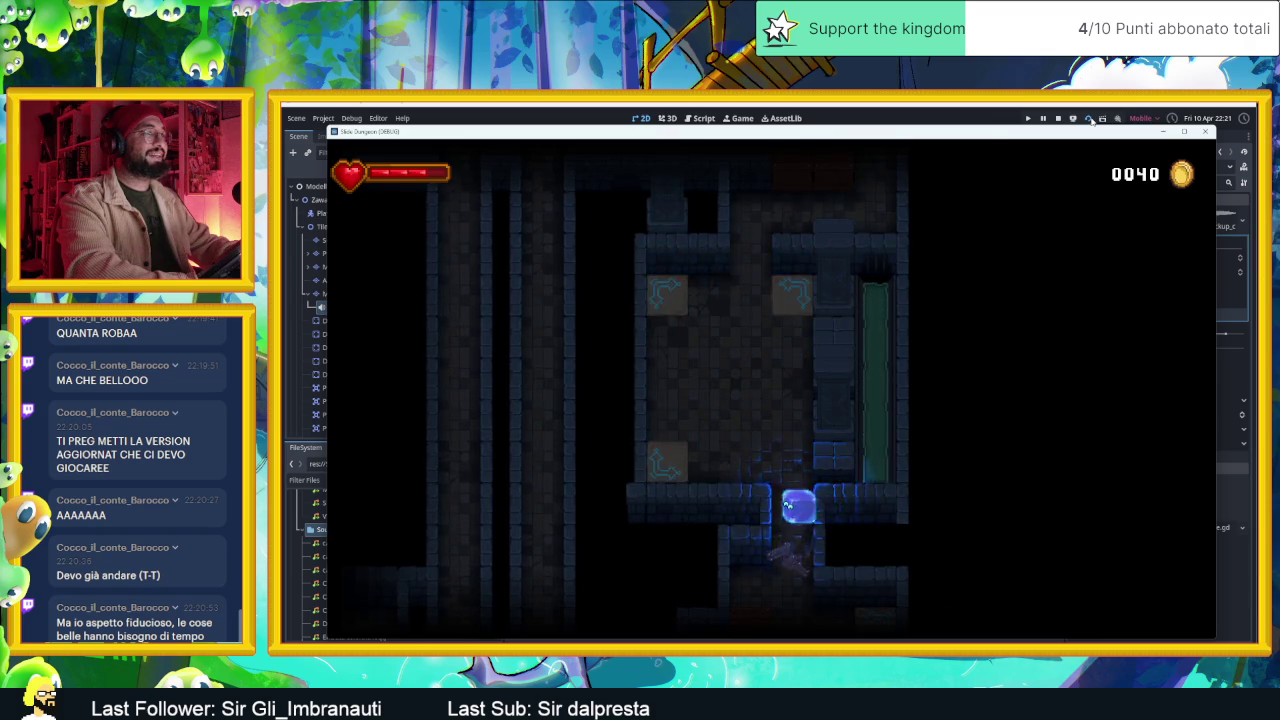
key("Up")
key("Left")
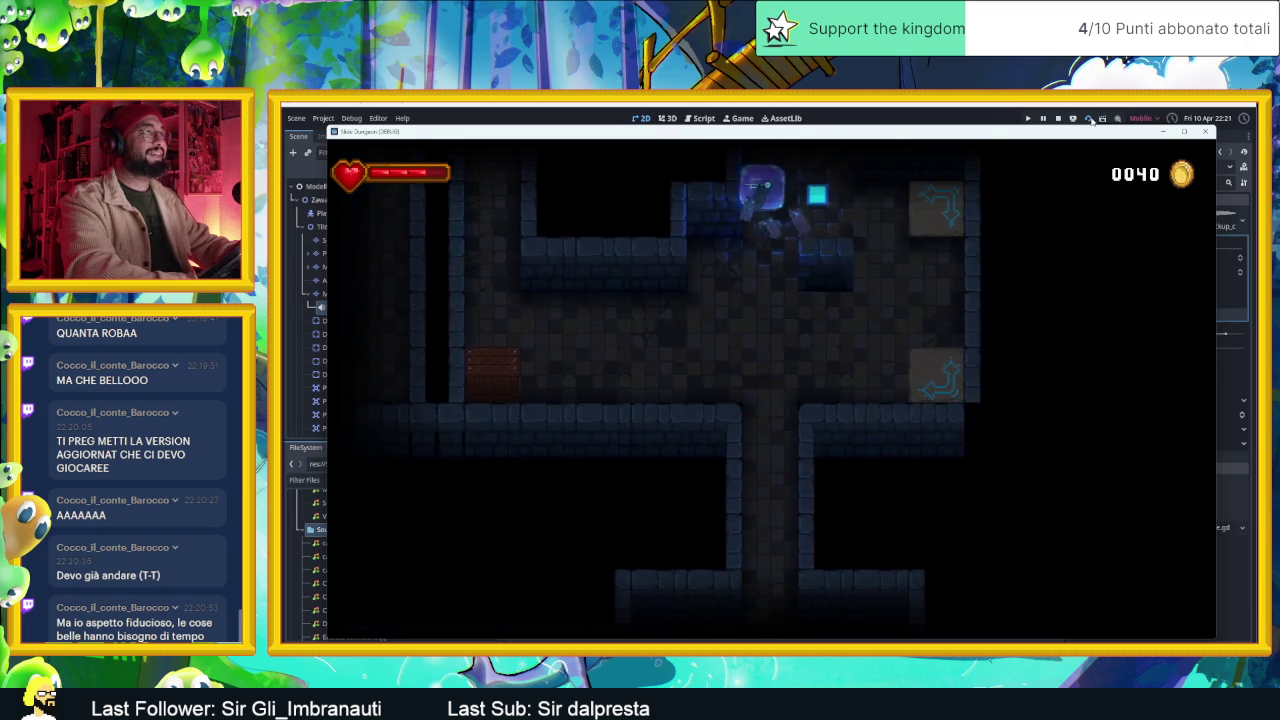
key("Down")
- Slide the slime through a few more rooms with the coin counter at 0040, then stop the game
key("Up")
key("Right")
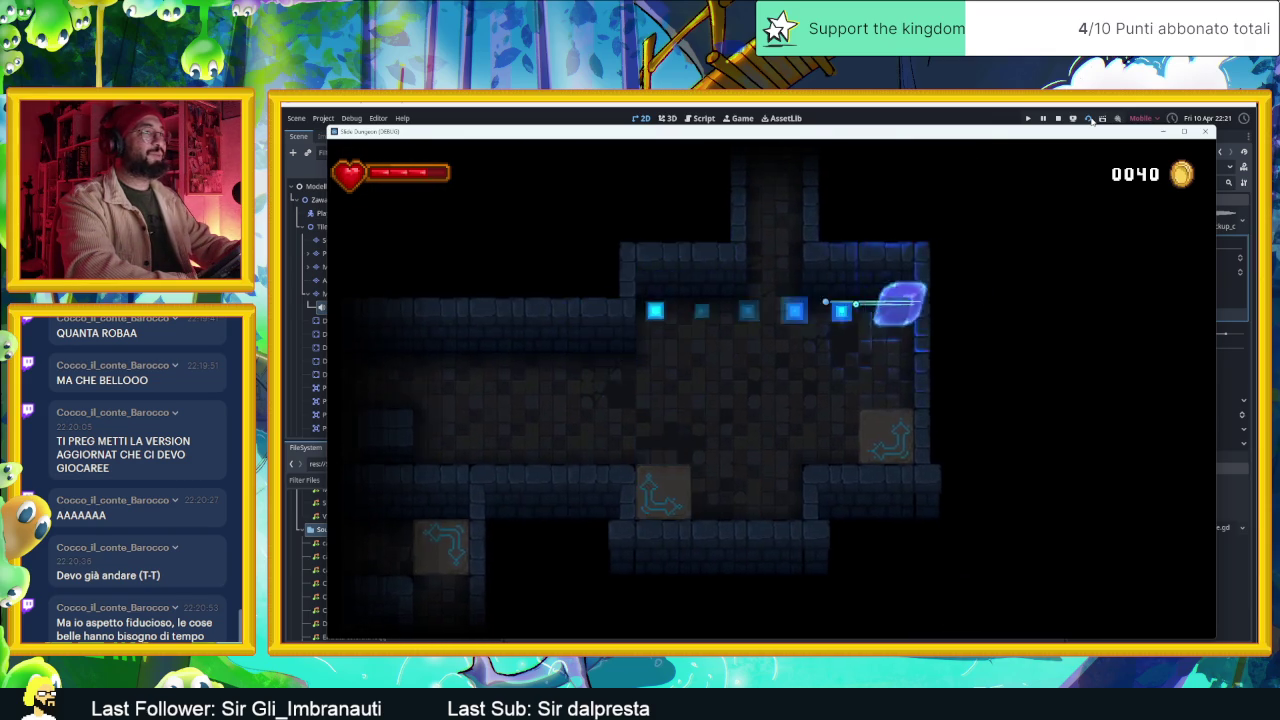
key("Left")
key("Down")
key("Left")
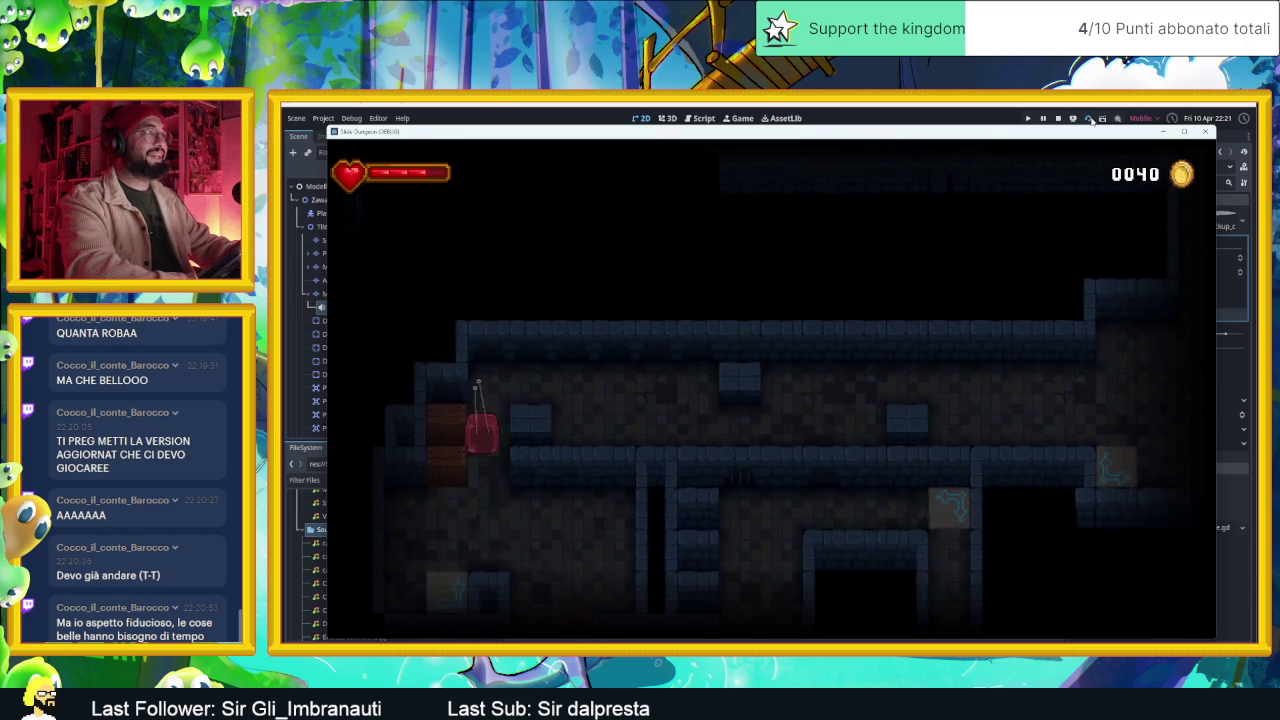
key("Down")
key("Right")
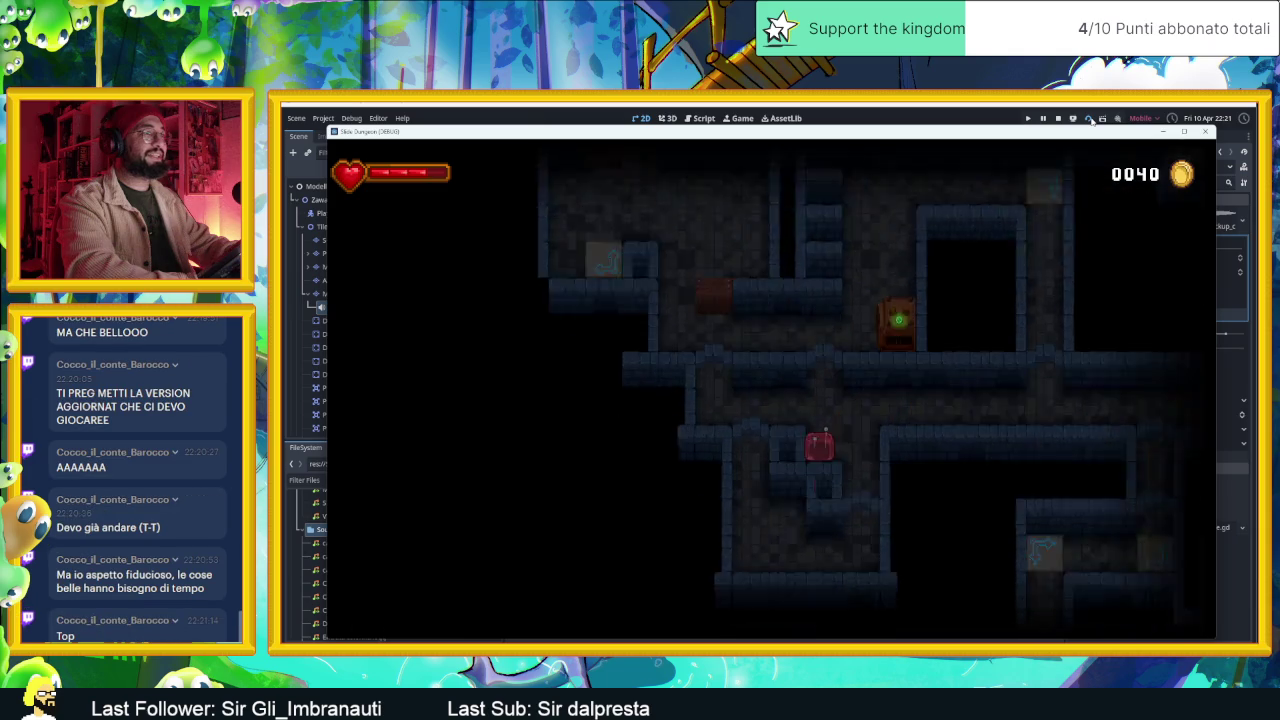
key("Up")
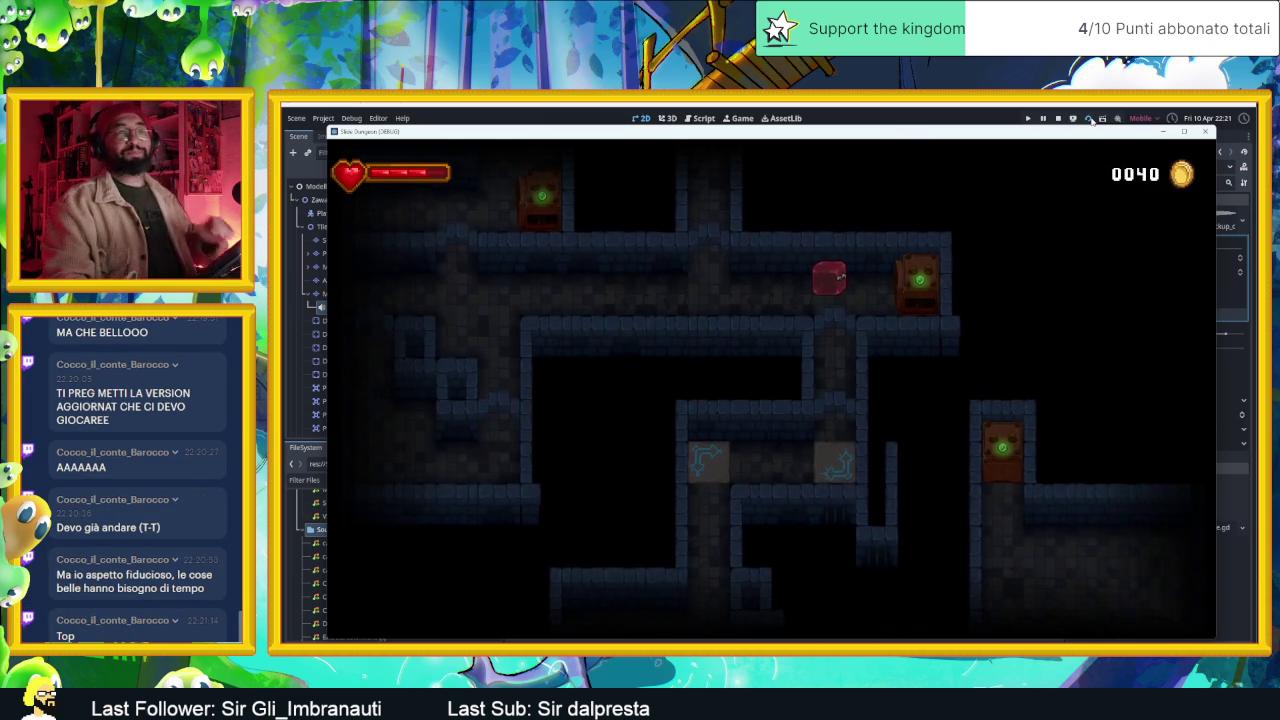
left_click(1205, 131)
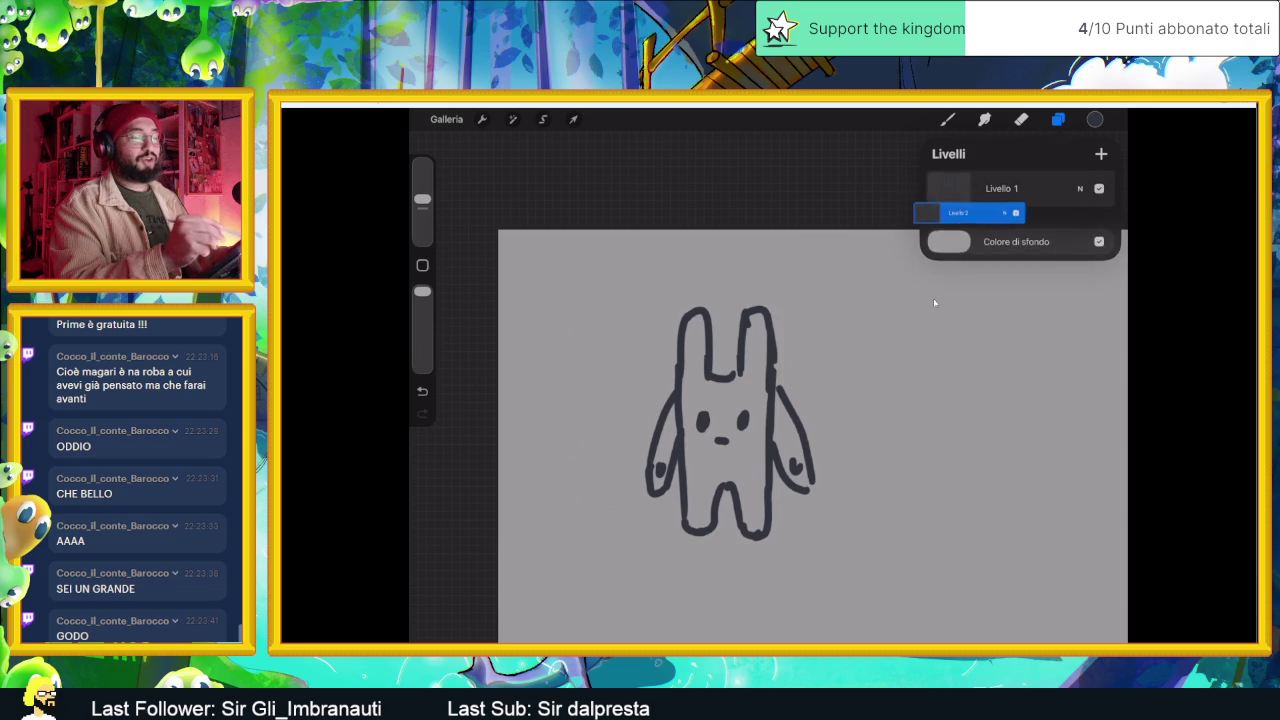
- Pick pure white and fill the bunny's left ear, left face, body and left leg
left_click(933, 172)
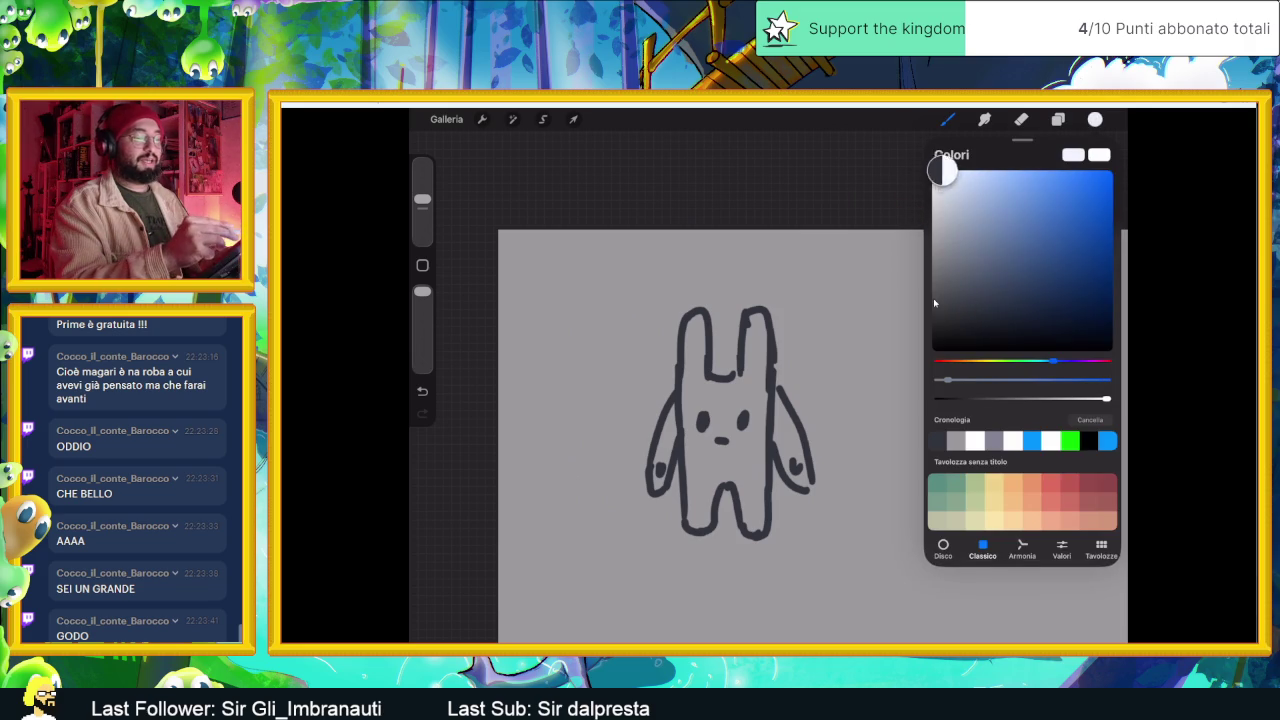
left_click(1095, 119)
left_click_drag(692, 334, 694, 444)
left_click_drag(710, 392, 696, 470)
left_click_drag(714, 420, 692, 526)
left_click_drag(712, 474, 708, 528)
mouse_move(710, 484)
left_mouse_down()
mouse_move(728, 460)
mouse_move(728, 398)
mouse_move(756, 314)
left_mouse_up()
- Fill the right ear, lower right body and both arms with white
mouse_move(748, 358)
left_mouse_down()
mouse_move(764, 324)
mouse_move(730, 430)
mouse_move(760, 444)
mouse_move(758, 486)
left_mouse_up()
left_click_drag(754, 424, 752, 532)
left_click_drag(754, 446, 763, 530)
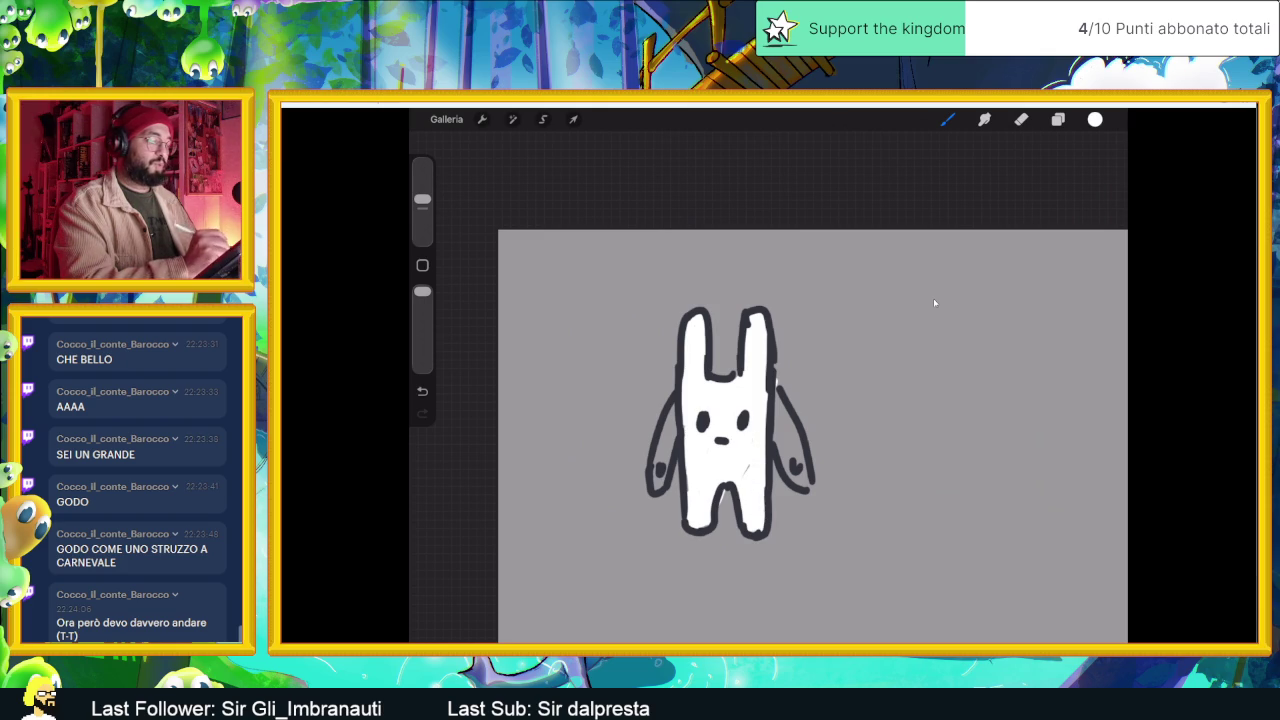
mouse_move(666, 412)
left_mouse_down()
mouse_move(670, 464)
mouse_move(656, 488)
left_mouse_up()
left_click_drag(666, 408, 660, 462)
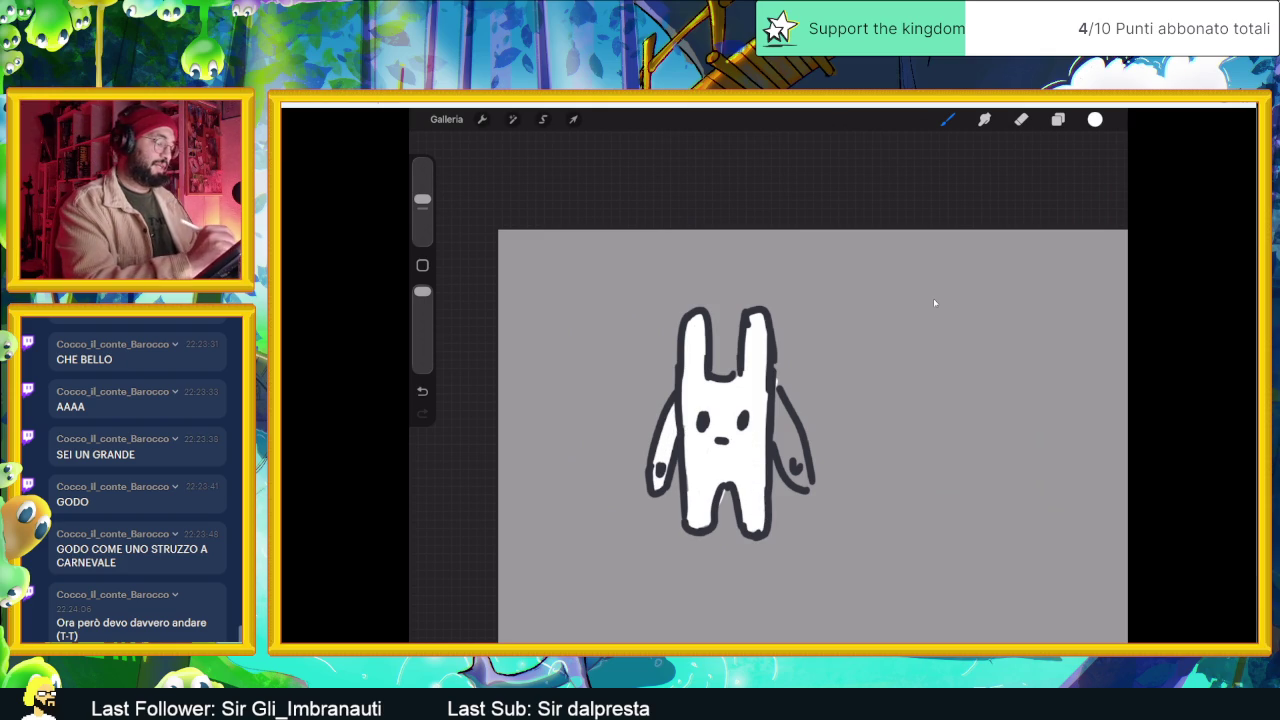
left_click_drag(780, 394, 808, 484)
left_click_drag(784, 440, 800, 482)
left_click_drag(780, 412, 782, 466)
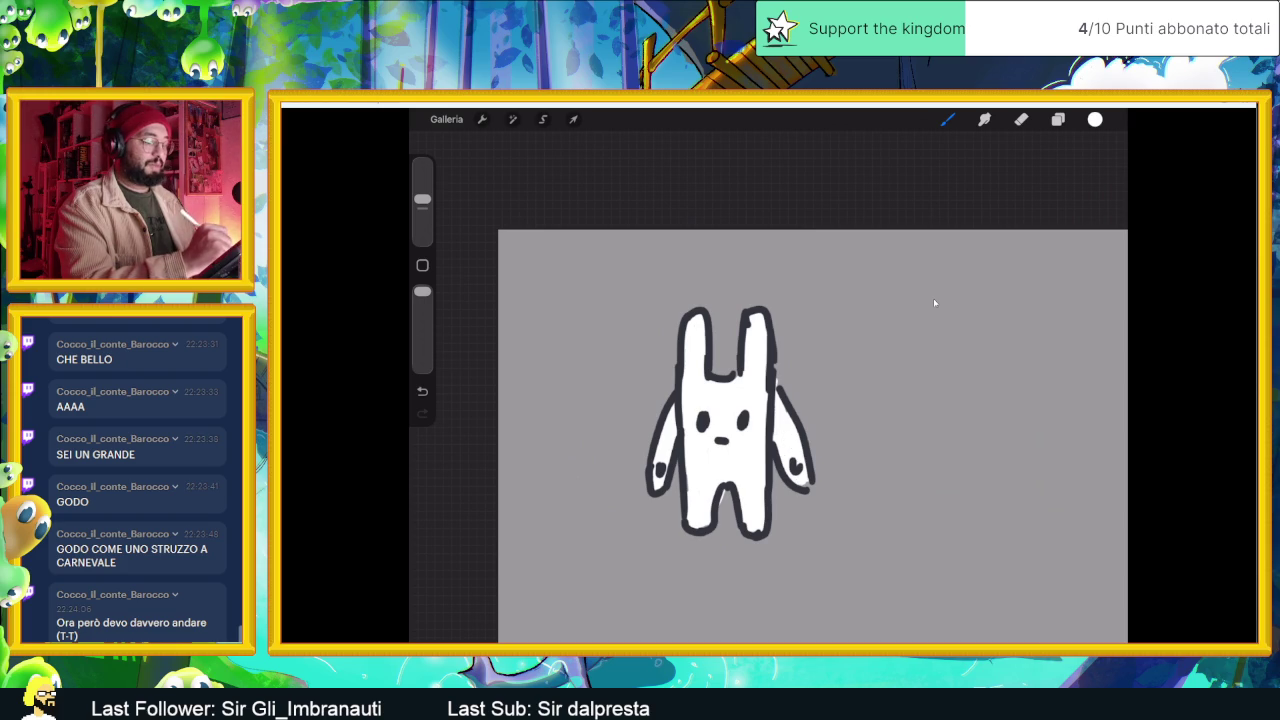
scroll(735, 425, "down", 2)
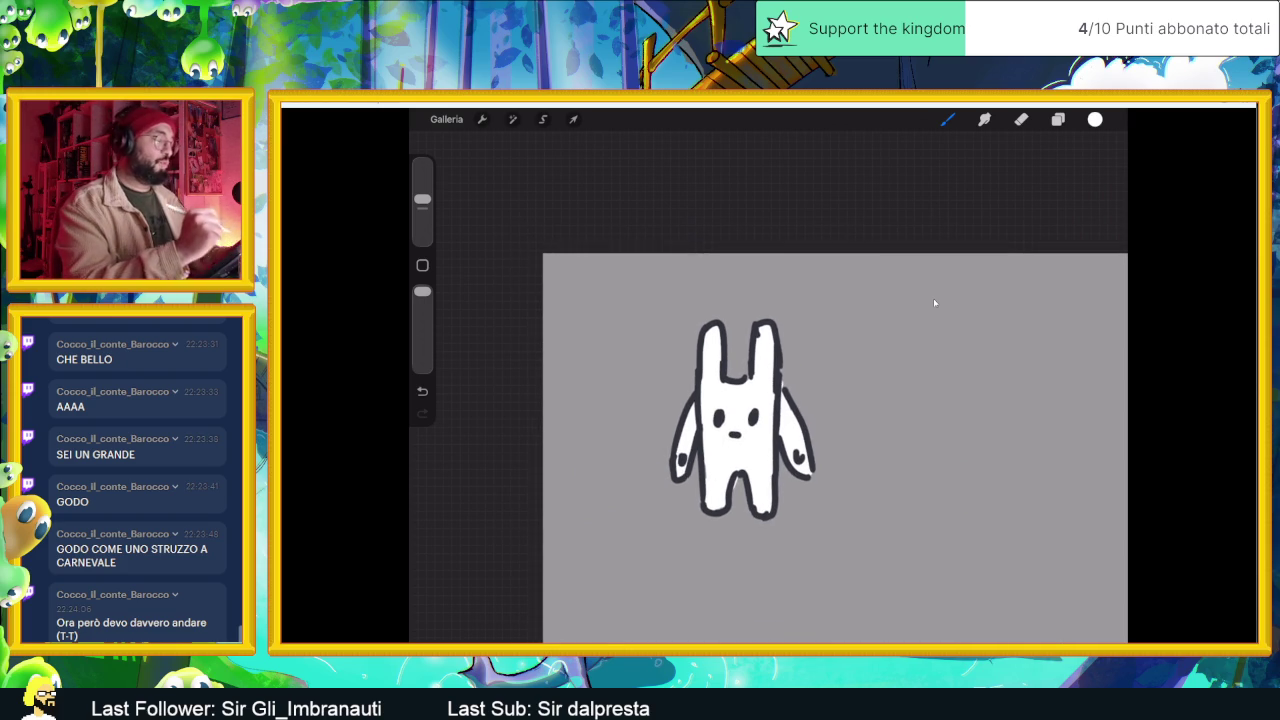
- Select Livello 1 and add a new empty layer, Livello 3, on top
scroll(935, 303, "down", 1)
scroll(935, 303, "up", 1)
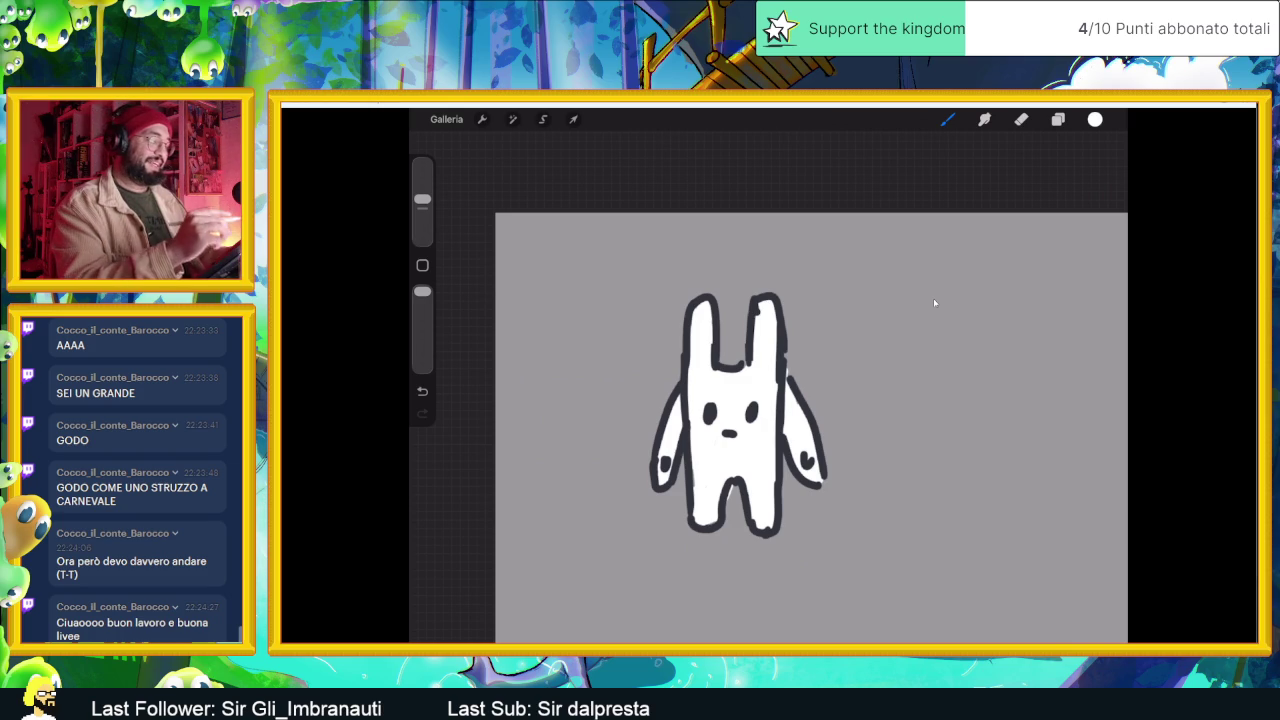
left_click(1058, 119)
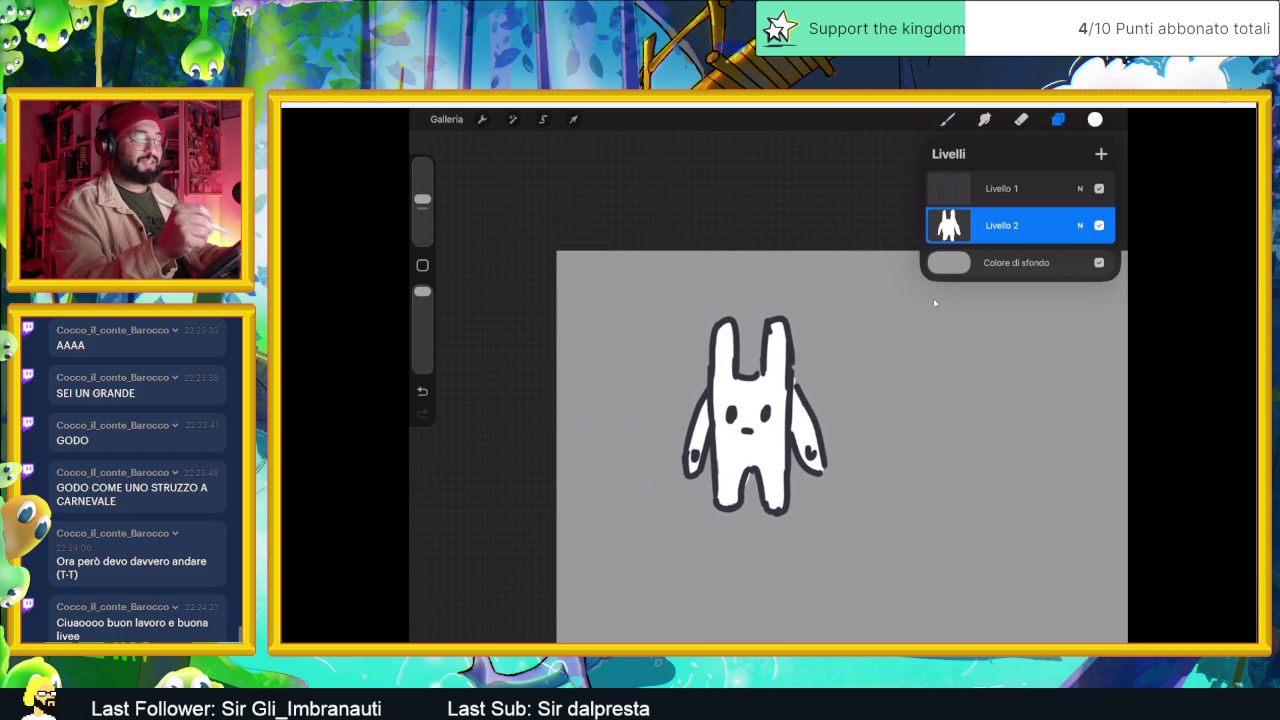
left_click(1001, 188)
left_click(1101, 153)
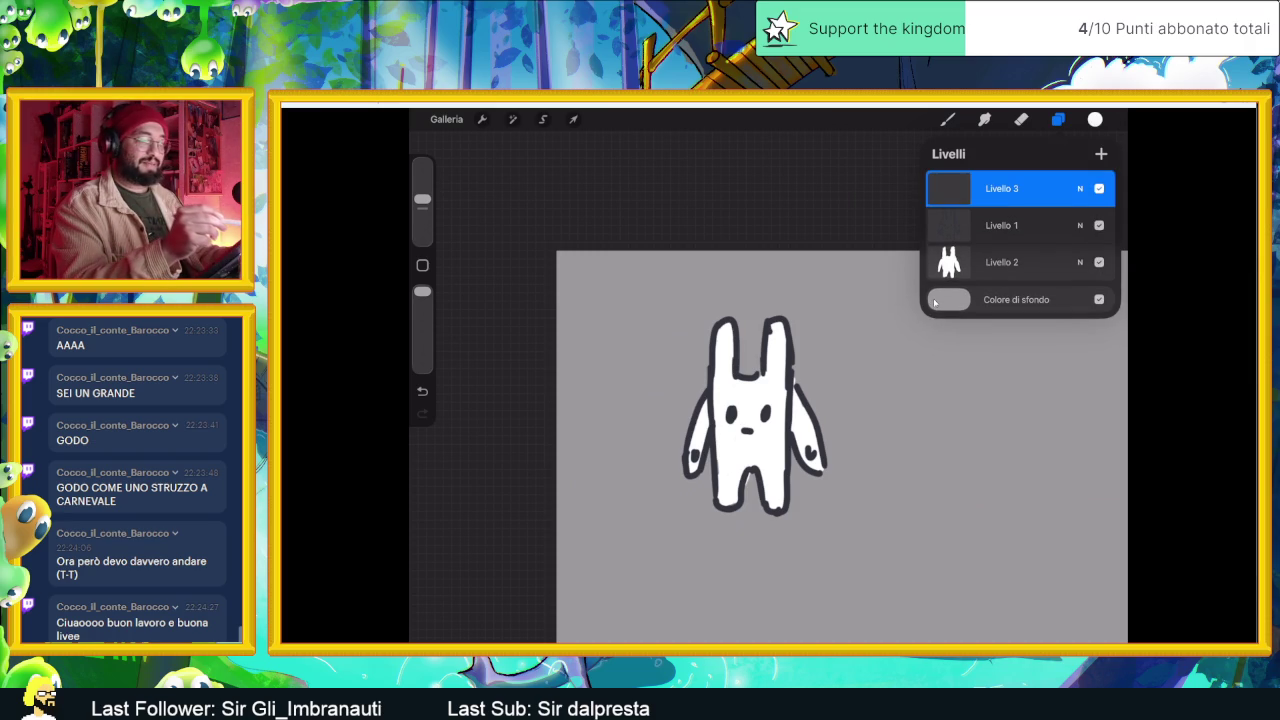
- Choose the Pennello durezza media brush from the Aerografo set
left_click(947, 119)
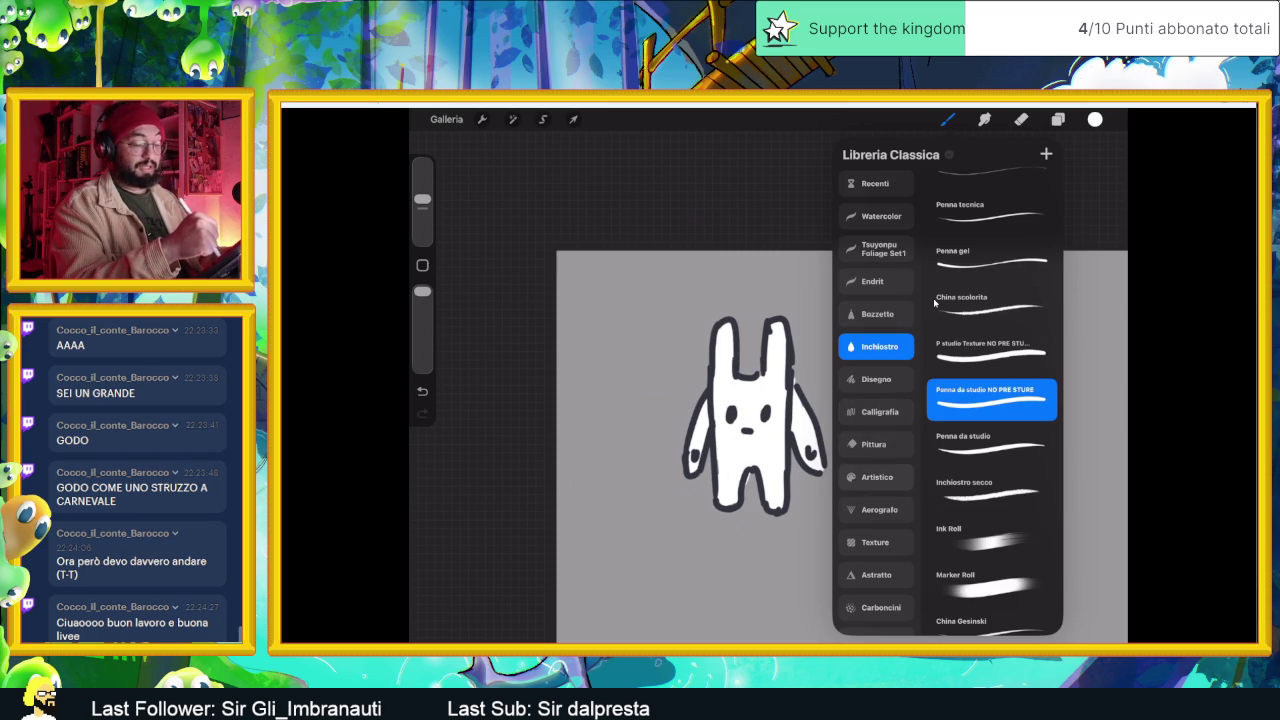
scroll(876, 400, "down", 3)
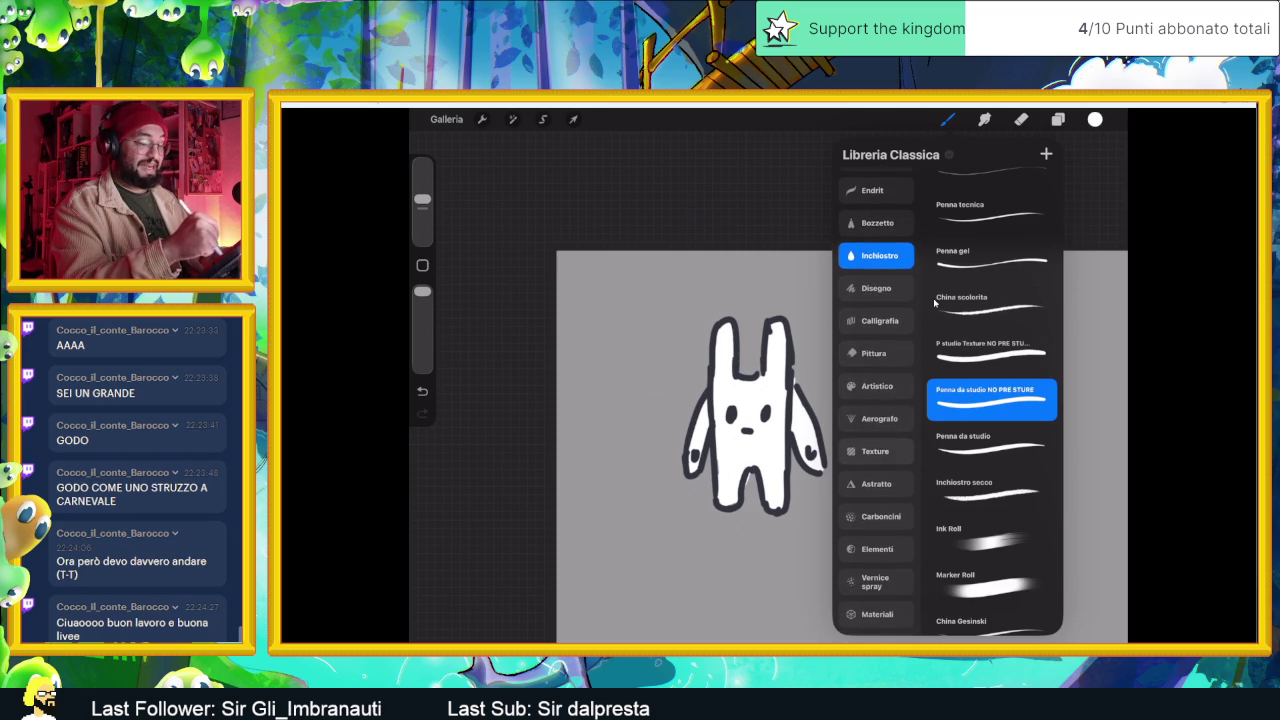
scroll(876, 400, "down", 2)
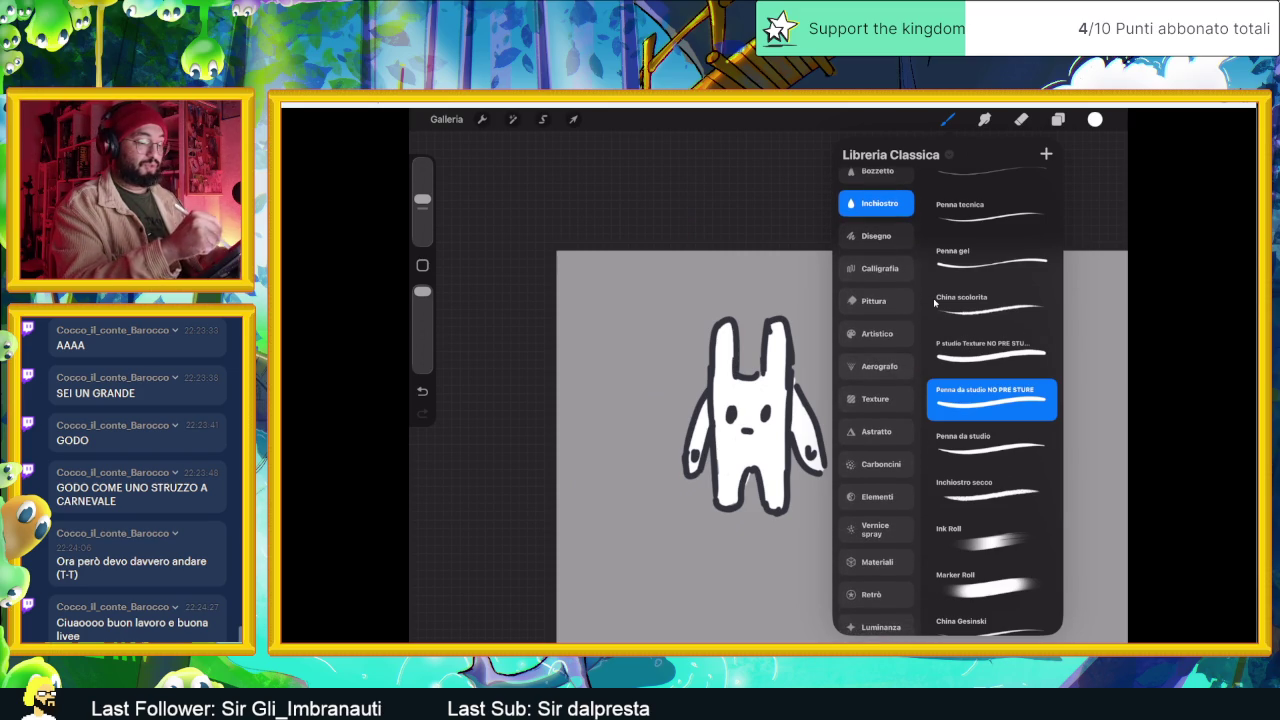
left_click(876, 366)
left_click(990, 284)
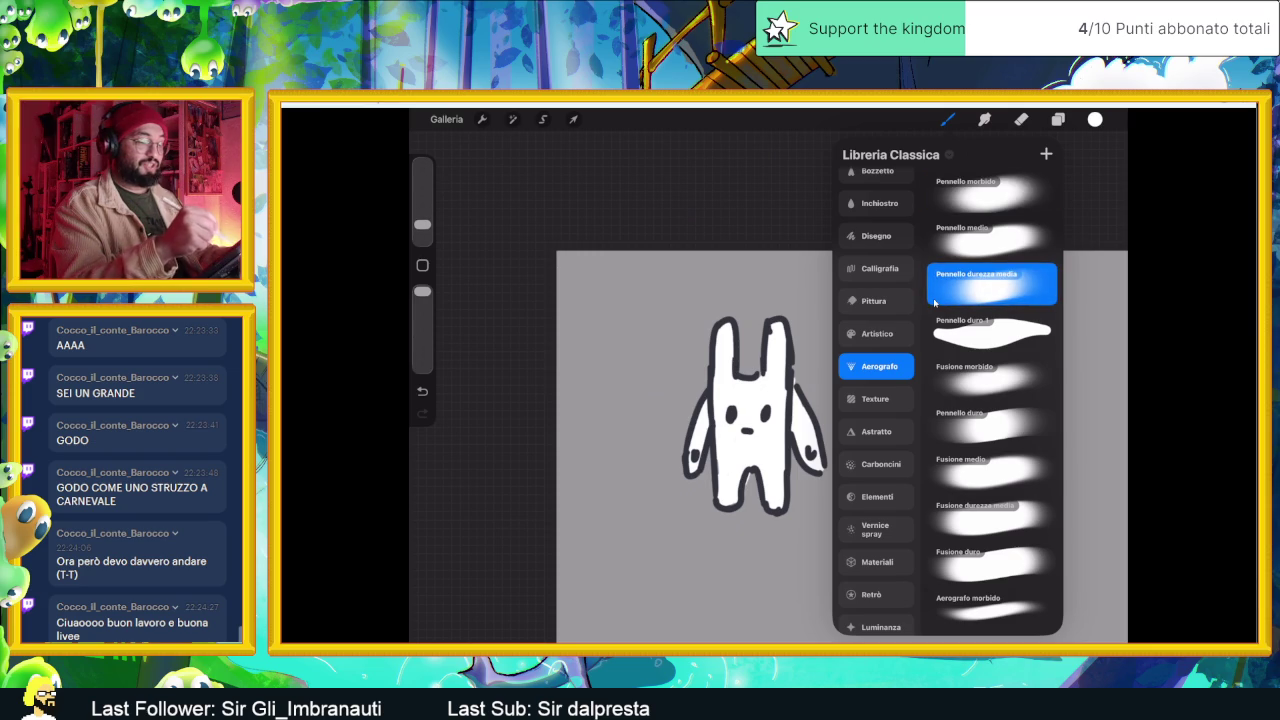
scroll(934, 302, "up", 2)
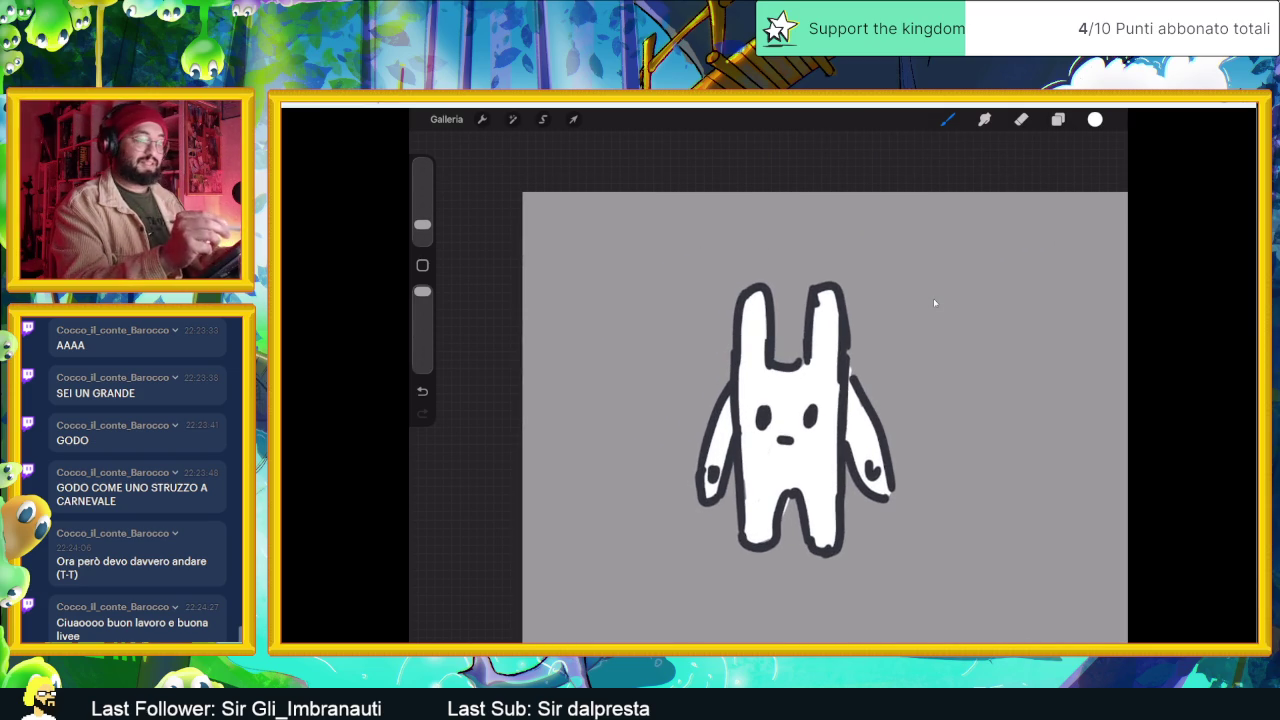
- Try light-blue shading on the bunny's right side at a smaller size, then undo it
left_click(1095, 119)
left_click_drag(980, 205, 1001, 172)
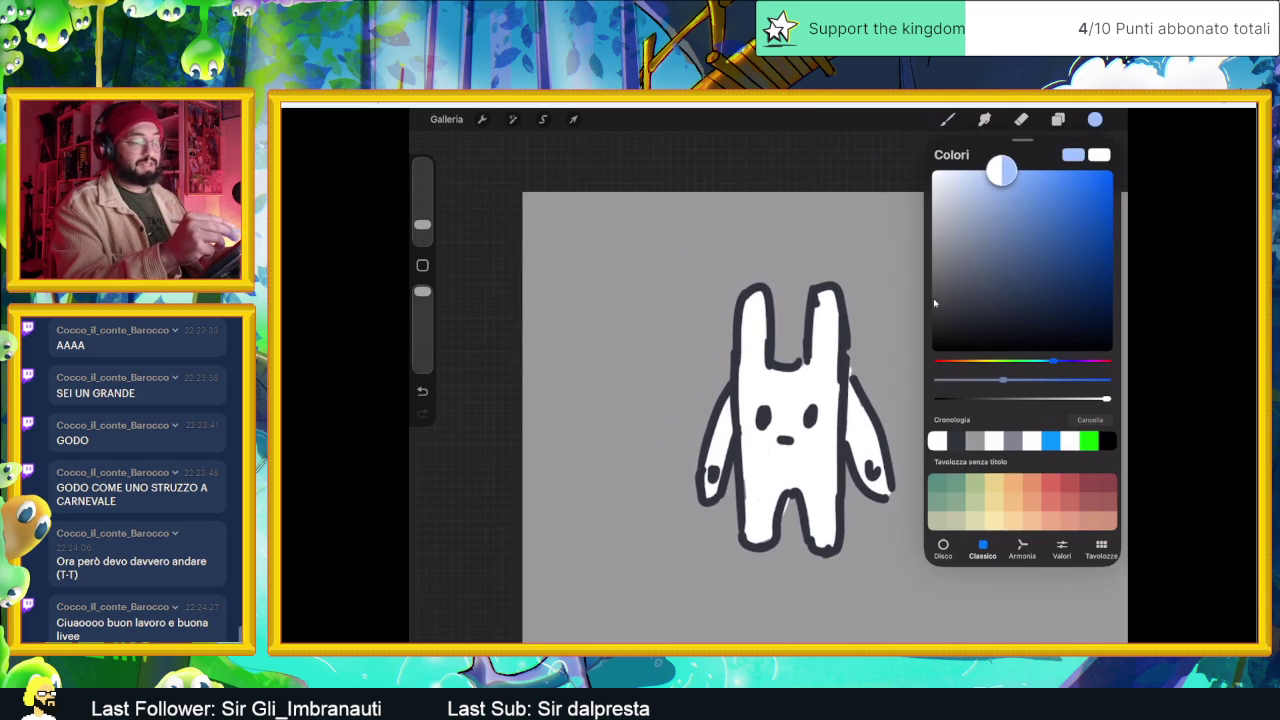
left_click(1058, 119)
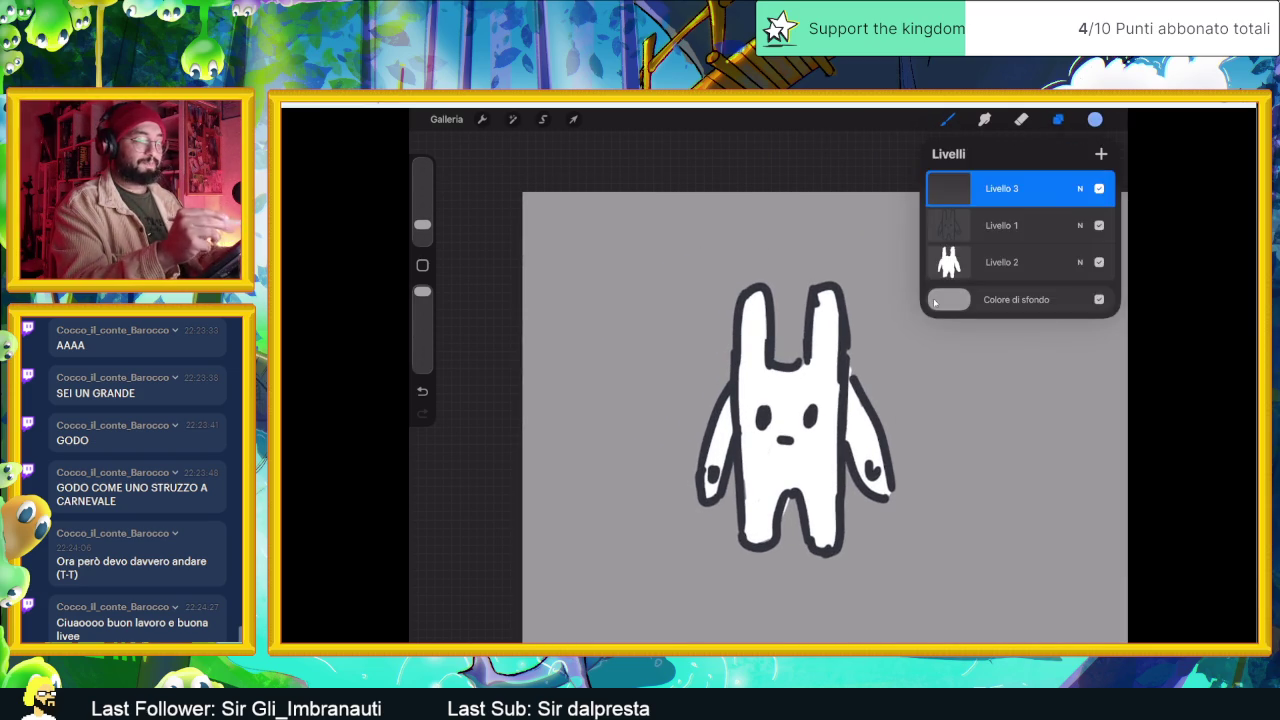
left_click(934, 302)
left_click_drag(848, 352, 850, 420)
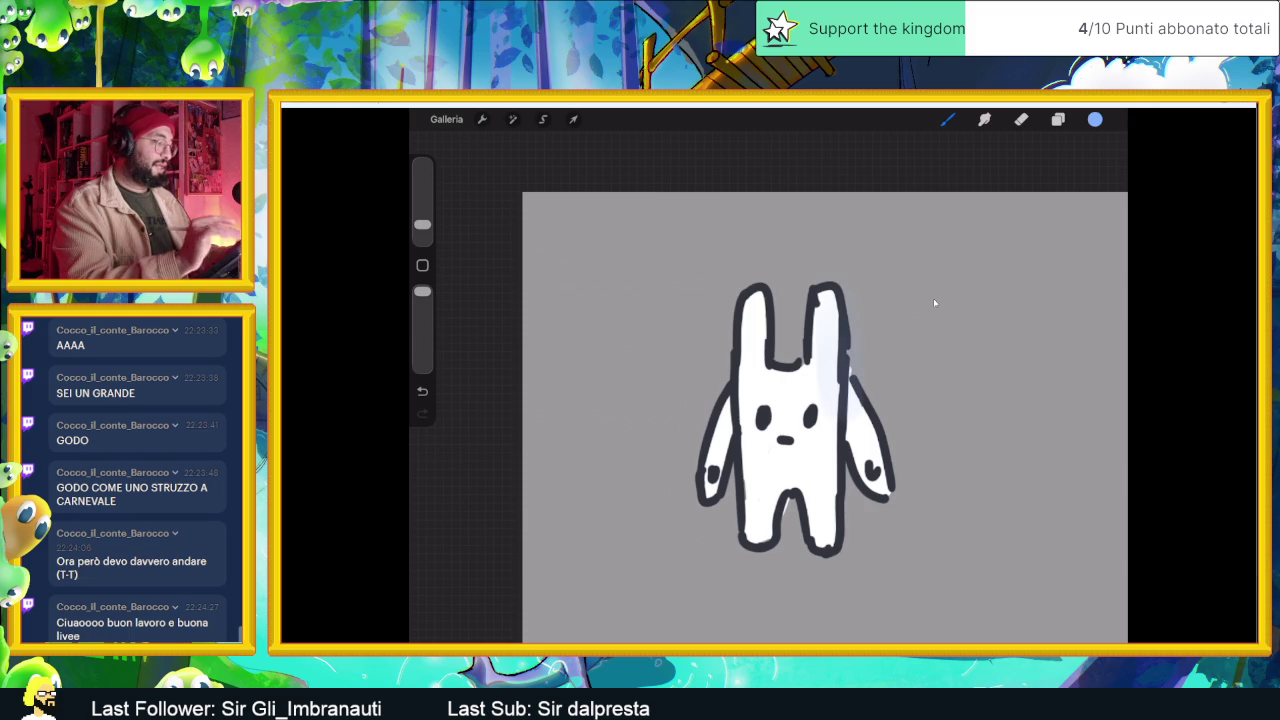
key("ctrl+z")
left_click_drag(422, 224, 422, 231)
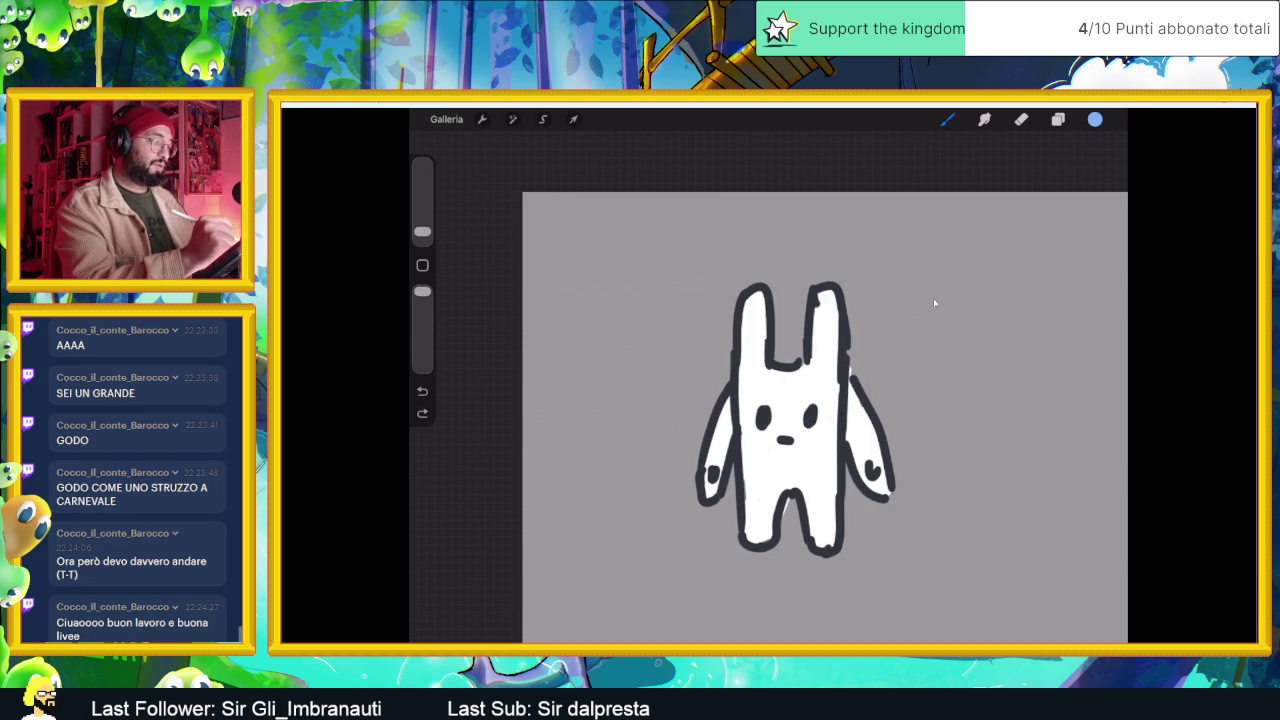
left_click_drag(840, 290, 836, 430)
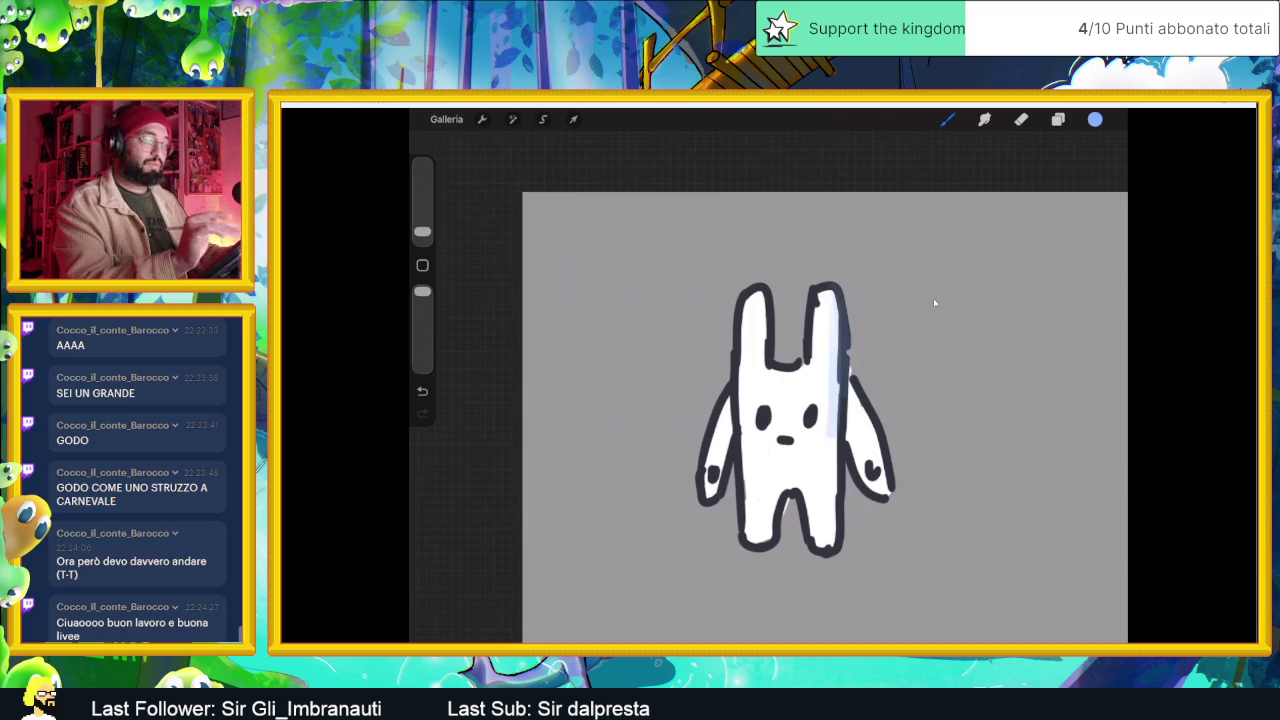
key("ctrl+z")
key("ctrl+z")
- Move Livello 3 below Livello 1 and choose a muted grey-blue shading colour
key("l")
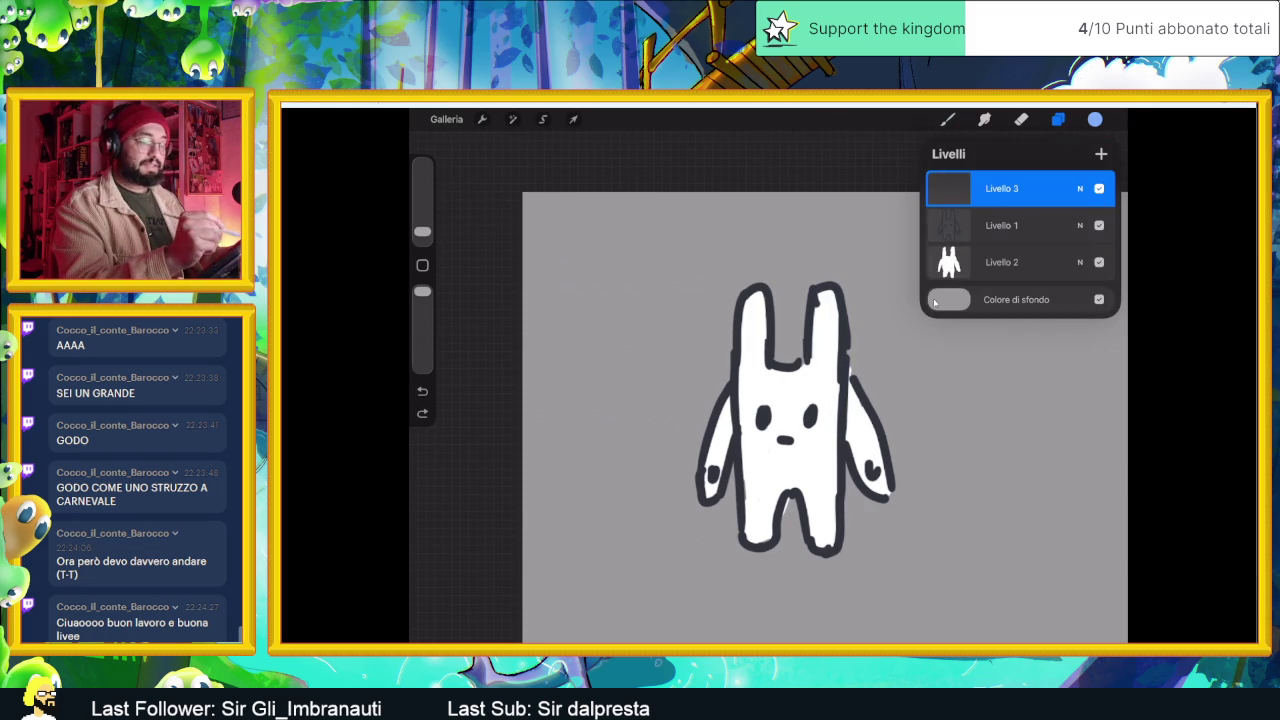
left_click_drag(1000, 188, 1000, 225)
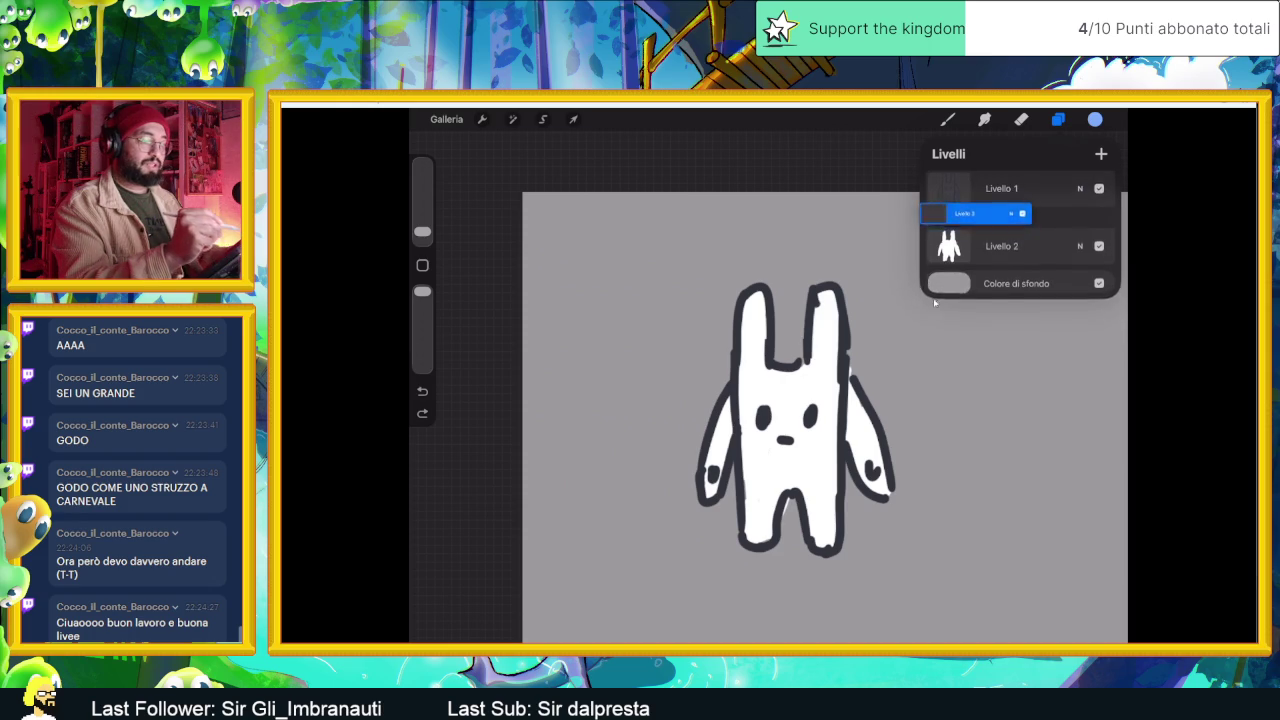
left_click(1058, 119)
key("l")
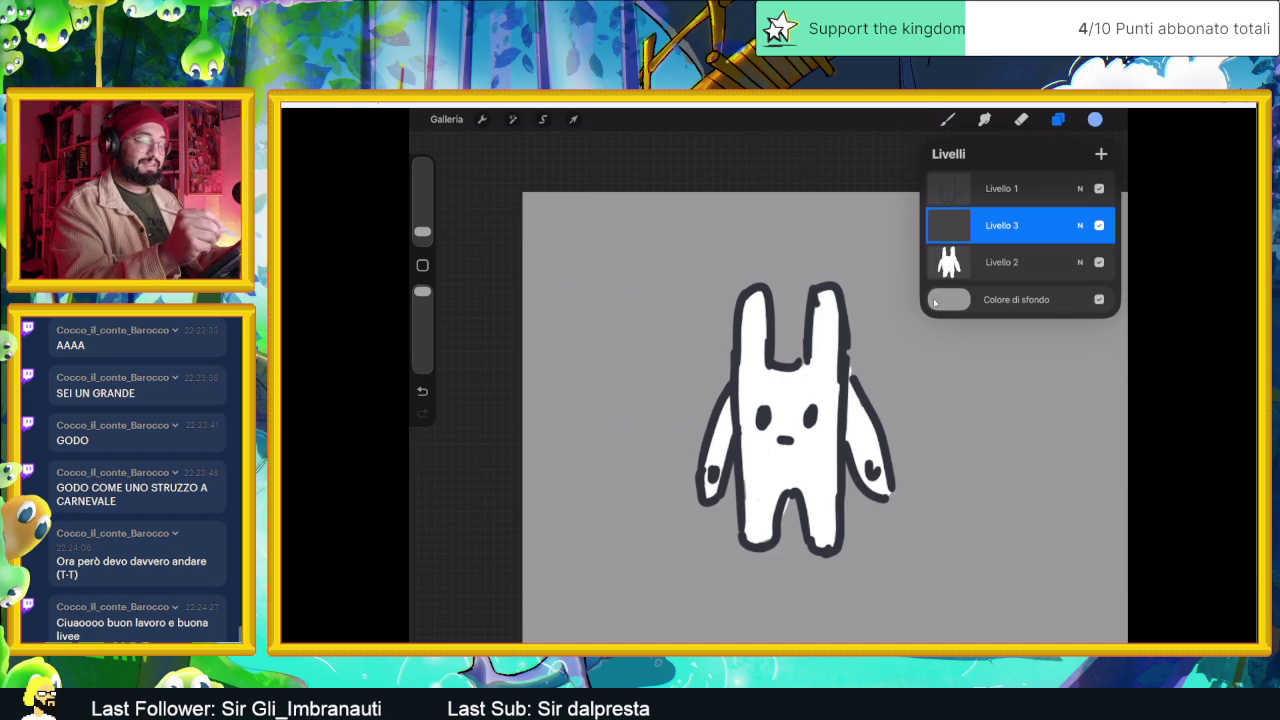
key("c")
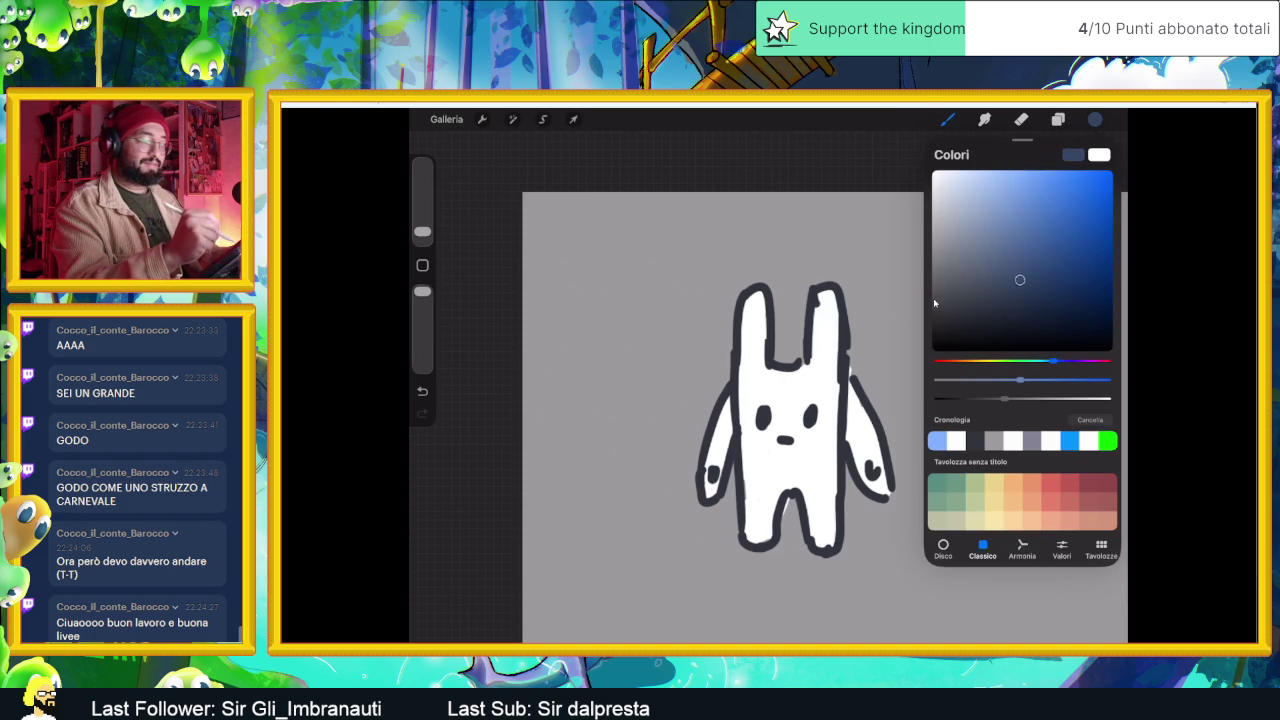
key("b")
- Paint grey shading along the right edge, right leg, leg gap, both arms and left ear
left_click_drag(835, 300, 833, 520)
left_click_drag(831, 470, 830, 548)
mouse_move(770, 488)
left_mouse_down()
mouse_move(810, 512)
mouse_move(804, 482)
mouse_move(812, 546)
mouse_move(774, 540)
left_mouse_up()
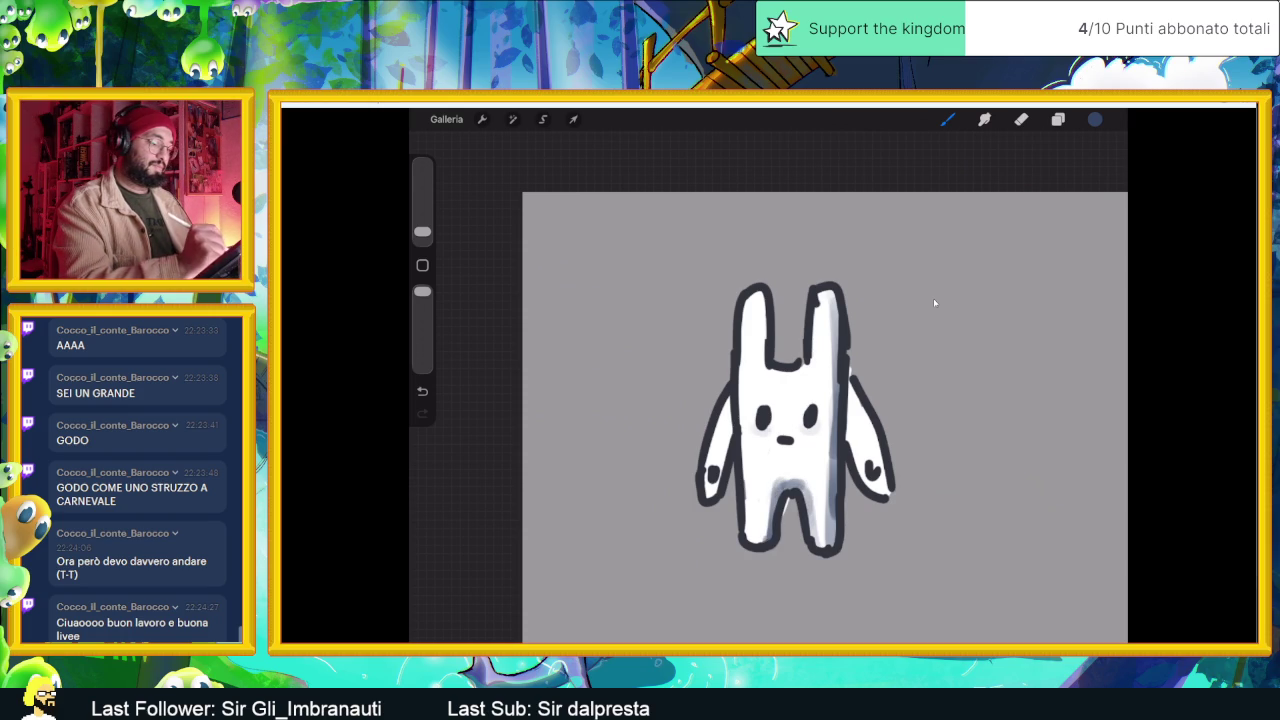
mouse_move(850, 390)
left_mouse_down()
mouse_move(850, 446)
mouse_move(872, 500)
left_mouse_up()
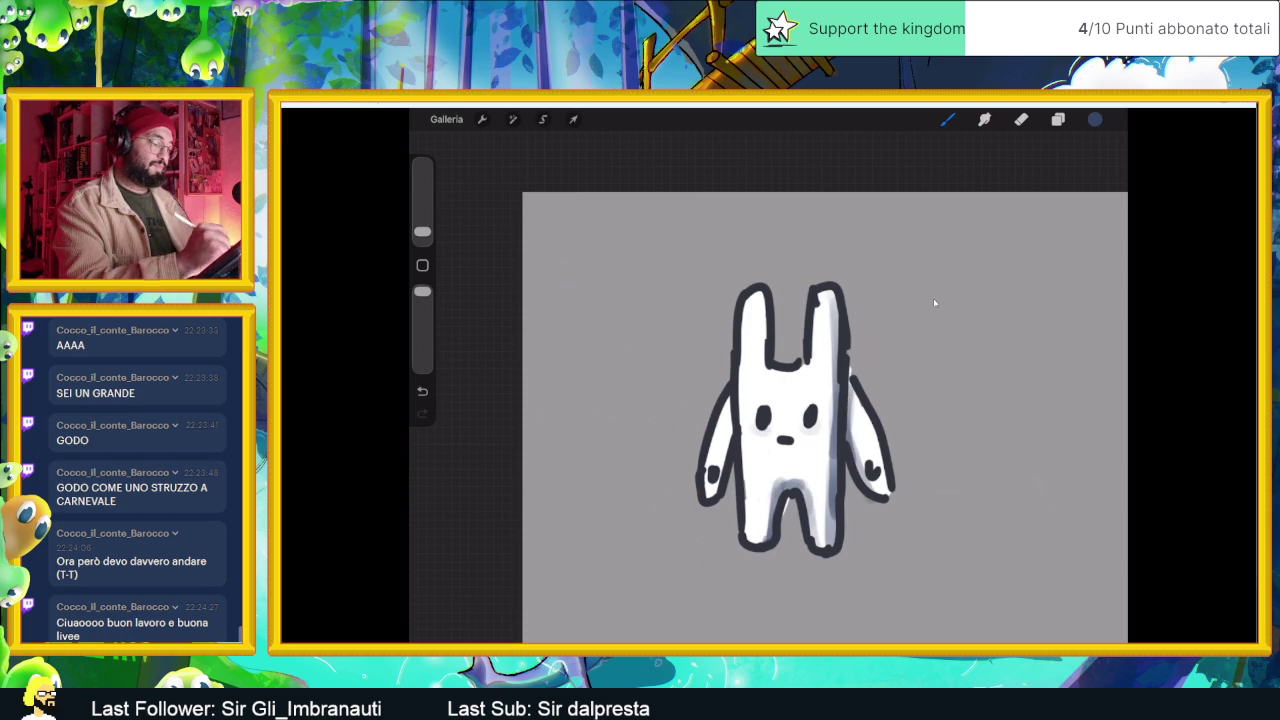
left_click_drag(728, 398, 706, 512)
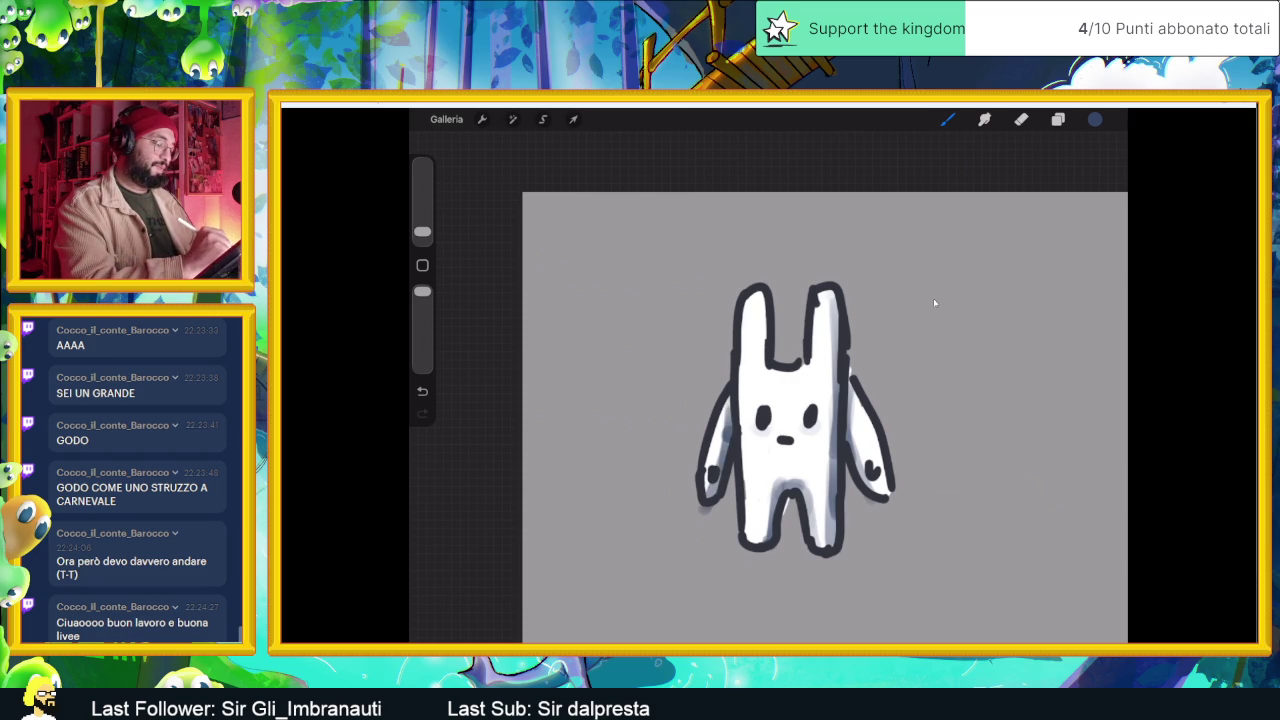
mouse_move(764, 294)
left_mouse_down()
mouse_move(754, 372)
mouse_move(814, 378)
left_mouse_up()
- Add more grey shading inside both ears, the body and the left leg
left_click_drag(820, 292, 836, 316)
mouse_move(760, 292)
left_mouse_down()
mouse_move(750, 312)
mouse_move(762, 302)
mouse_move(762, 378)
left_mouse_up()
left_click_drag(762, 316, 762, 366)
left_click_drag(833, 302, 833, 414)
left_click_drag(831, 350, 822, 546)
mouse_move(770, 478)
left_mouse_down()
mouse_move(766, 540)
mouse_move(749, 542)
mouse_move(834, 545)
left_mouse_up()
- Erase excess shading at the leg bottom and darken the inner edges of the right leg, arm and ear
key("e")
key("b")
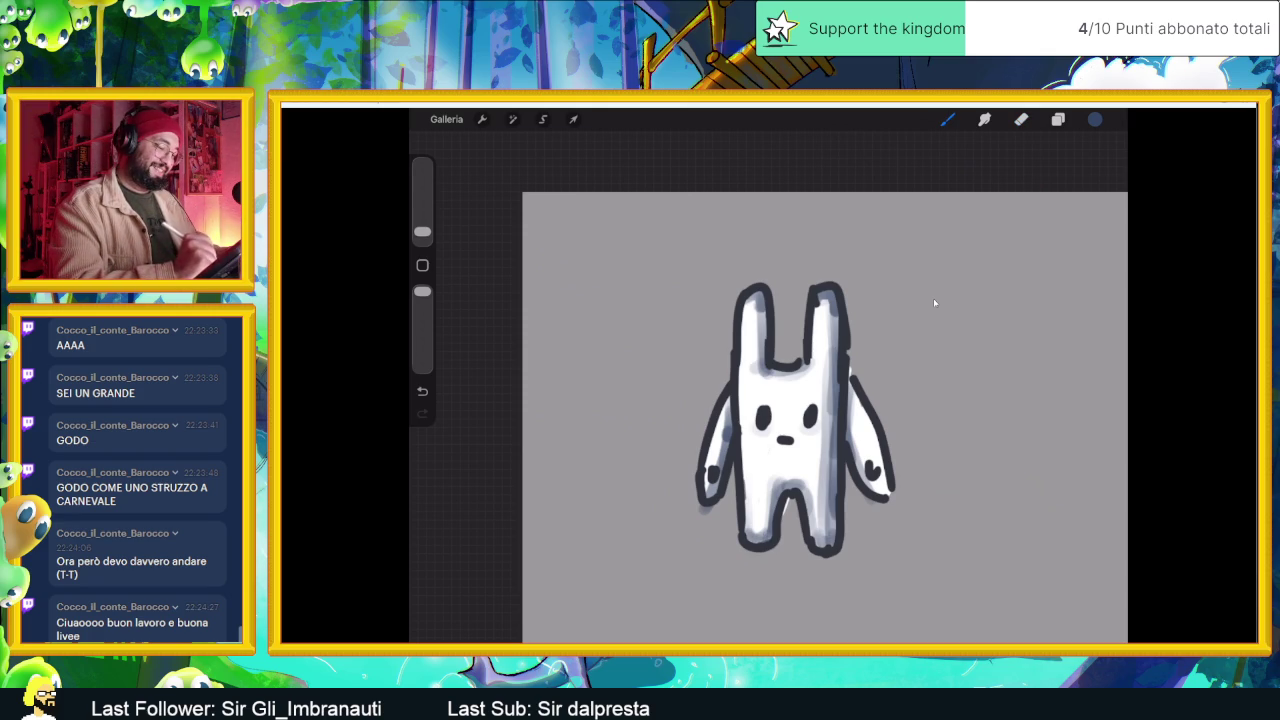
left_click_drag(813, 500, 810, 546)
mouse_move(854, 392)
left_mouse_down()
mouse_move(853, 450)
mouse_move(886, 494)
left_mouse_up()
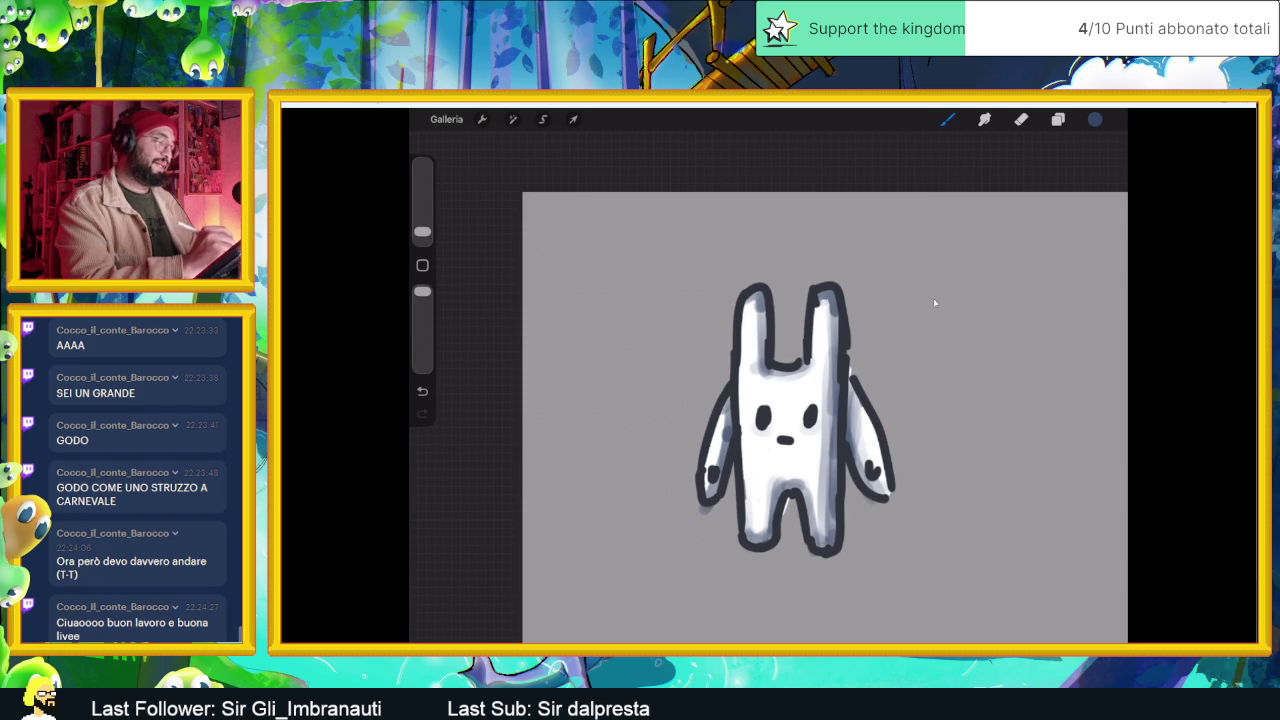
left_click_drag(812, 310, 808, 372)
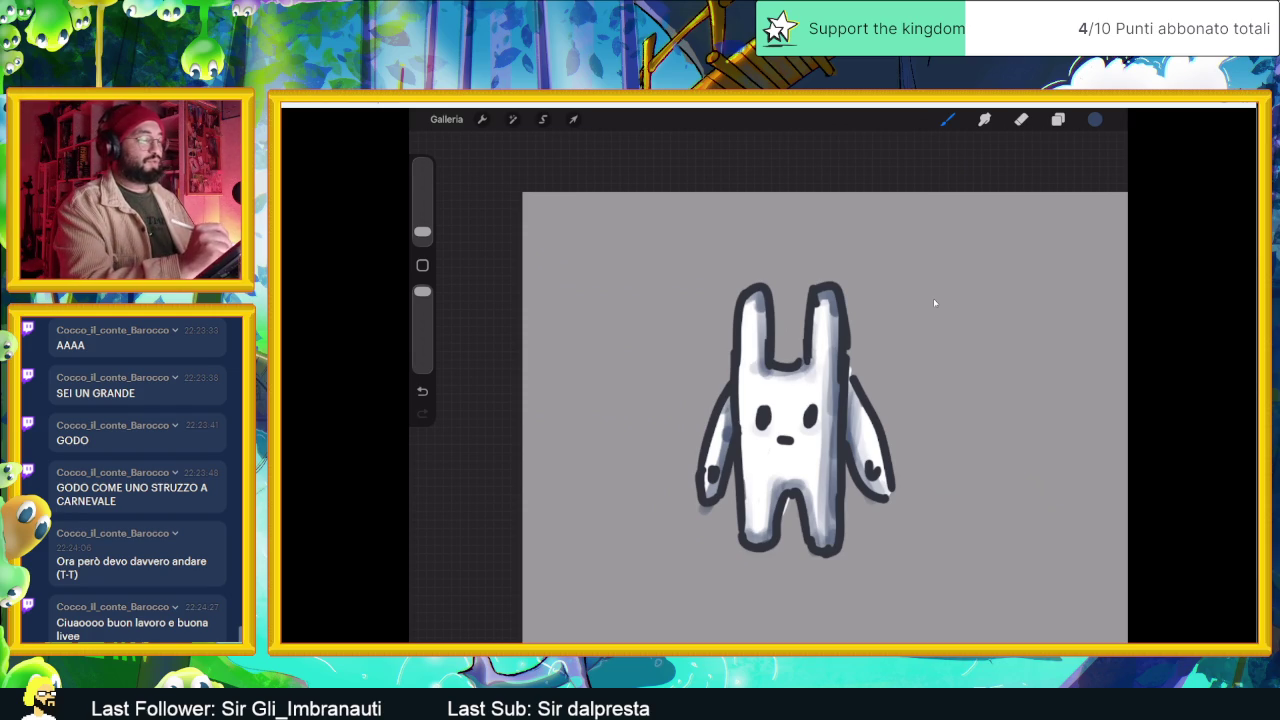
- Set shading layer Livello 3 to Moltiplica blending at 47% opacity
key("l")
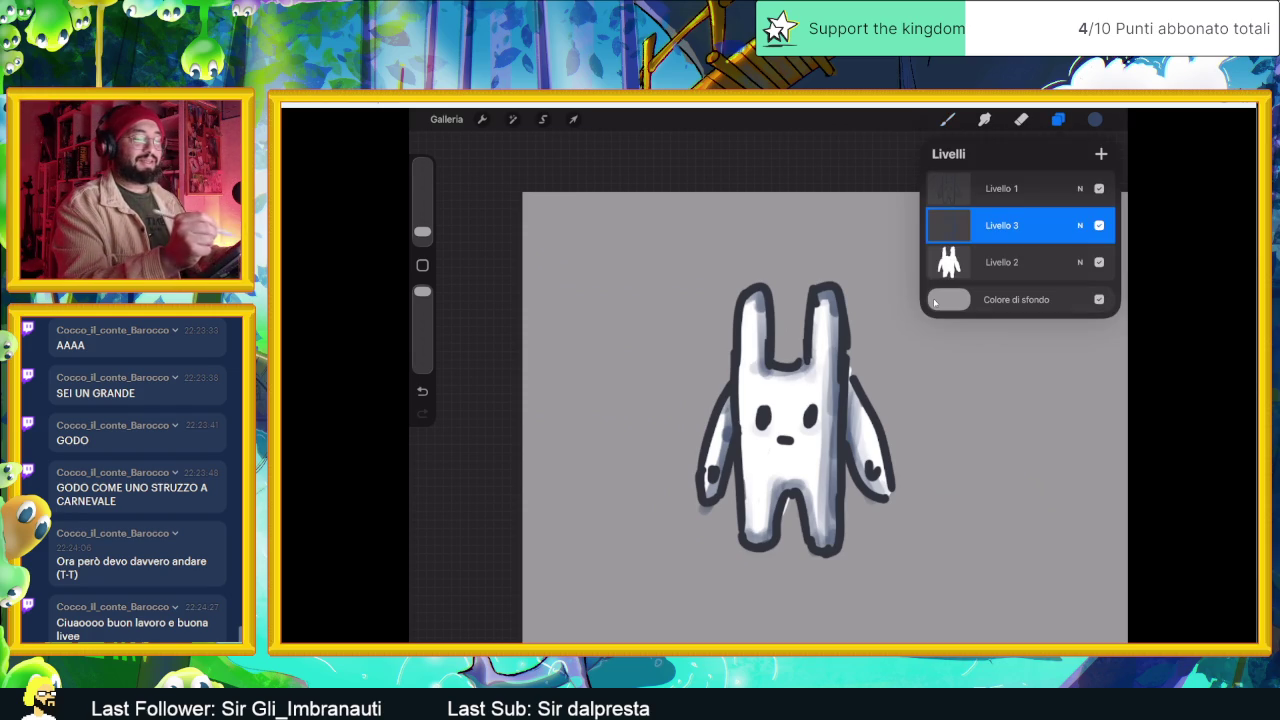
left_click(1080, 225)
left_click_drag(1000, 340, 1000, 462)
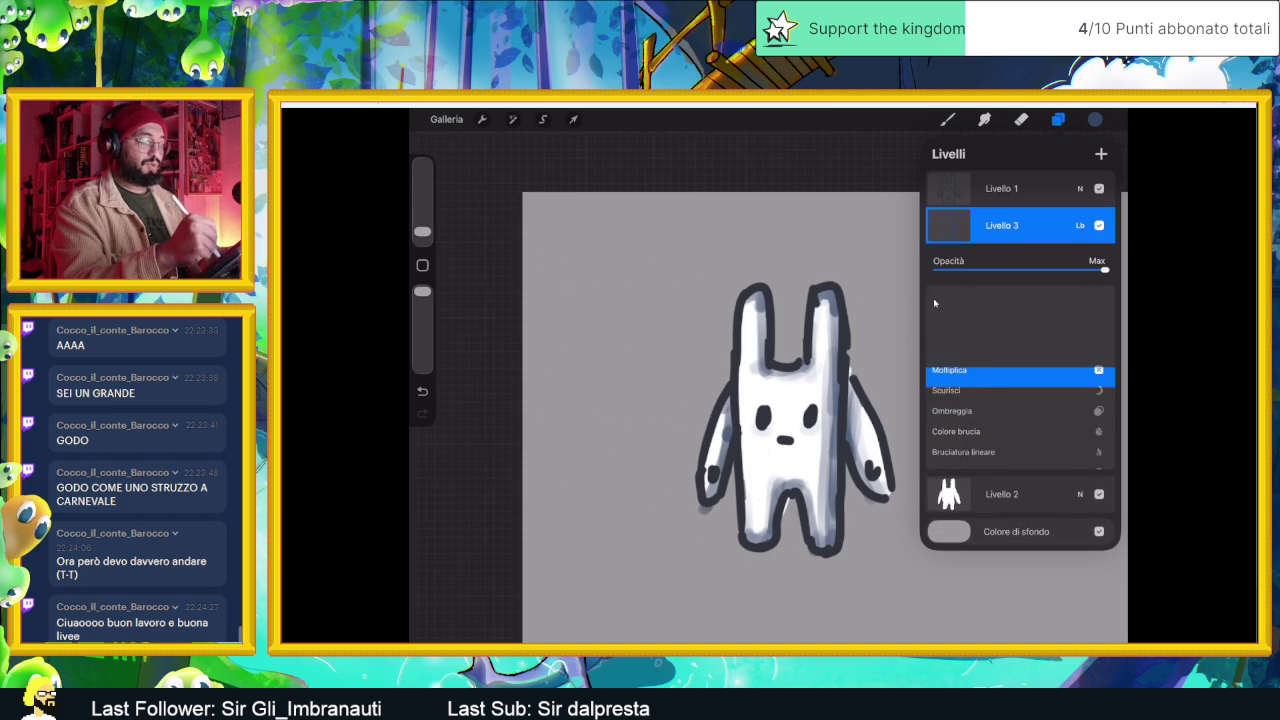
left_click_drag(1104, 270, 1018, 270)
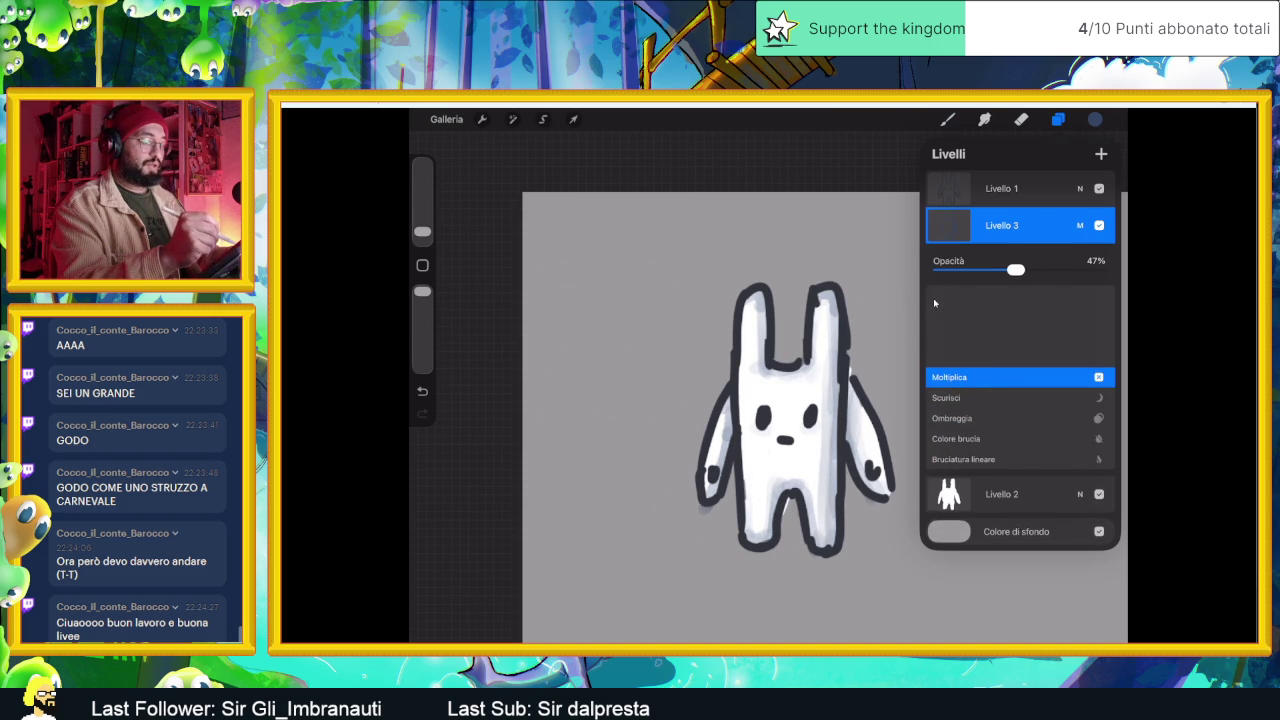
left_click(1080, 225)
- Pick a saturated blue and add faint shading beside the right arm and on the body
left_click(1095, 119)
mouse_move(1045, 240)
left_mouse_down()
mouse_move(1029, 231)
mouse_move(1064, 233)
left_mouse_up()
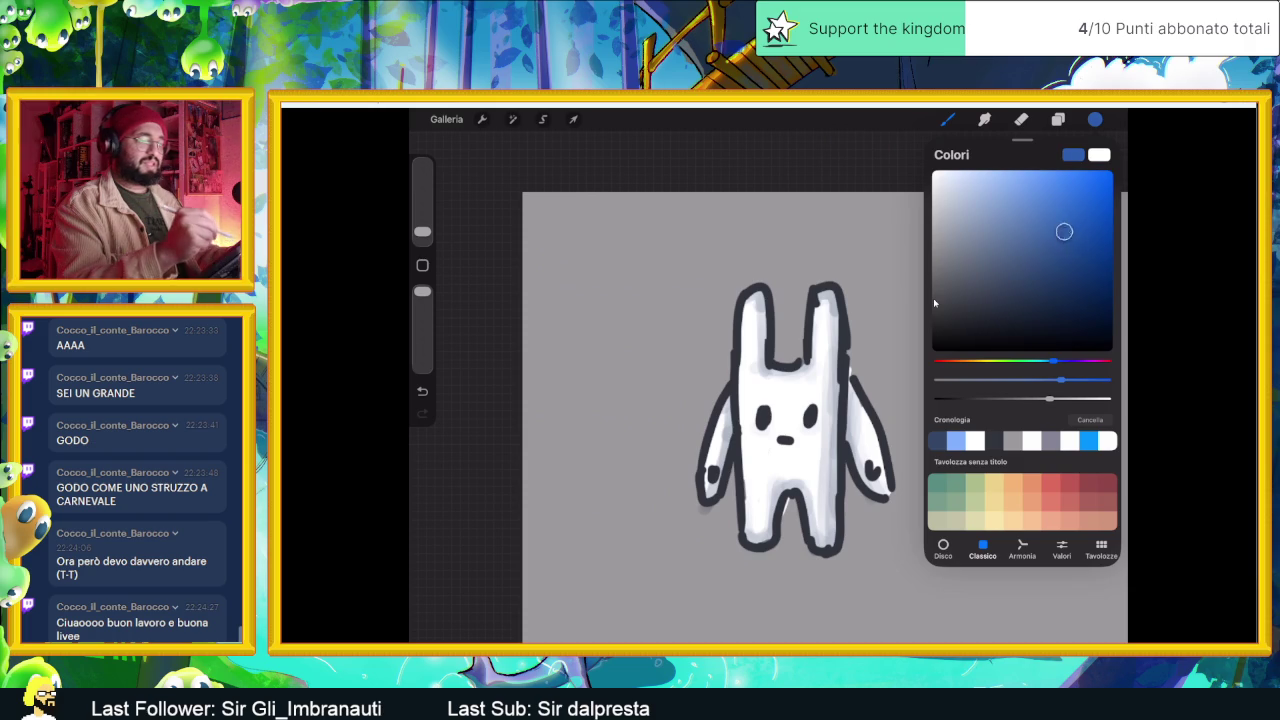
left_click(1095, 119)
left_click(1058, 119)
left_click(1058, 119)
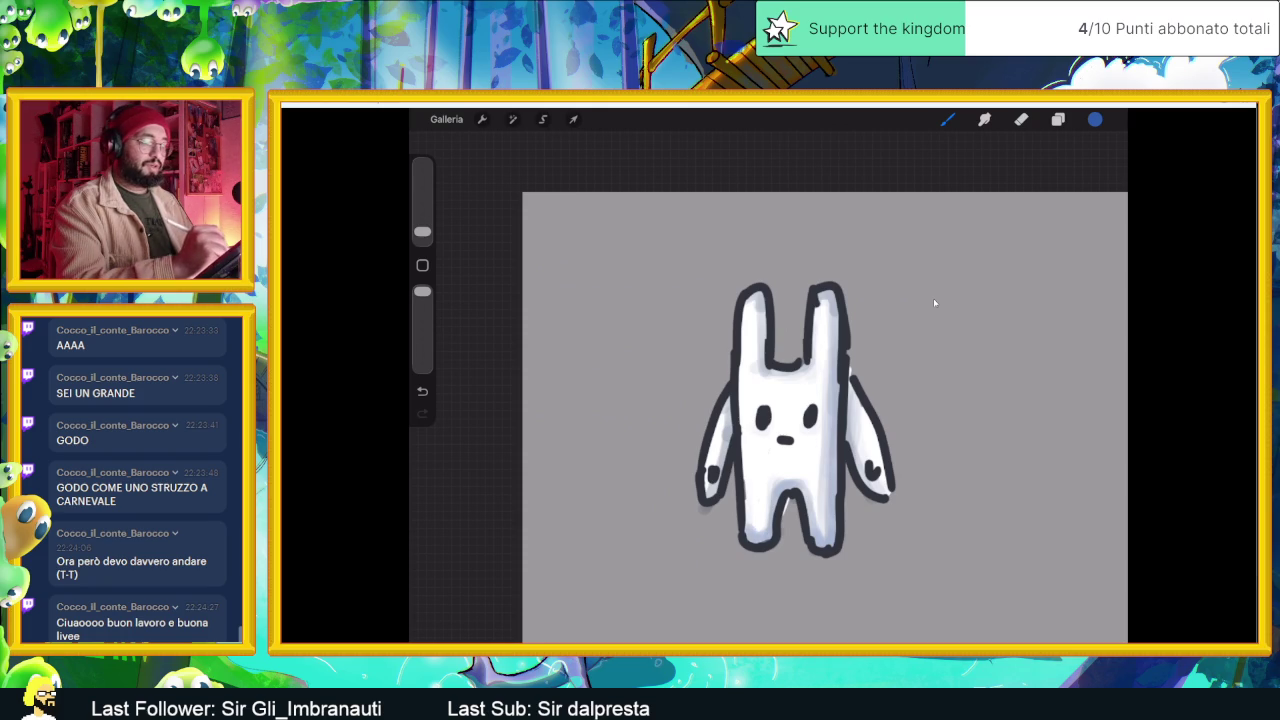
mouse_move(856, 386)
left_mouse_down()
mouse_move(856, 448)
mouse_move(876, 492)
left_mouse_up()
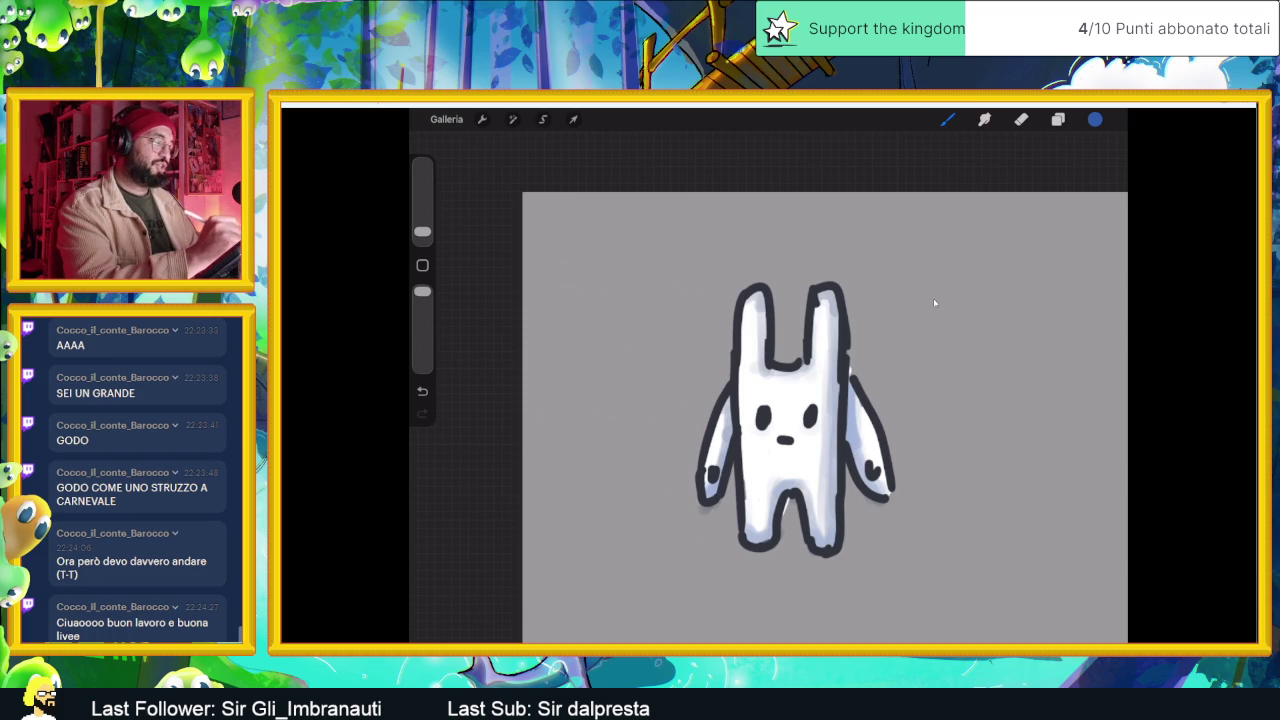
left_click_drag(762, 372, 774, 384)
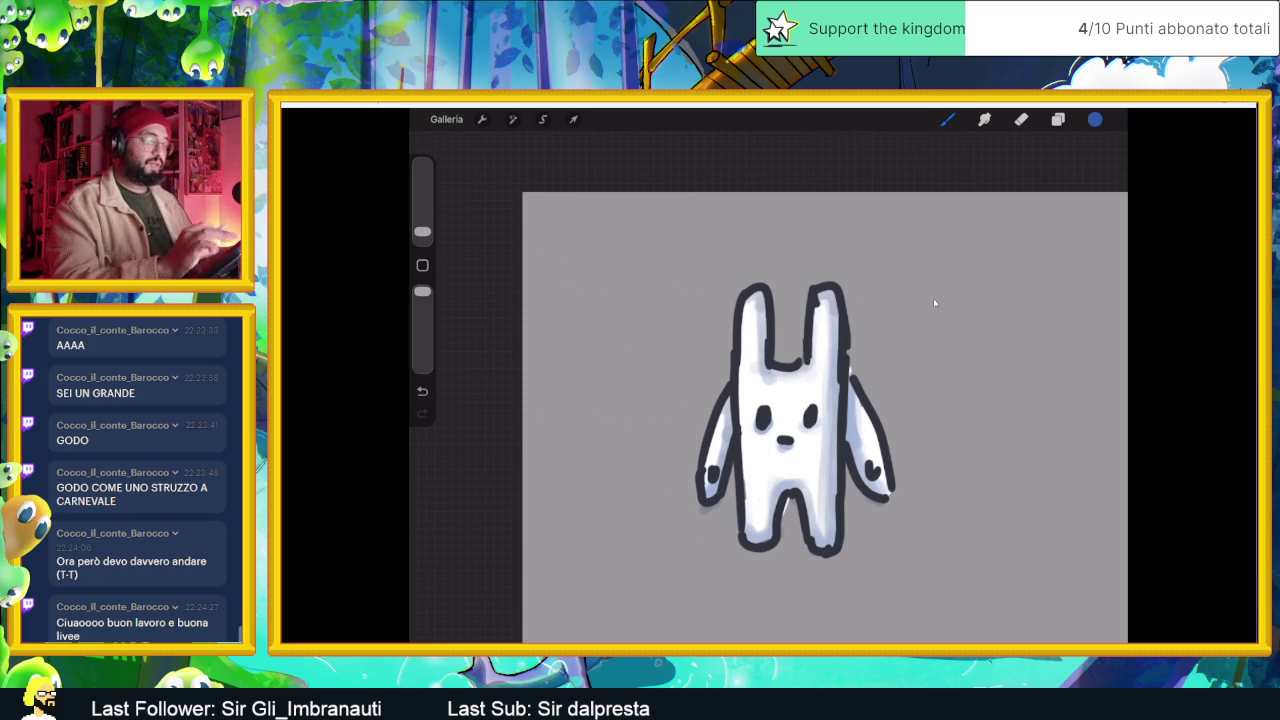
scroll(935, 303, "down", 5)
scroll(935, 303, "up", 3)
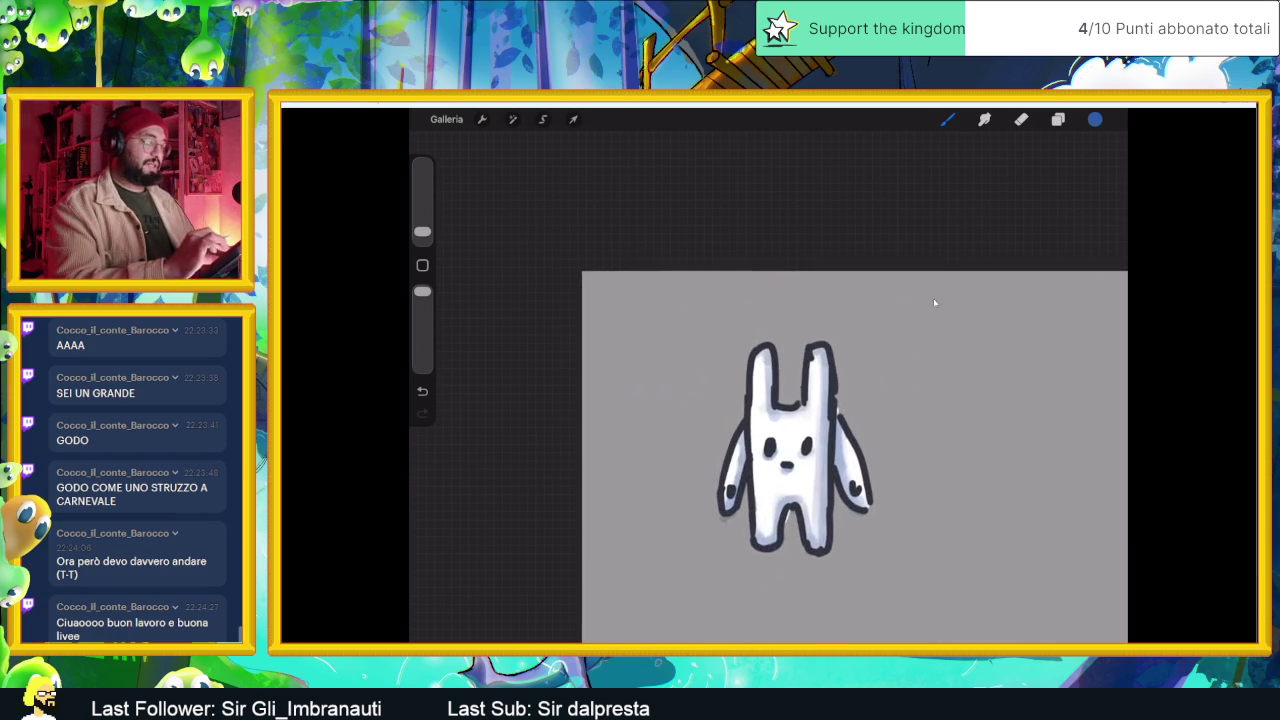
- Select the bunny's base layer, choose white and ColorDrop it into the body
scroll(935, 303, "up", 2)
key("l")
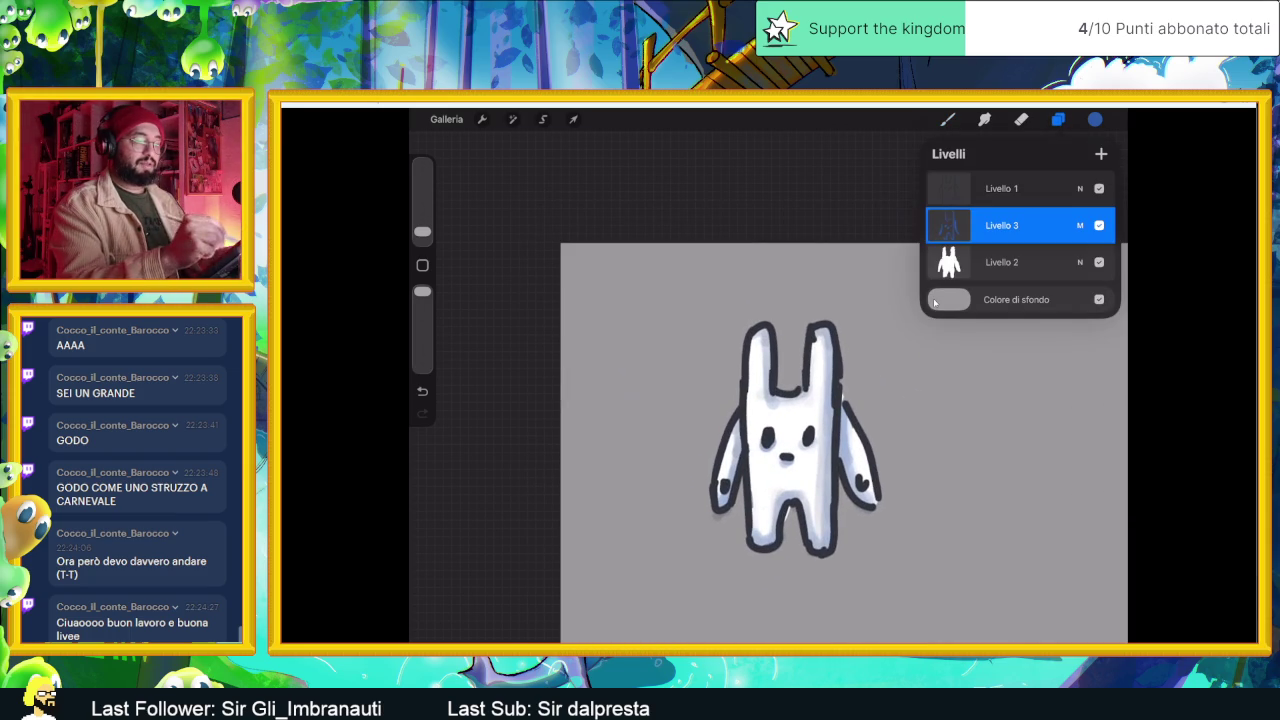
key("c")
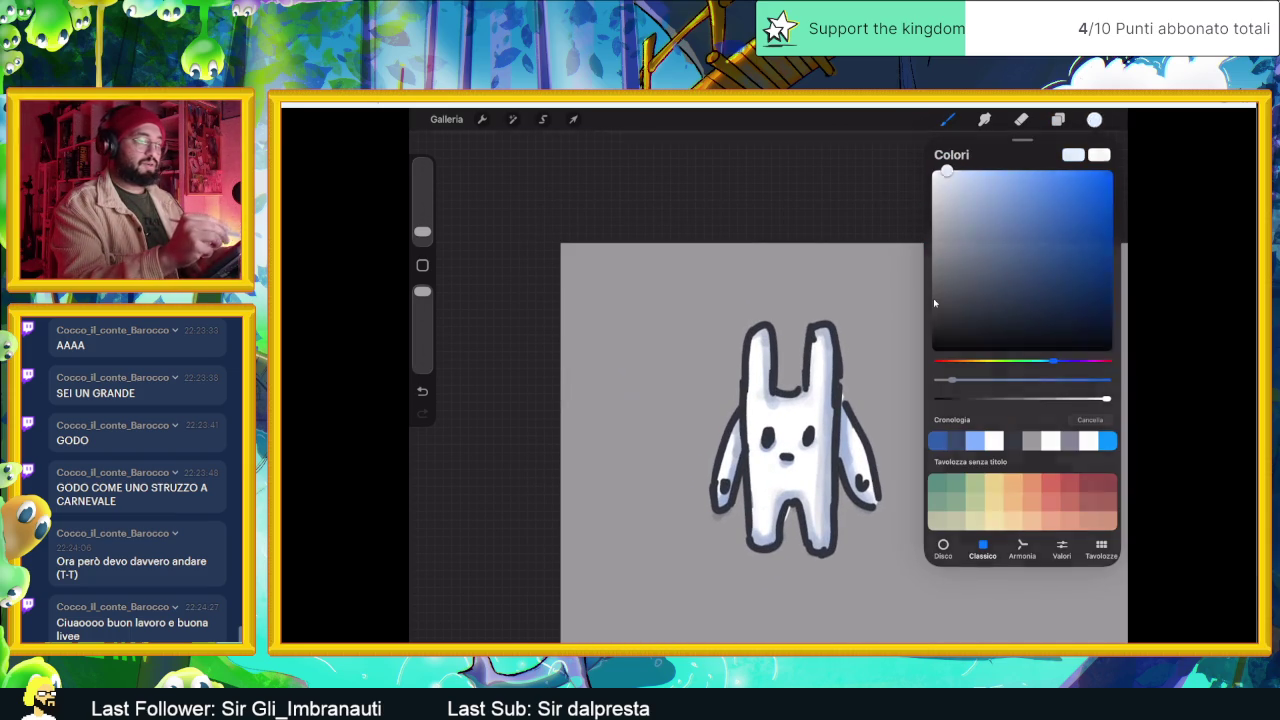
left_click_drag(1095, 119, 790, 430)
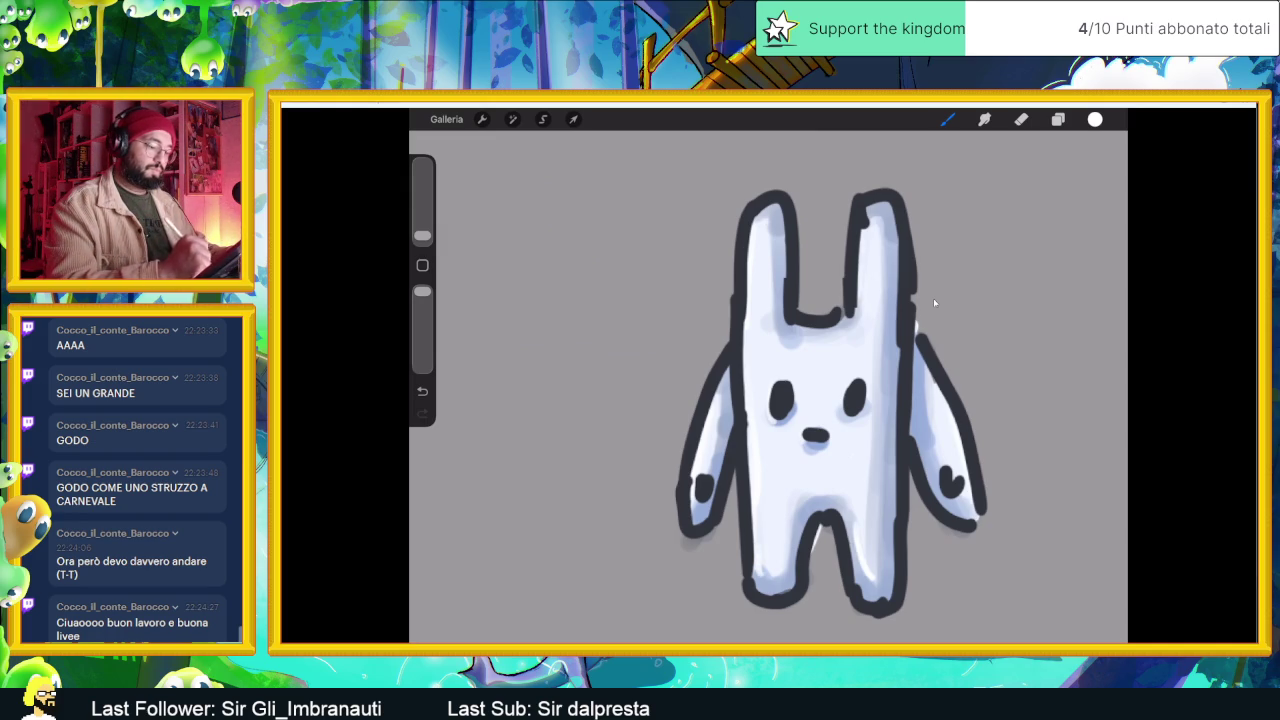
- Undo the stray brush stroke and reselect base layer Livello 2
key("ctrl+z")
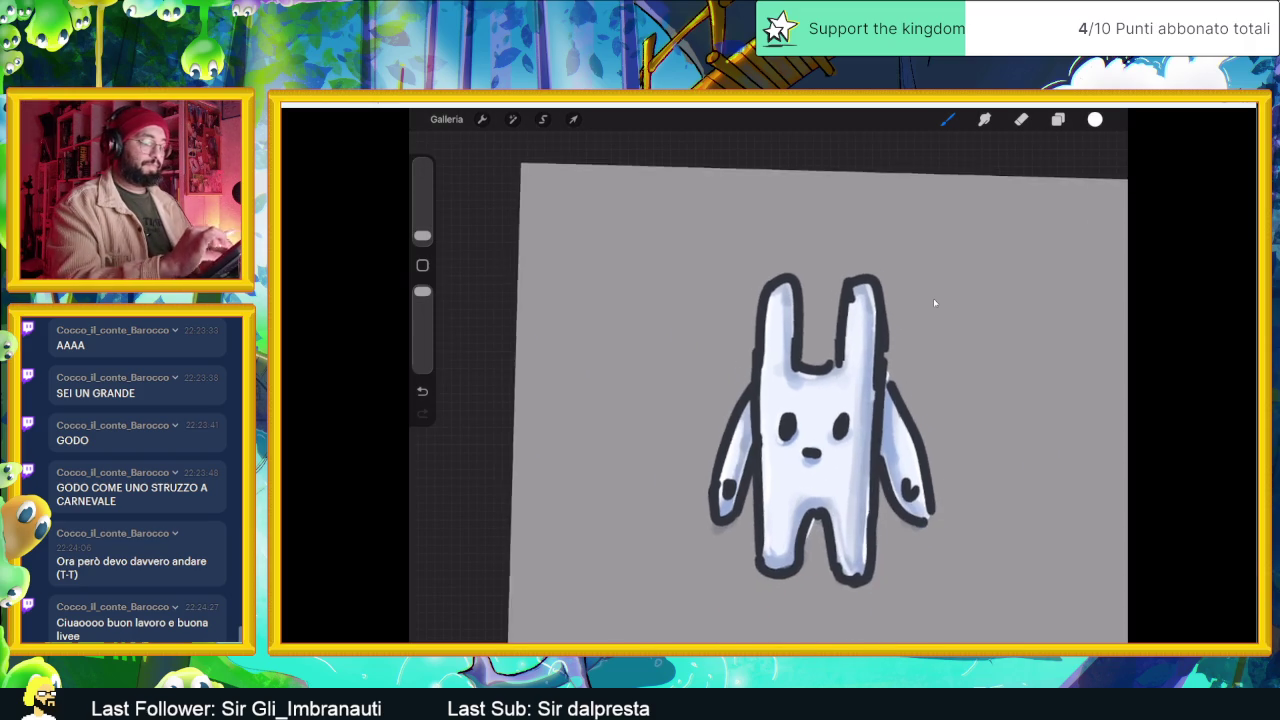
key("l")
left_click(935, 303)
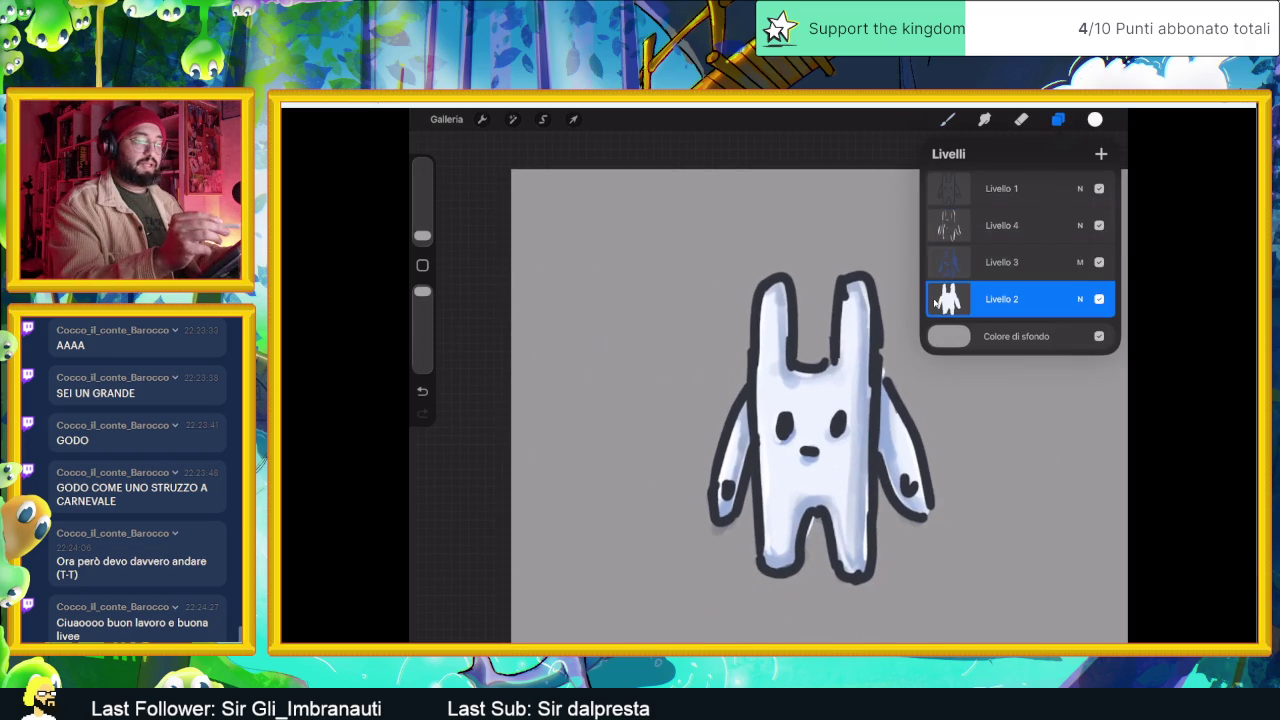
- Pick a near-white colour and ColorDrop it into the bunny's body on Livello 2
key("c")
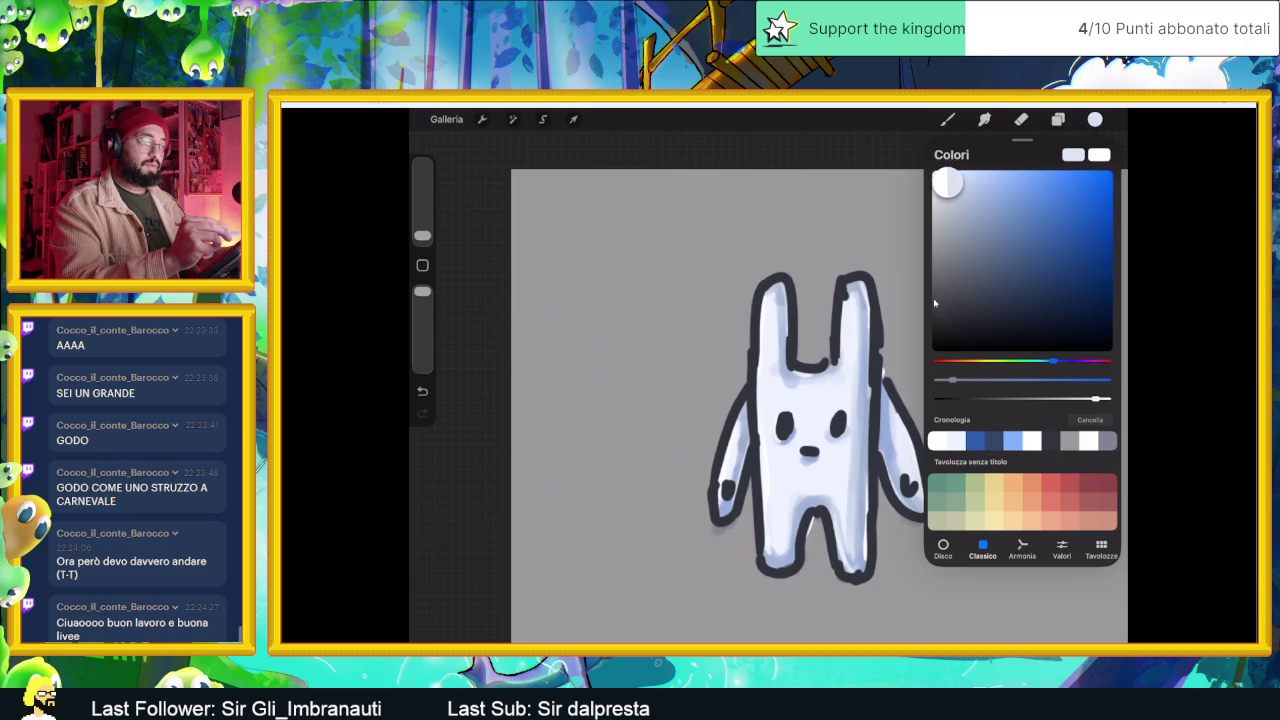
left_click_drag(1095, 119, 810, 420)
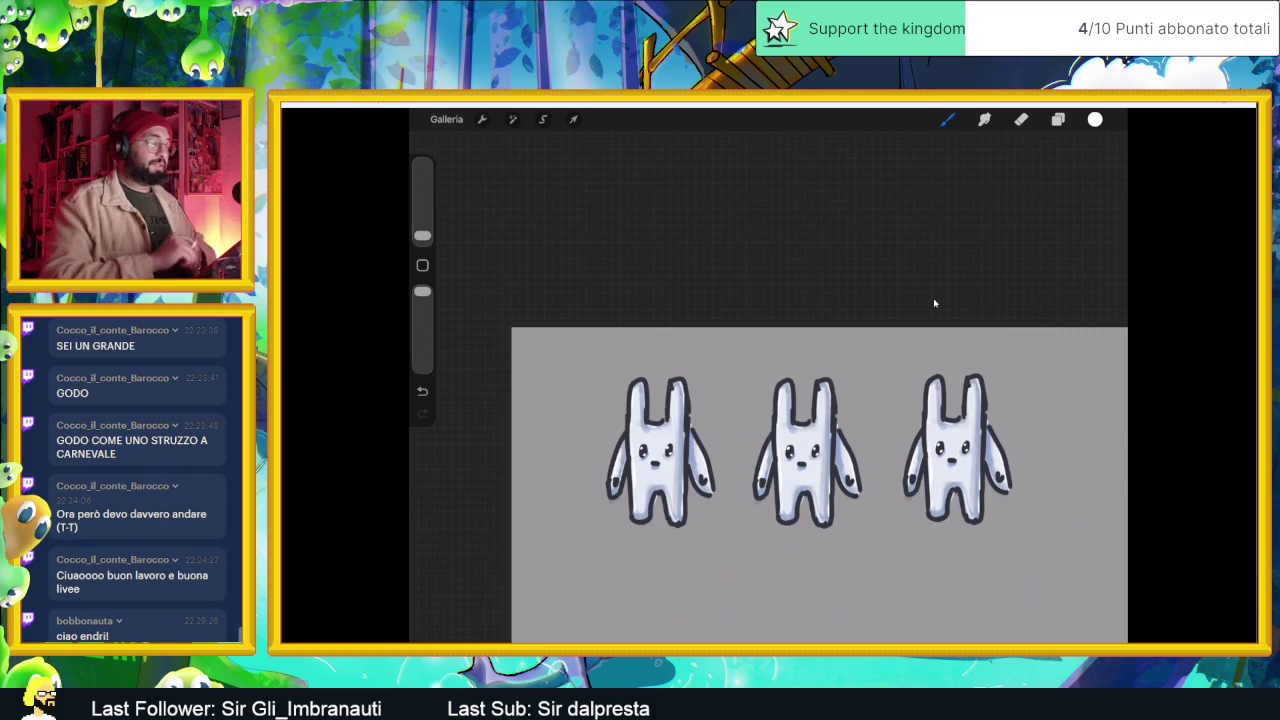
- Add a new empty top layer and sample the dark outline colour from a bunny
scroll(934, 303, "up", 3)
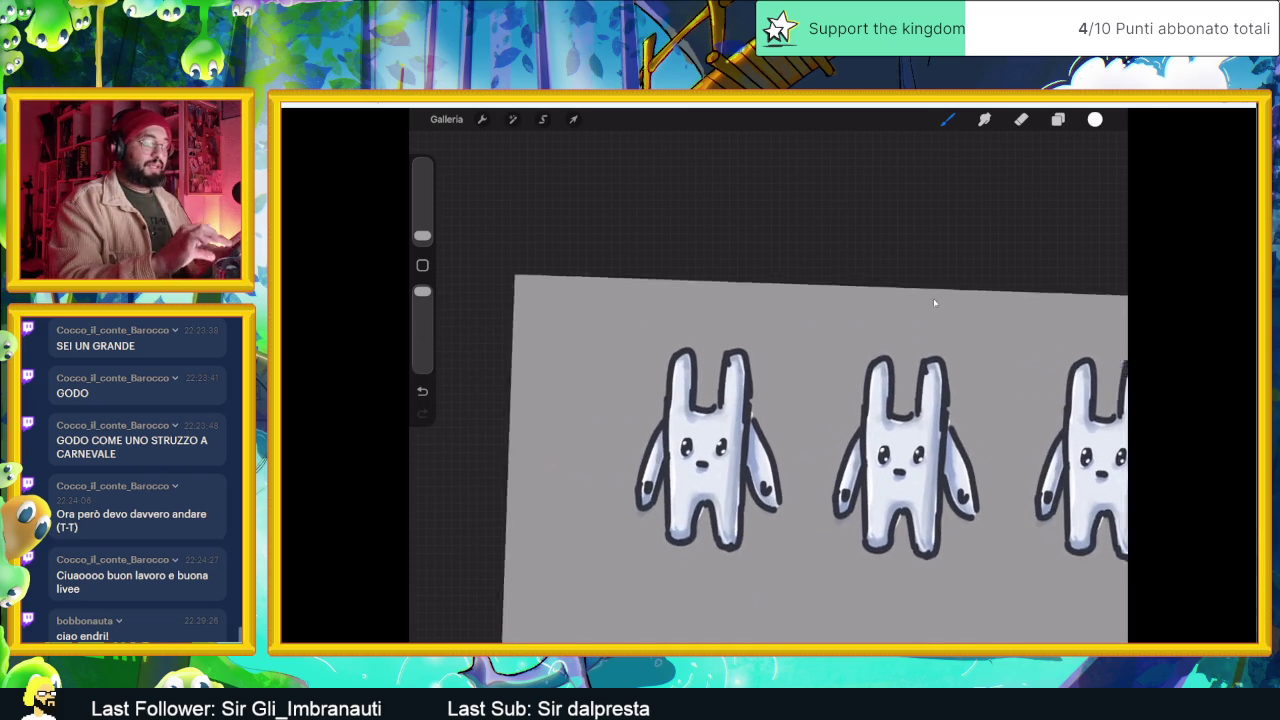
key("l")
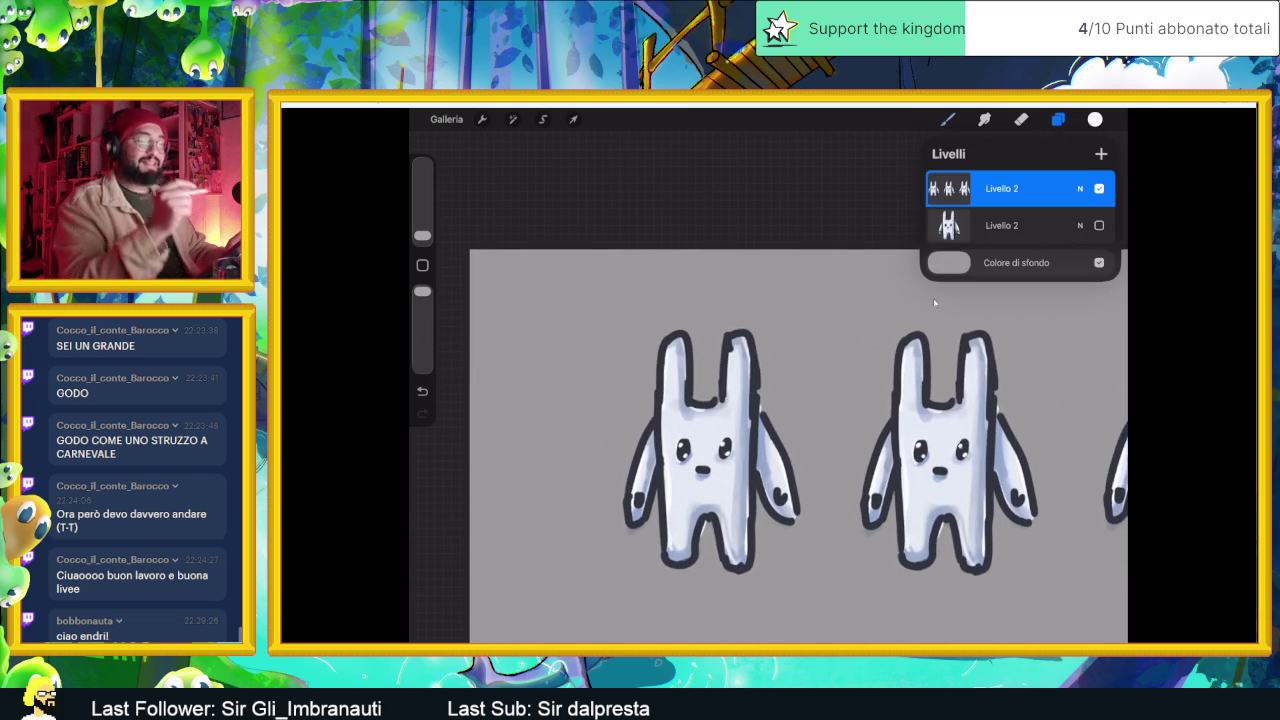
key("ctrl+shift+n")
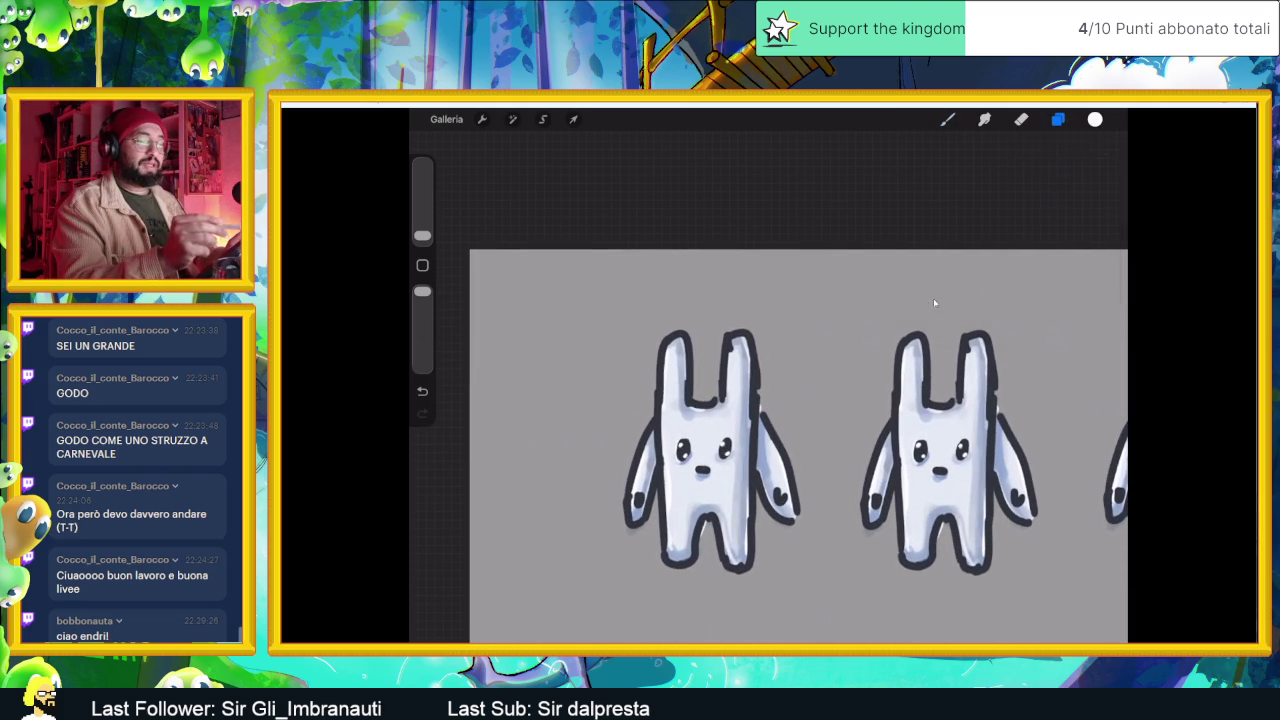
key("c")
key("c")
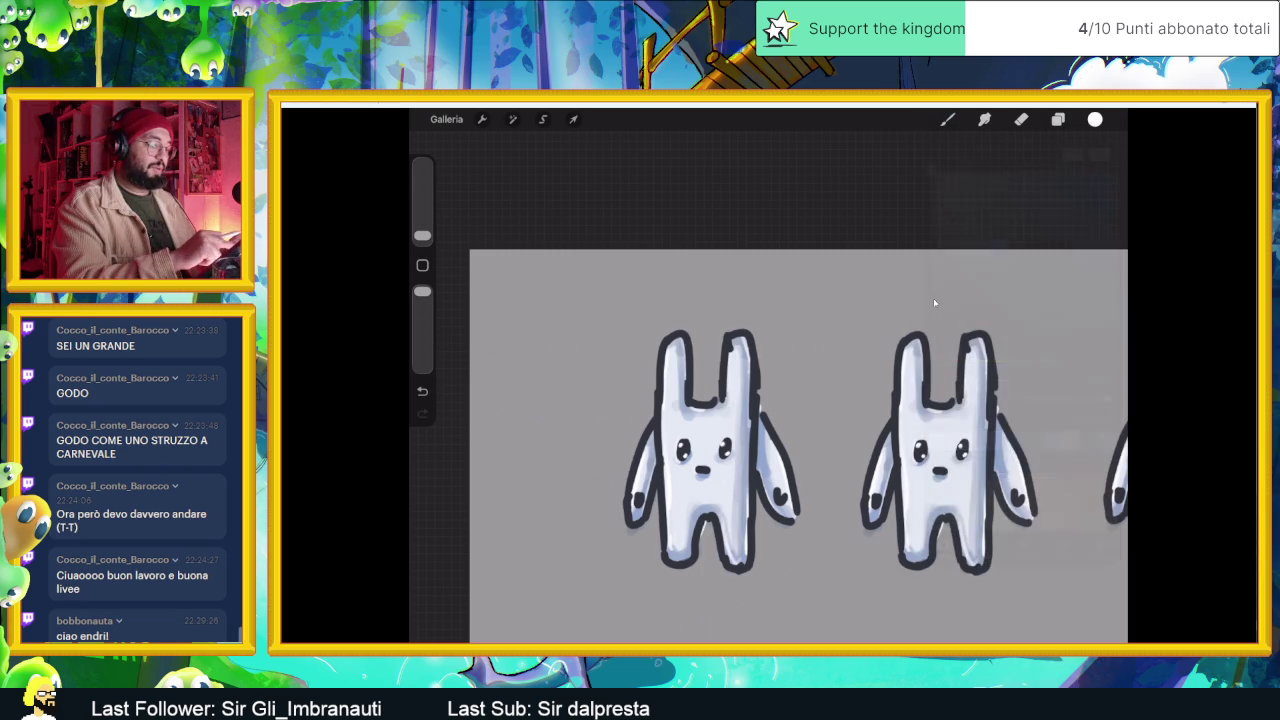
left_click(745, 372)
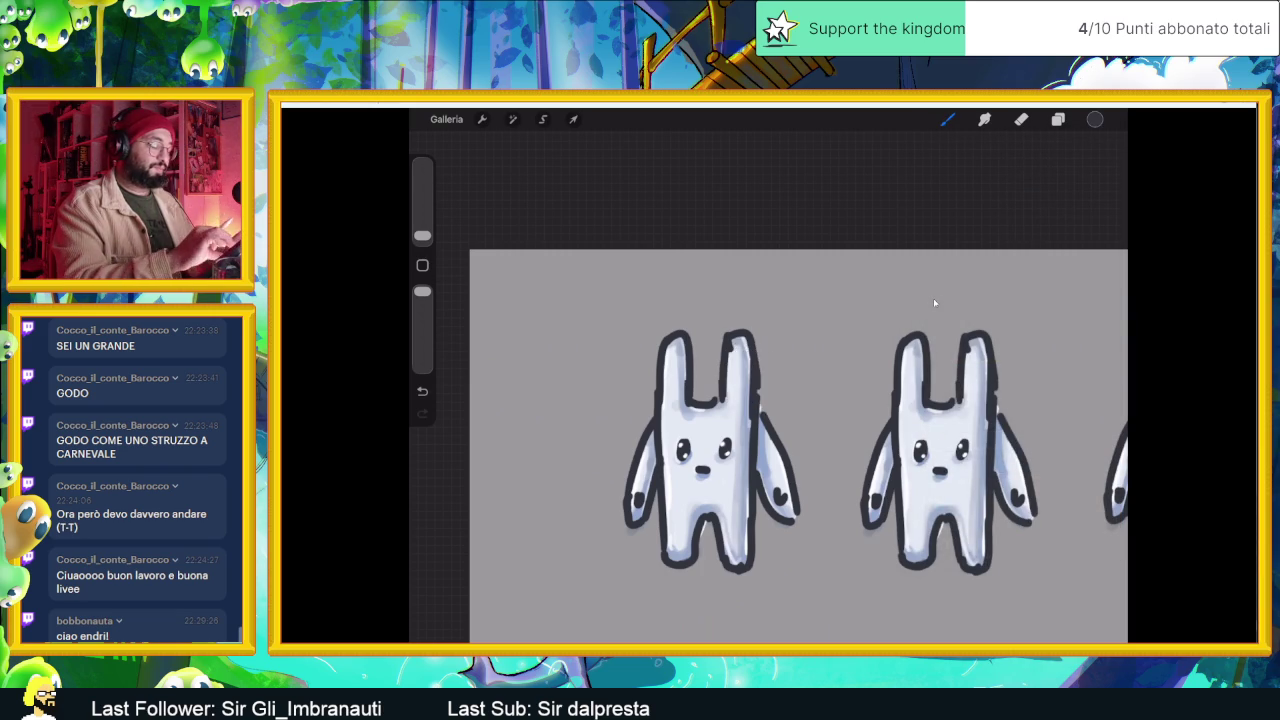
- Browse the Calligrafia and Disegno sets, then pick a brush from the Inchiostro ink set
scroll(800, 420, "up", 2)
key("b")
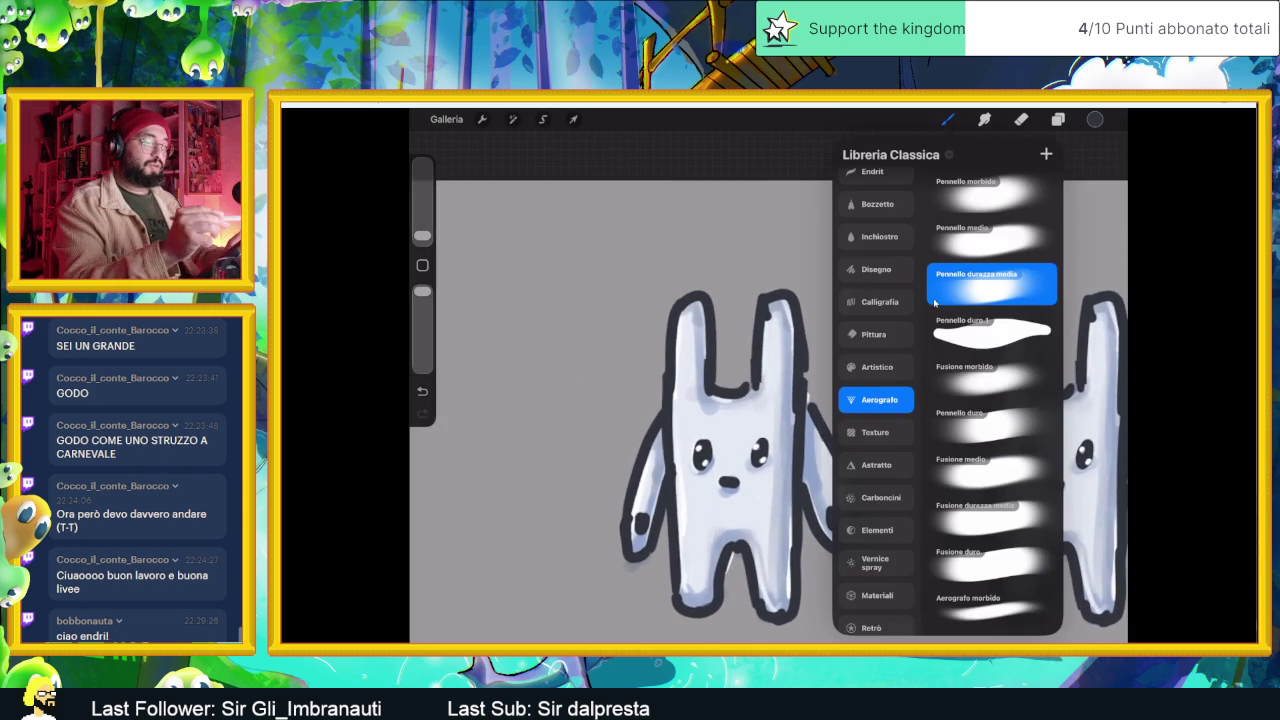
left_click(876, 269)
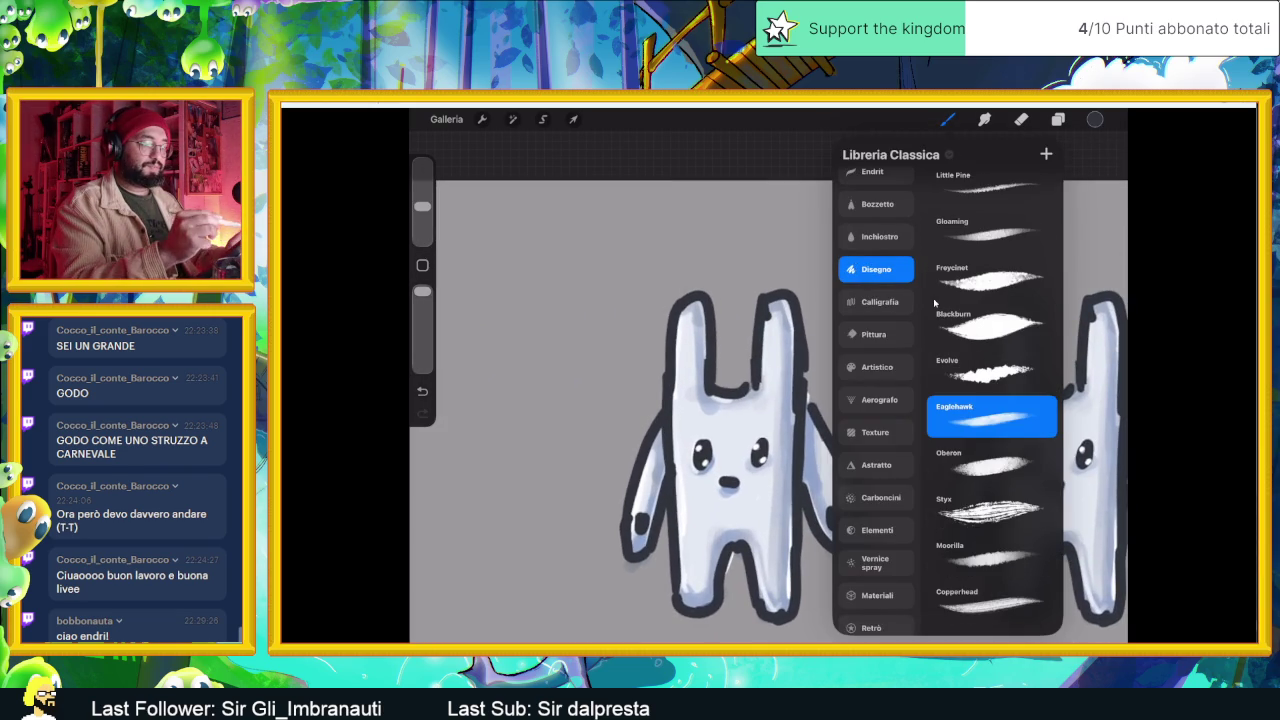
scroll(876, 400, "up", 3)
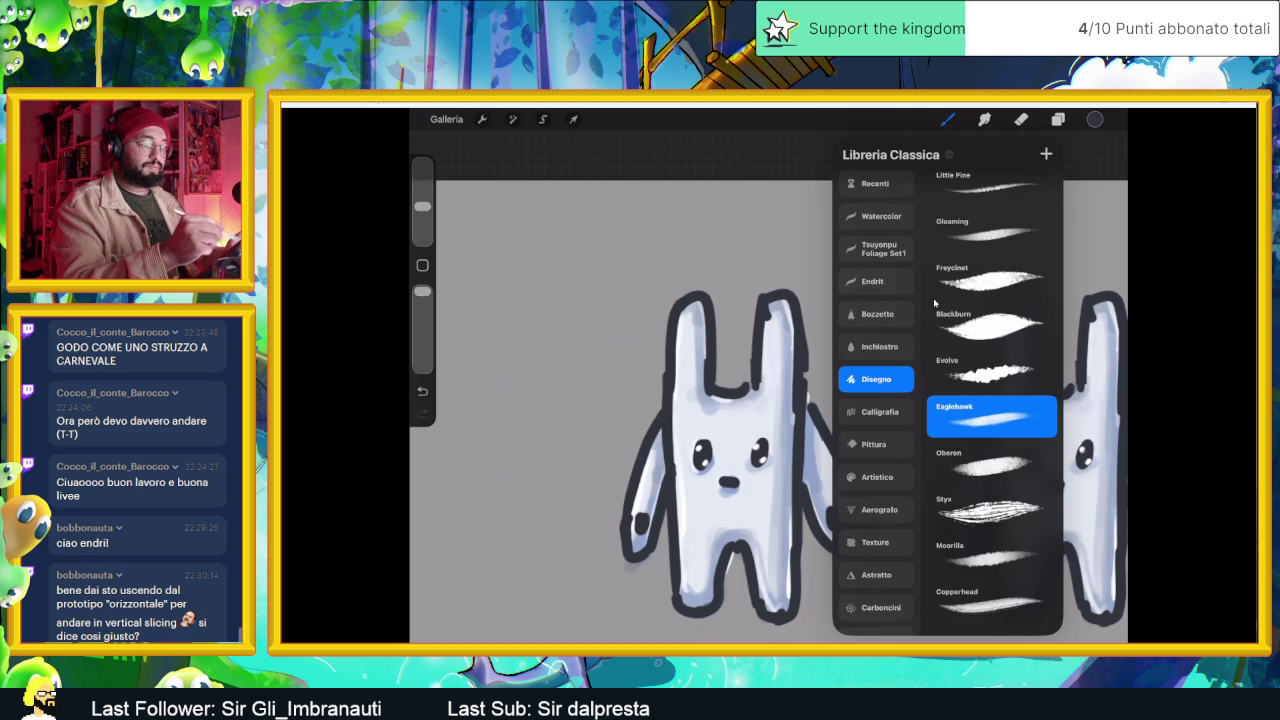
left_click(872, 281)
left_click(877, 314)
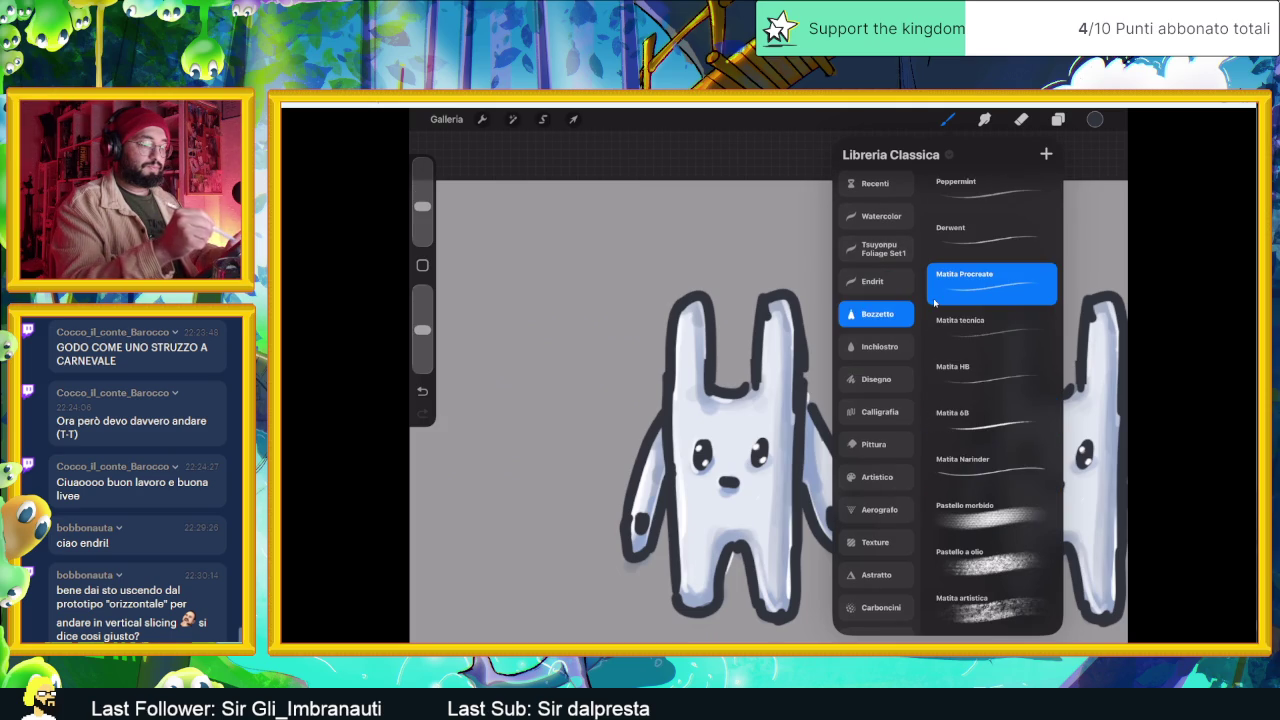
left_click(876, 379)
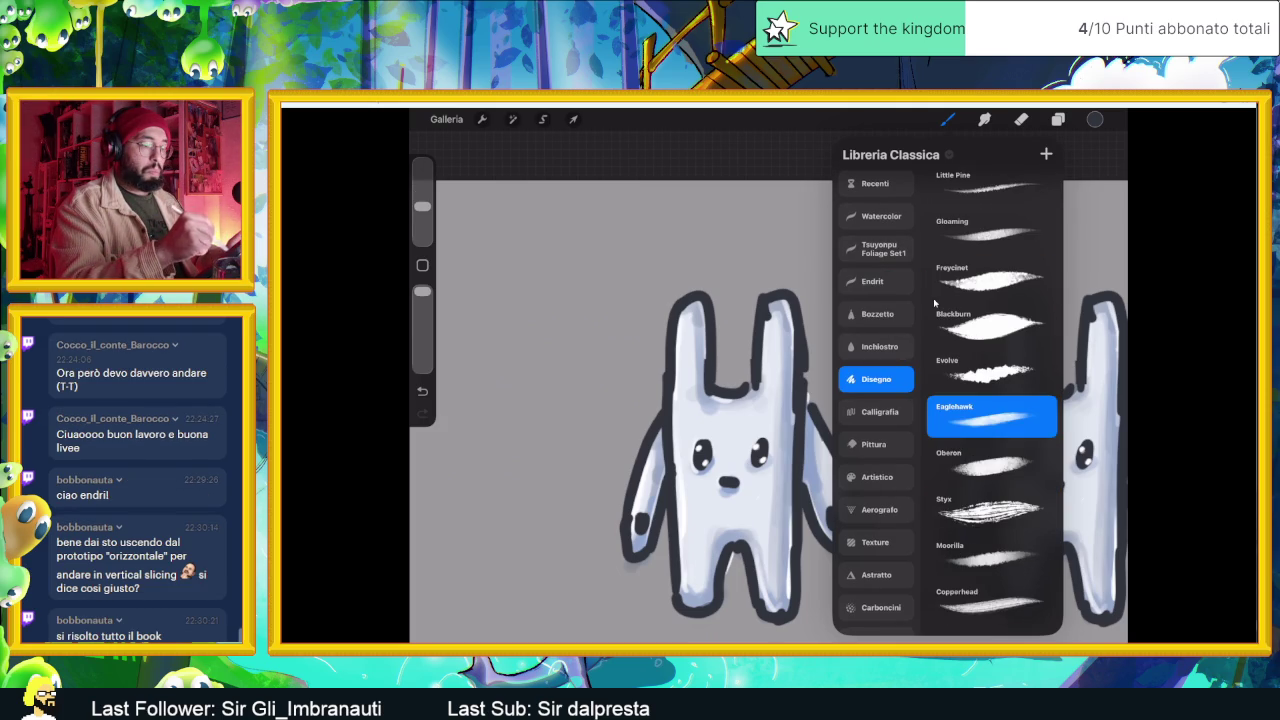
left_click(879, 411)
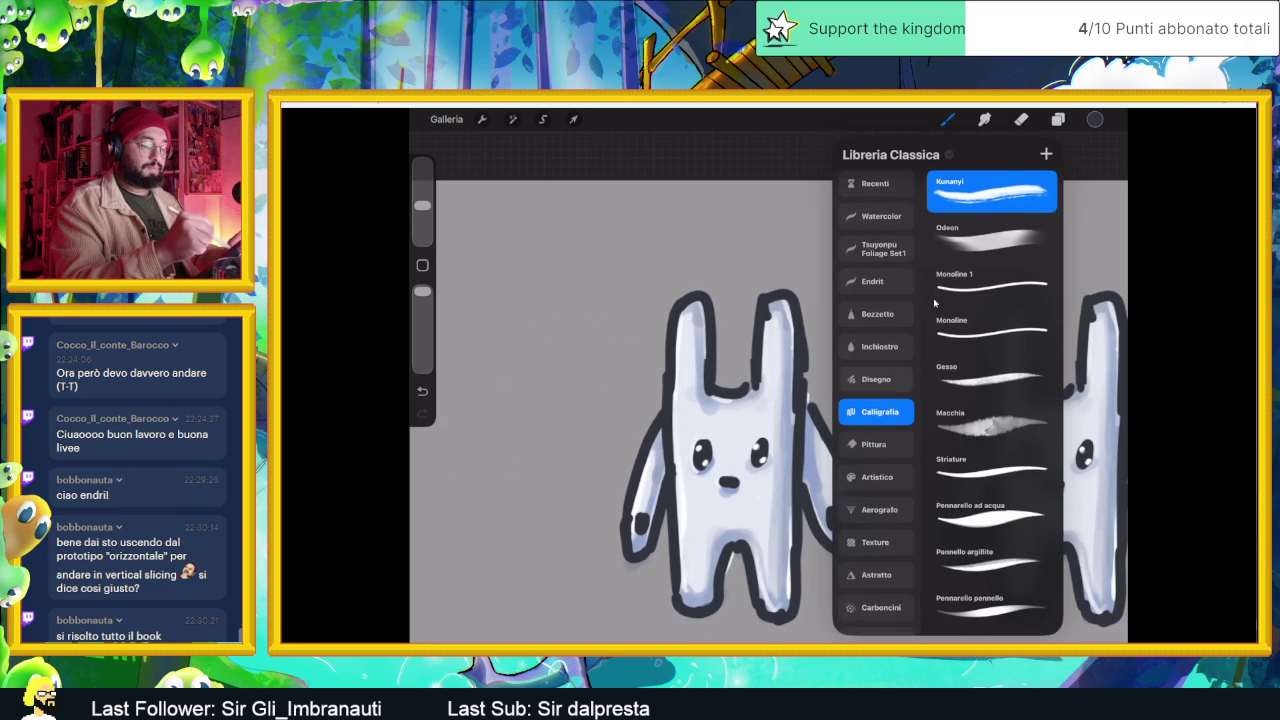
left_click(876, 379)
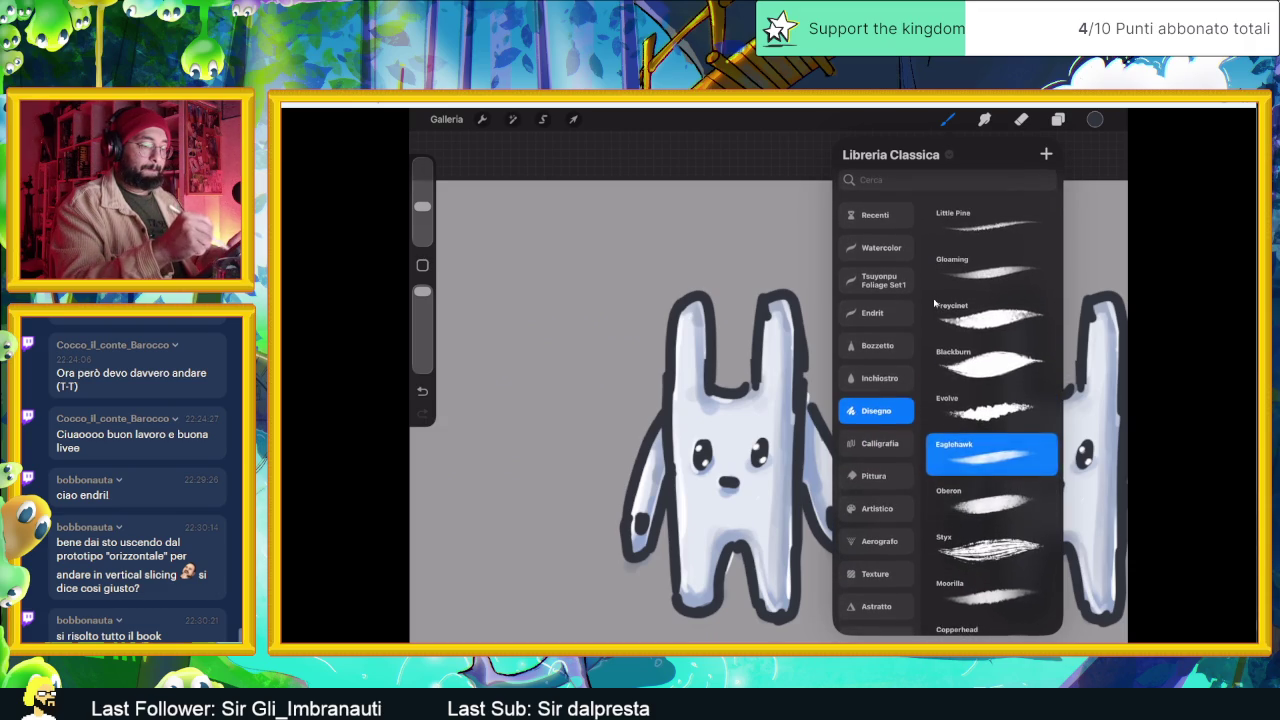
left_click(879, 378)
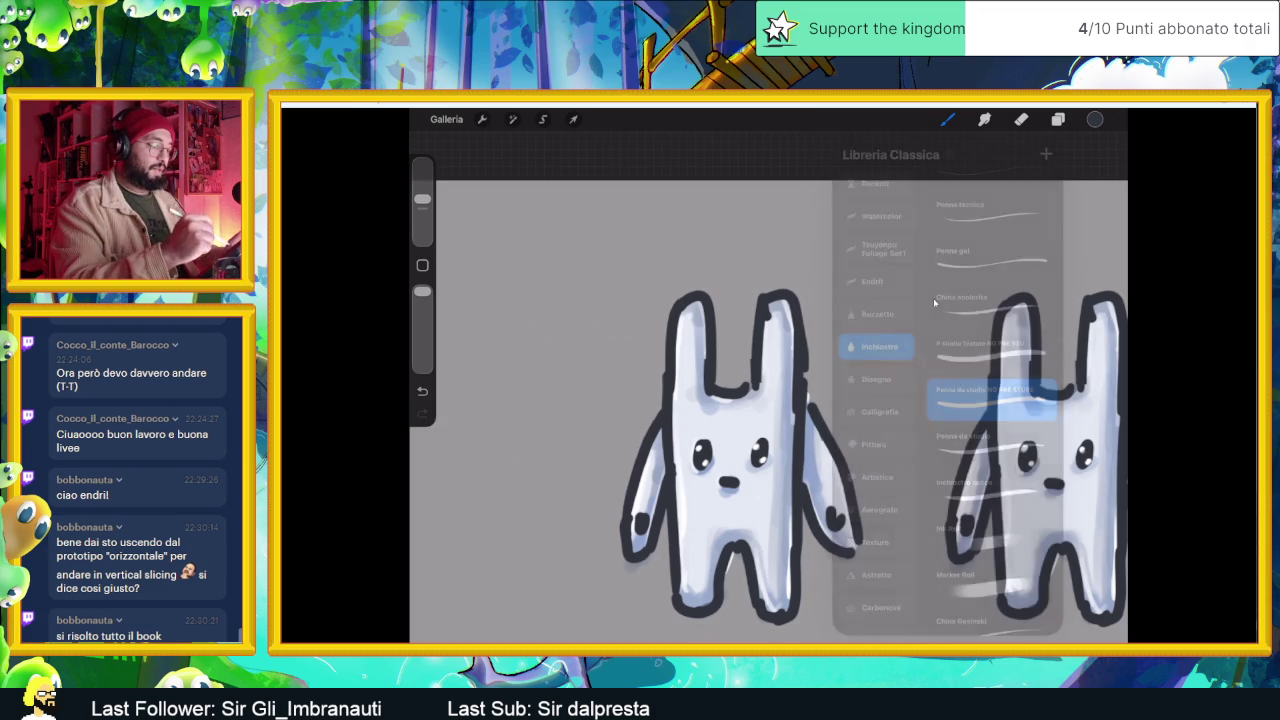
left_click_drag(740, 450, 780, 432)
- Undo a stray arm stroke, then draw an eyebrow and a spiked collar under the left bunny's mouth
left_click_drag(422, 199, 422, 208)
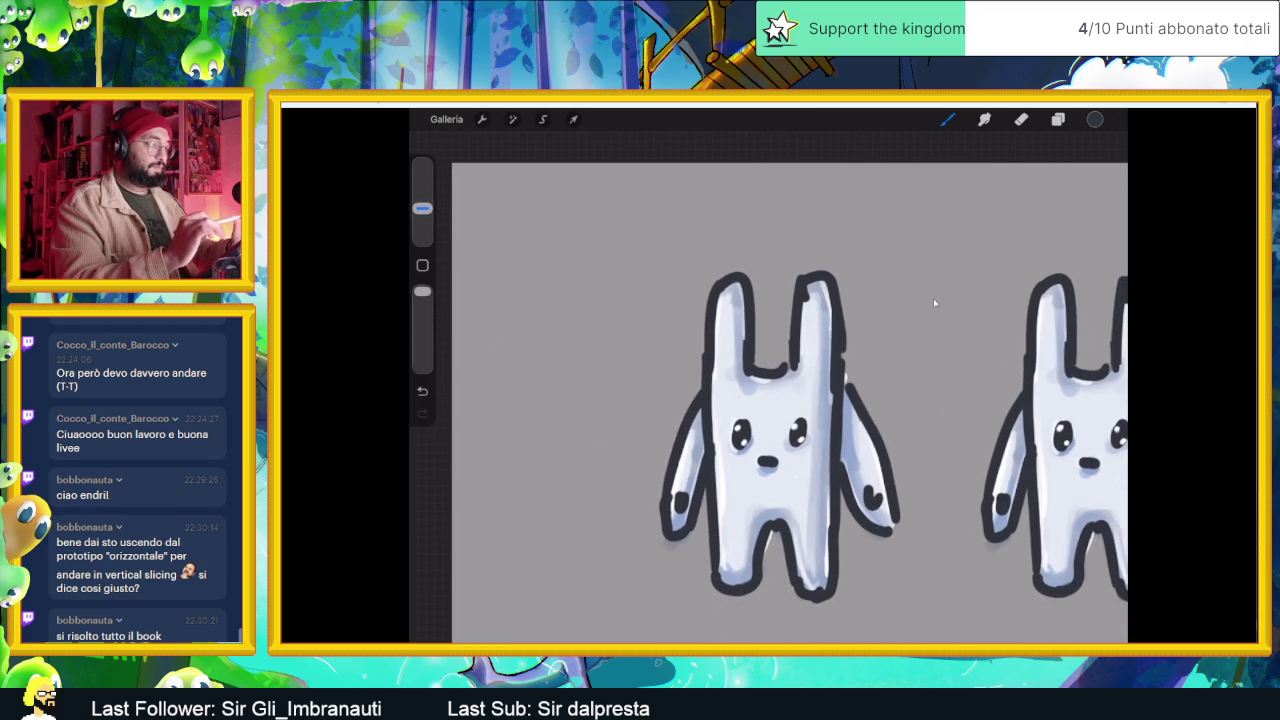
left_click_drag(688, 494, 702, 452)
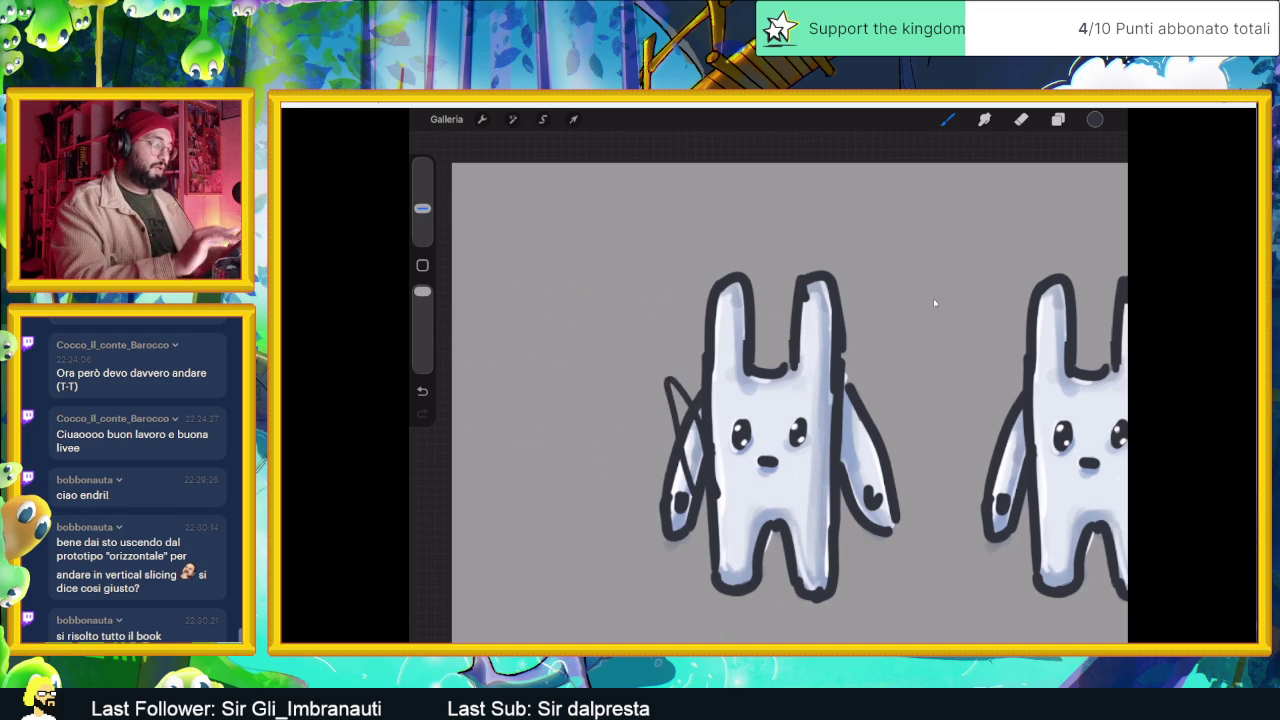
key("ctrl+z")
scroll(760, 420, "up", 2)
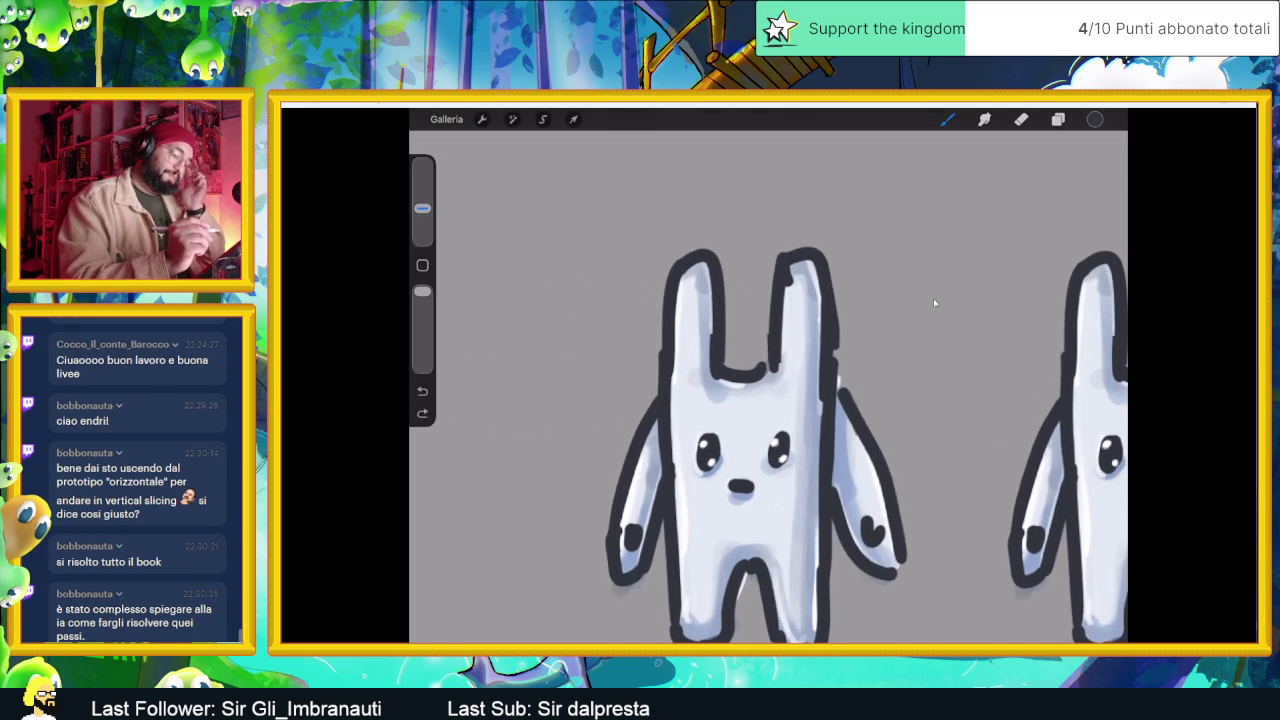
scroll(935, 303, "up", 1)
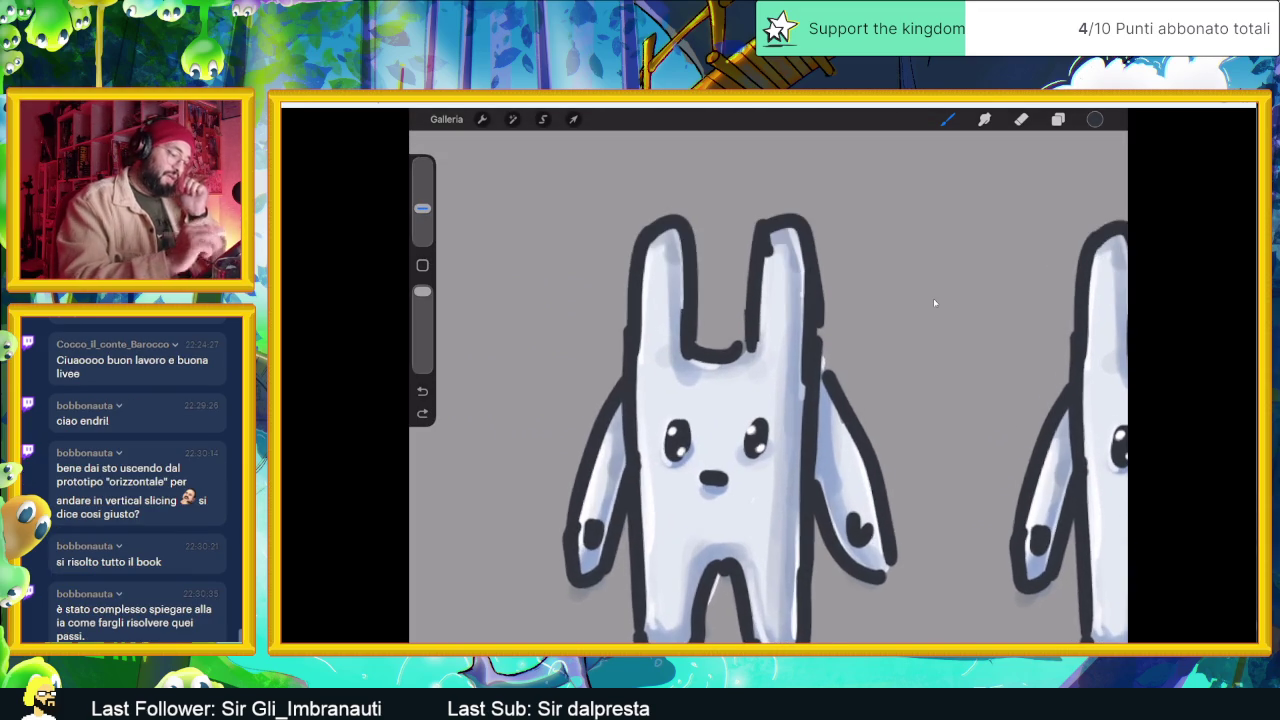
scroll(935, 303, "down", 2)
scroll(935, 303, "down", 1)
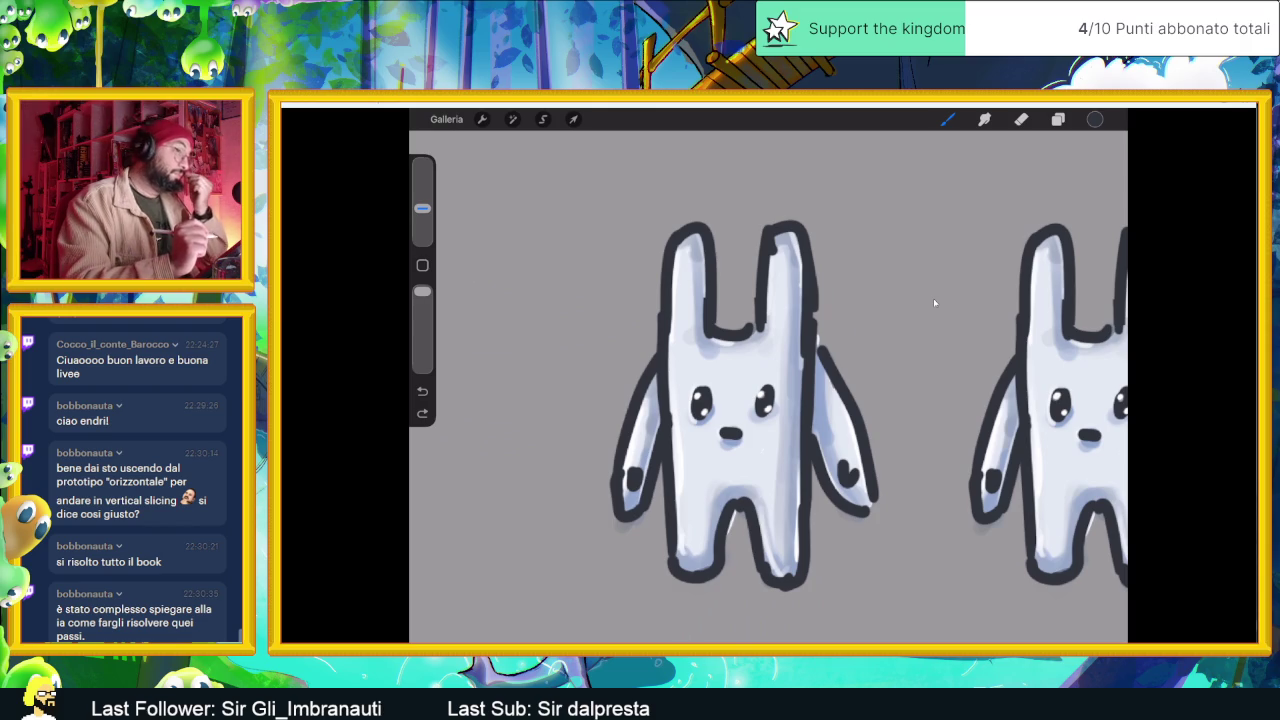
left_click_drag(688, 375, 778, 373)
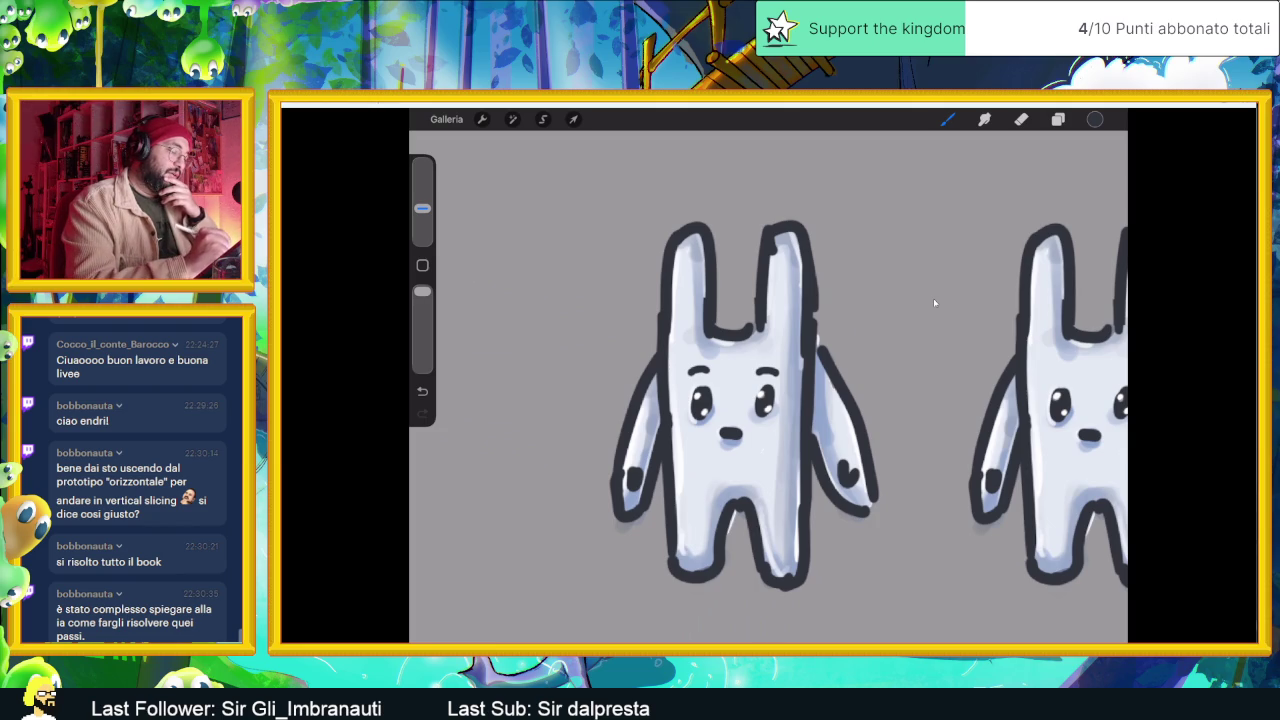
left_click_drag(652, 374, 802, 378)
mouse_move(716, 466)
left_mouse_down()
mouse_move(724, 482)
mouse_move(770, 468)
mouse_move(800, 402)
left_mouse_up()
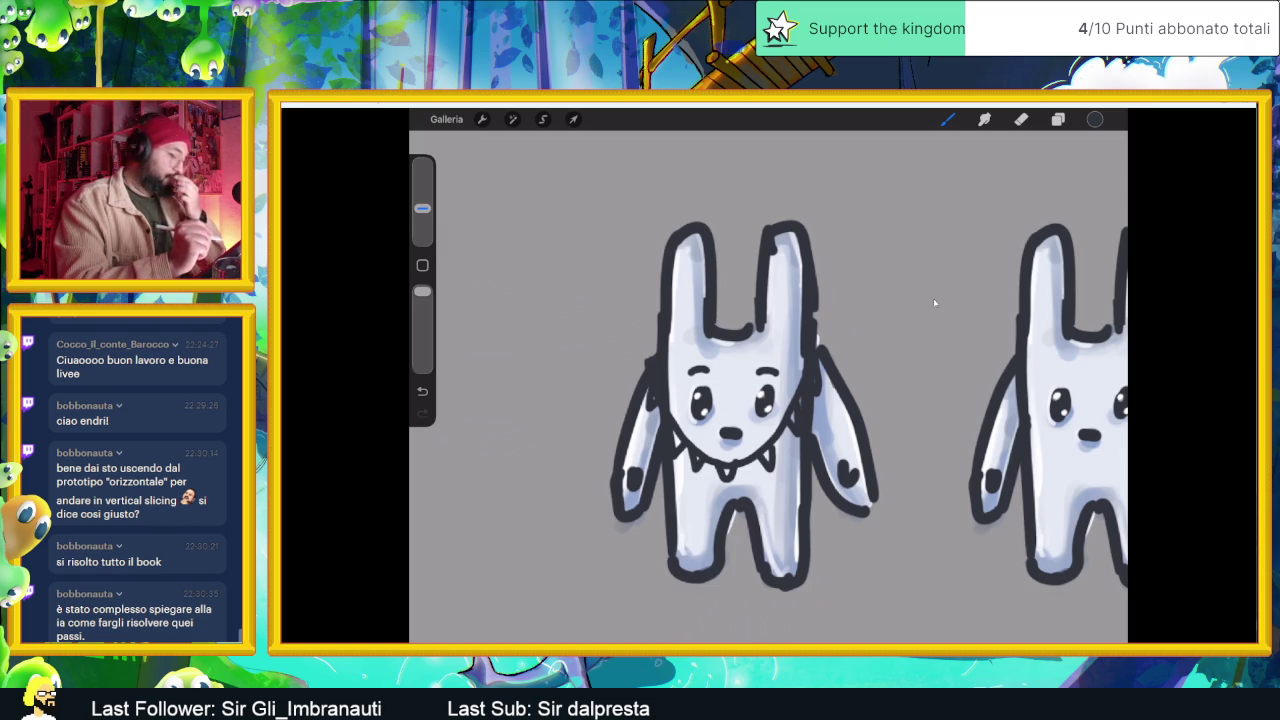
- Draw bands across both legs and reshape the bottoms of both legs
scroll(768, 376, "down", 3)
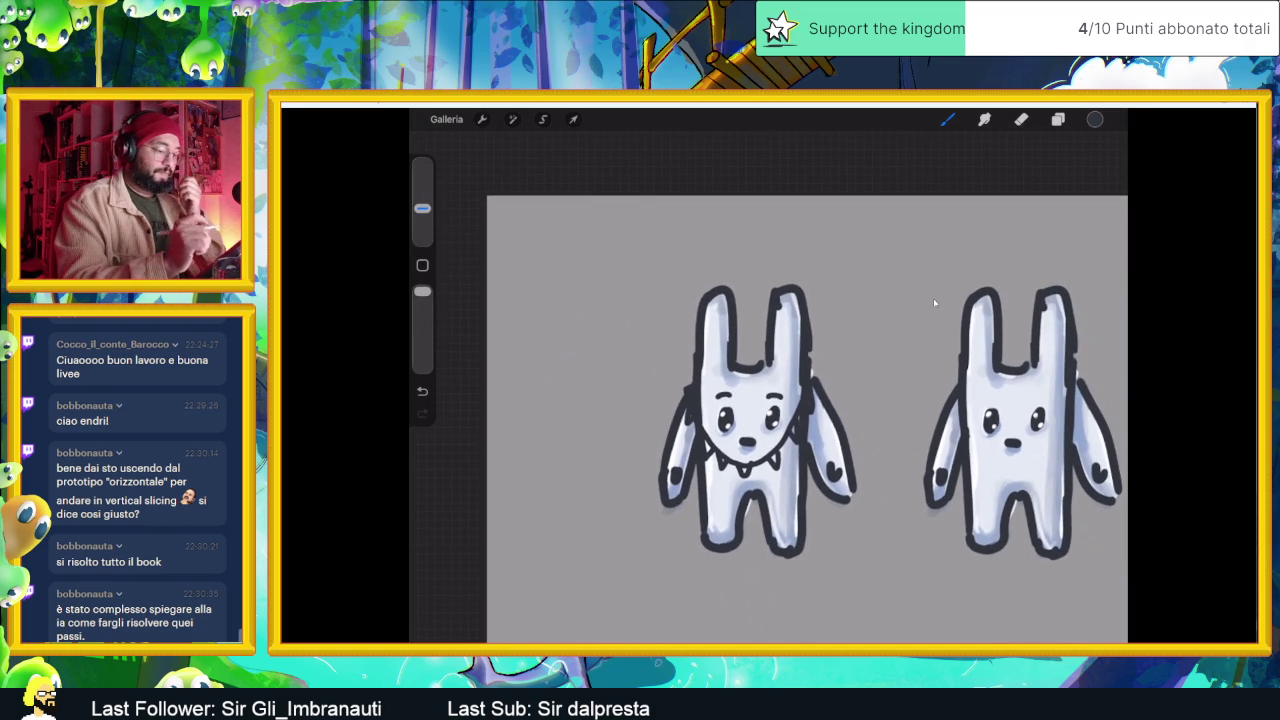
scroll(935, 303, "up", 3)
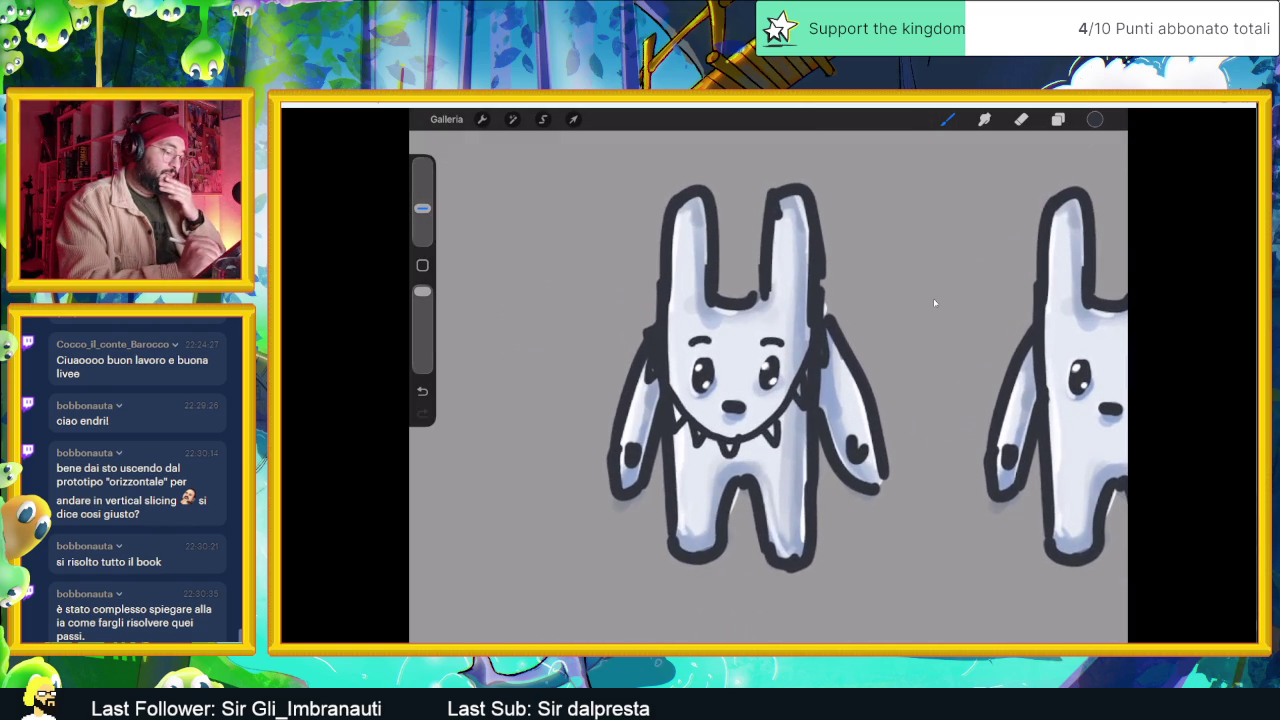
left_click_drag(676, 523, 806, 518)
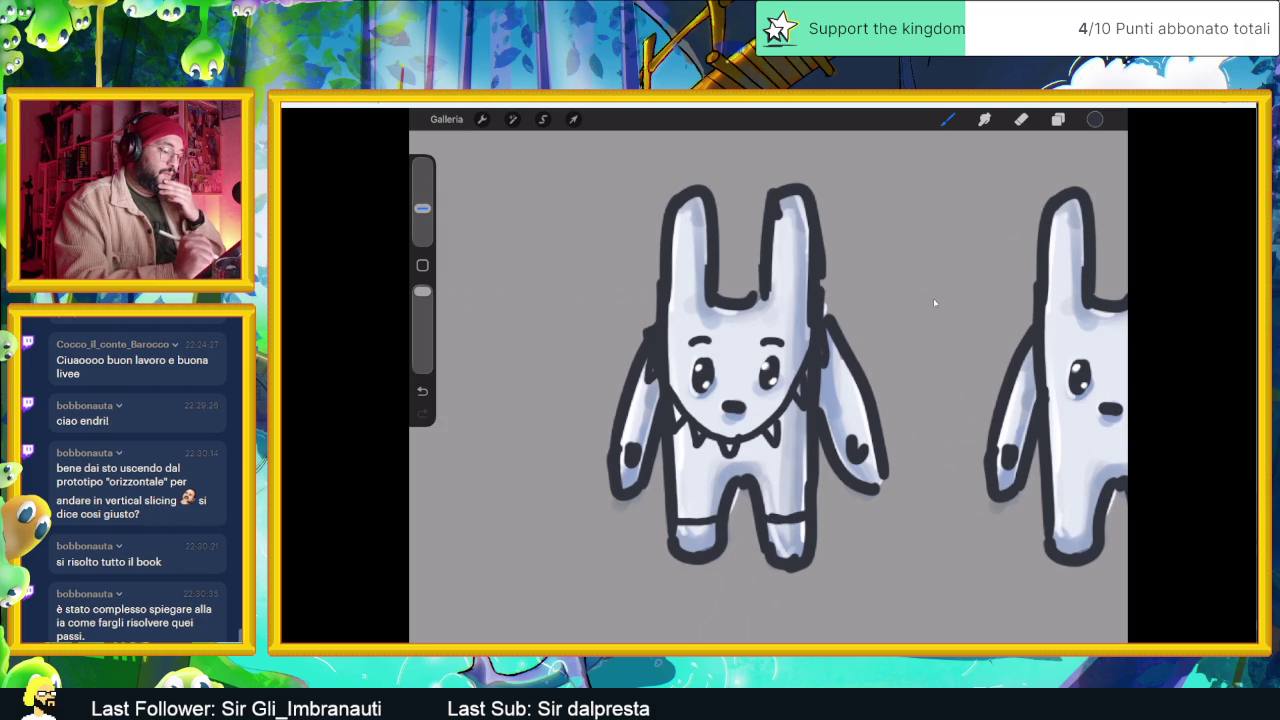
left_click_drag(778, 541, 805, 555)
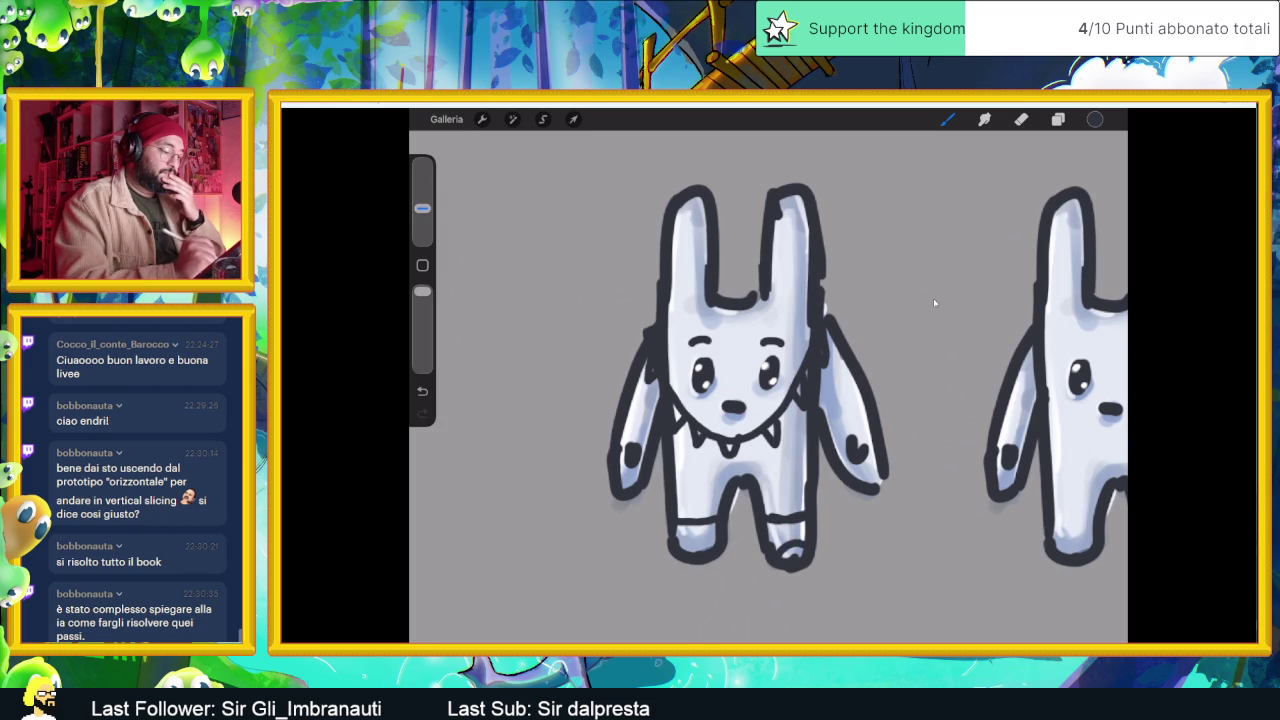
left_click_drag(680, 540, 712, 549)
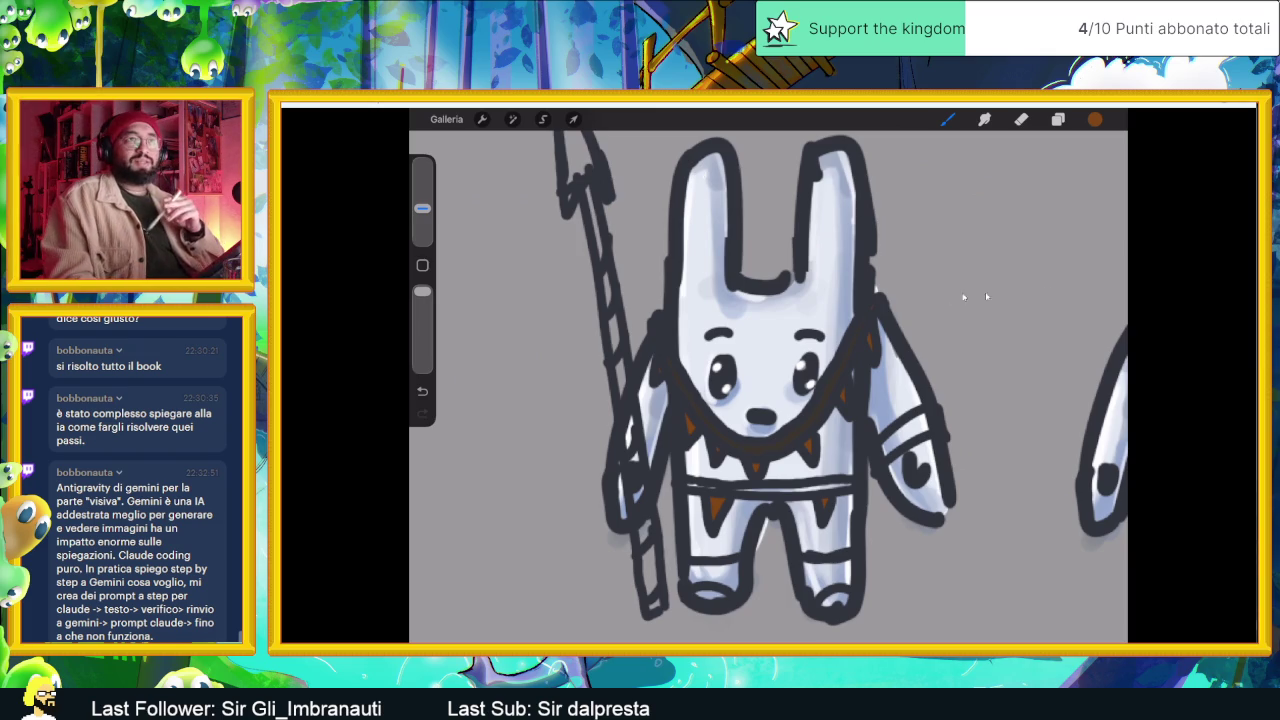
- Select the word 'Antigravity' in the chat
double_click(108, 488)
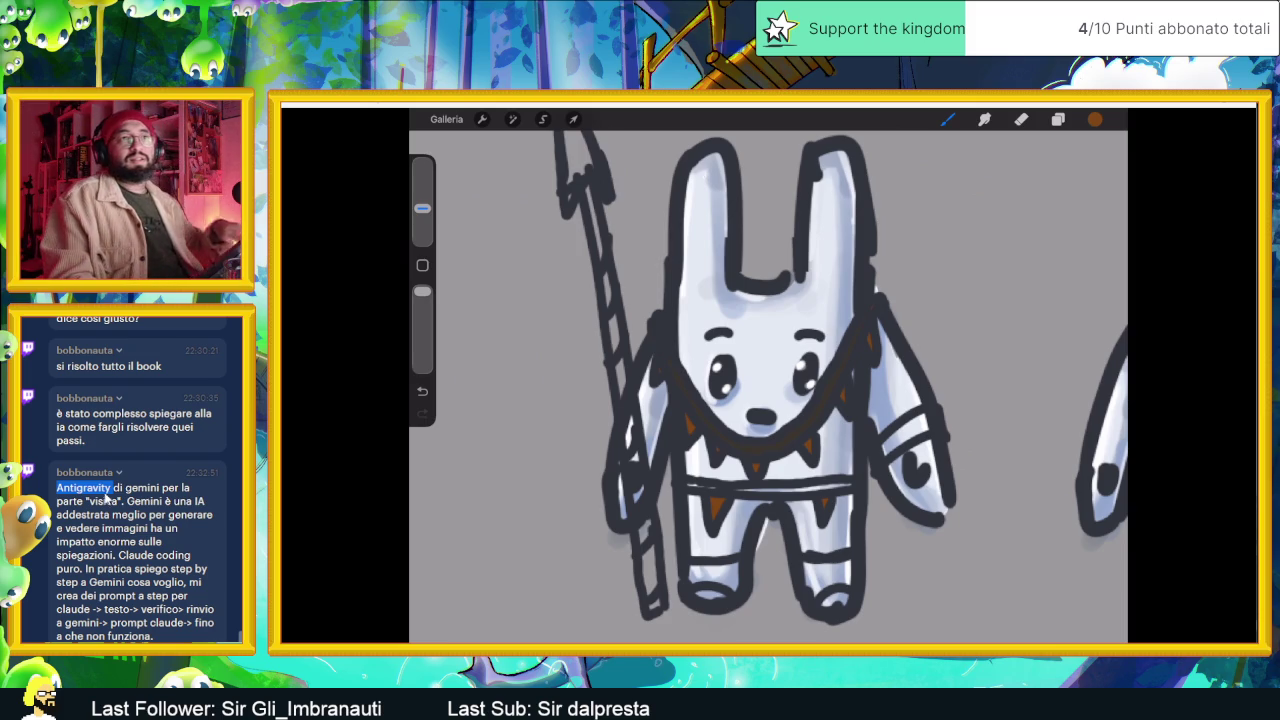
- In Chrome, replace the search query with 'Antigravity' and open the antigravity.google result
key("alt+Tab")
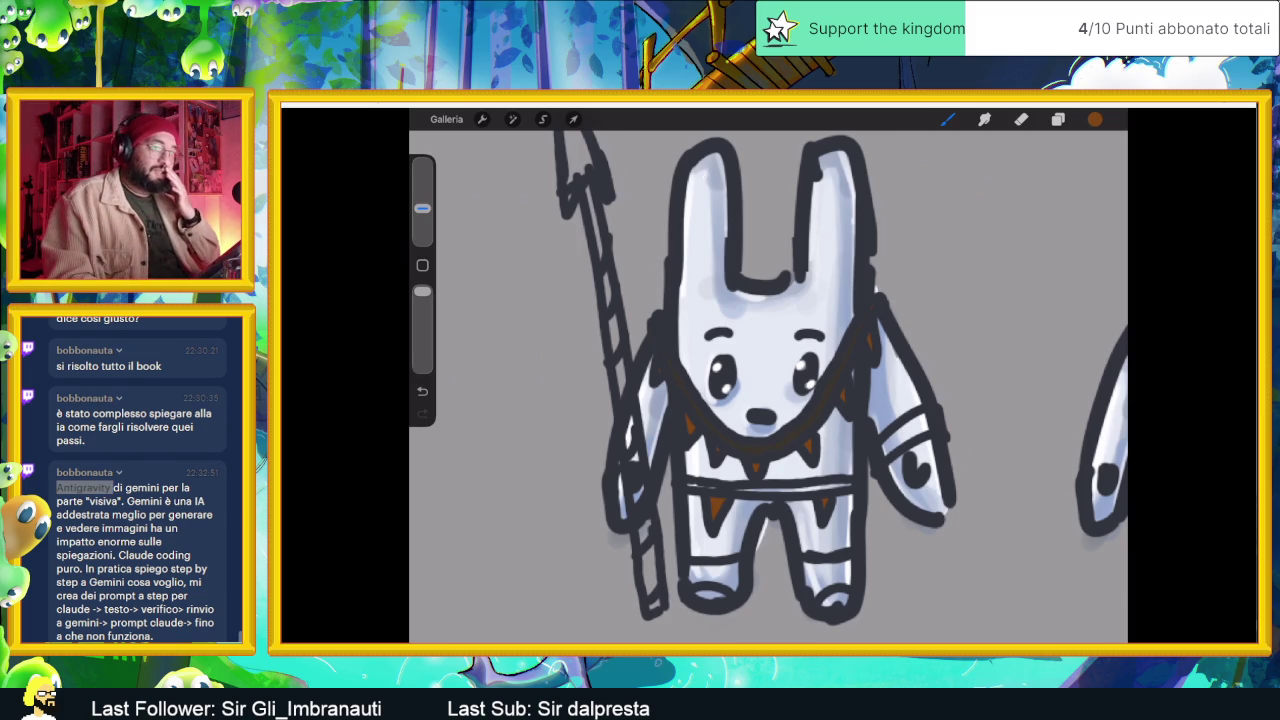
triple_click(450, 165)
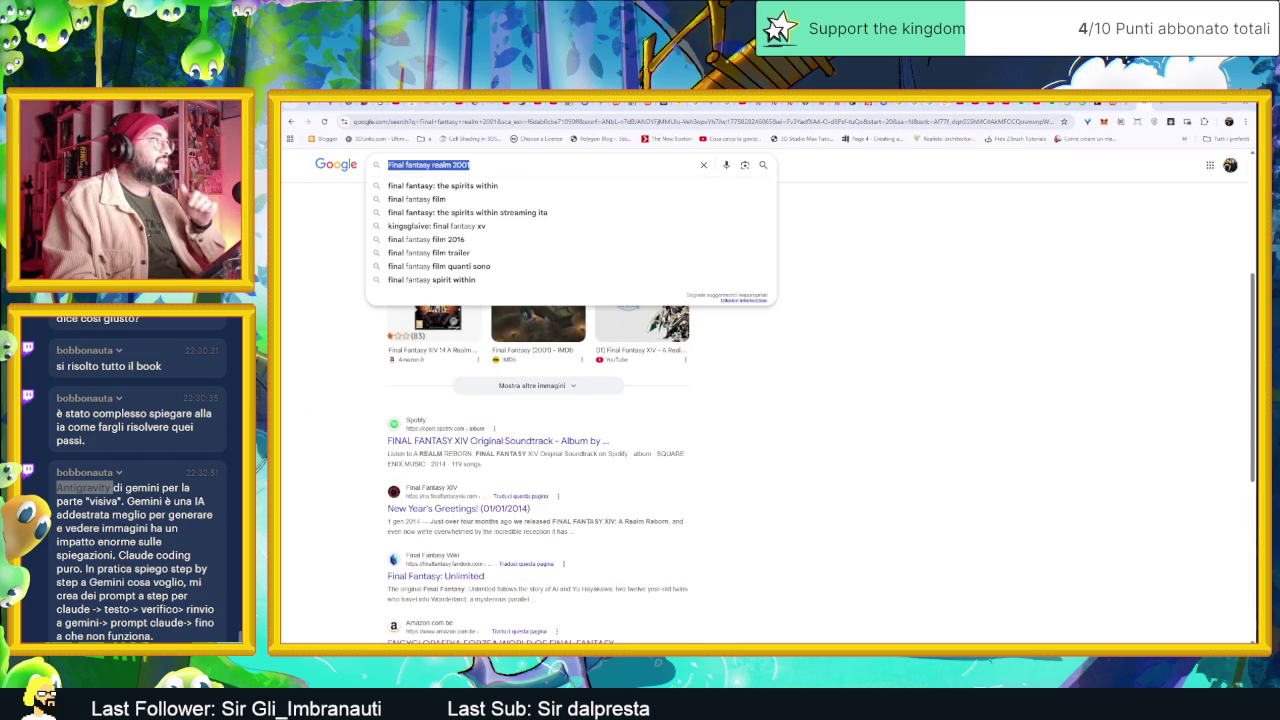
right_click(450, 167)
left_click(506, 224)
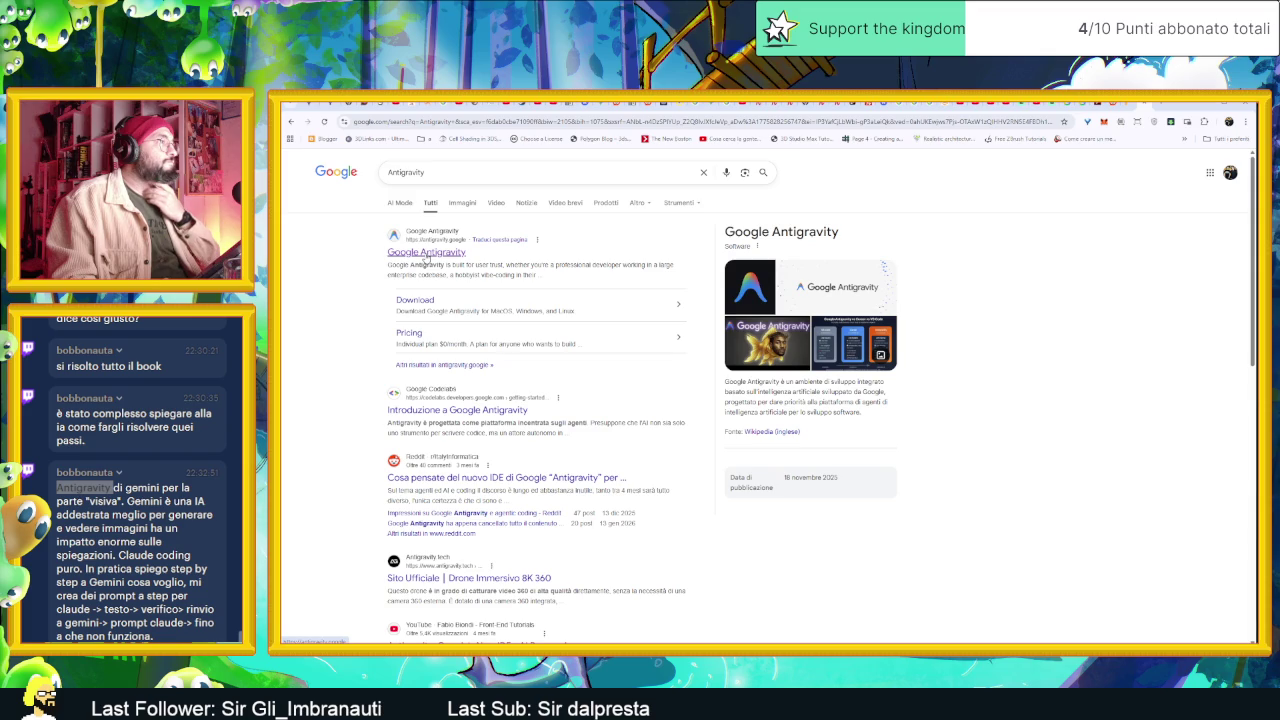
left_click(427, 254)
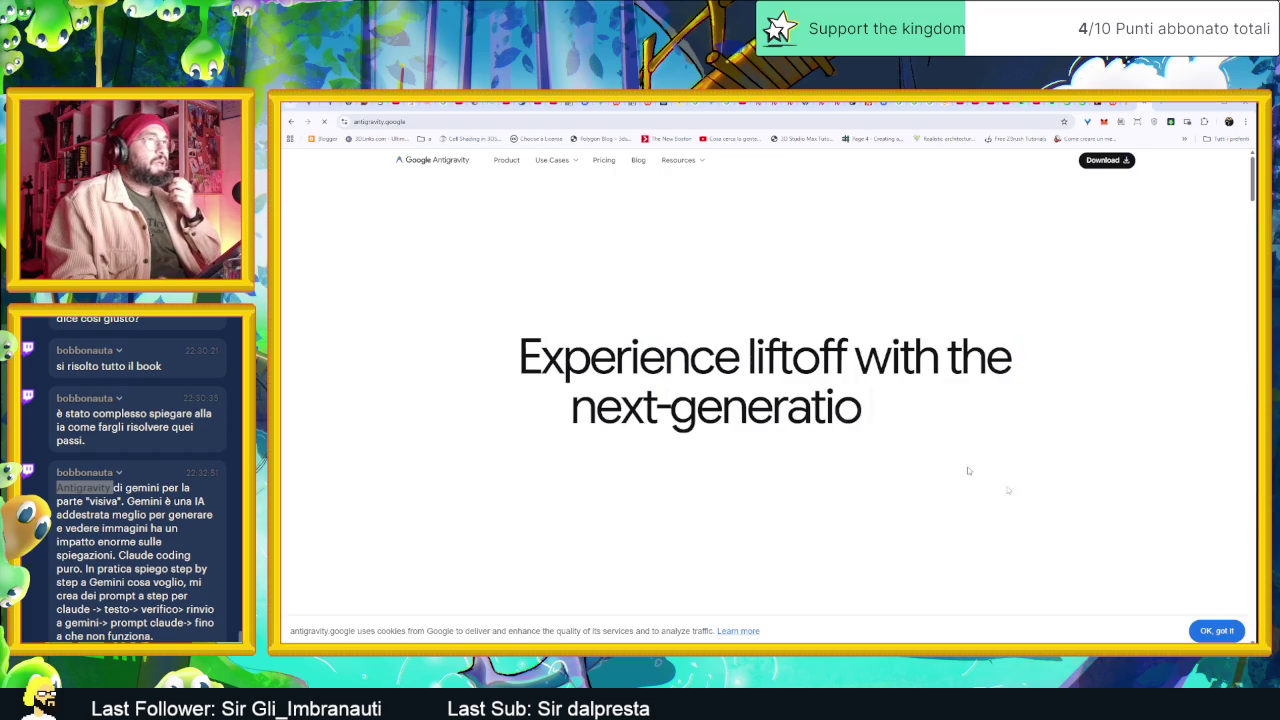
- Dismiss the cookie bar, scroll down to the AI IDE Core section, then return to Procreate
left_click(1217, 630)
scroll(850, 400, "down", 2)
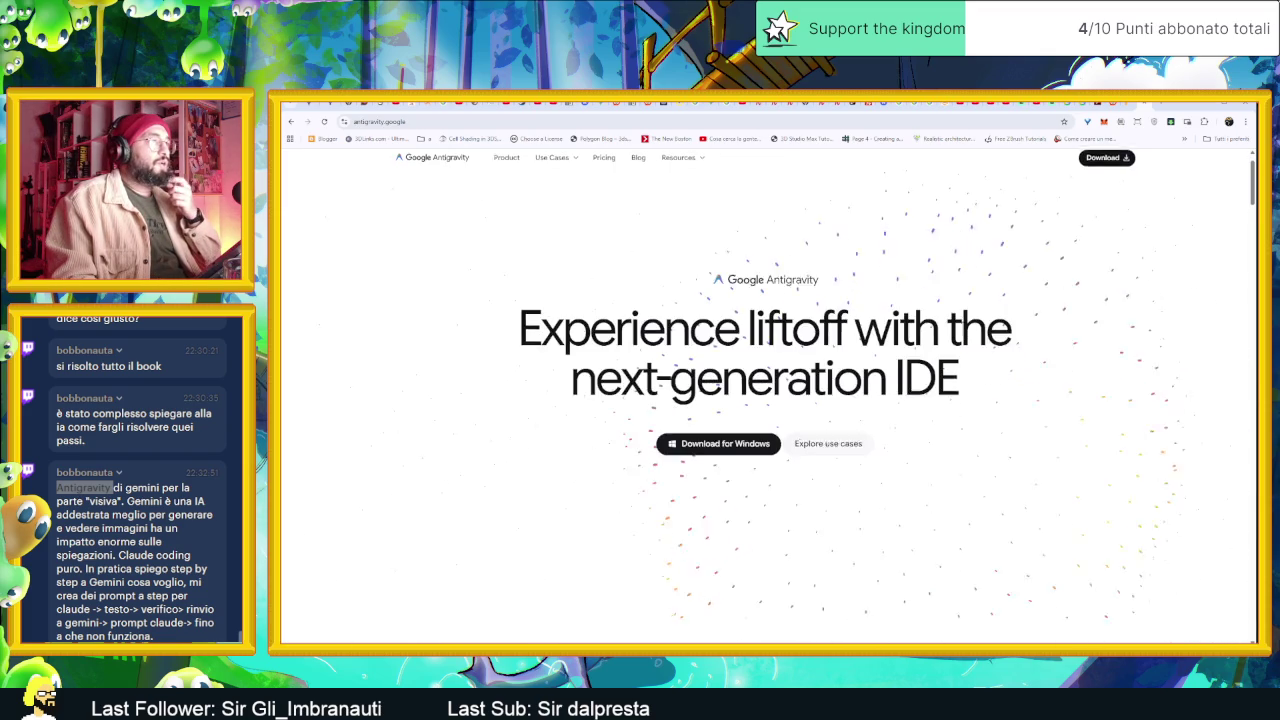
scroll(850, 399, "down", 1)
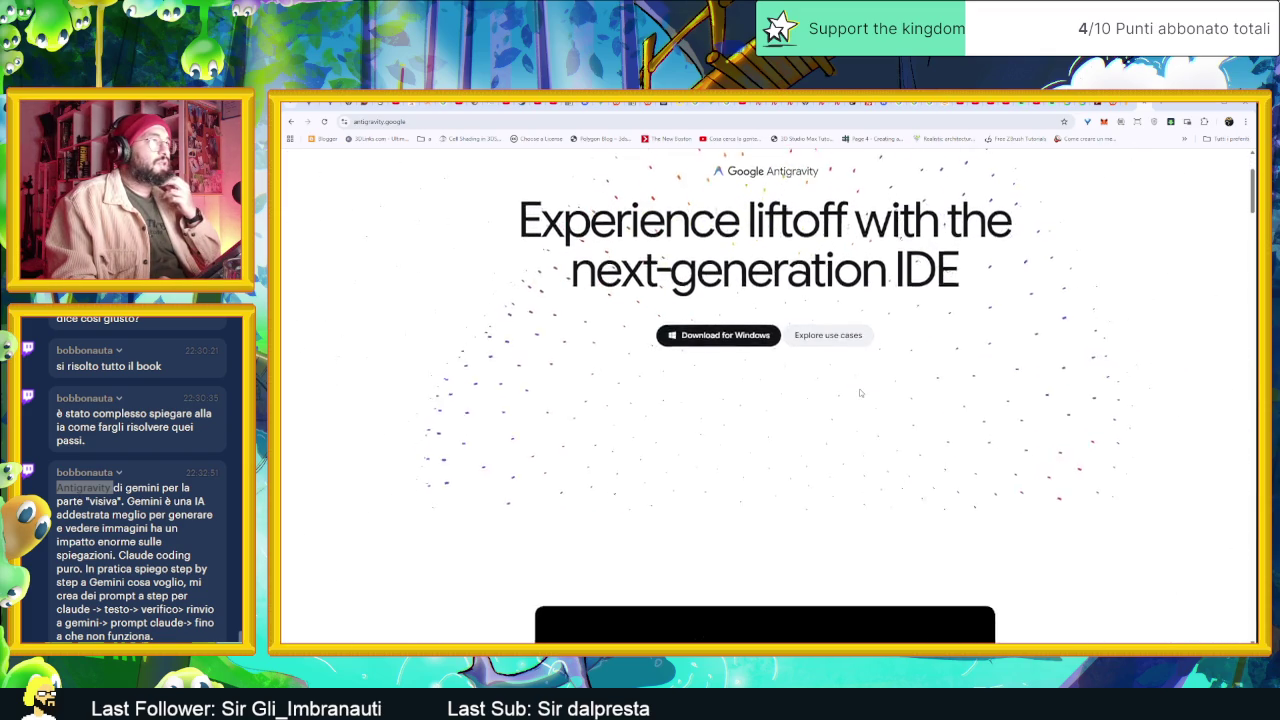
scroll(858, 396, "down", 3)
scroll(860, 394, "down", 2)
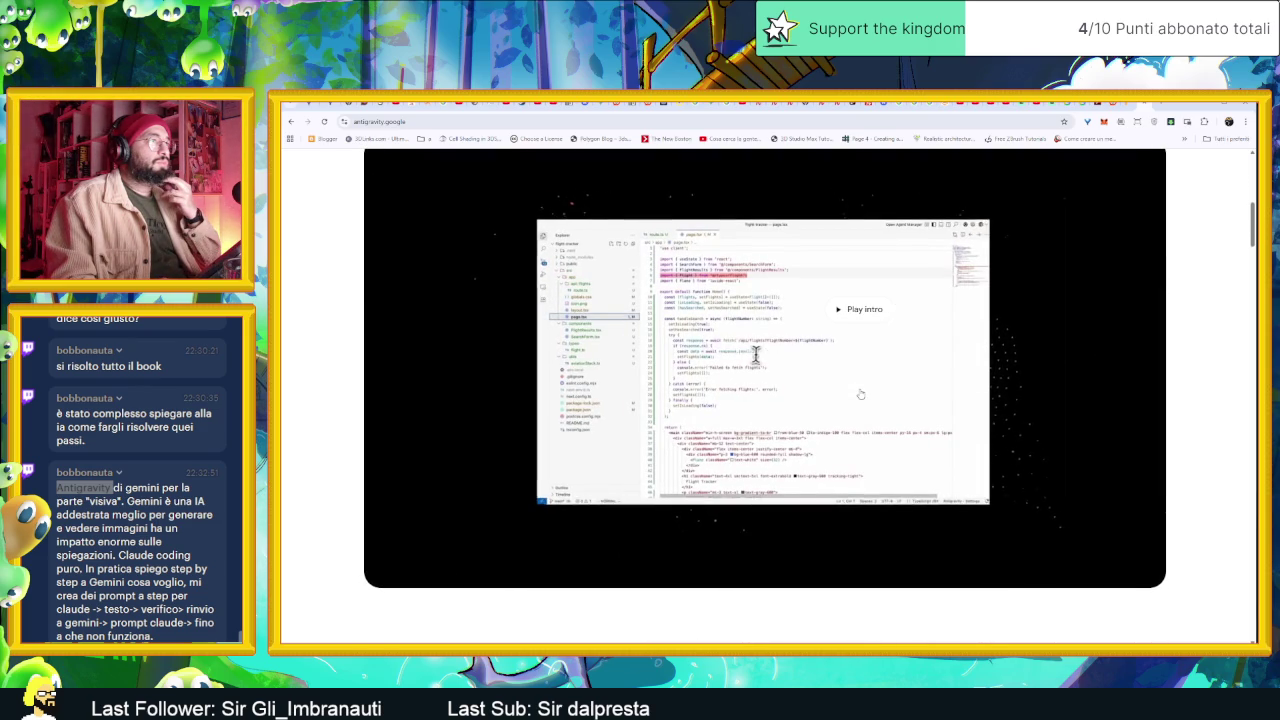
scroll(860, 394, "down", 3)
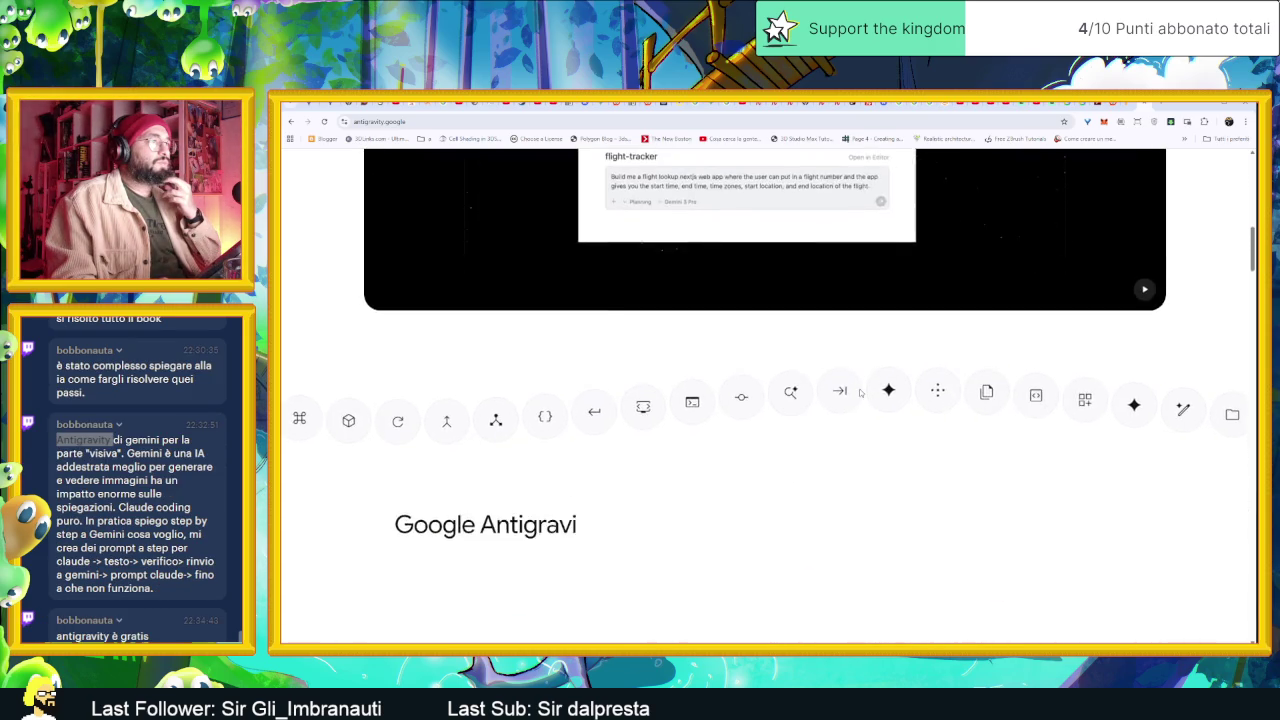
scroll(860, 393, "down", 2)
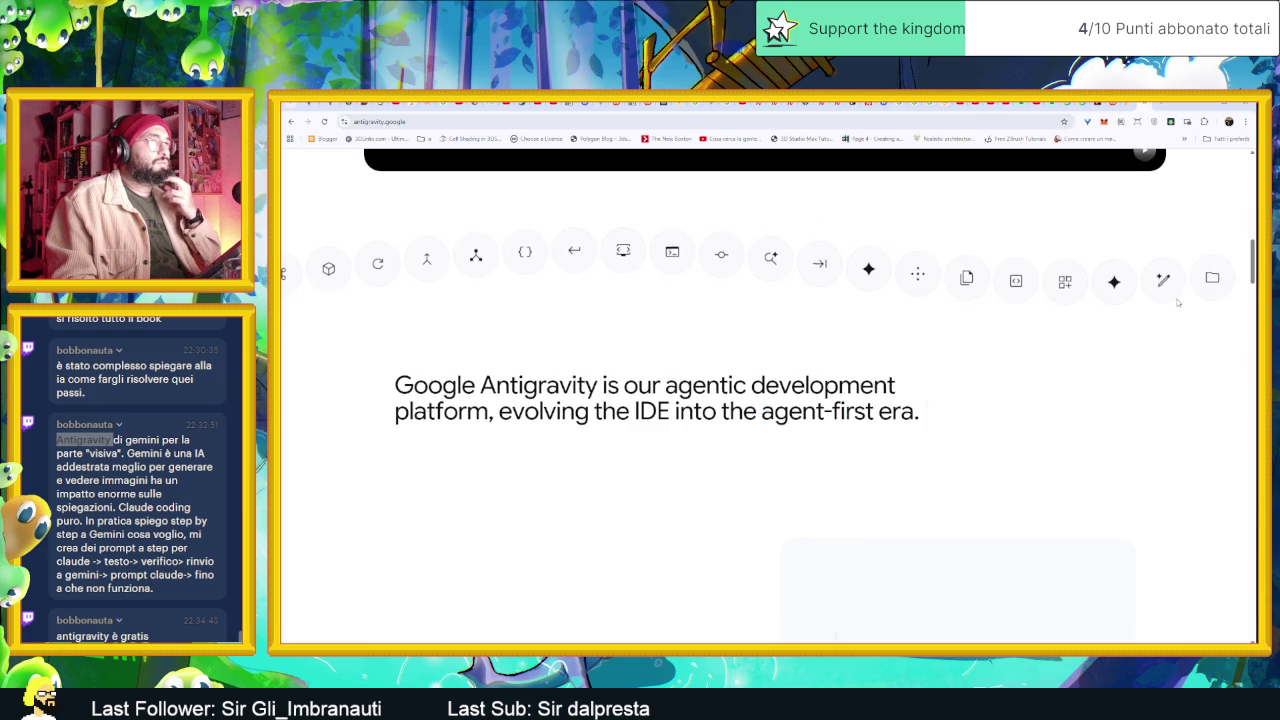
scroll(1180, 290, "down", 3)
scroll(1190, 250, "down", 2)
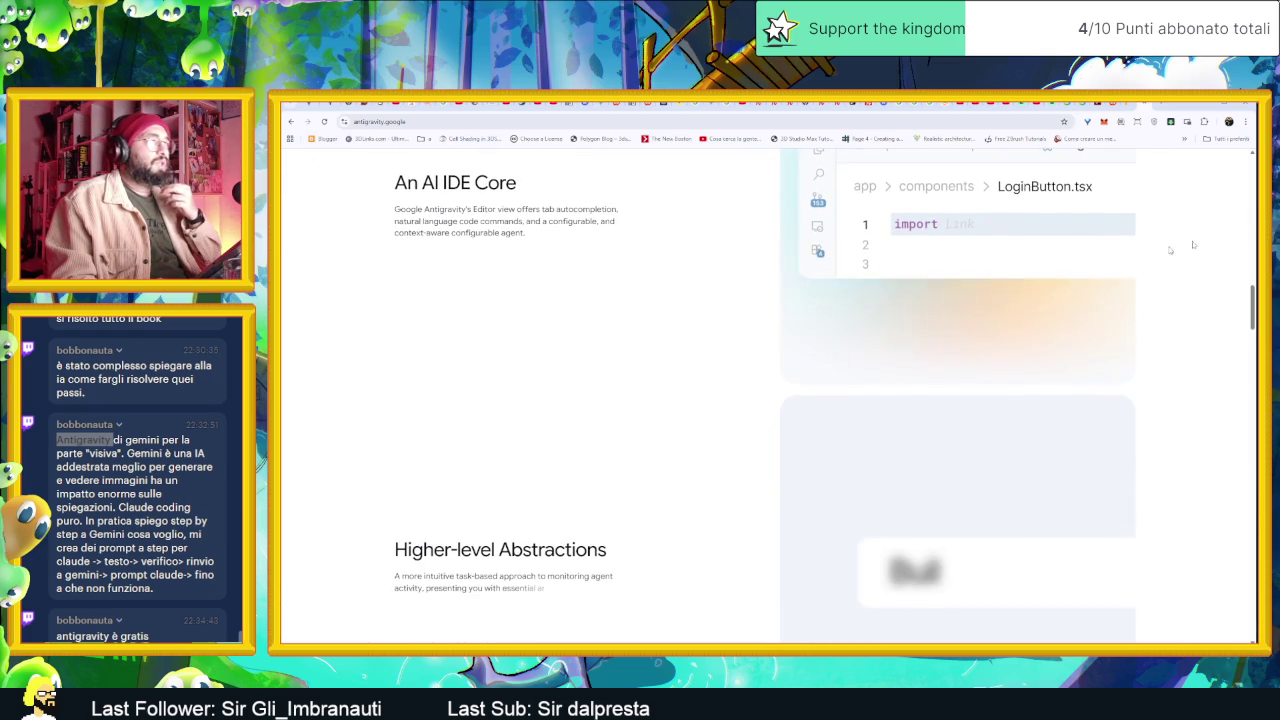
key("alt+Tab")
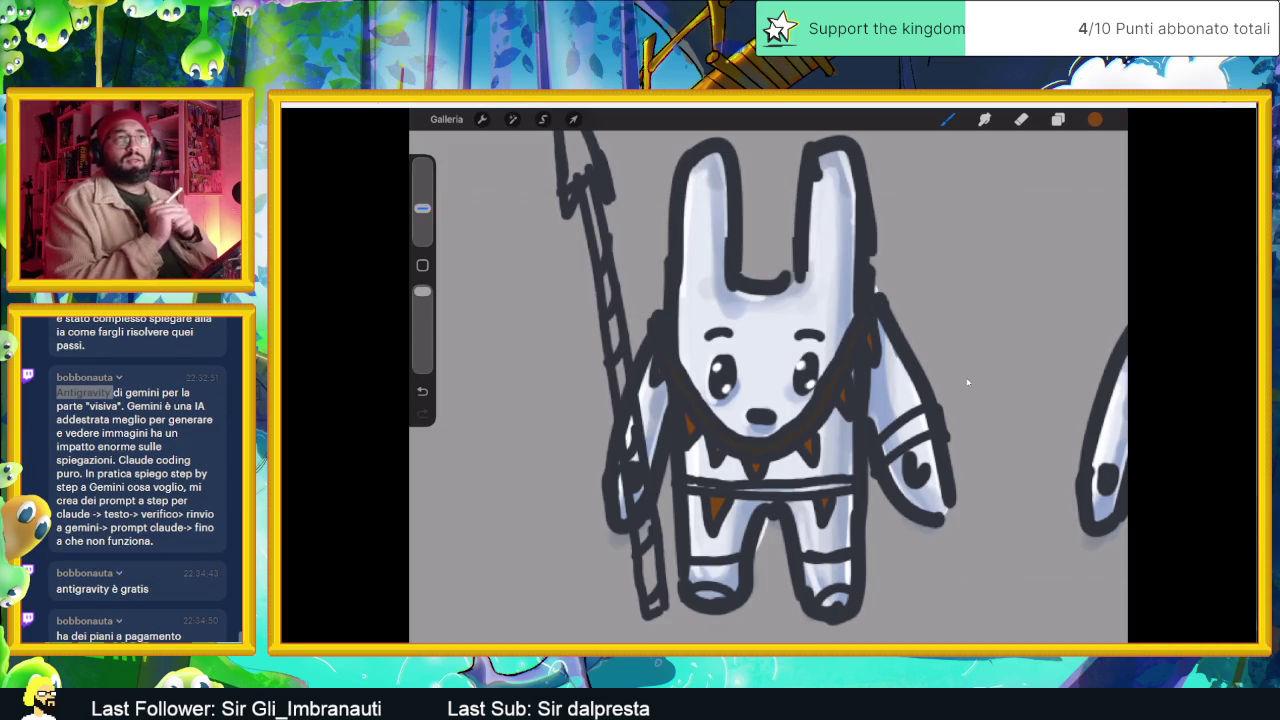
- Clear the chat selection and open the Colori colour panel from the toolbar swatch
left_click(163, 500)
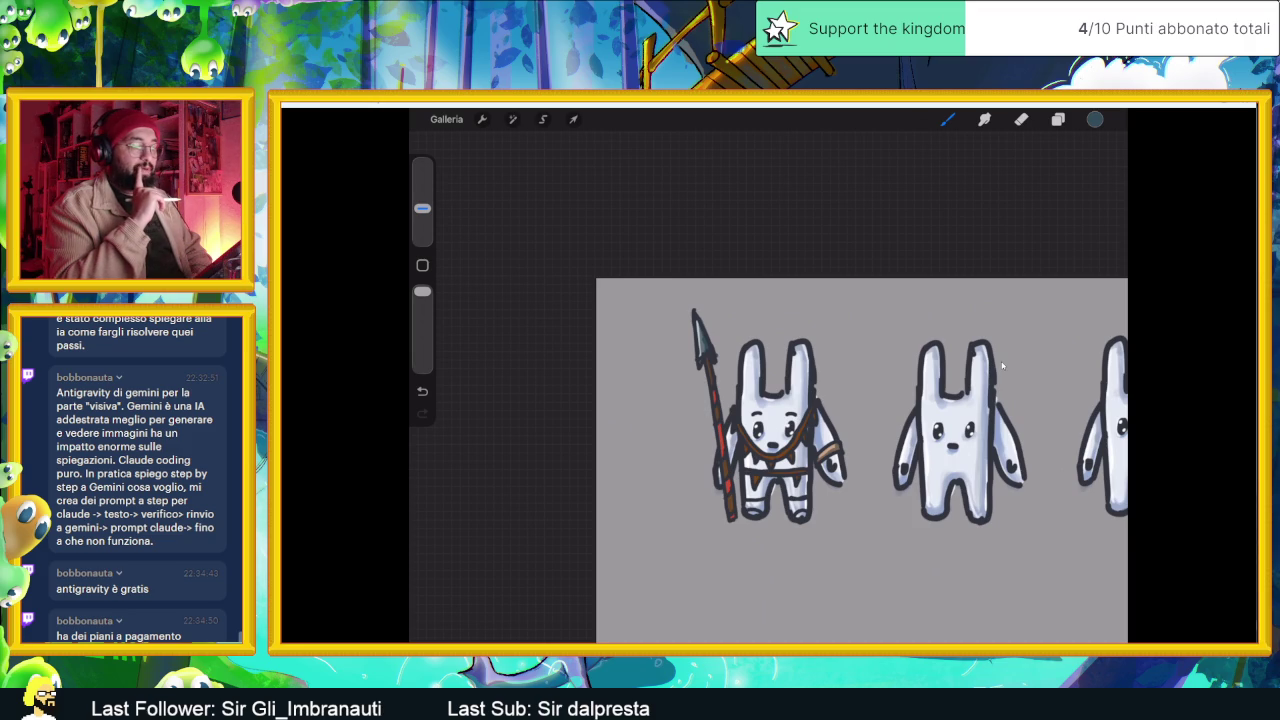
left_click(1095, 119)
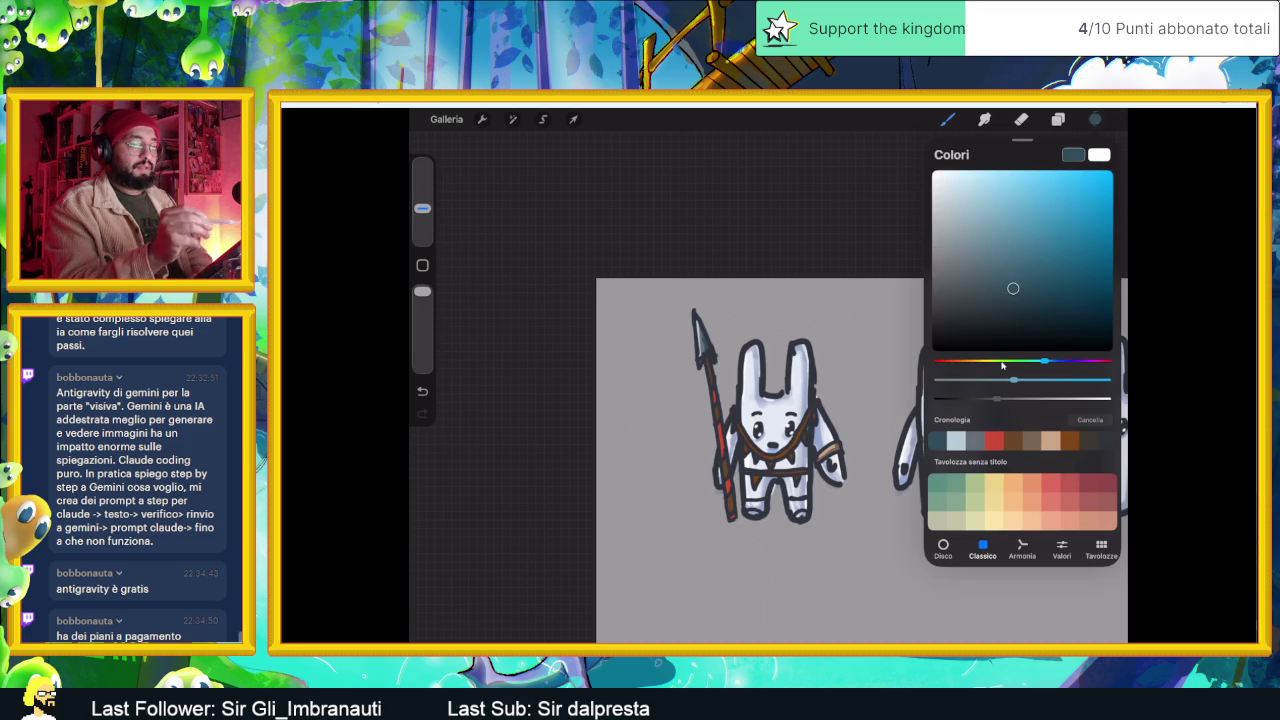
- Pick a darker blue-grey and draw band lines across both ear bases
left_click_drag(1013, 288, 950, 317)
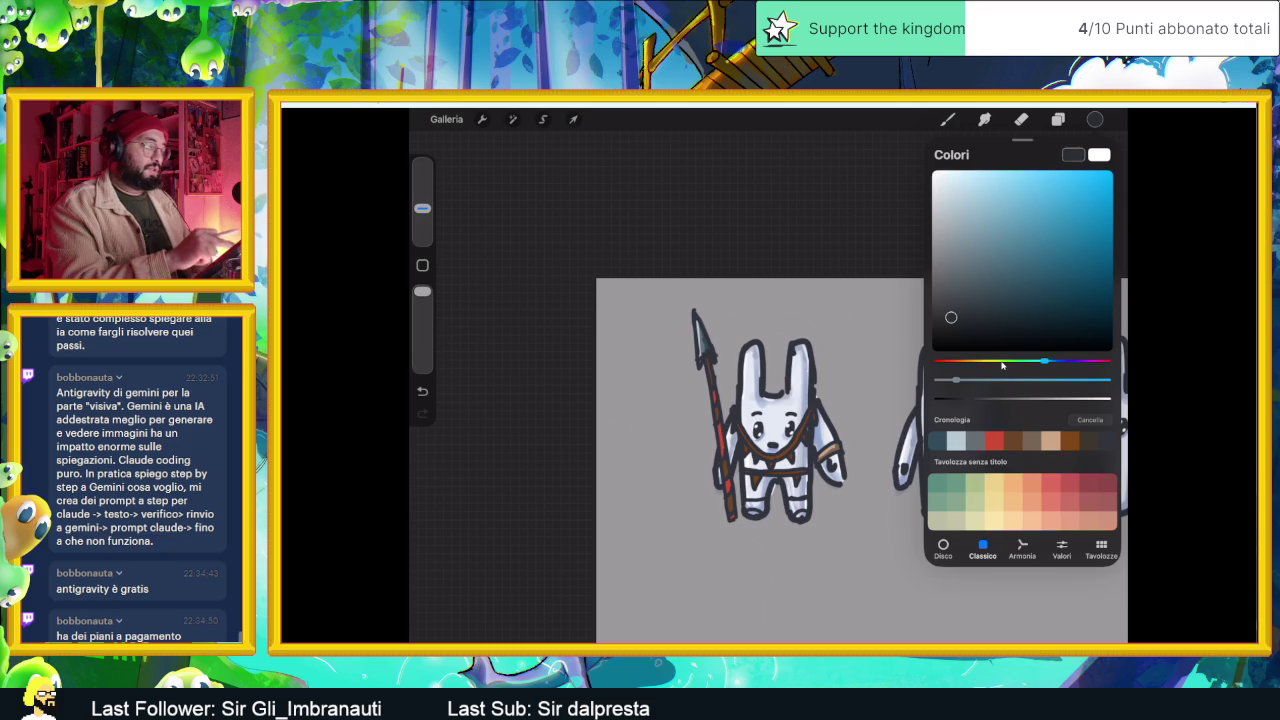
left_click(1095, 119)
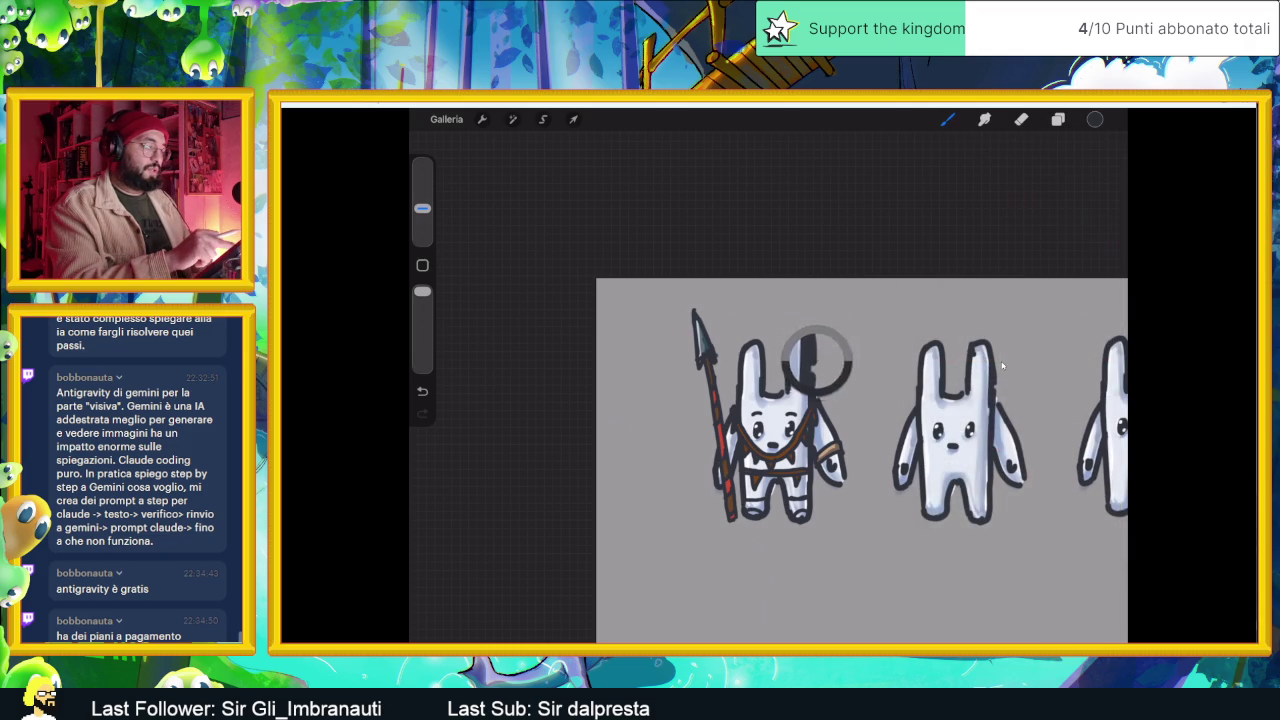
scroll(1002, 366, "up", 5)
scroll(1002, 366, "up", 2)
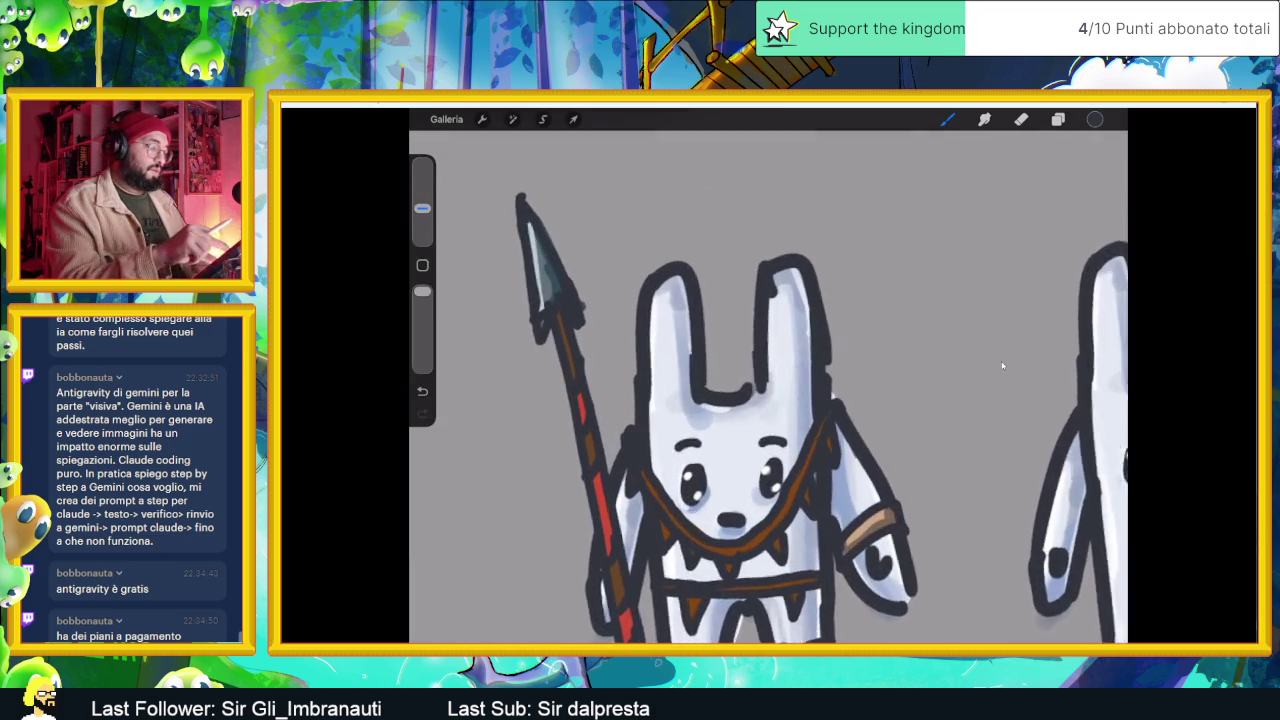
scroll(1002, 366, "up", 2)
left_click_drag(652, 372, 698, 372)
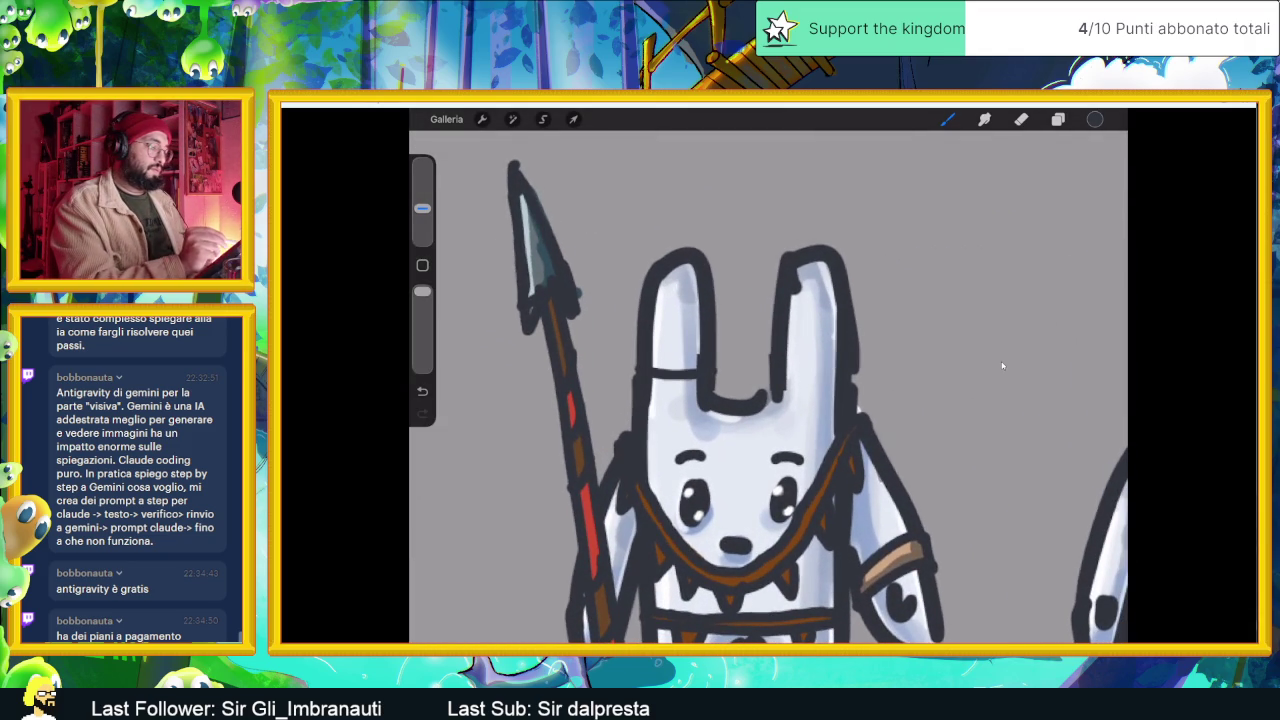
scroll(1002, 366, "down", 2)
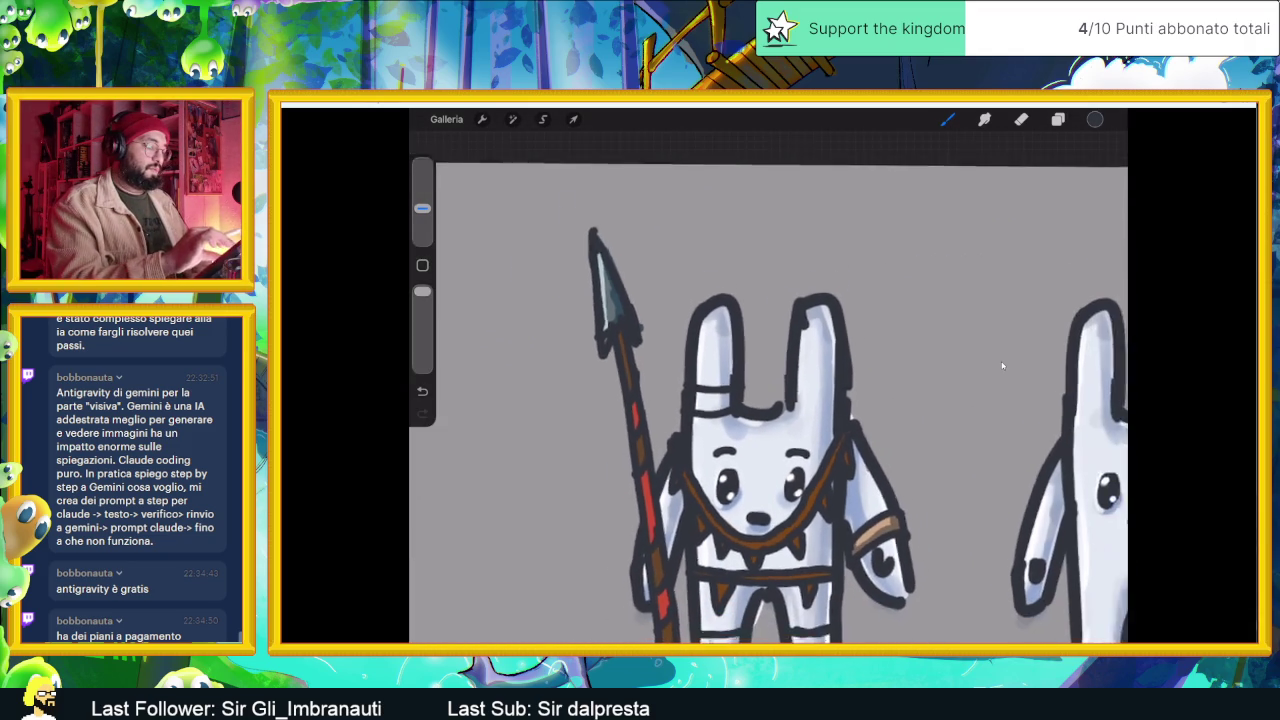
mouse_move(794, 392)
left_mouse_down()
mouse_move(830, 388)
mouse_move(828, 416)
left_mouse_up()
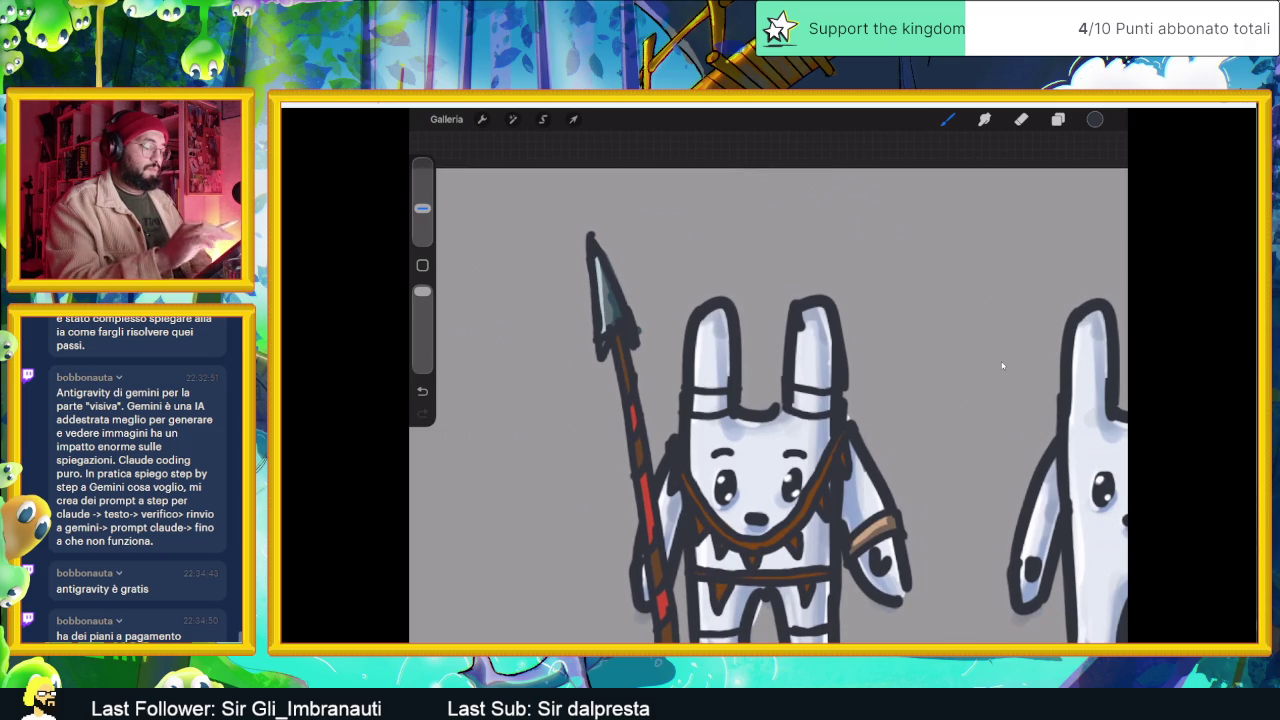
- Undo the band strokes and a trial tan fill in the left ear band
scroll(1002, 366, "down", 2)
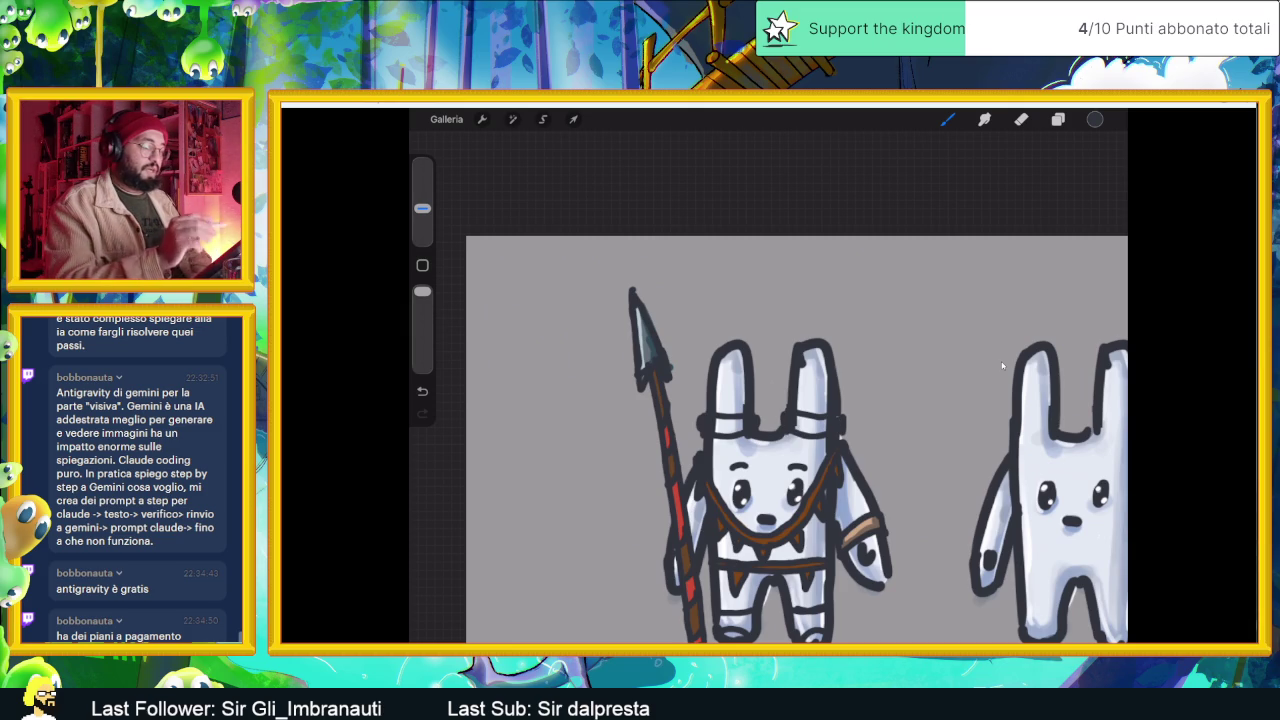
scroll(1002, 365, "down", 1)
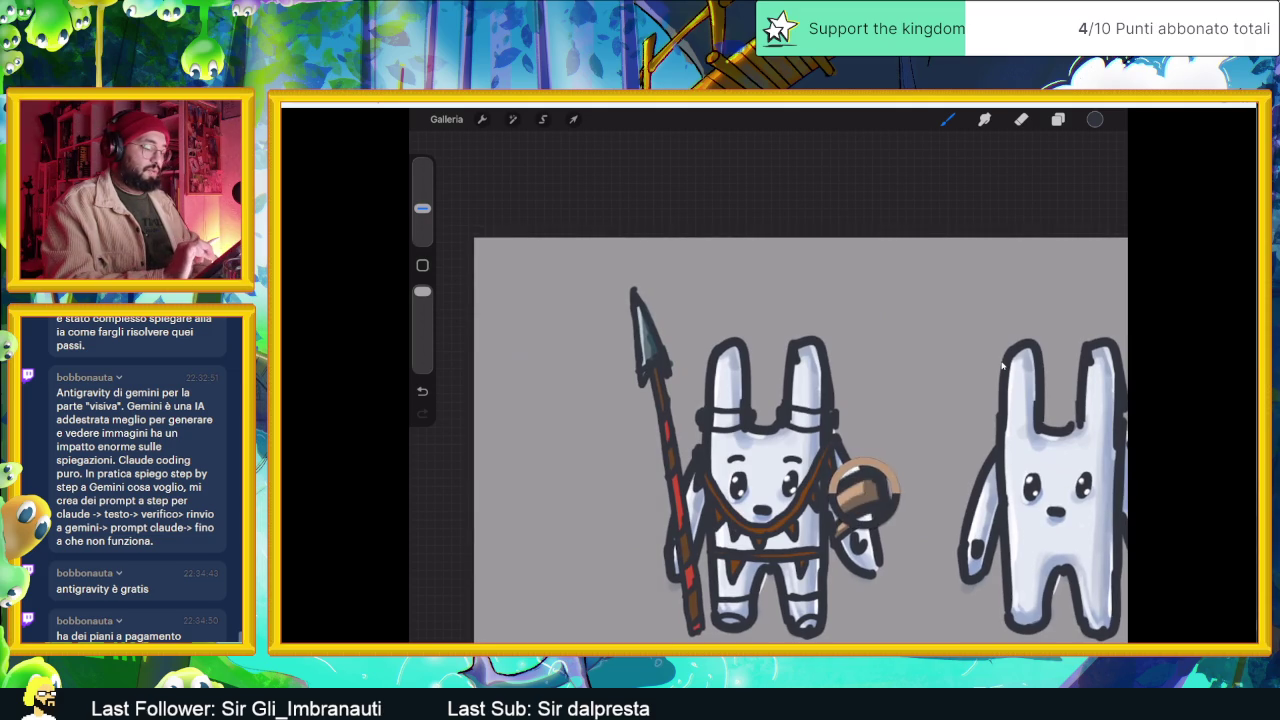
scroll(1002, 365, "up", 1)
scroll(1002, 365, "up", 1)
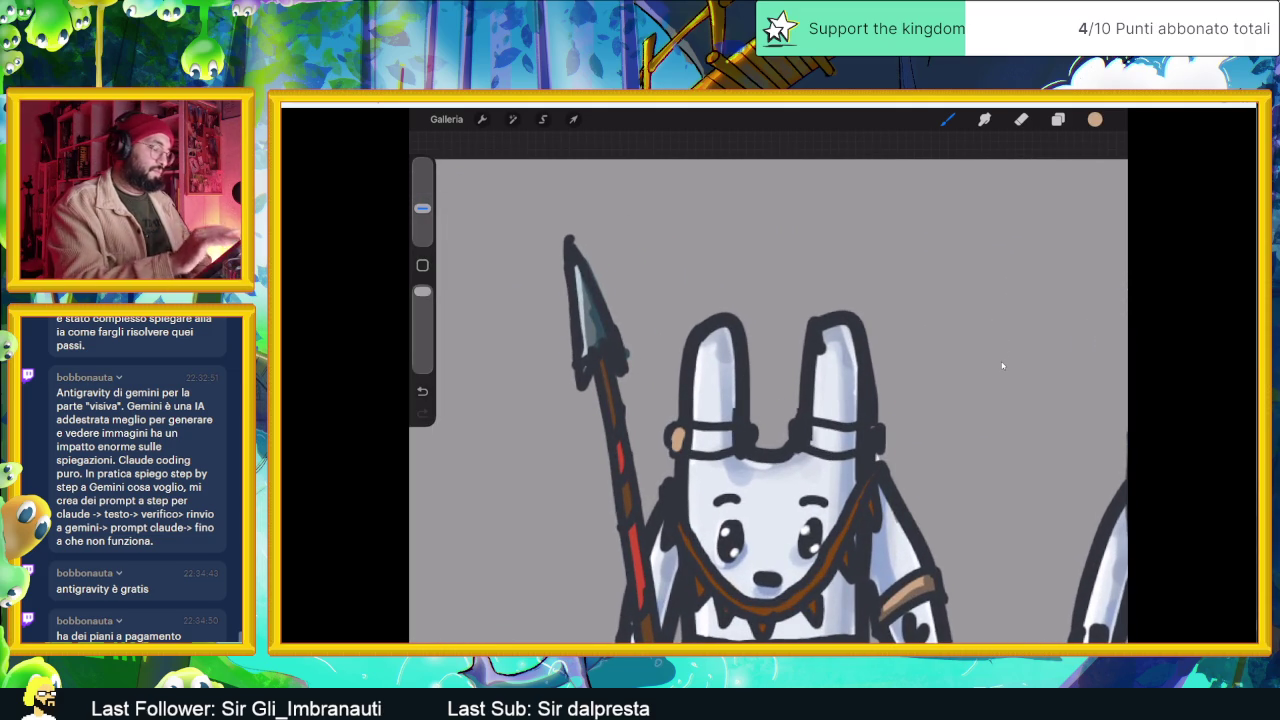
key("ctrl+z")
key("l")
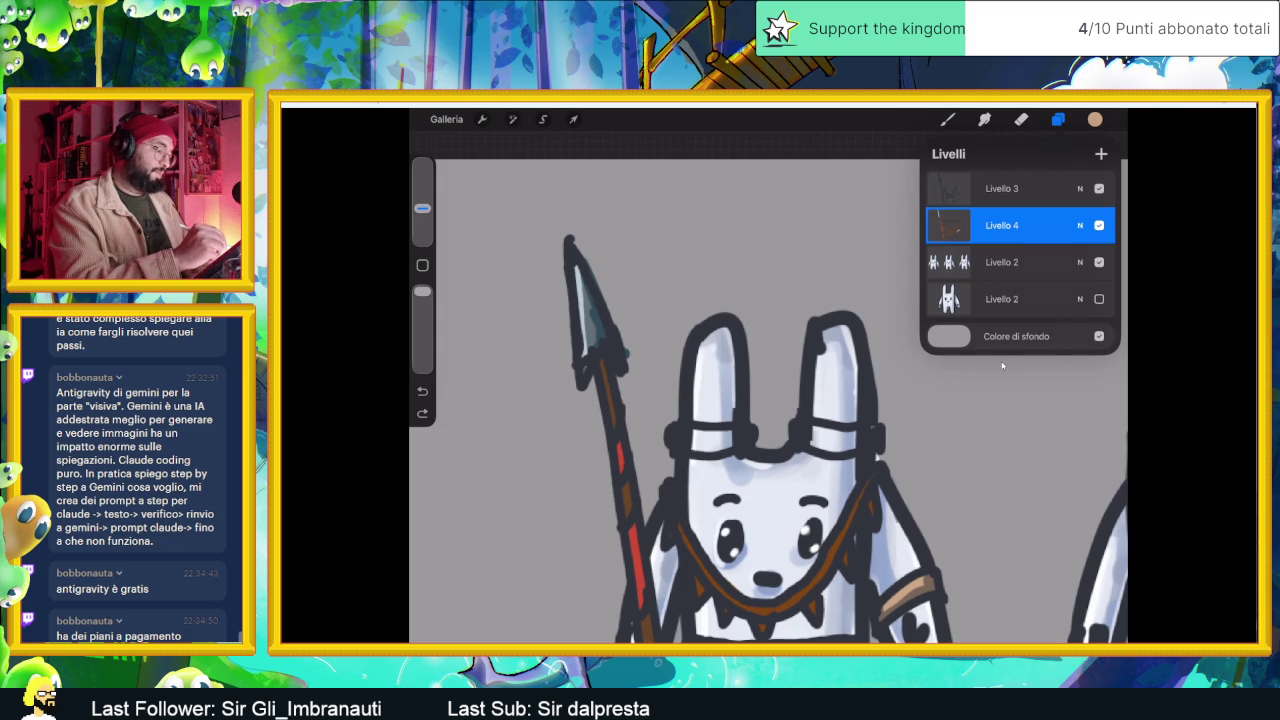
left_click_drag(672, 437, 716, 432)
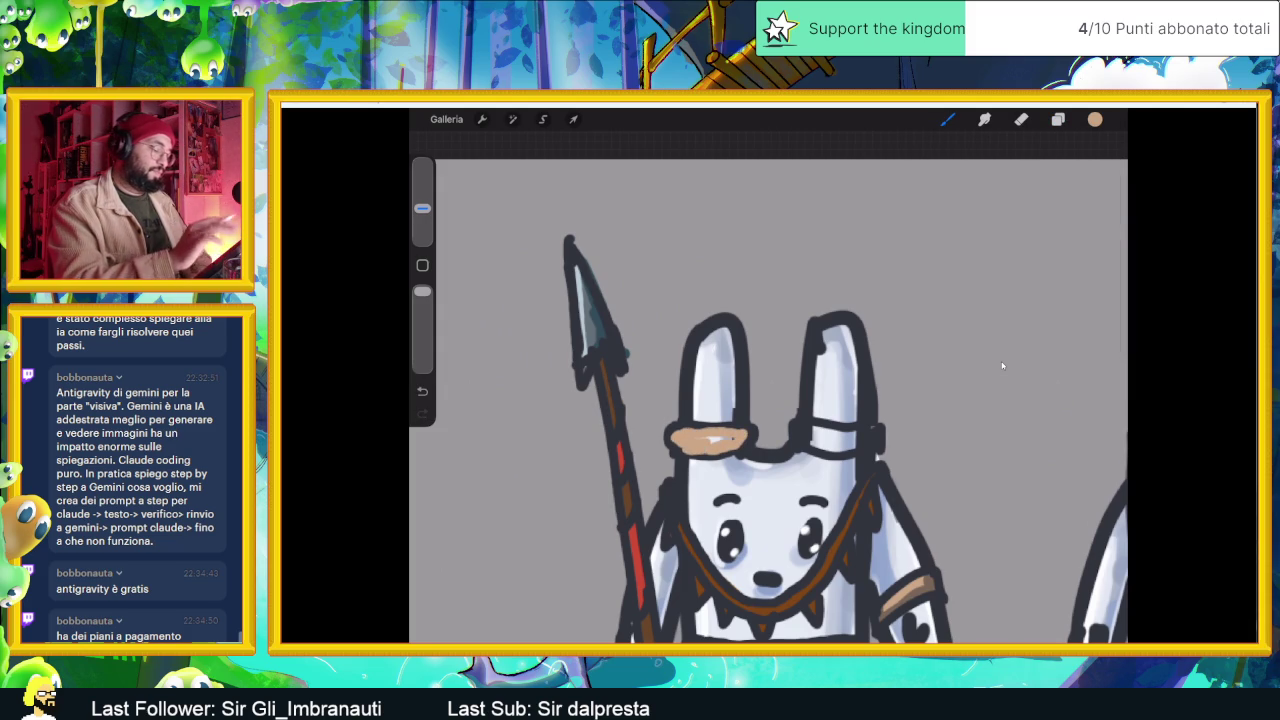
key("ctrl+z")
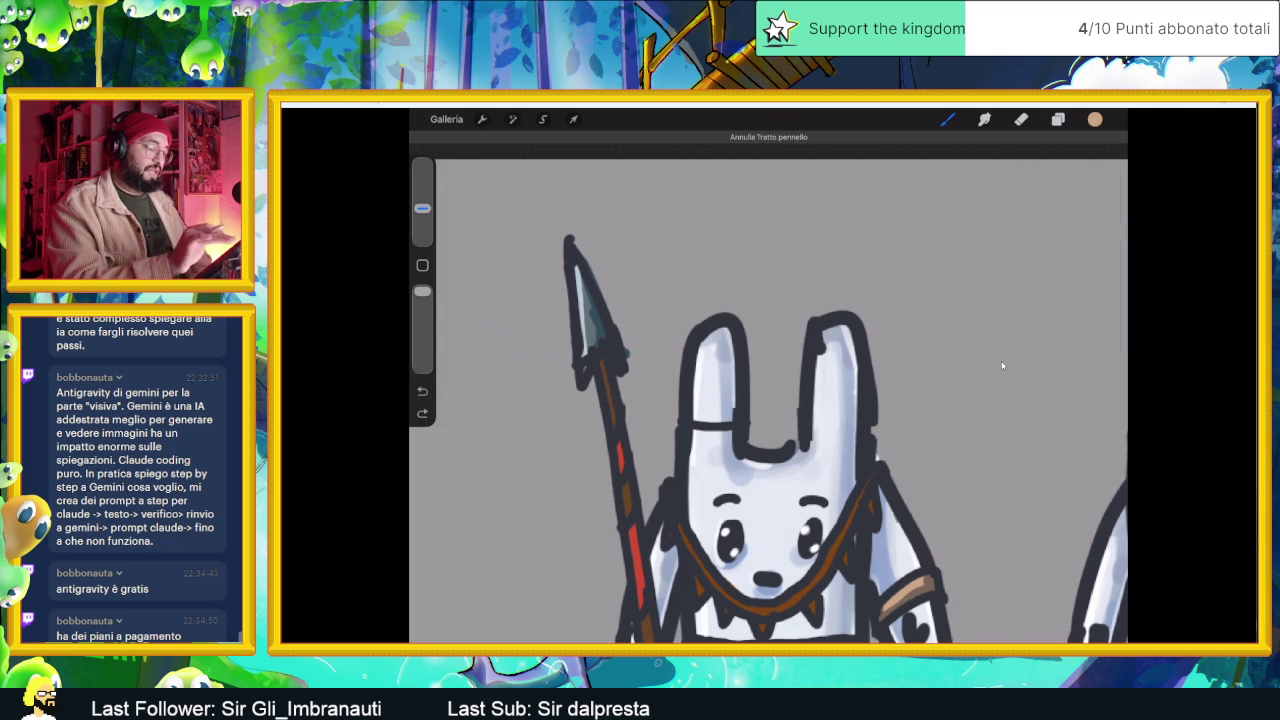
- Switch to Livello 3 and eyedrop the dark outline colour from the ear
key("l")
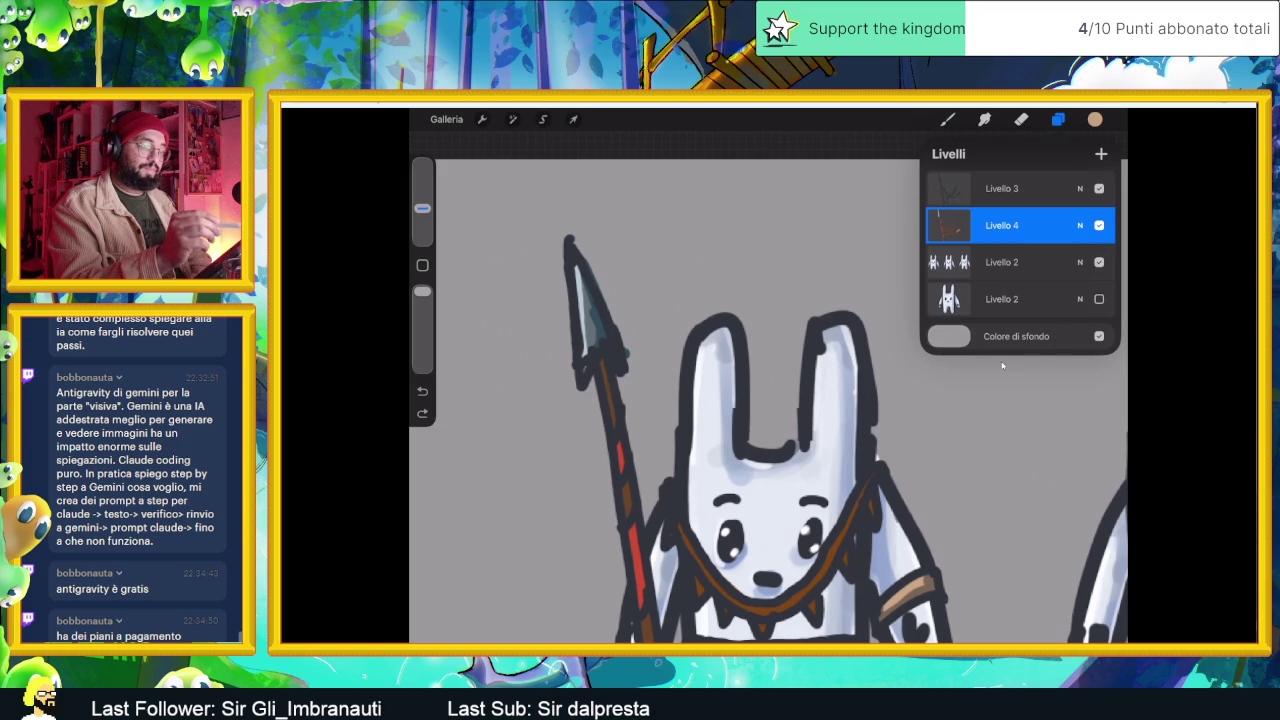
key("alt+bracketright")
key("c")
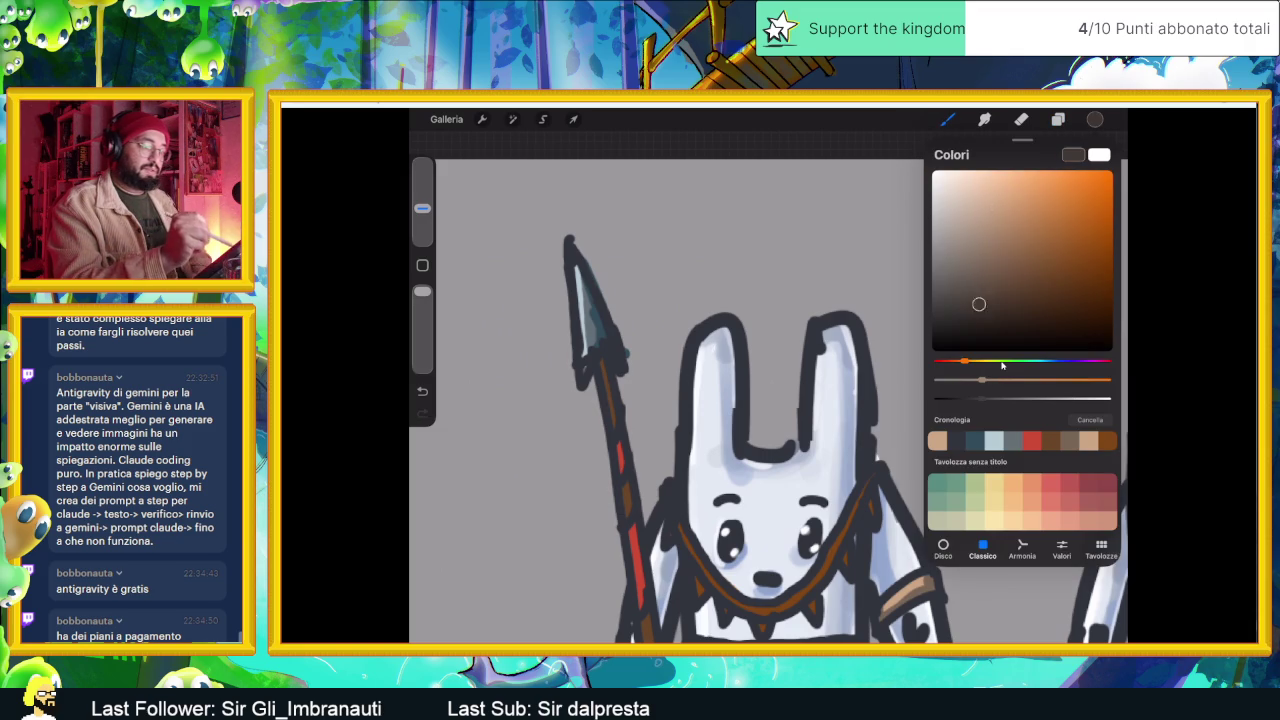
left_click(815, 357)
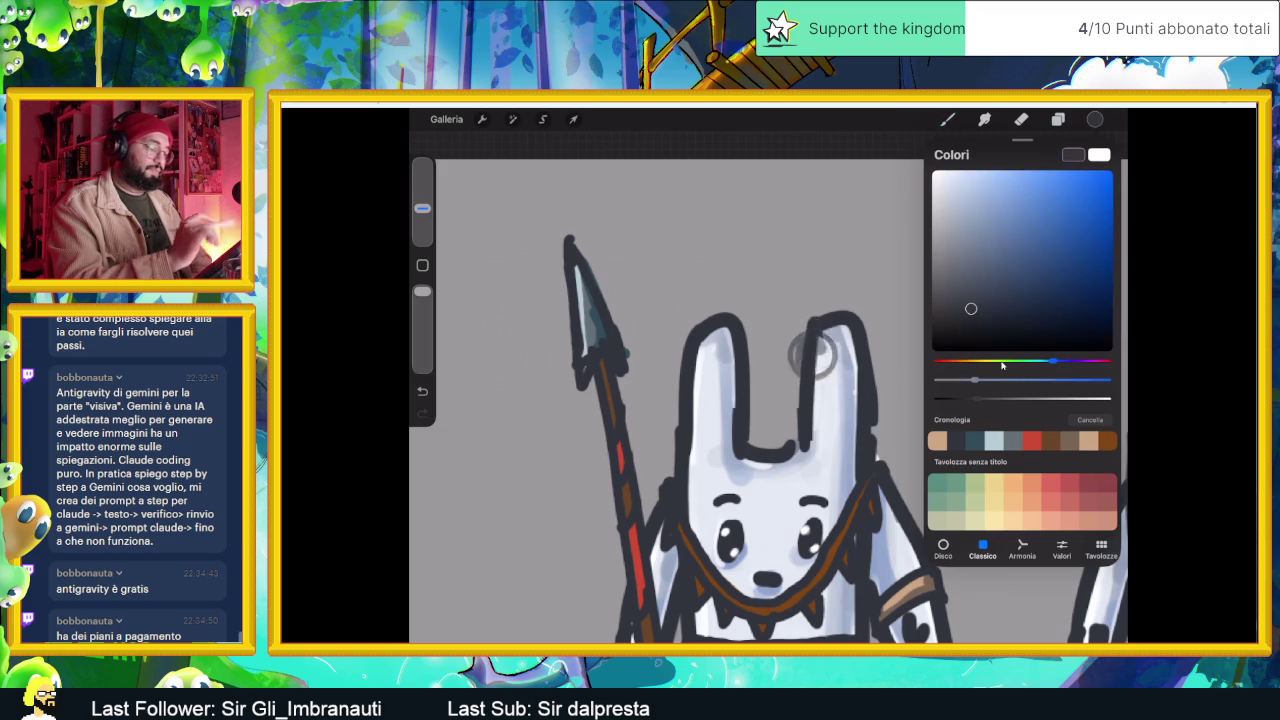
key("c")
- Draw dark outlines around both ear bands, undoing a stray stroke across the head
mouse_move(752, 408)
left_mouse_down()
mouse_move(752, 446)
mouse_move(656, 476)
mouse_move(760, 408)
left_mouse_up()
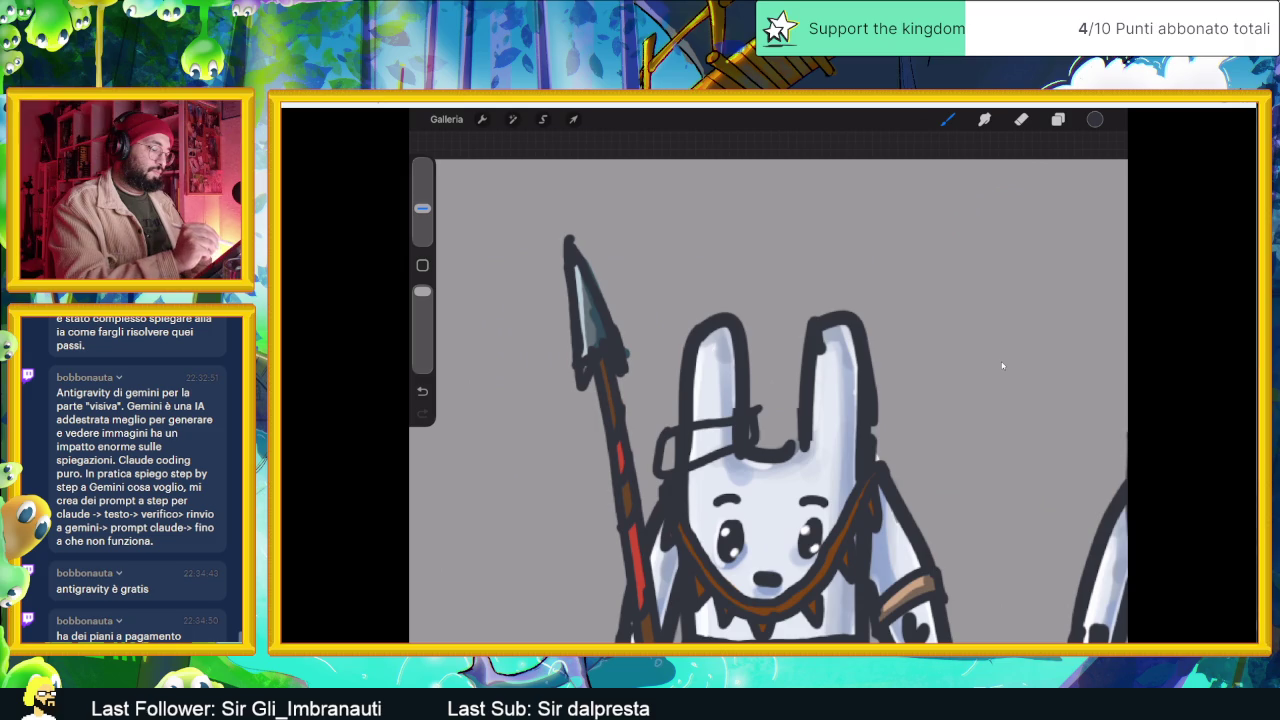
key("ctrl+z")
key("ctrl+z")
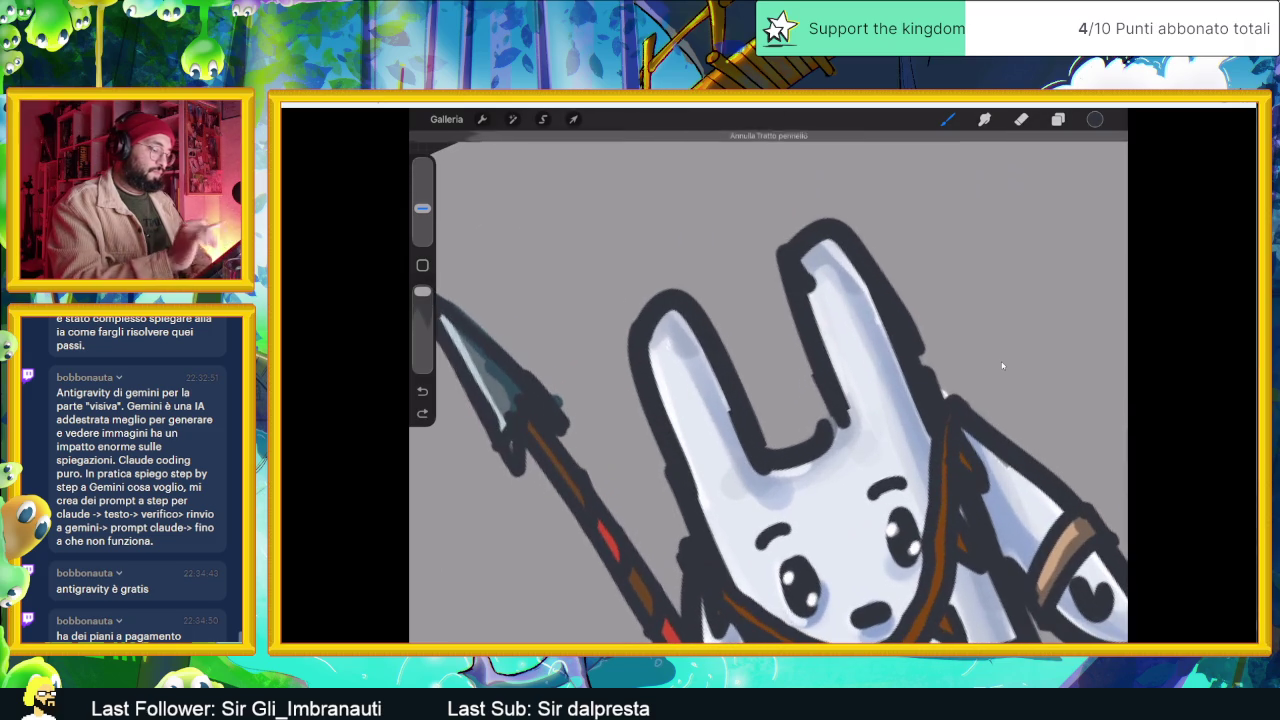
mouse_move(770, 442)
left_mouse_down()
mouse_move(686, 536)
mouse_move(780, 410)
left_mouse_up()
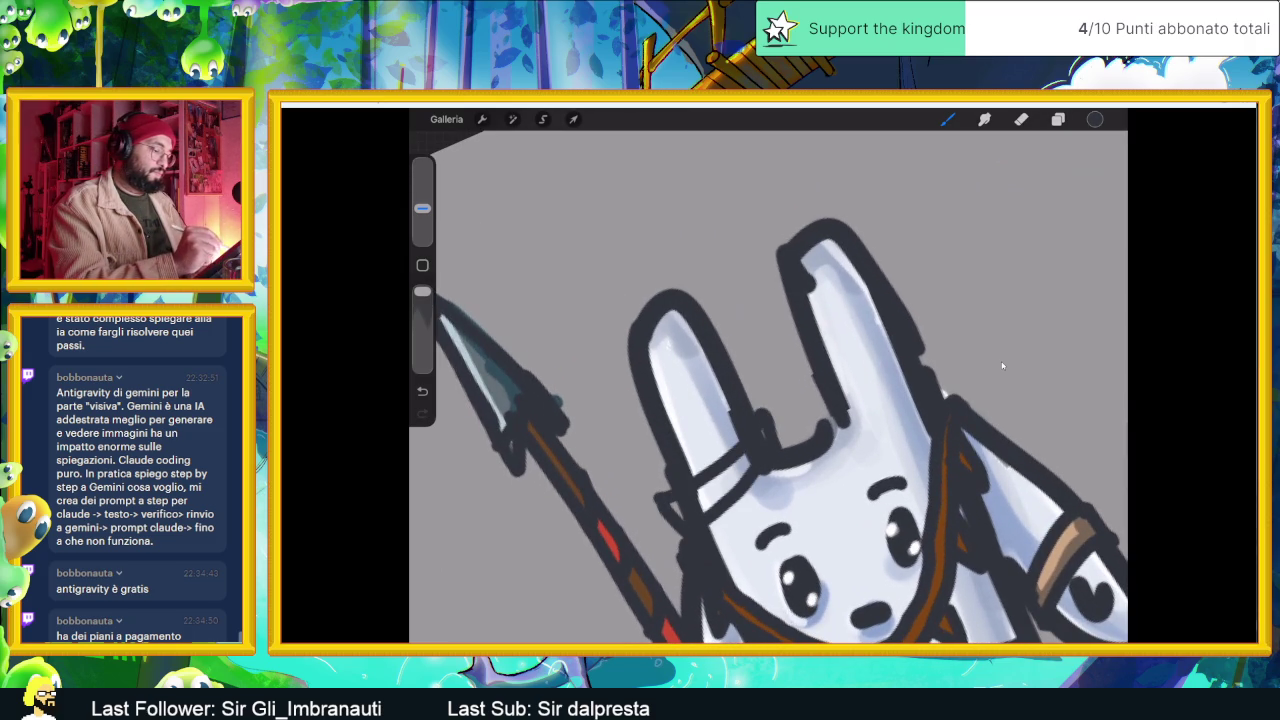
left_click_drag(668, 474, 655, 495)
mouse_move(806, 382)
left_mouse_down()
mouse_move(828, 420)
mouse_move(958, 376)
mouse_move(934, 342)
mouse_move(870, 382)
mouse_move(806, 388)
left_mouse_up()
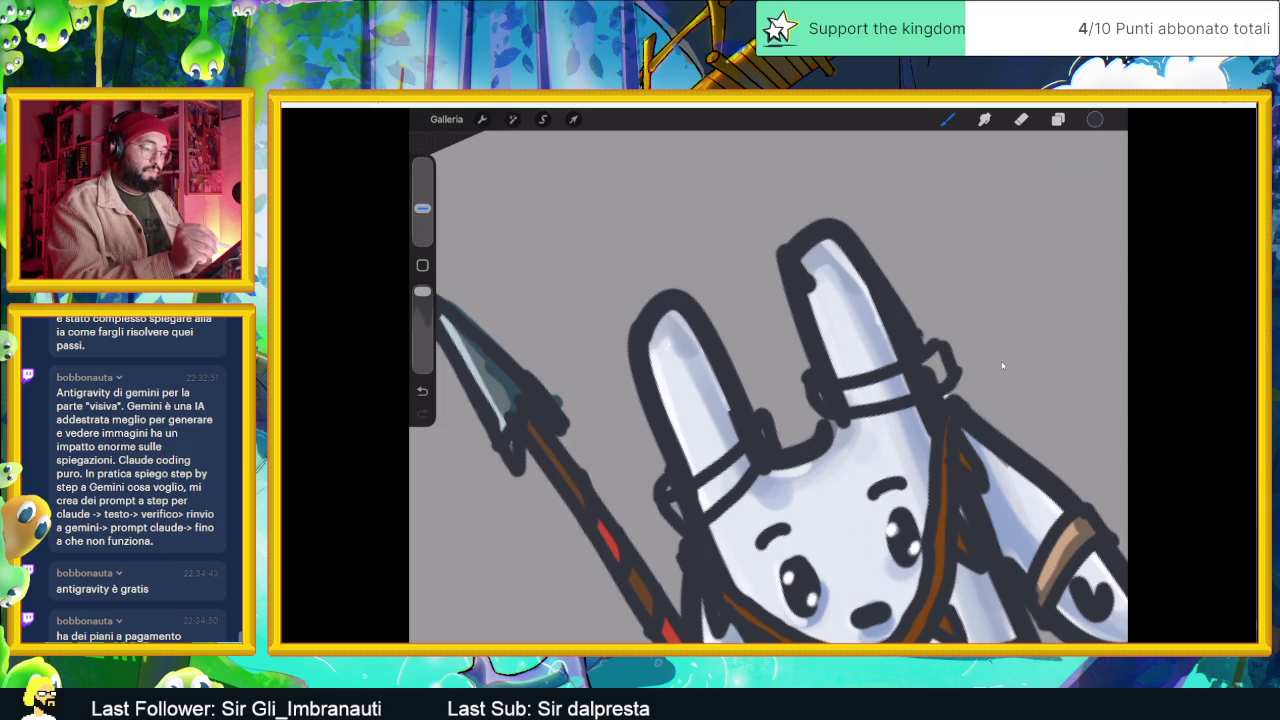
scroll(1002, 366, "down", 5)
scroll(1002, 366, "down", 3)
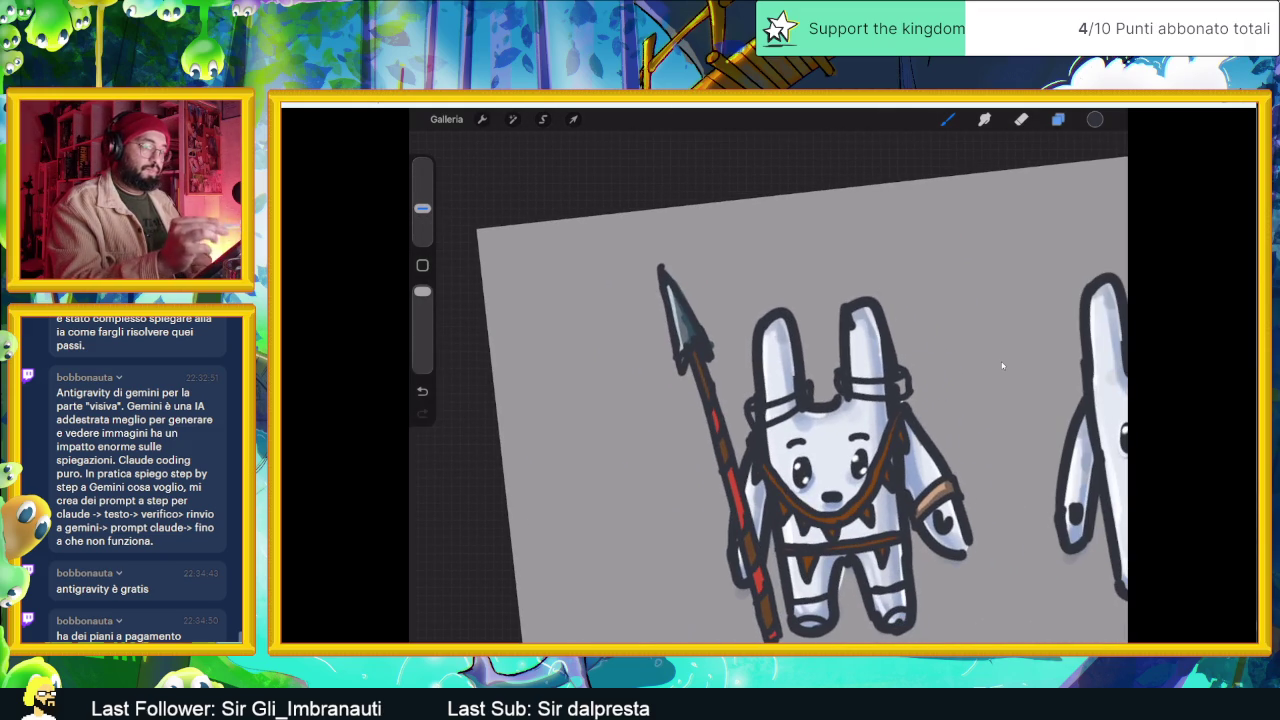
- On Livello 4, paint tan into the left and right ear bands
left_click(1058, 119)
left_click(1002, 225)
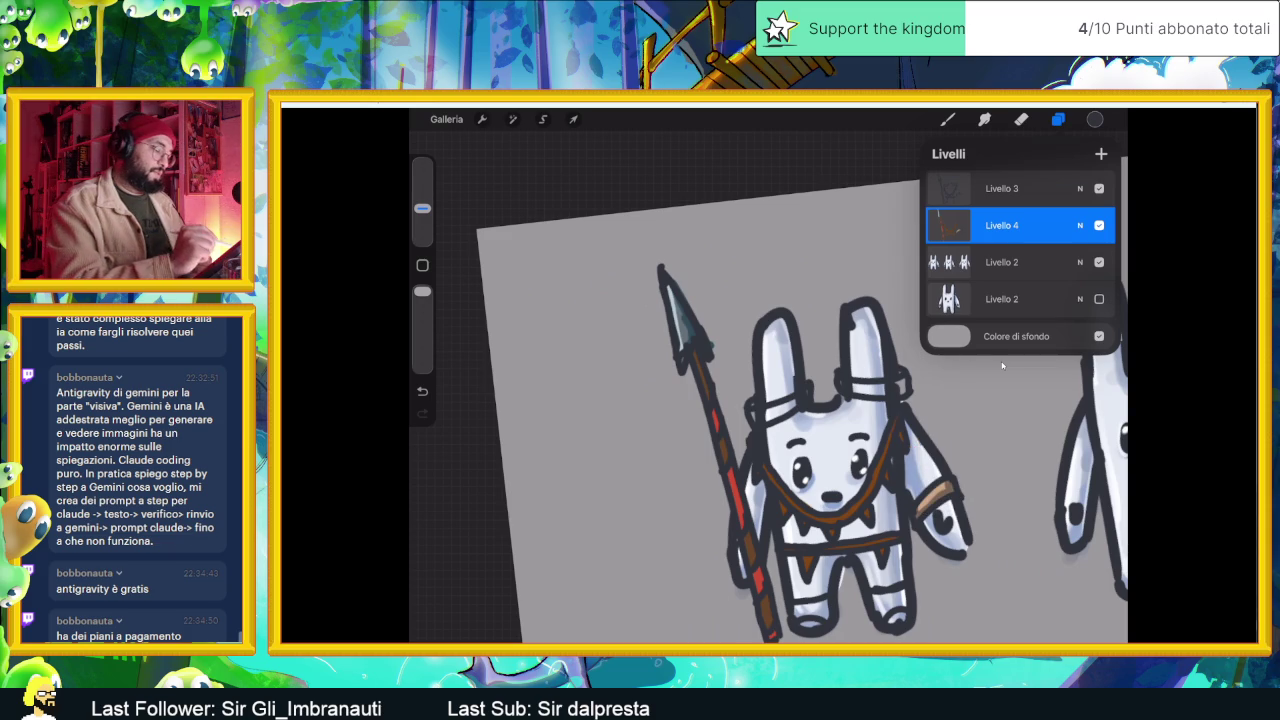
key("b")
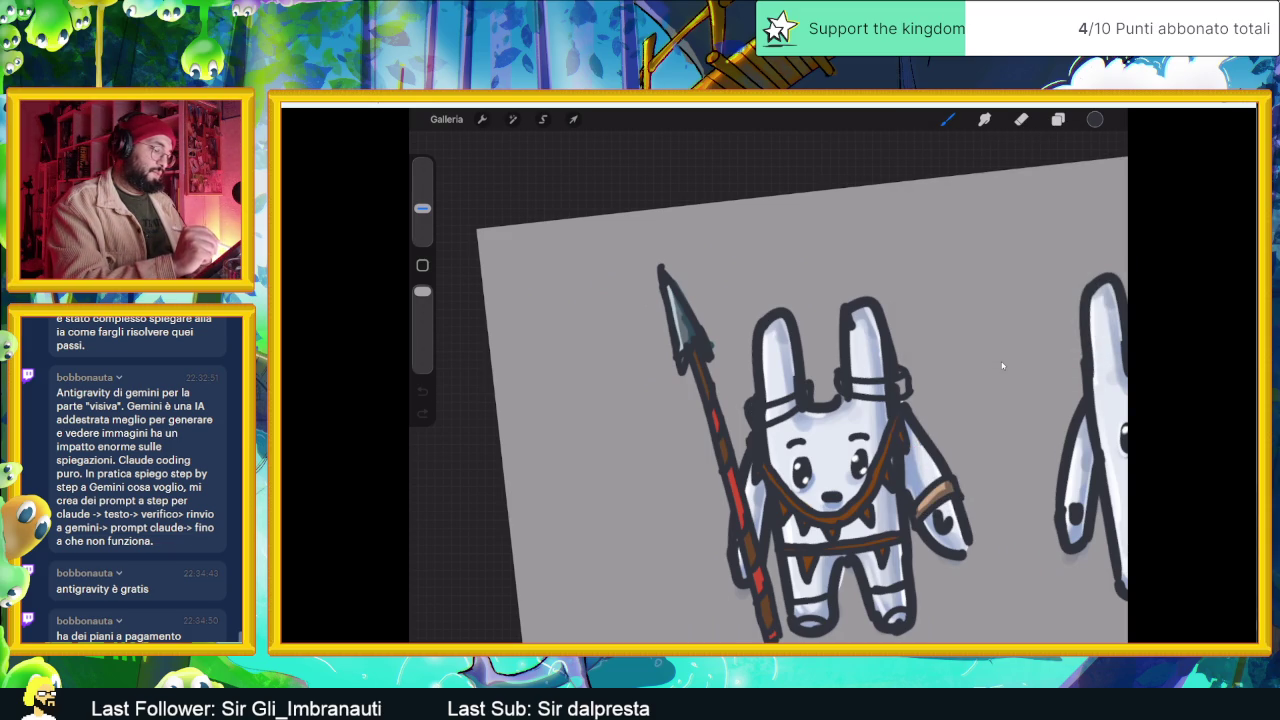
key("ctrl+z")
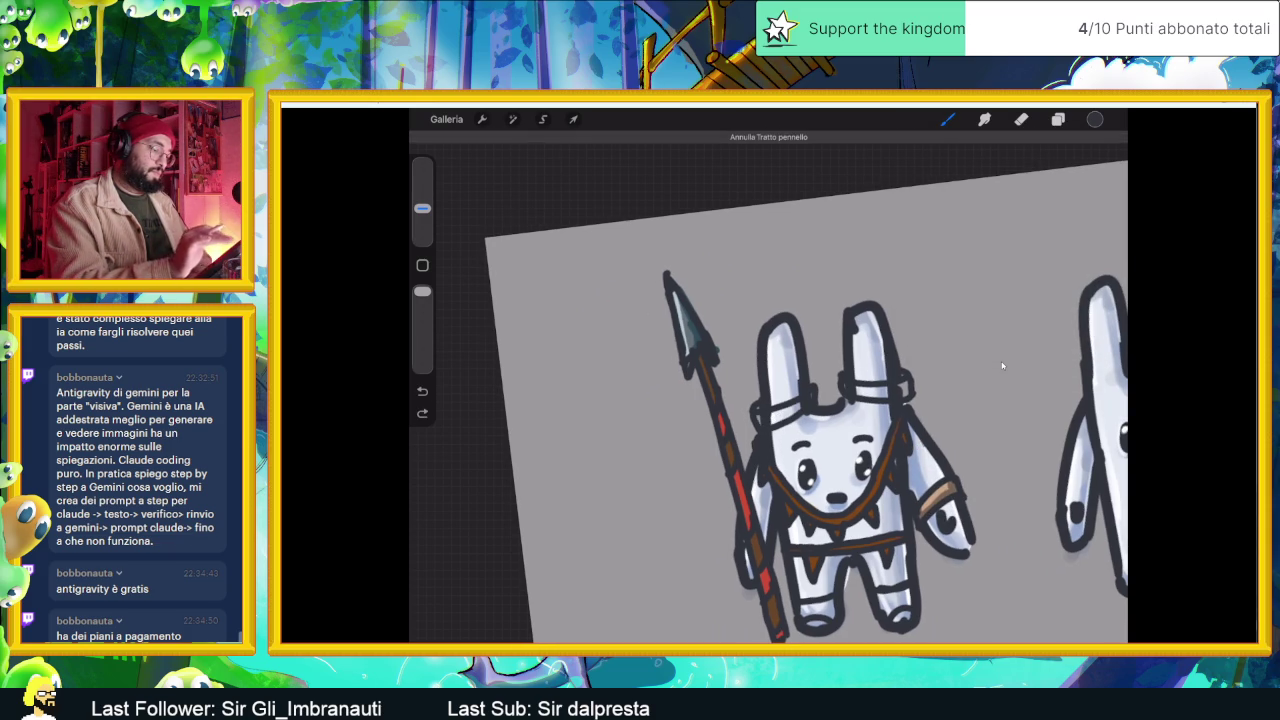
scroll(1002, 365, "up", 5)
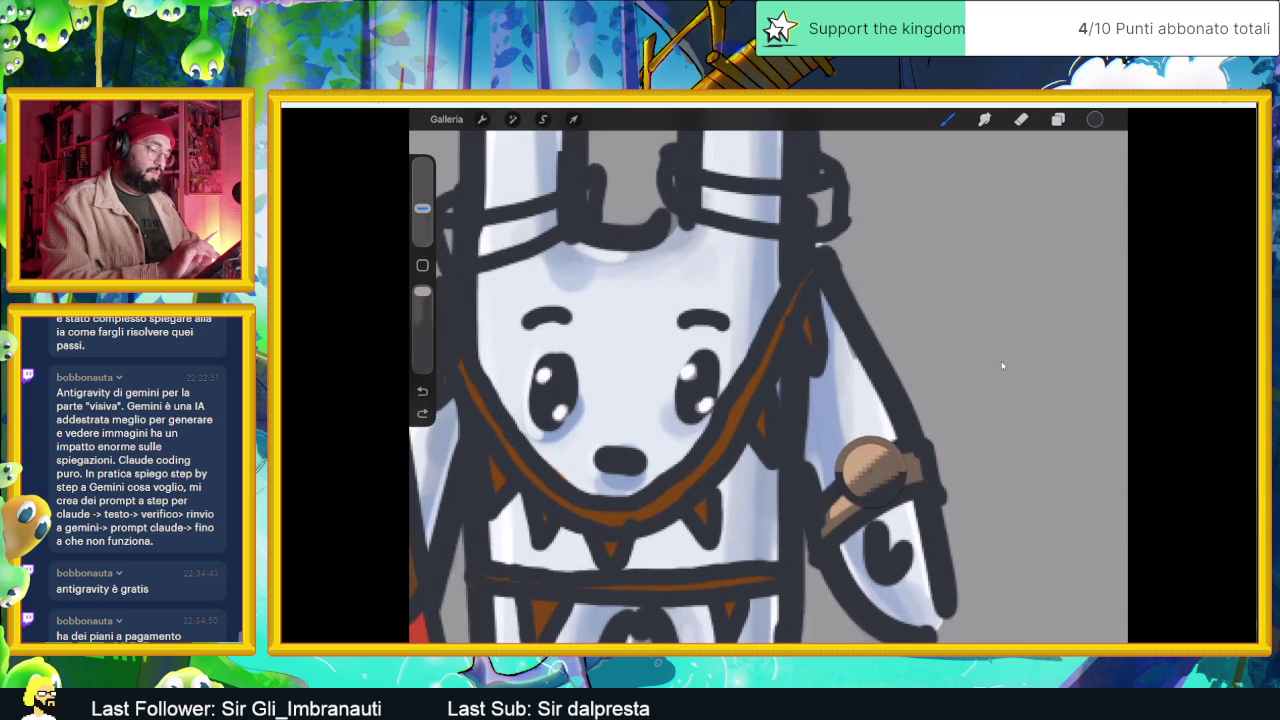
scroll(1002, 365, "down", 5)
scroll(1002, 365, "up", 5)
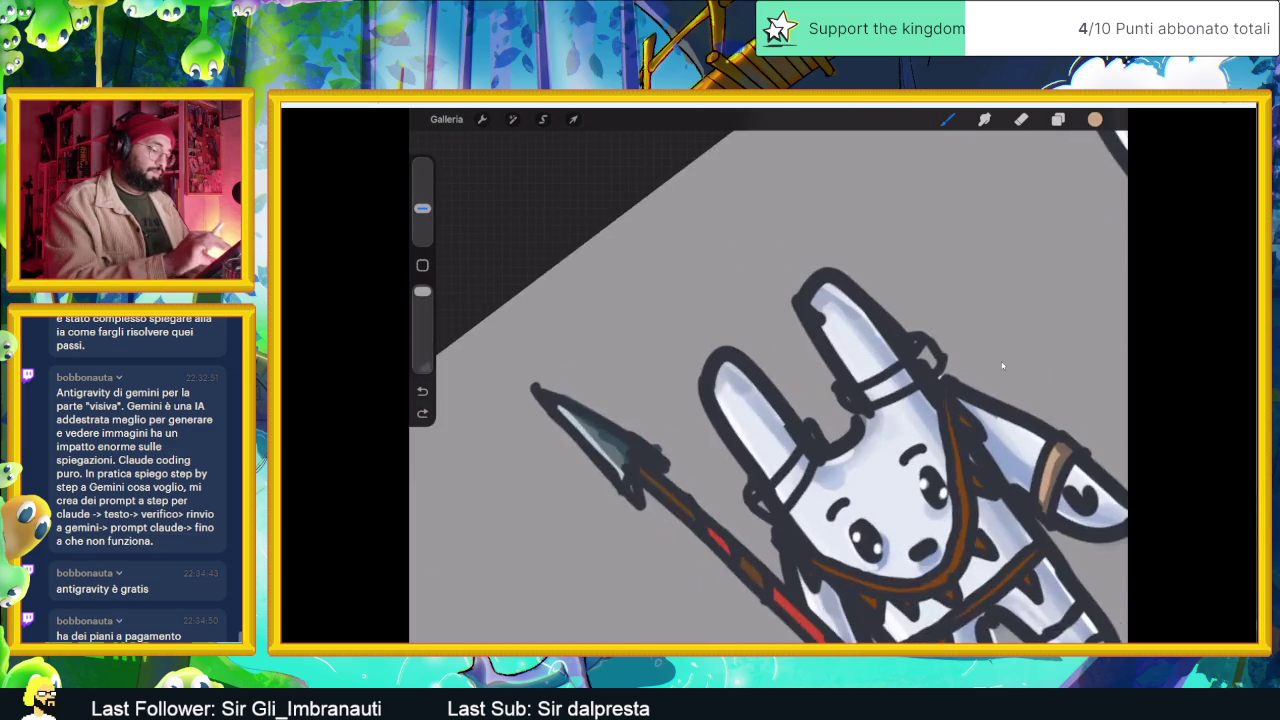
mouse_move(830, 425)
left_mouse_down()
mouse_move(790, 500)
mouse_move(740, 520)
left_mouse_up()
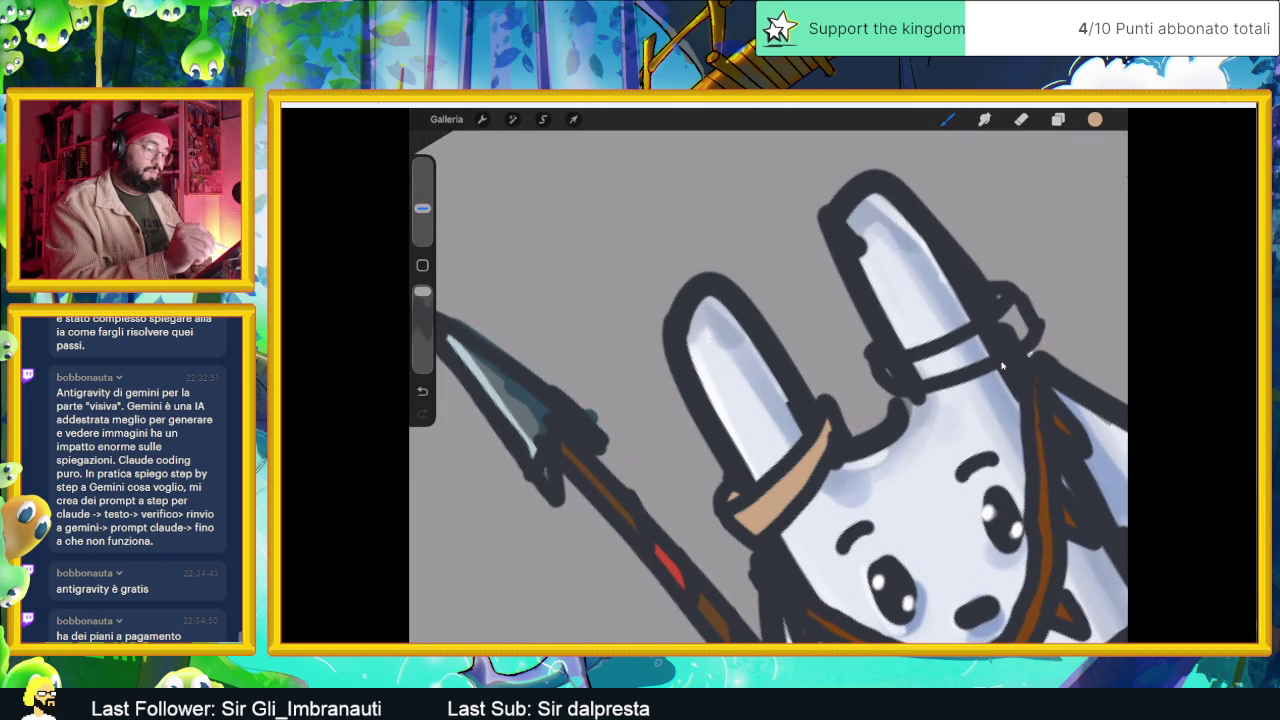
mouse_move(892, 374)
left_mouse_down()
mouse_move(1018, 322)
mouse_move(944, 354)
left_mouse_up()
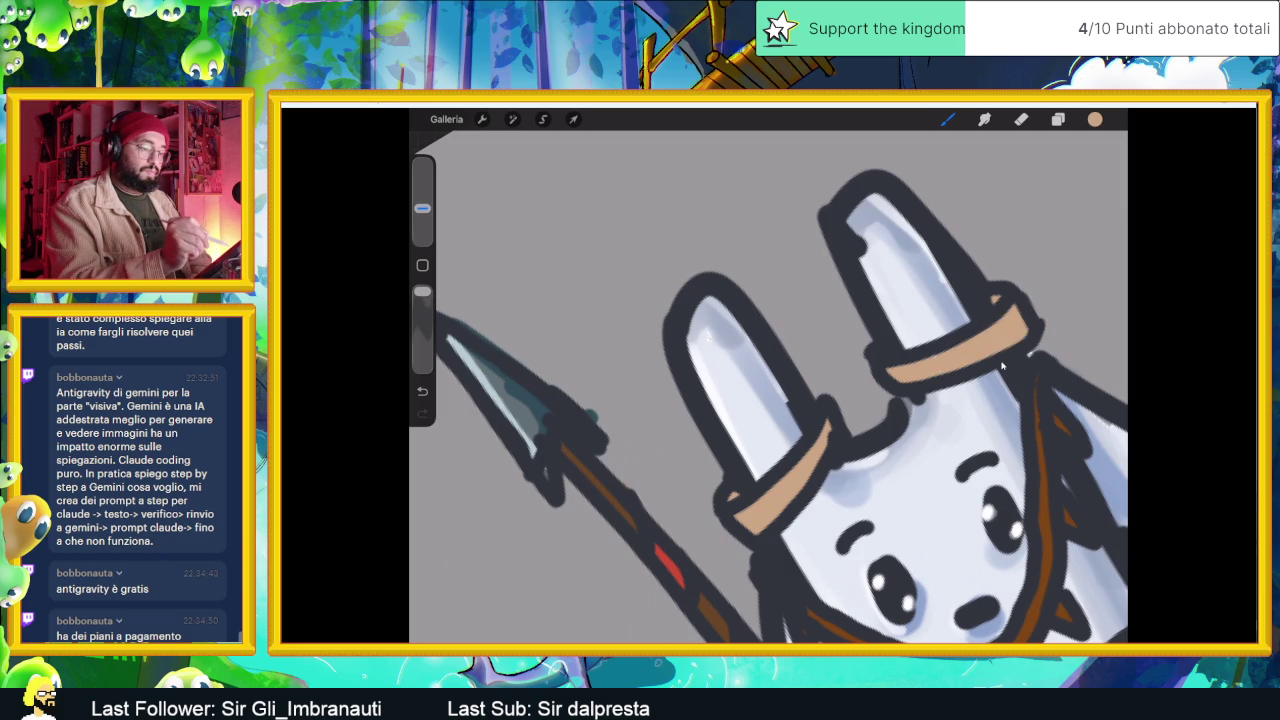
- Choose a darker brown and shade the lower edges of both ear bands
scroll(768, 390, "down", 3)
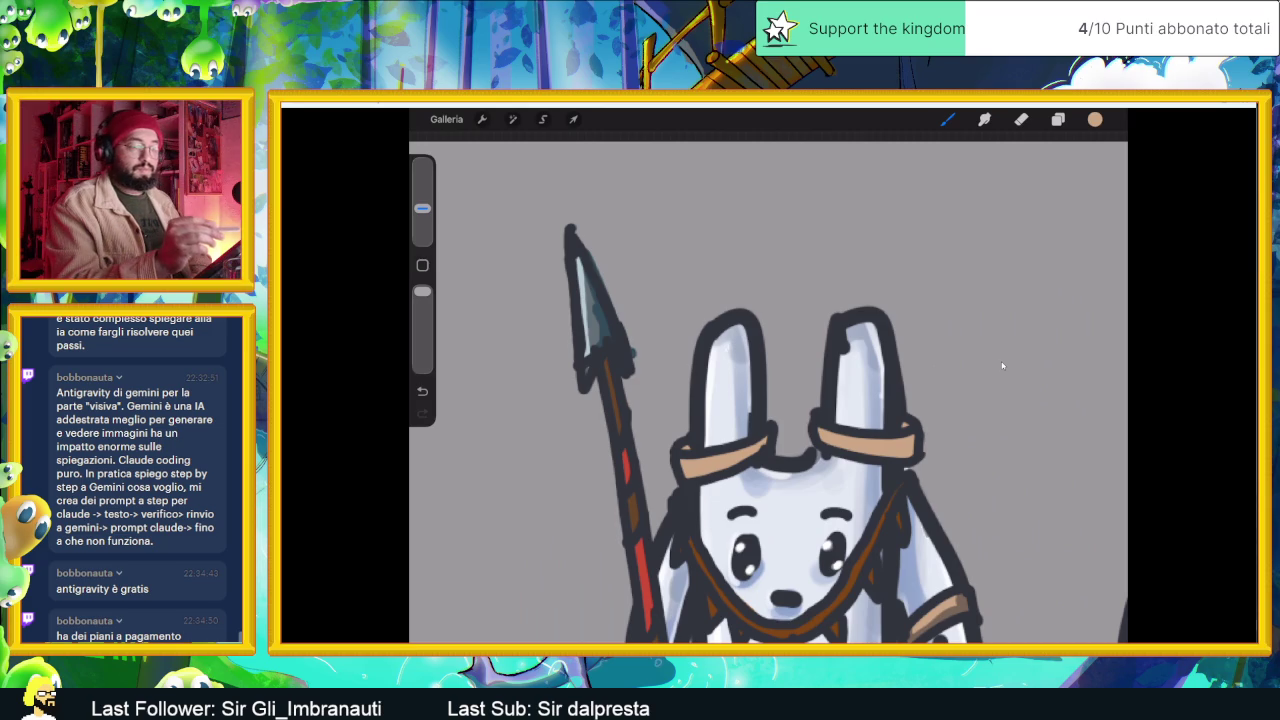
left_click(1095, 119)
left_click(983, 263)
left_click(1095, 119)
scroll(1001, 365, "up", 3)
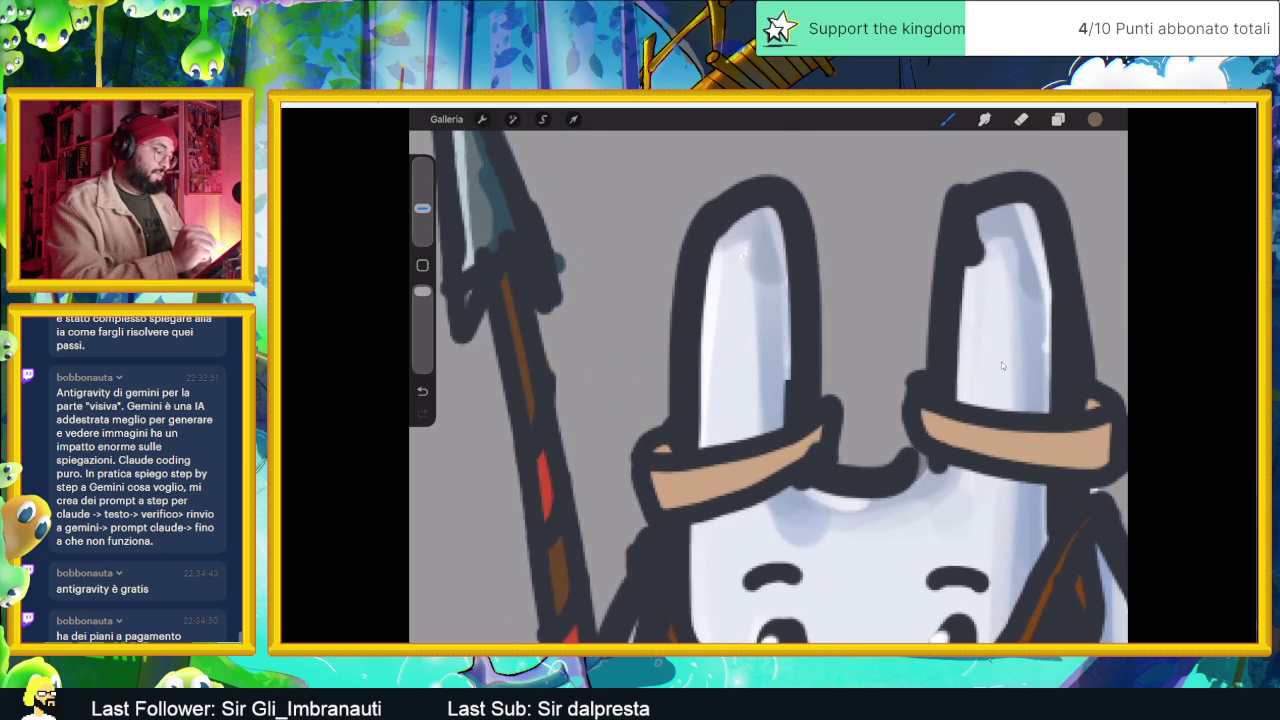
mouse_move(652, 472)
left_mouse_down()
mouse_move(666, 500)
mouse_move(700, 505)
mouse_move(822, 426)
left_mouse_up()
mouse_move(922, 410)
left_mouse_down()
mouse_move(954, 444)
mouse_move(1105, 458)
mouse_move(1097, 408)
left_mouse_up()
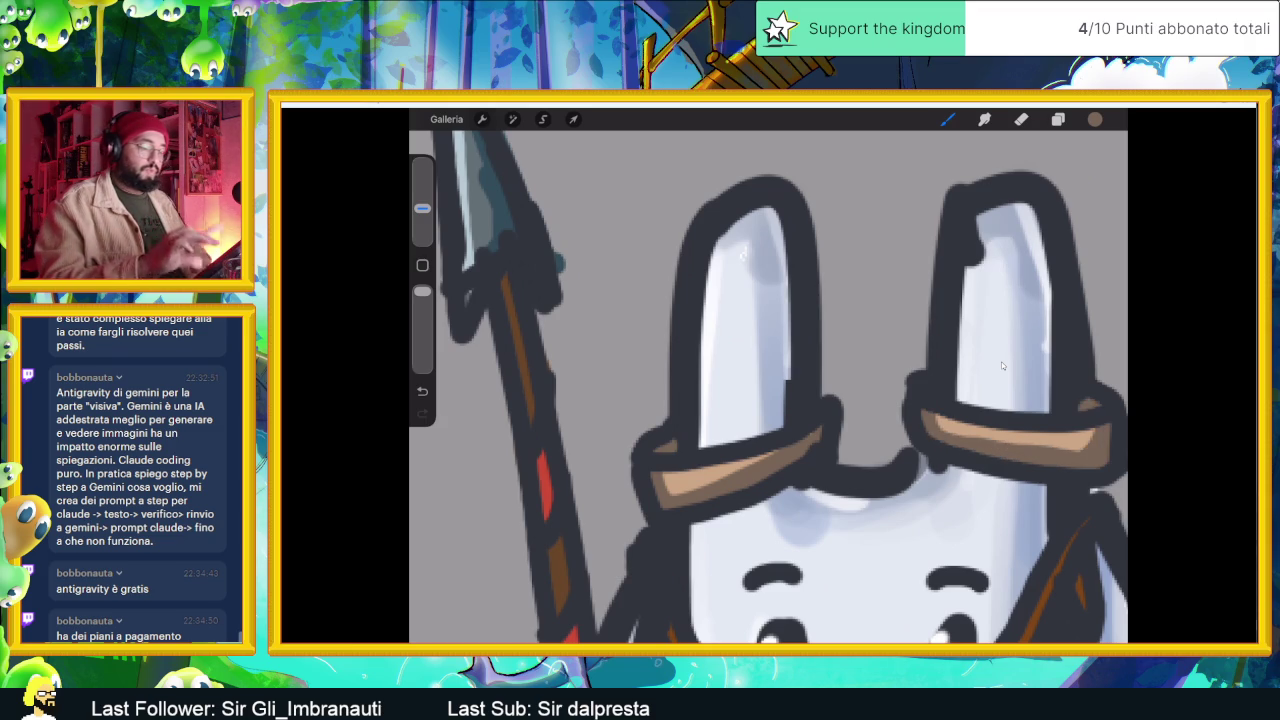
scroll(768, 380, "down", 5)
scroll(856, 443, "up", 1)
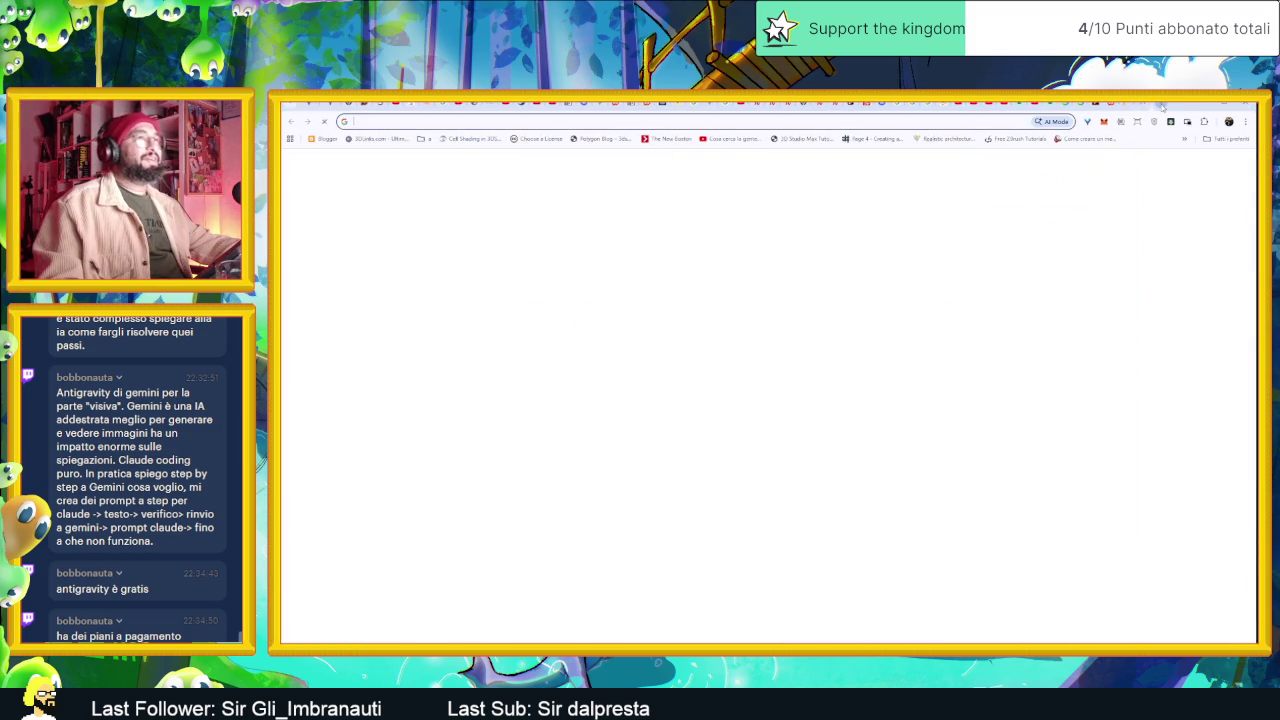
- Search Google Images for 'guardie indigeni' and open the first LifeGate photo's article
type("guardie ")
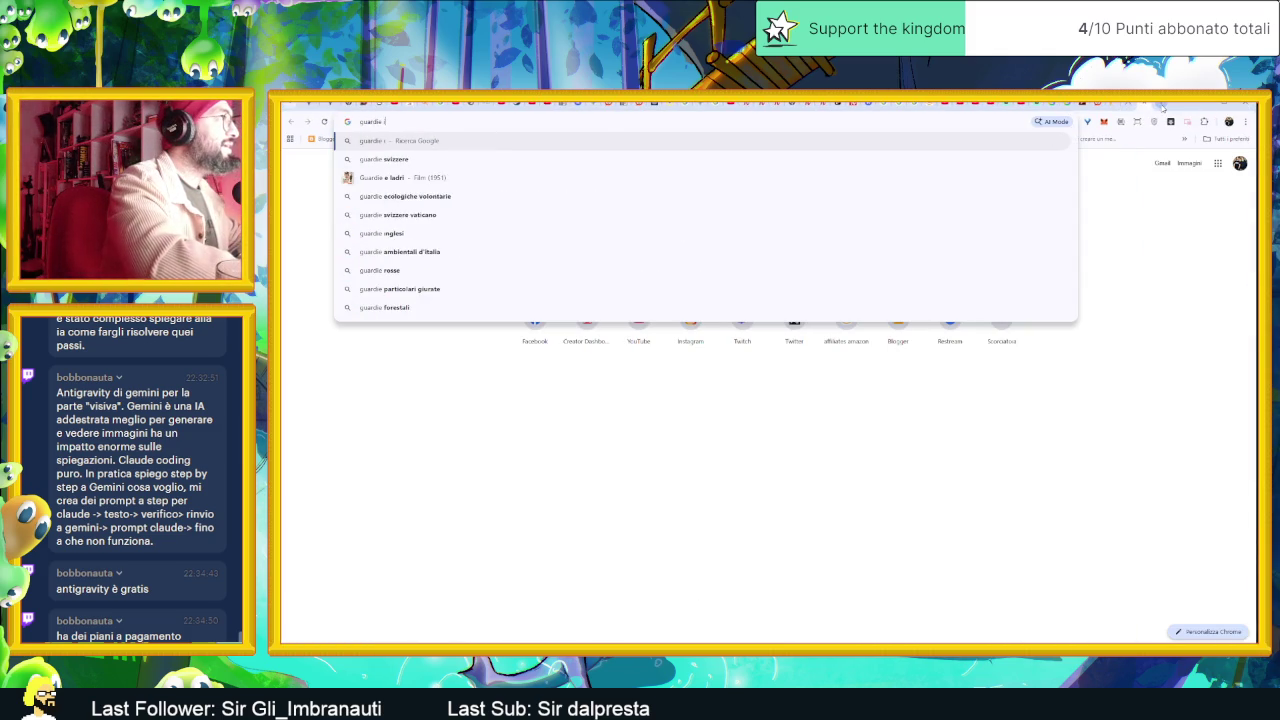
type("indigeni")
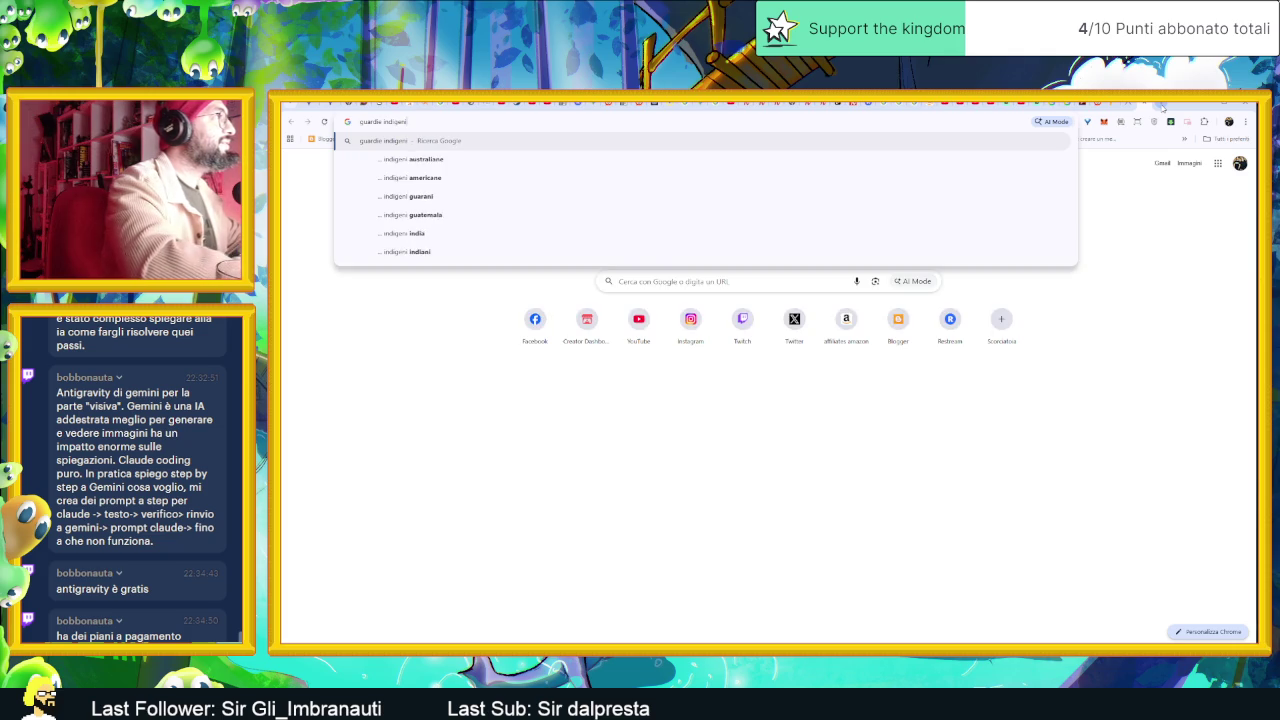
key("Return")
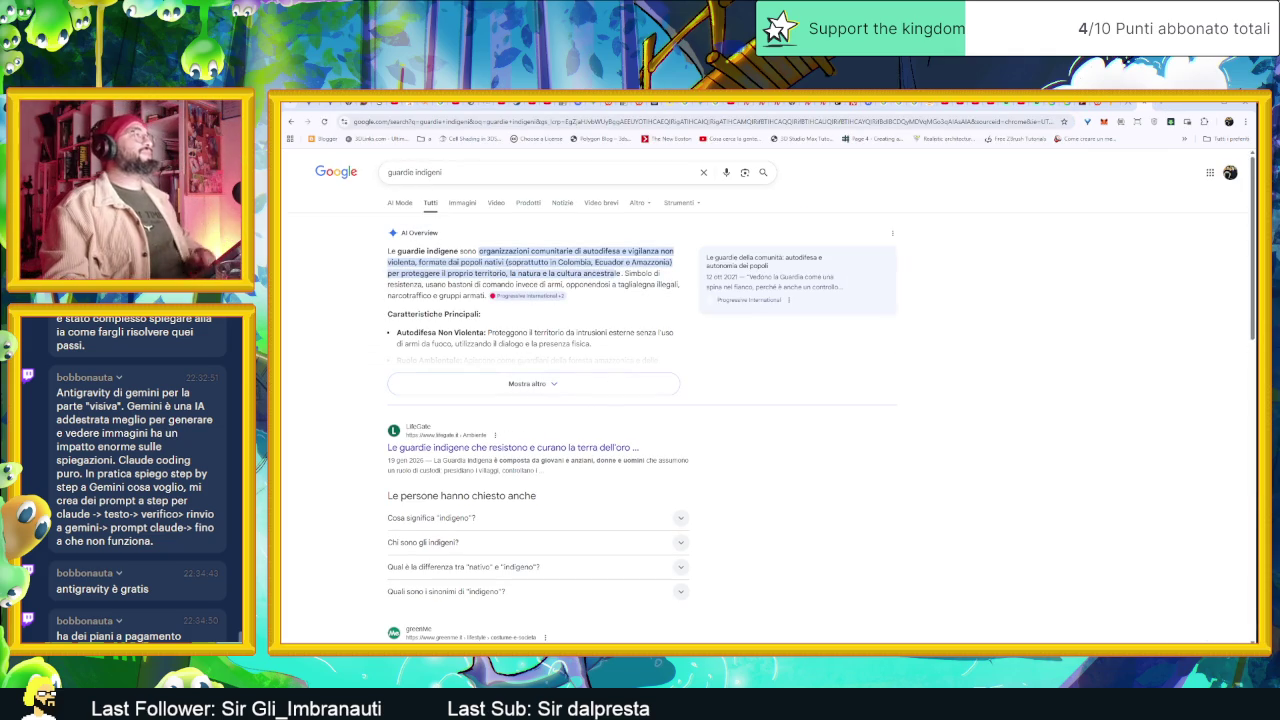
left_click(461, 202)
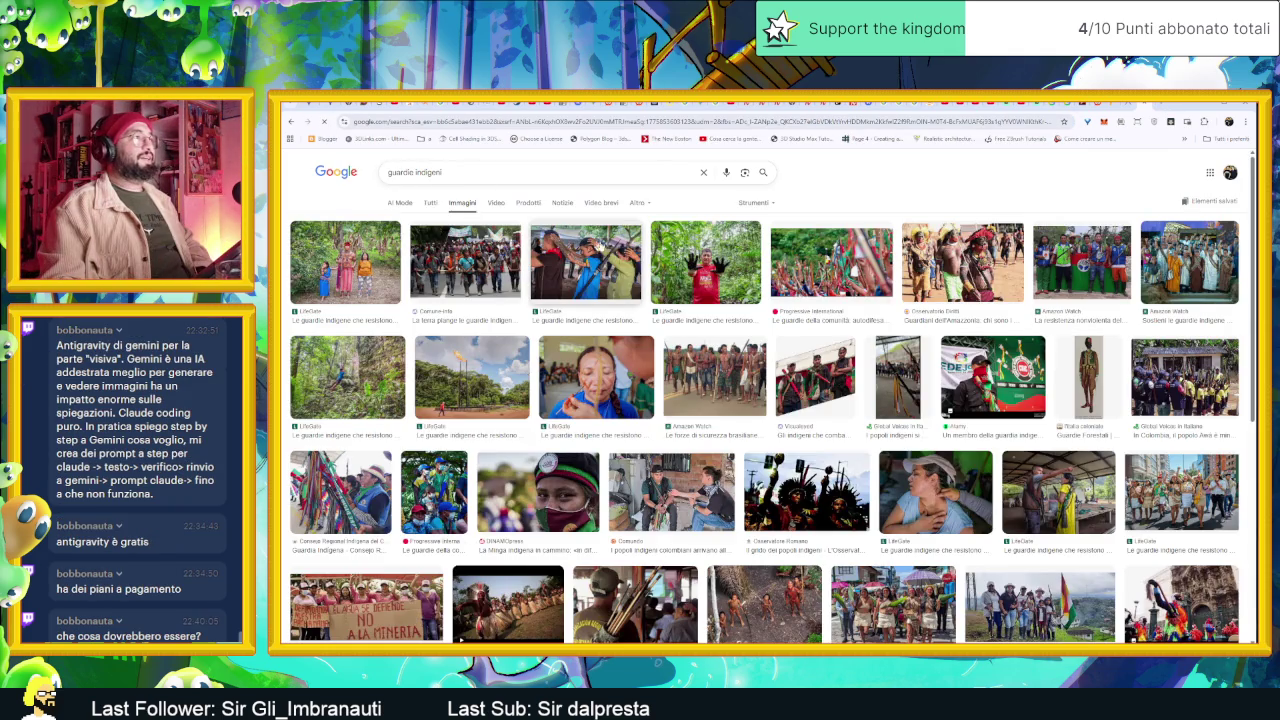
left_click(345, 262)
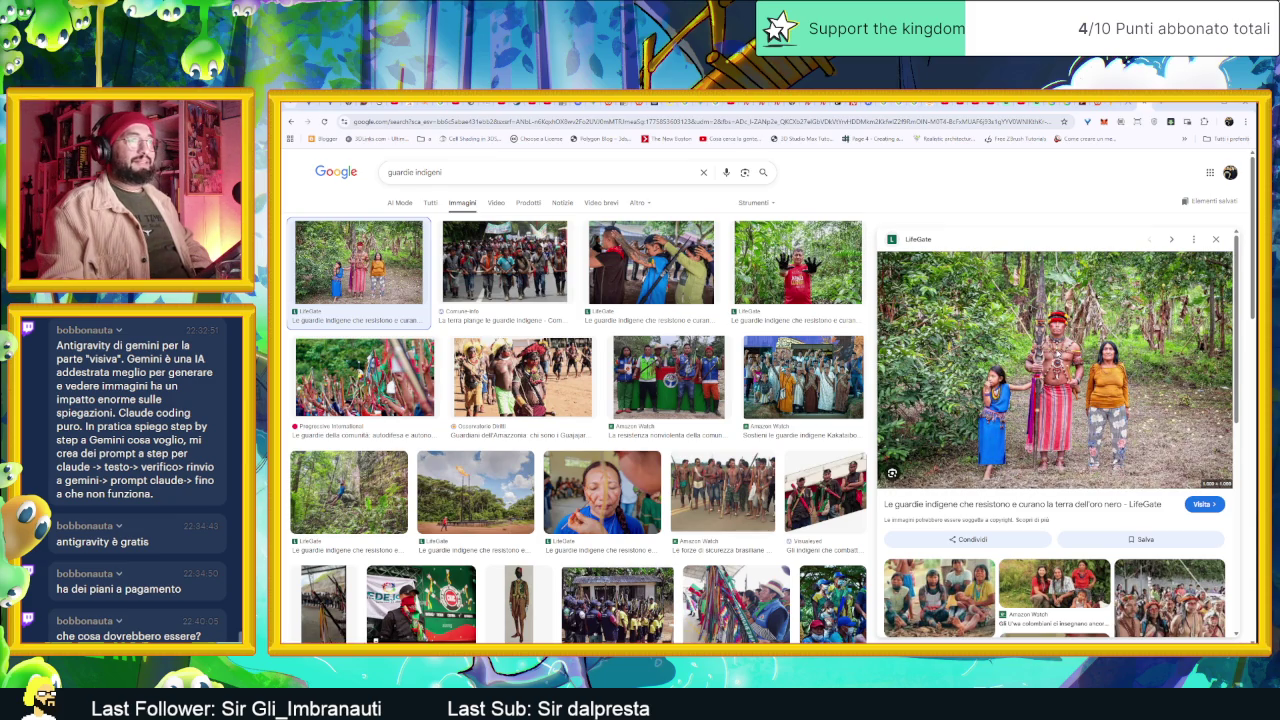
left_click(1057, 356)
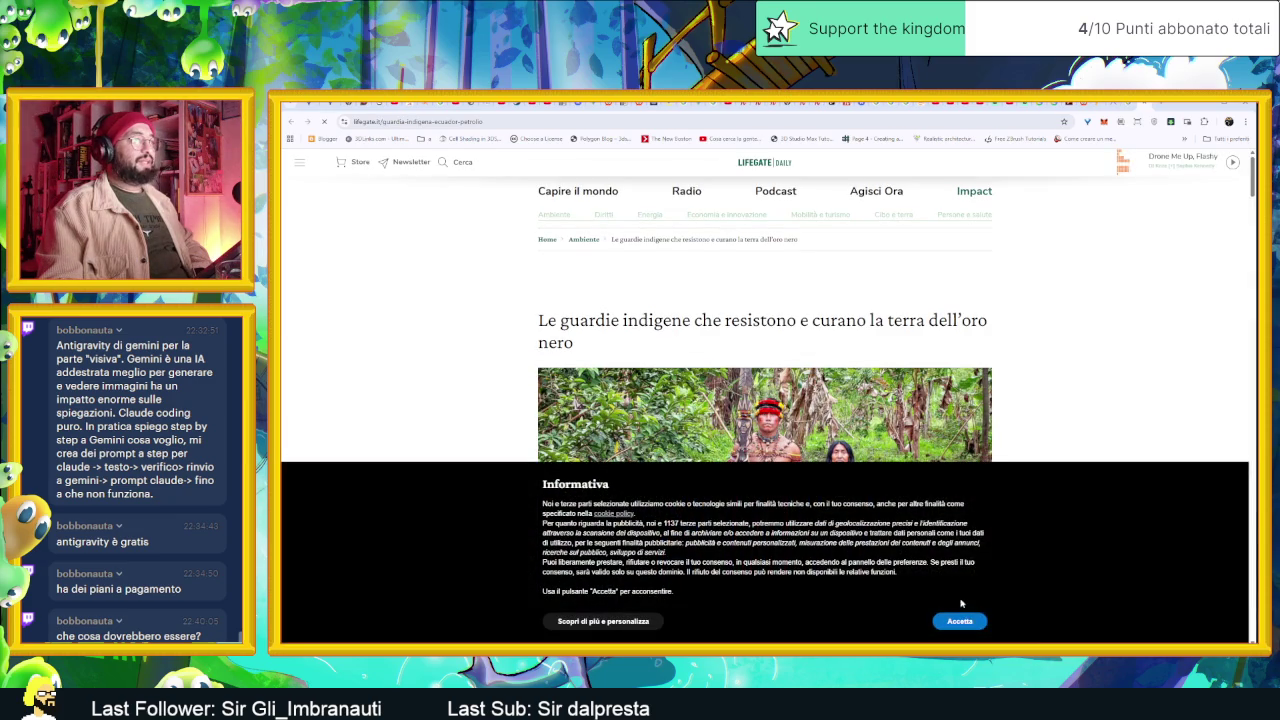
- Accept LifeGate's cookies, scroll through the indigenous guards article, then go back to the images
left_click(959, 624)
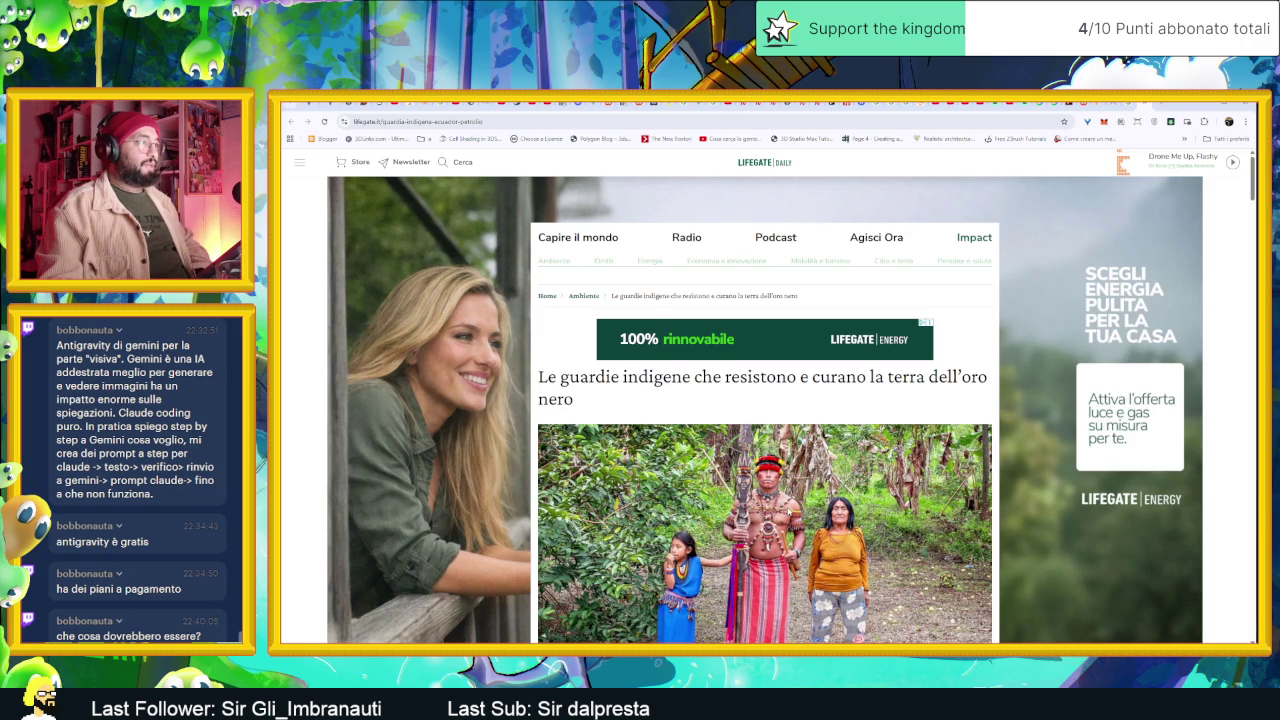
scroll(796, 505, "down", 3)
scroll(796, 505, "down", 2)
scroll(796, 505, "down", 1)
scroll(796, 504, "down", 1)
scroll(800, 505, "down", 2)
scroll(805, 505, "down", 2)
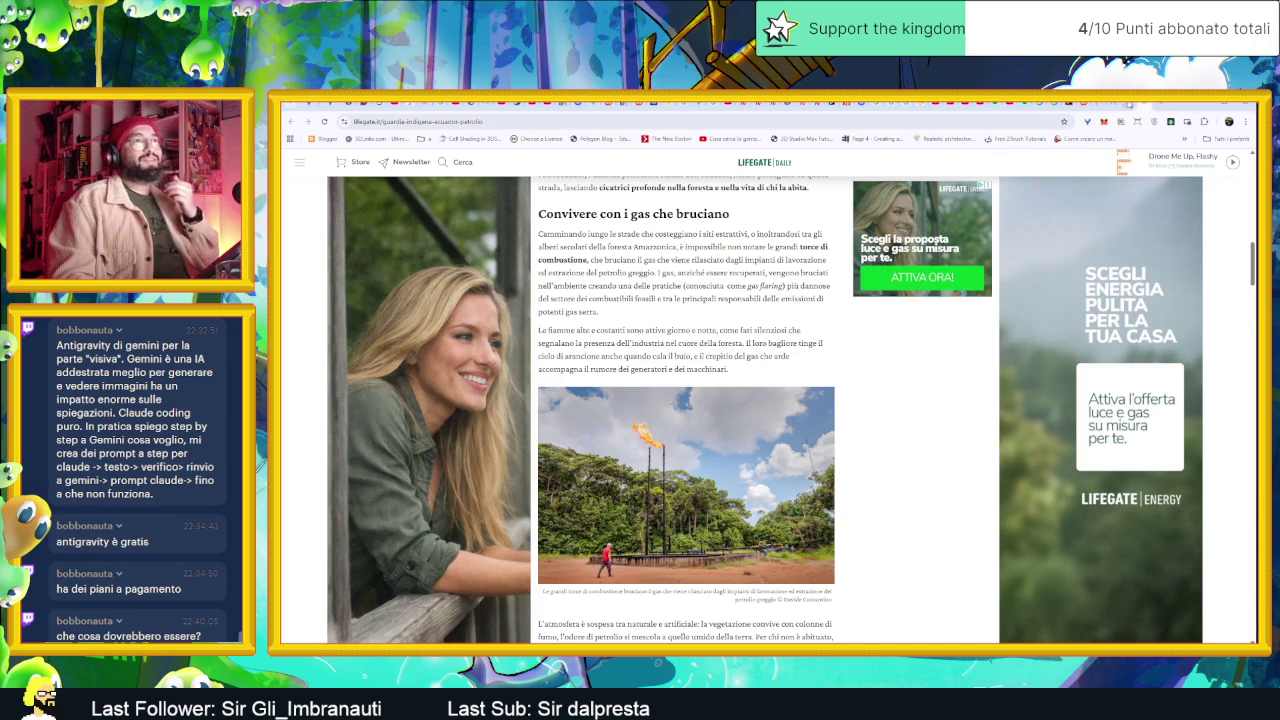
left_click(1148, 104)
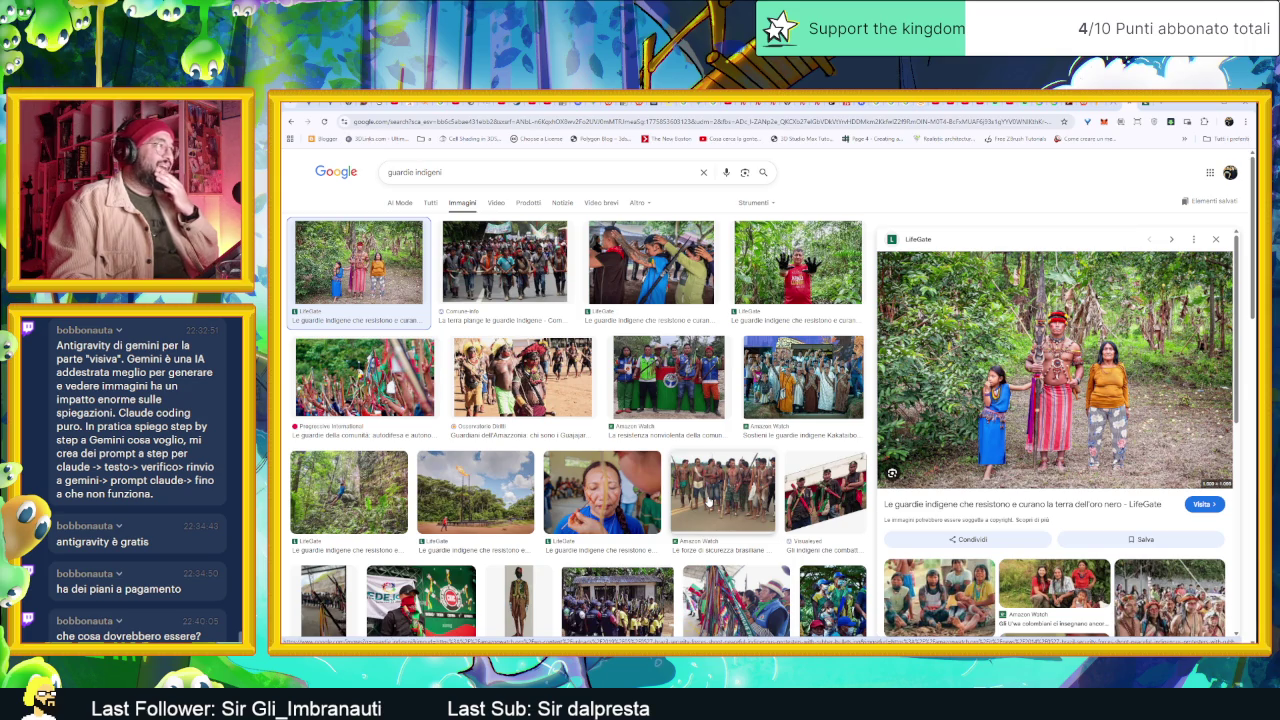
- Scroll down the image results to preview the feathered headdress portrait, then return to Procreate
scroll(707, 500, "down", 2)
scroll(707, 500, "down", 1)
scroll(707, 500, "down", 1)
scroll(708, 500, "down", 1)
scroll(708, 502, "down", 1)
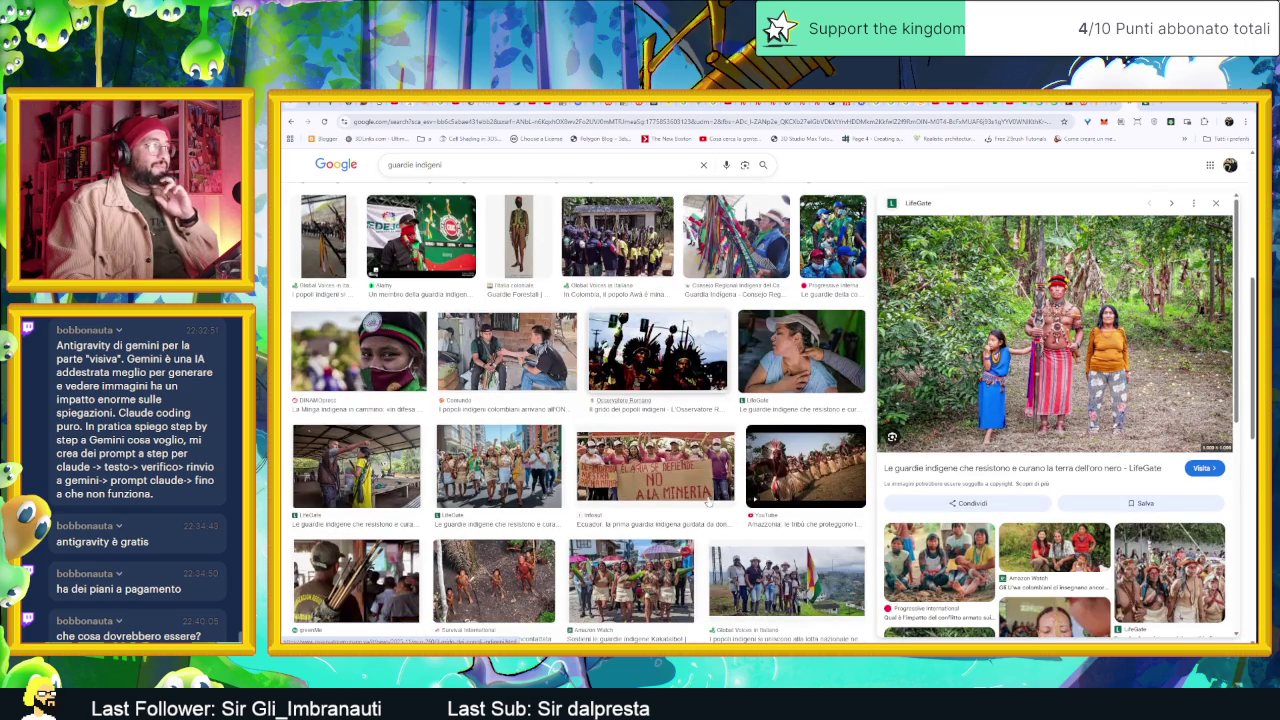
scroll(708, 502, "down", 1)
scroll(708, 503, "down", 1)
scroll(708, 503, "down", 1)
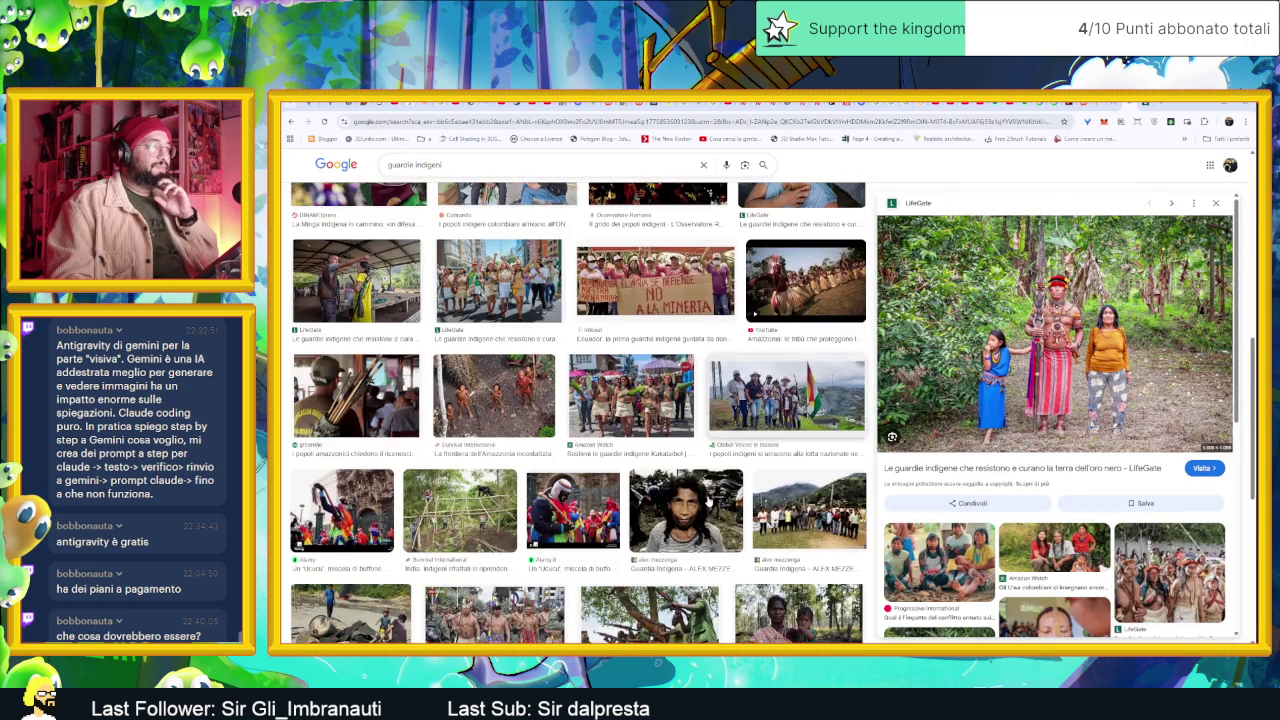
scroll(708, 503, "down", 1)
scroll(708, 503, "down", 1)
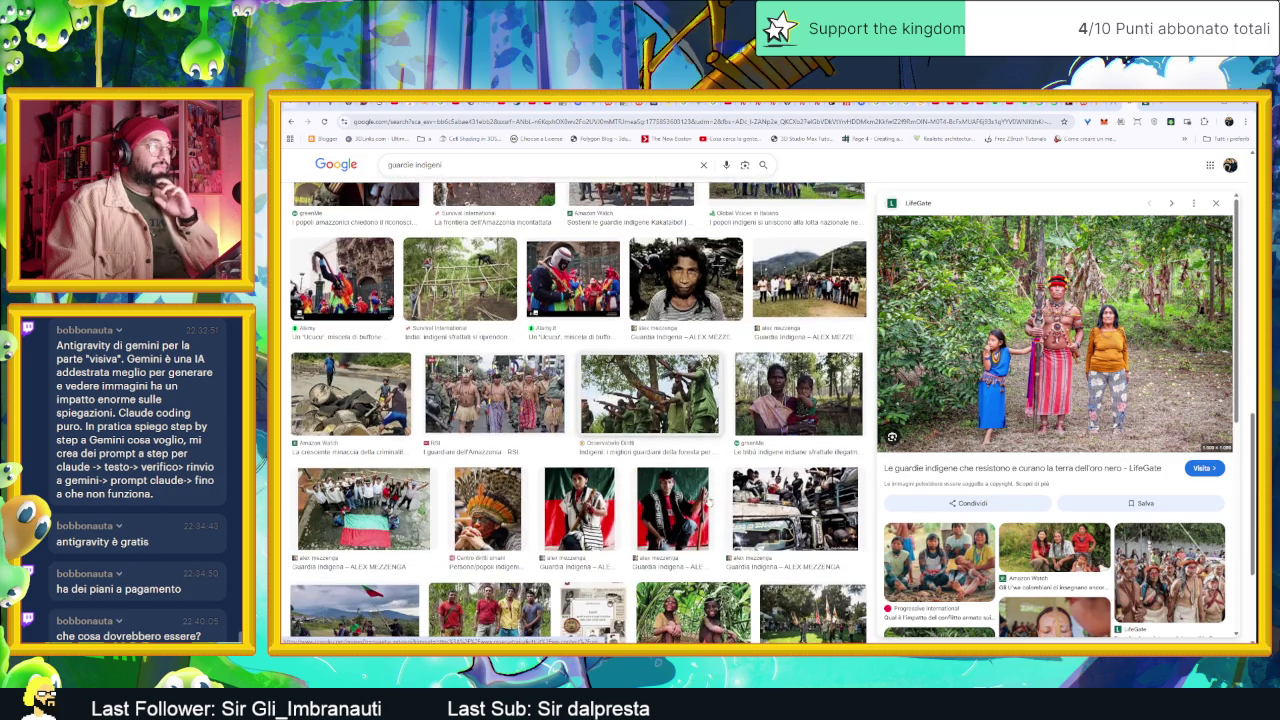
left_click(516, 510)
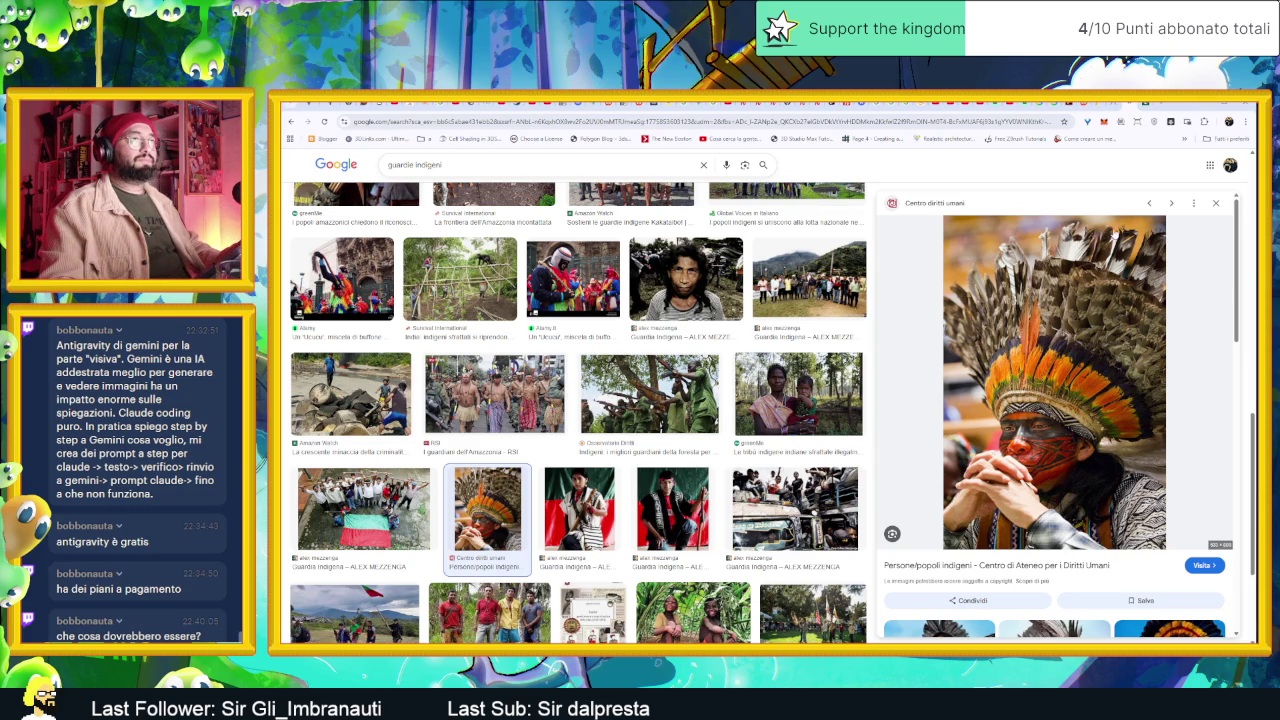
left_click(1199, 103)
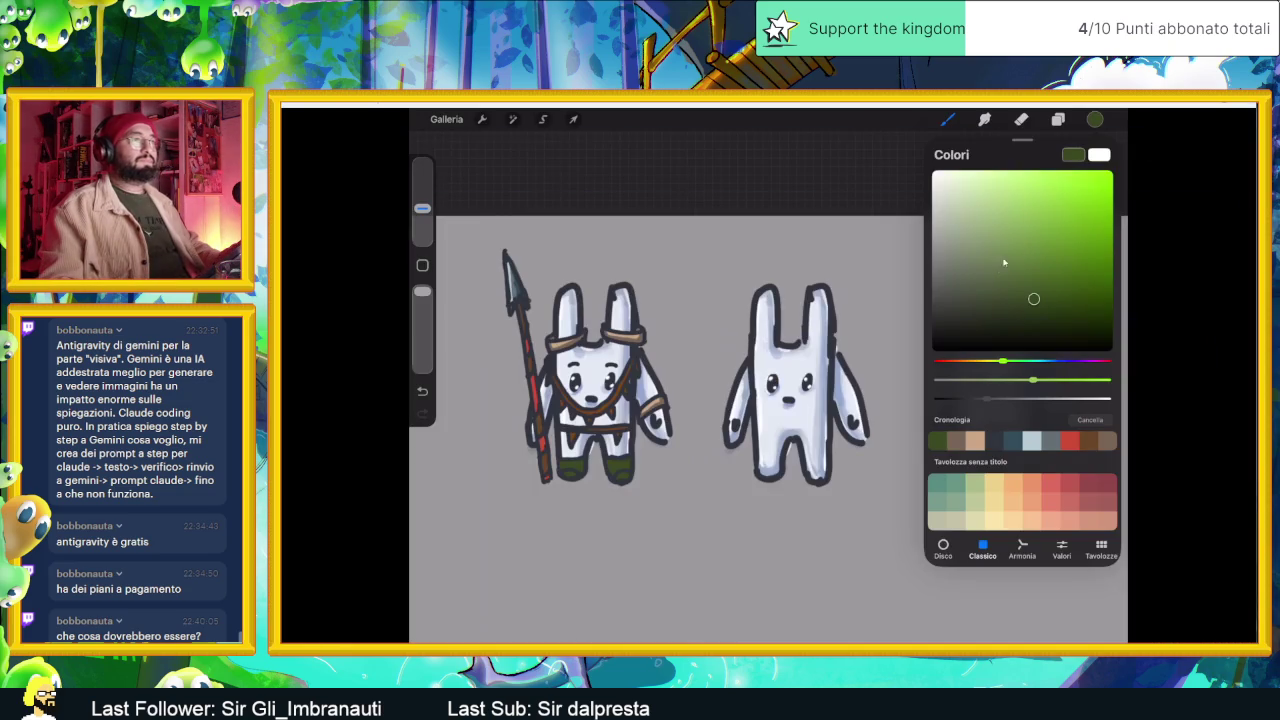
- Sample the dark outline colour and brush bands across both ear bases of the middle bunny
left_click(833, 340)
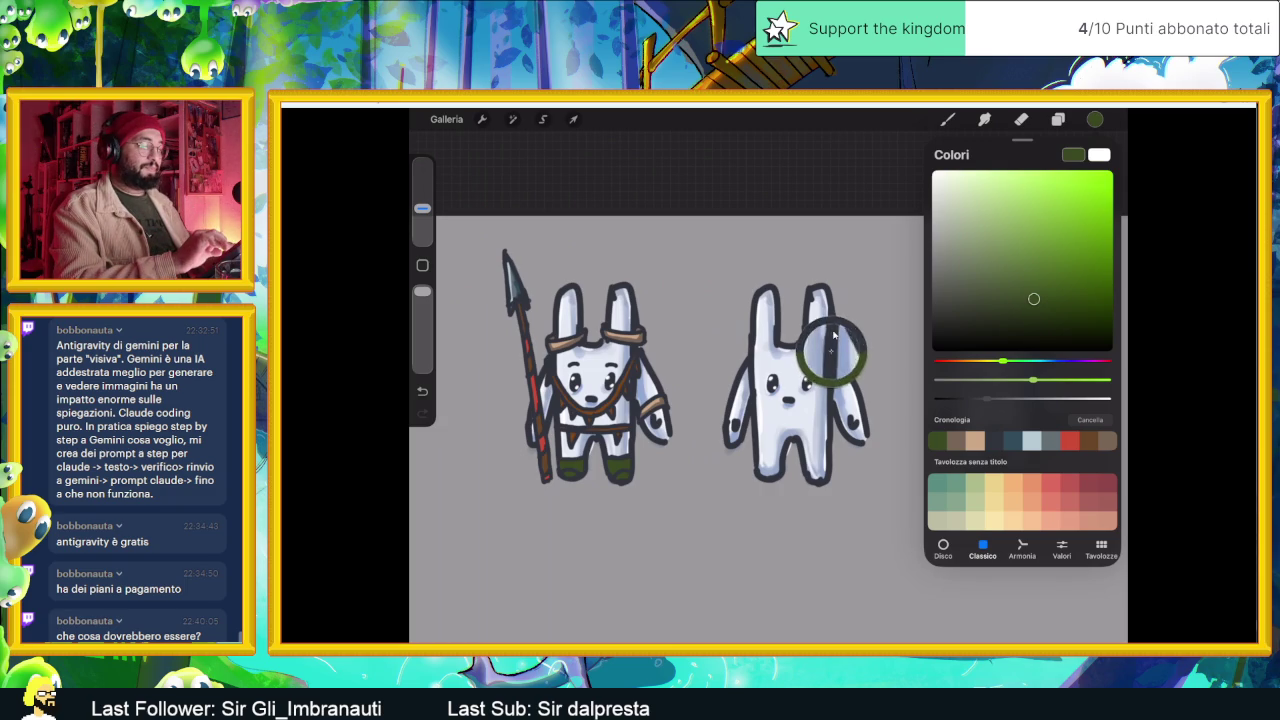
left_click(833, 335)
scroll(833, 335, "up", 5)
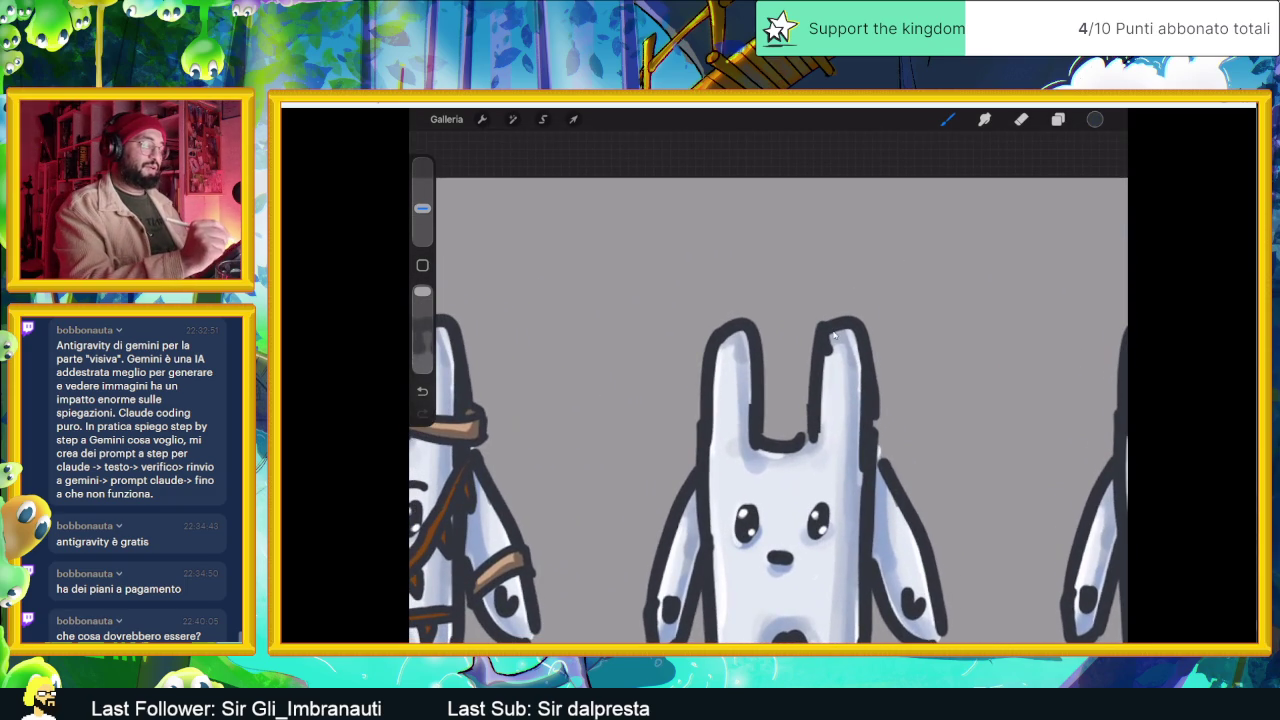
scroll(834, 336, "down", 3)
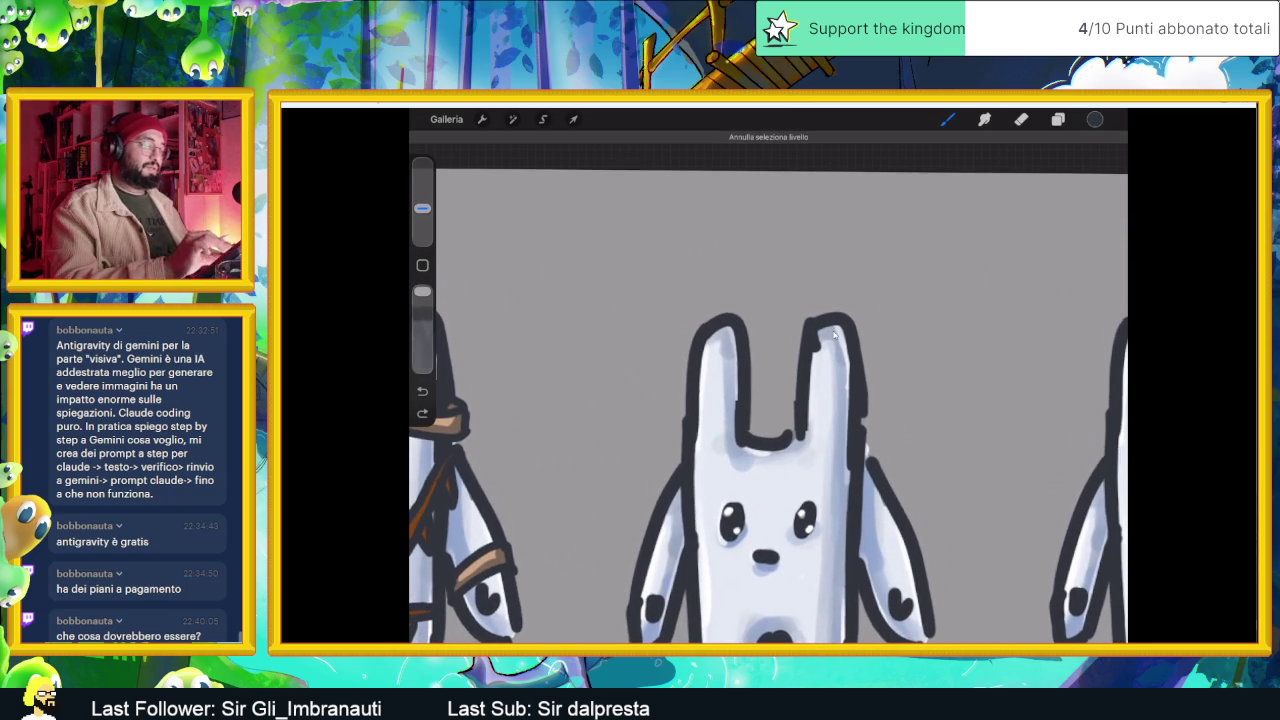
scroll(834, 335, "down", 3)
mouse_move(822, 370)
left_mouse_down()
mouse_move(866, 392)
mouse_move(864, 366)
mouse_move(876, 394)
left_mouse_up()
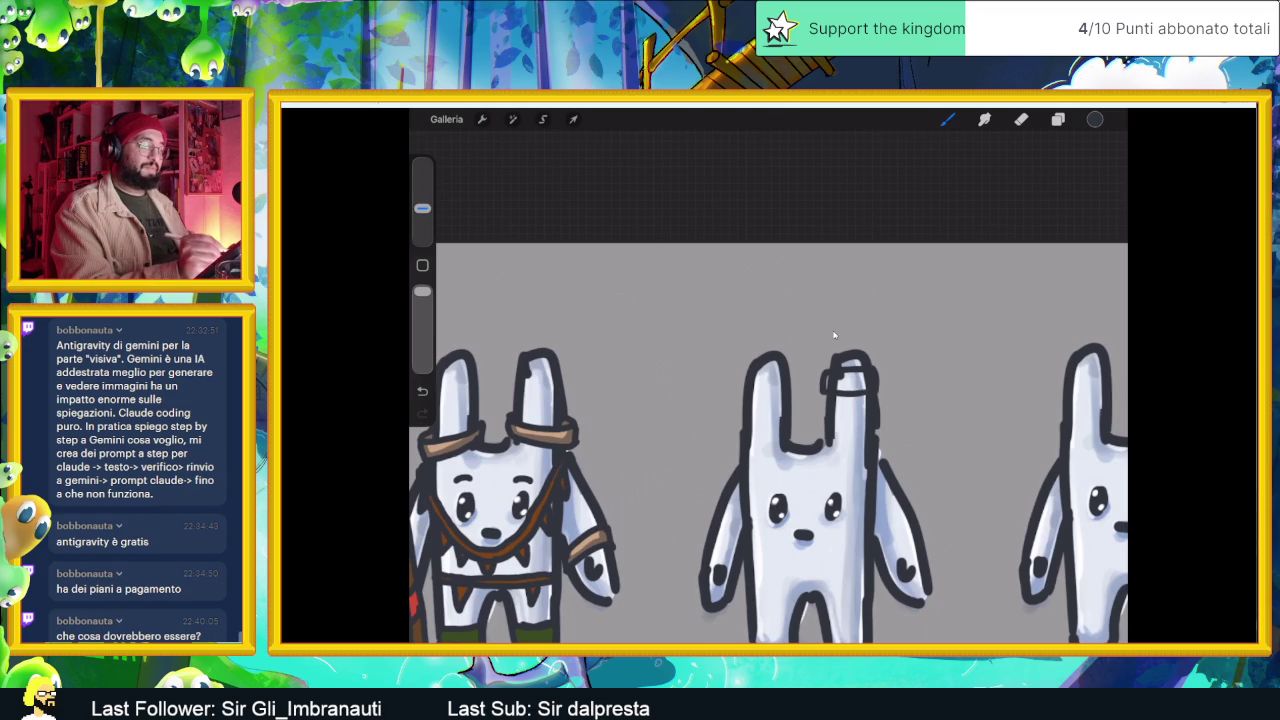
mouse_move(794, 370)
left_mouse_down()
mouse_move(794, 402)
mouse_move(752, 397)
mouse_move(782, 376)
mouse_move(739, 396)
mouse_move(784, 338)
left_mouse_up()
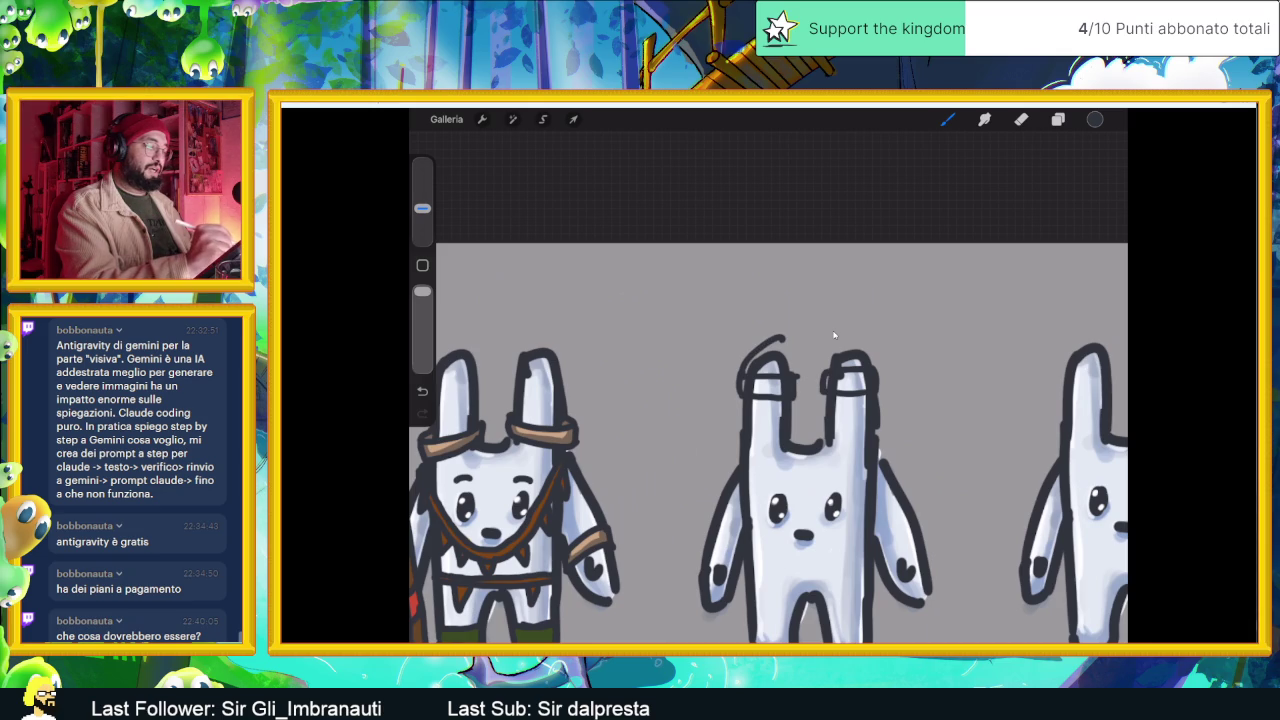
left_click_drag(740, 390, 735, 436)
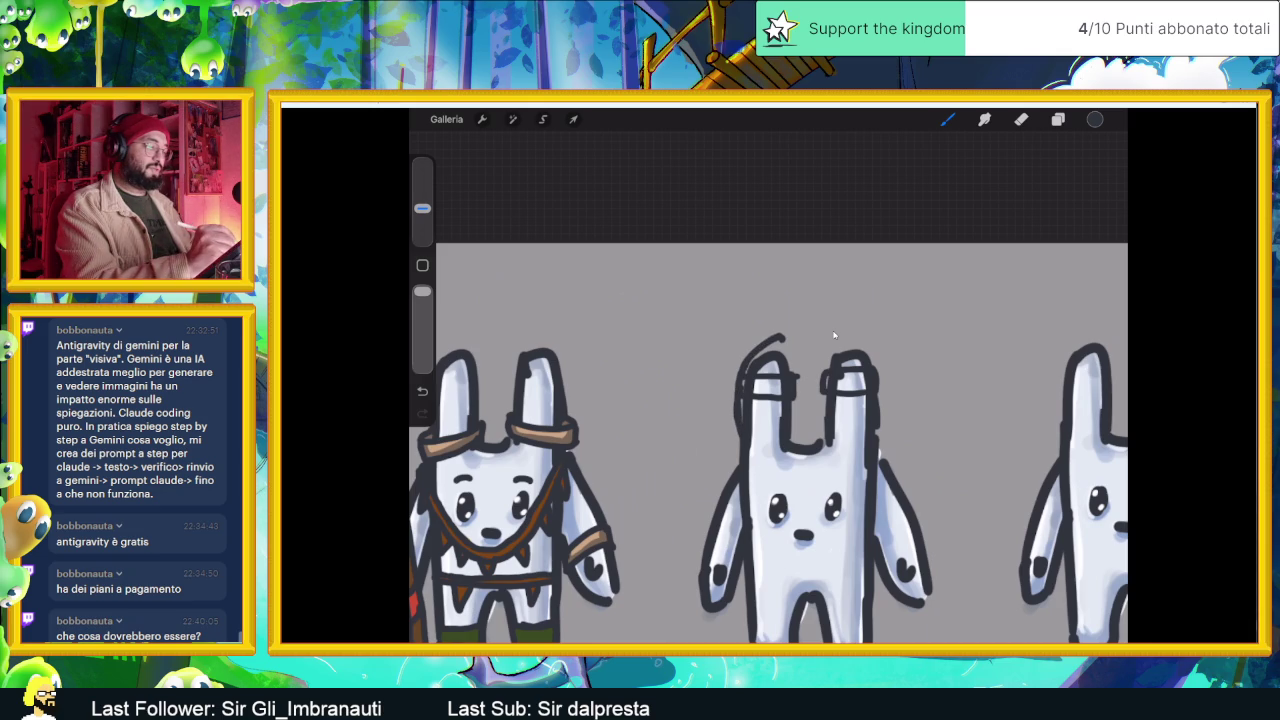
- Sketch curved guide lines along both ears of the middle bunny, redrawing the right-ear line
mouse_move(780, 322)
left_mouse_down()
mouse_move(745, 345)
mouse_move(722, 420)
mouse_move(735, 450)
left_mouse_up()
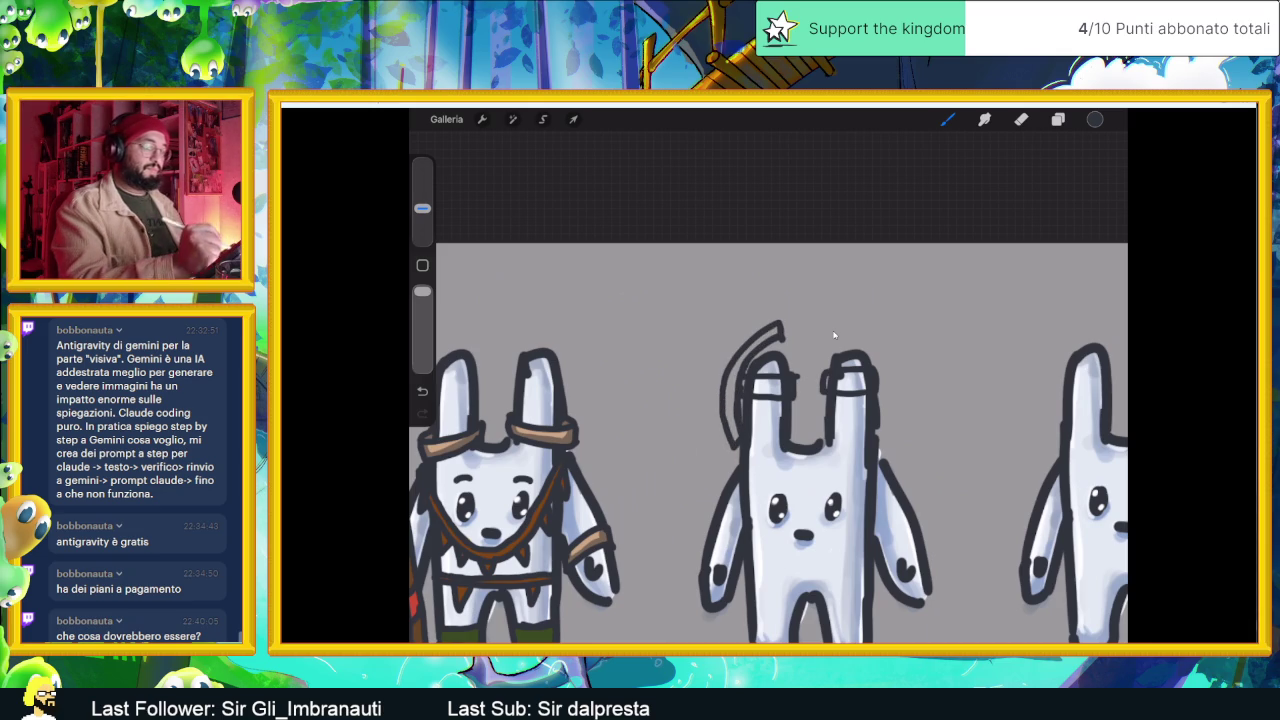
mouse_move(850, 326)
left_mouse_down()
mouse_move(880, 436)
mouse_move(895, 436)
mouse_move(874, 332)
mouse_move(892, 434)
left_mouse_up()
key("ctrl+z")
mouse_move(856, 324)
left_mouse_down()
mouse_move(868, 316)
mouse_move(893, 434)
left_mouse_up()
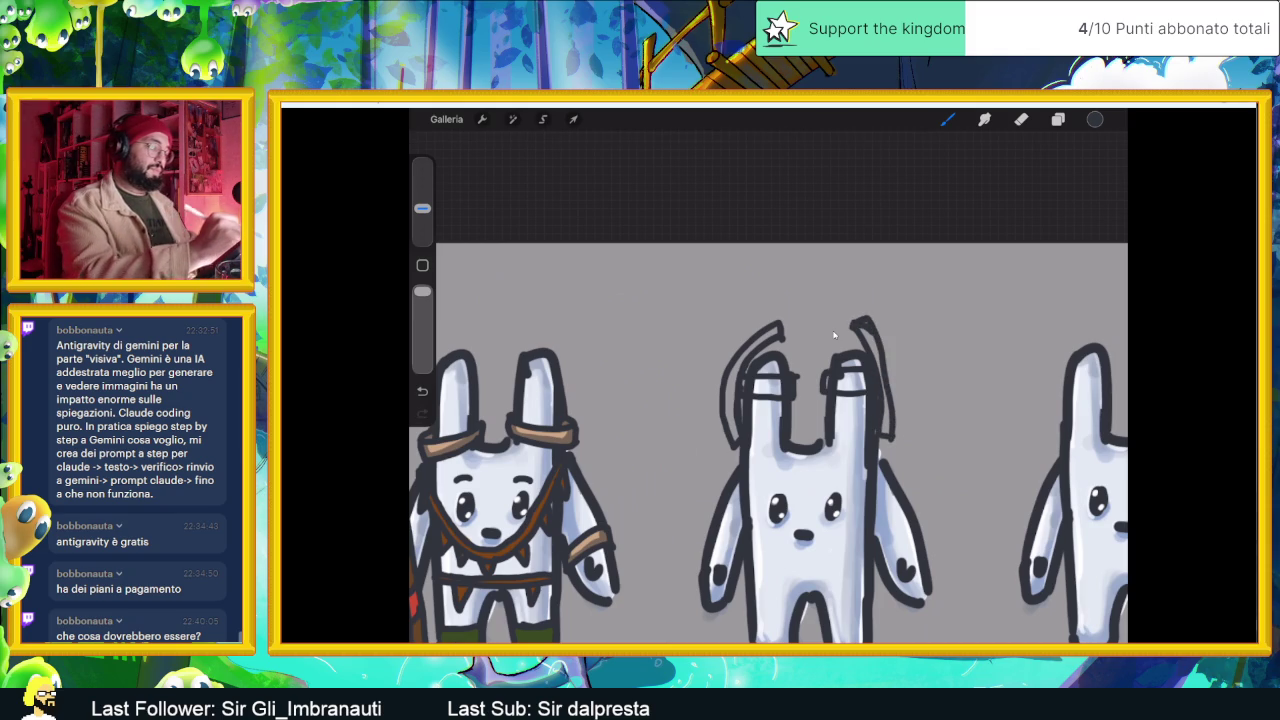
mouse_move(776, 322)
left_mouse_down()
mouse_move(753, 280)
mouse_move(754, 302)
mouse_move(700, 322)
mouse_move(670, 360)
mouse_move(678, 440)
mouse_move(730, 458)
left_mouse_up()
- Scribble zigzag fur strokes left of and above the left ear to form the fuzzy headdress
mouse_move(688, 370)
left_mouse_down()
mouse_move(668, 386)
mouse_move(674, 422)
left_mouse_up()
left_click_drag(694, 326, 678, 340)
left_click_drag(716, 296, 700, 314)
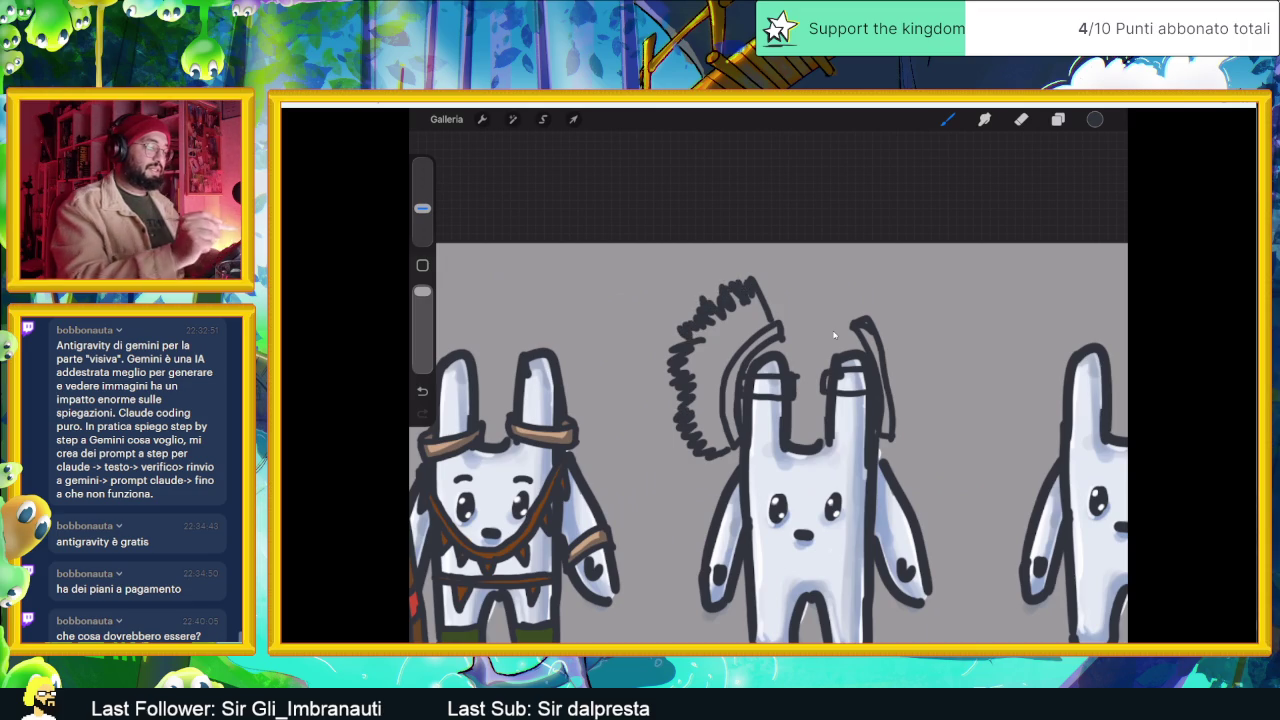
- Undo the stray dot and erase the extra lines on the middle bunny's ears
scroll(834, 335, "down", 2)
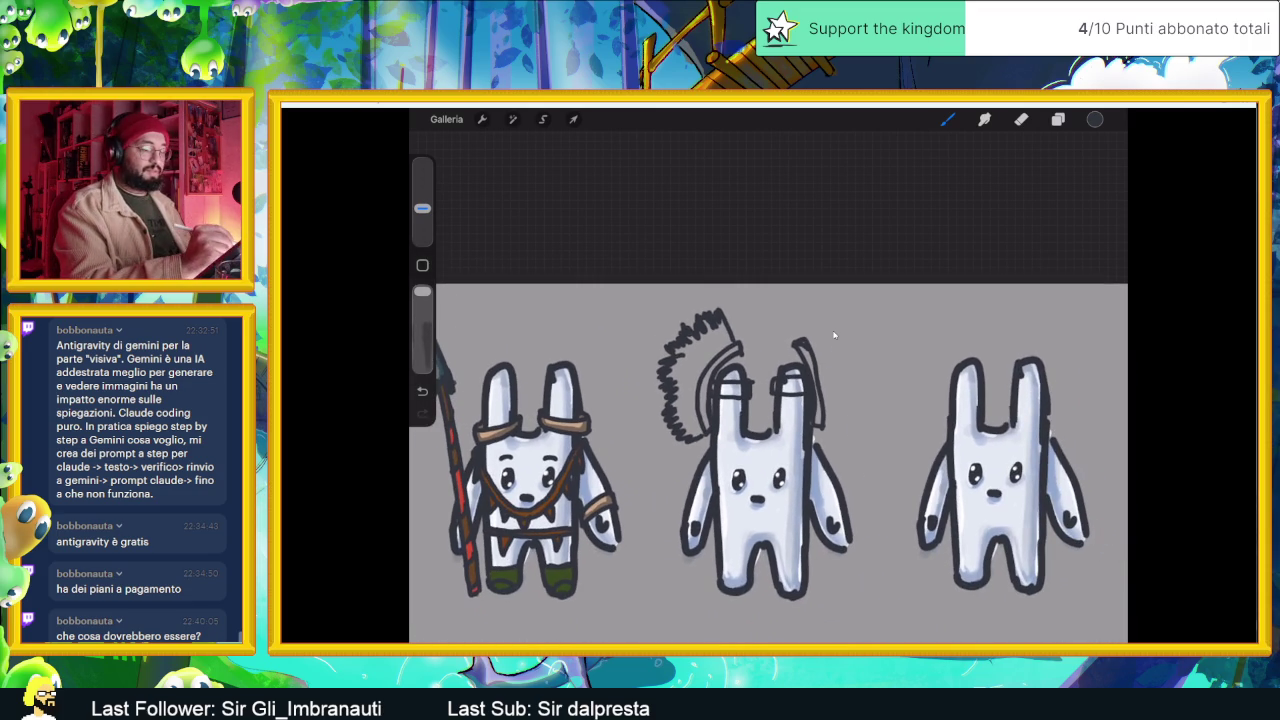
key("ctrl+z")
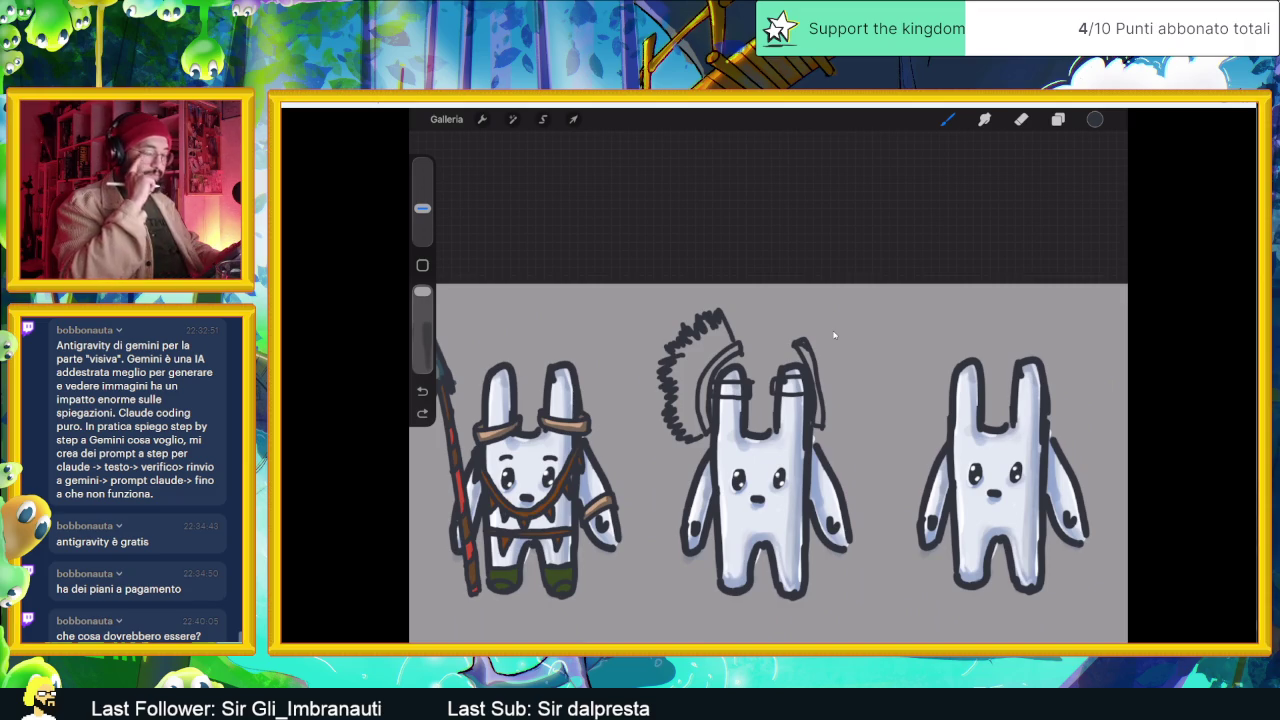
key("e")
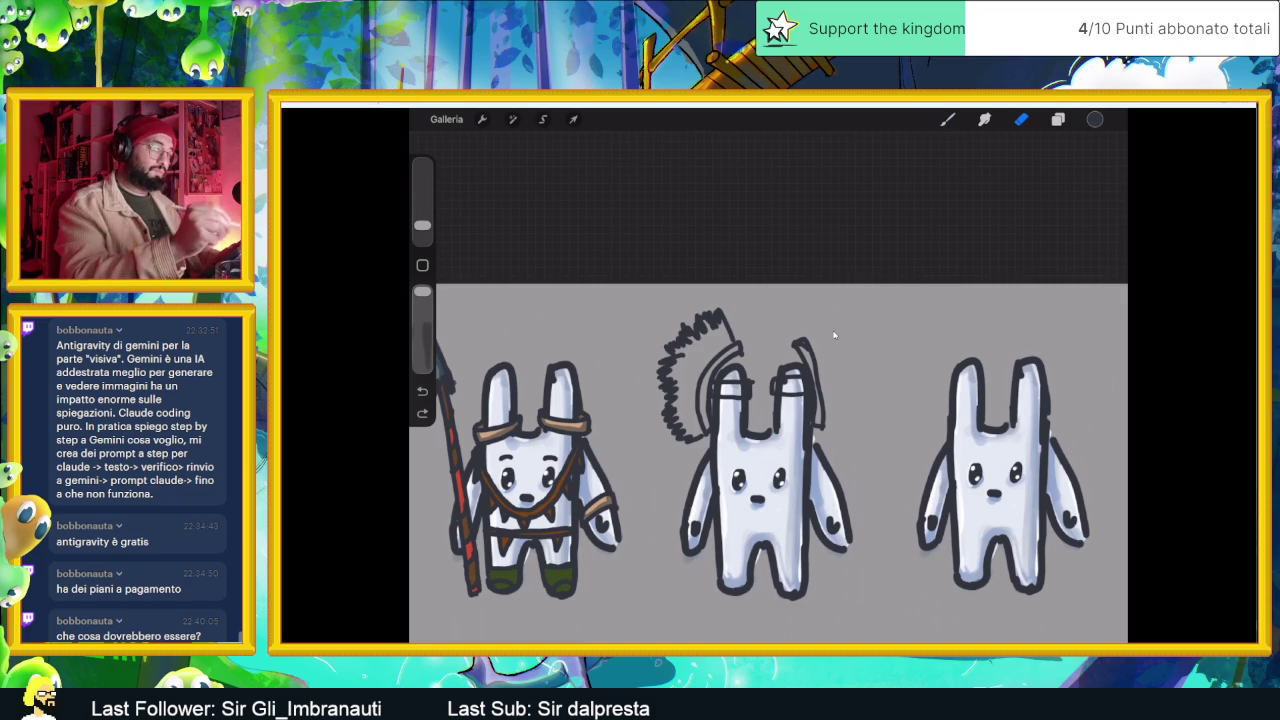
left_click_drag(802, 340, 818, 428)
left_click_drag(770, 380, 792, 396)
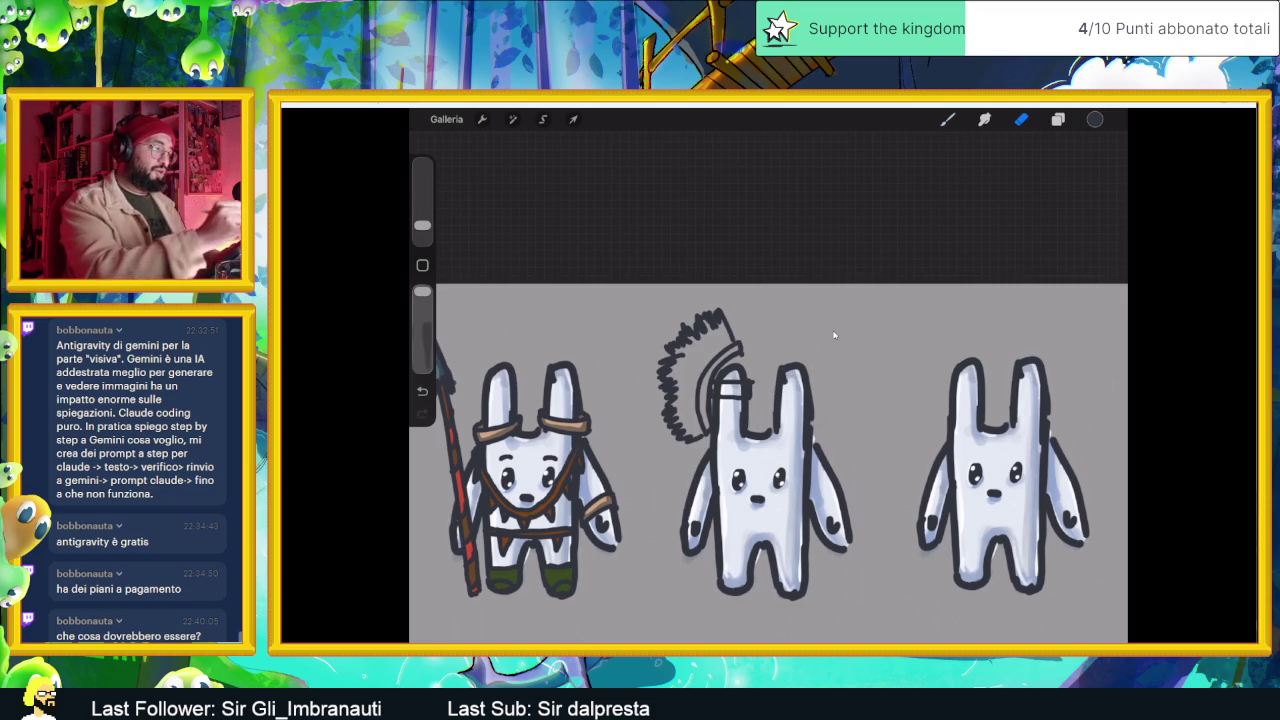
- Select the left headdress, paste a copy, flip it horizontally and place it over the right ear
key("s")
left_click_drag(612, 318, 776, 454)
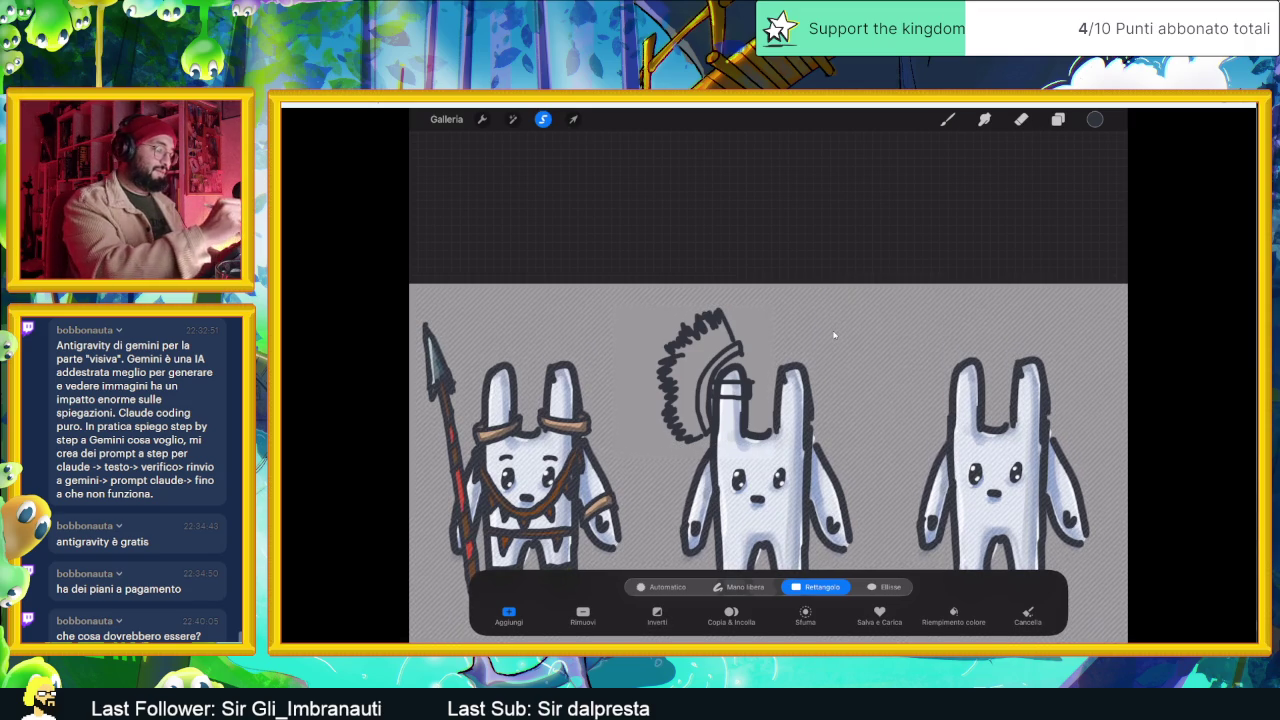
left_click(482, 119)
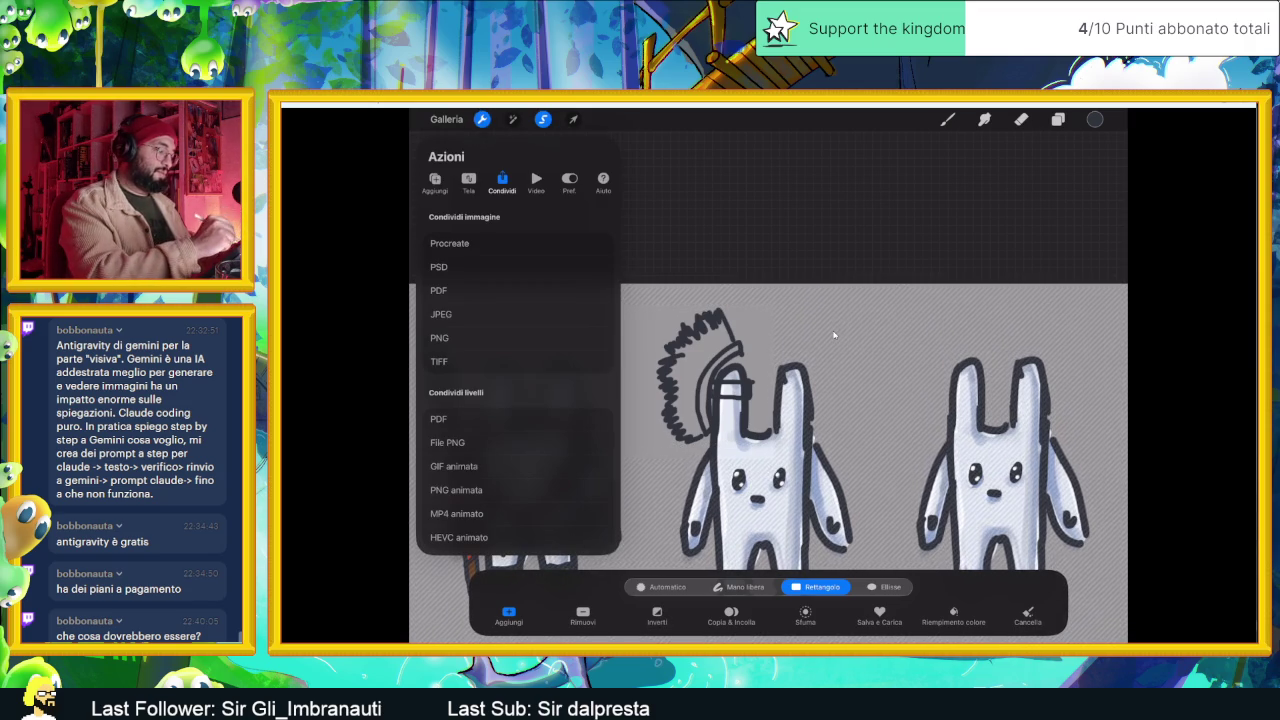
left_click(435, 182)
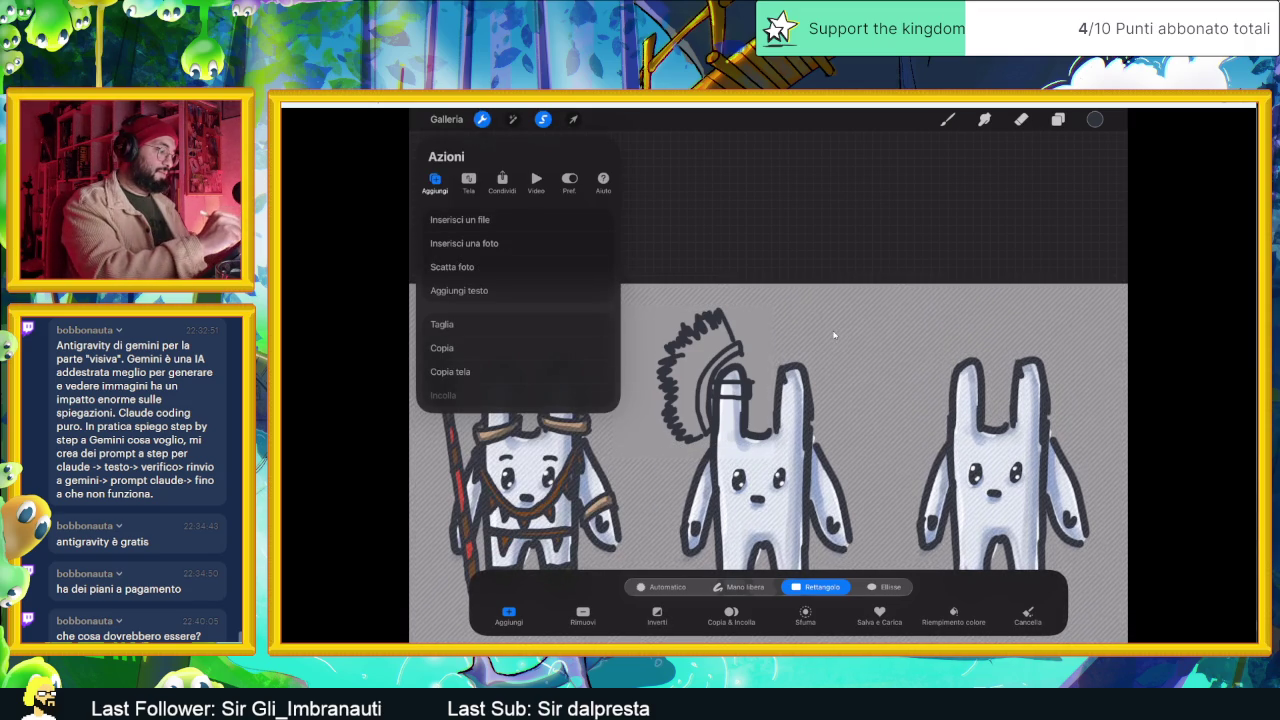
left_click(441, 348)
left_click(443, 395)
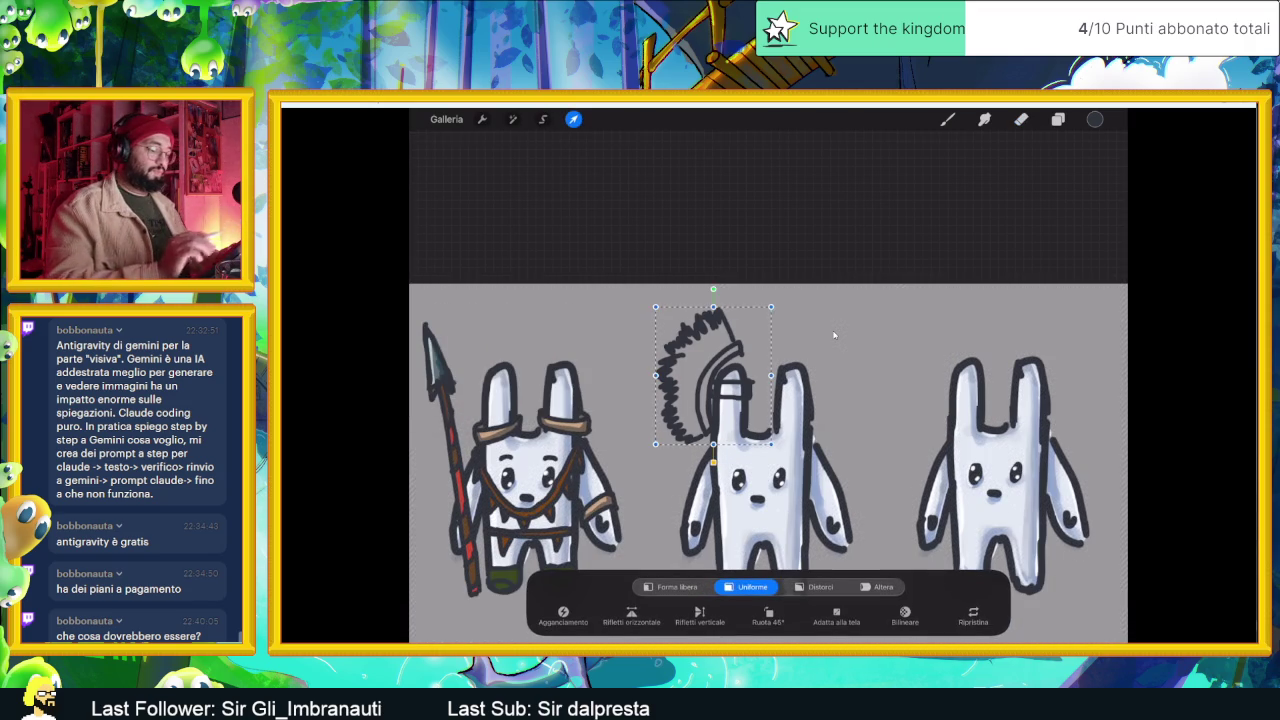
left_click(631, 615)
mouse_move(713, 375)
left_mouse_down()
mouse_move(812, 371)
mouse_move(835, 342)
left_mouse_up()
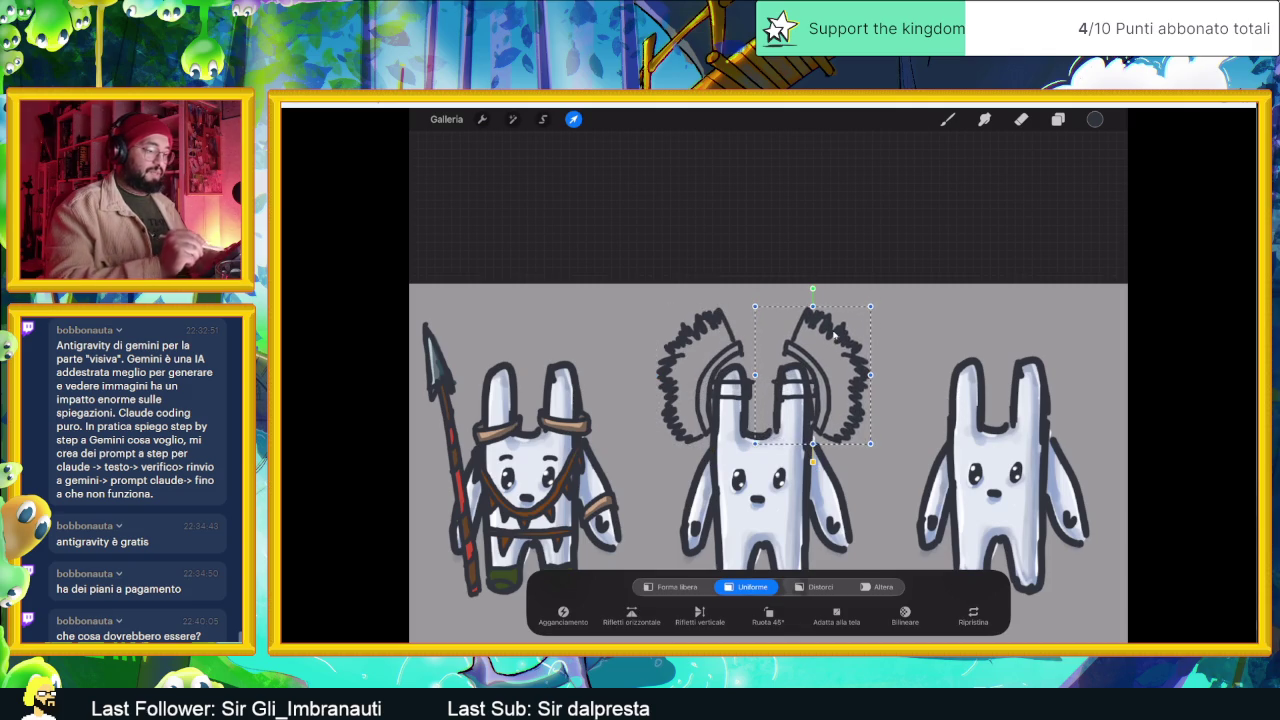
key("e")
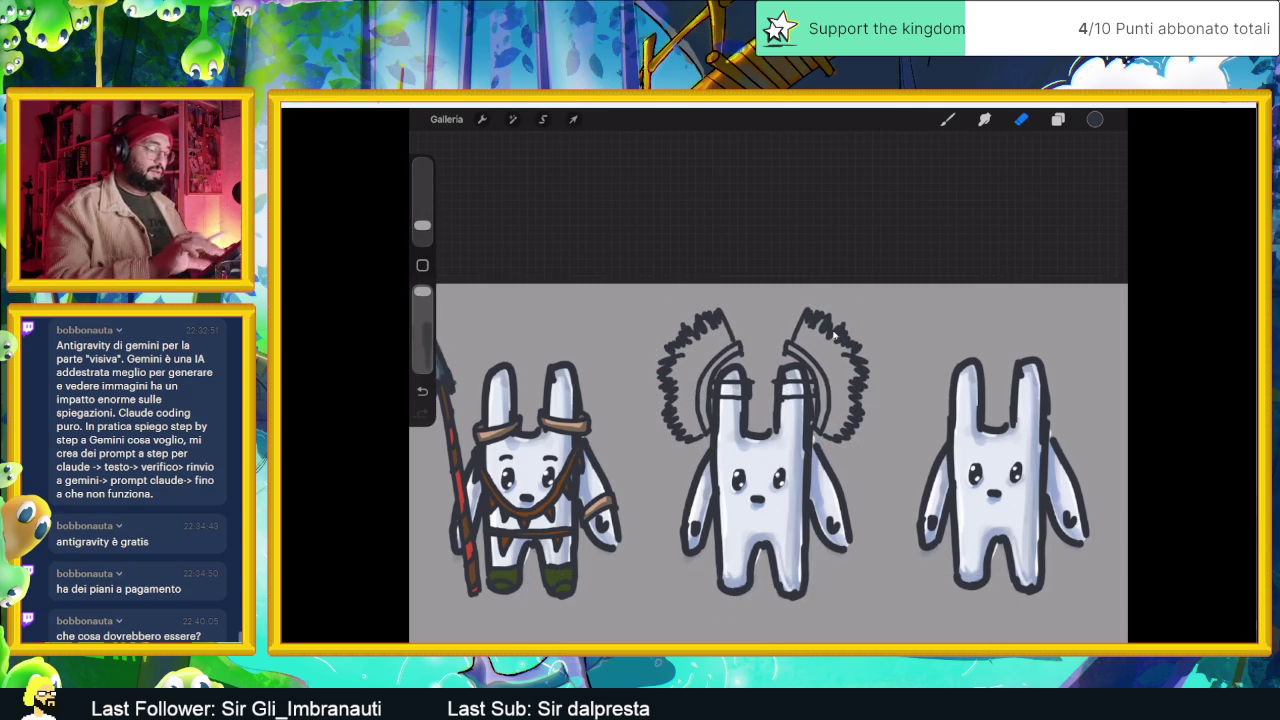
- With the brush, draw two necklace curves across the middle bunny's belly
scroll(833, 335, "up", 2)
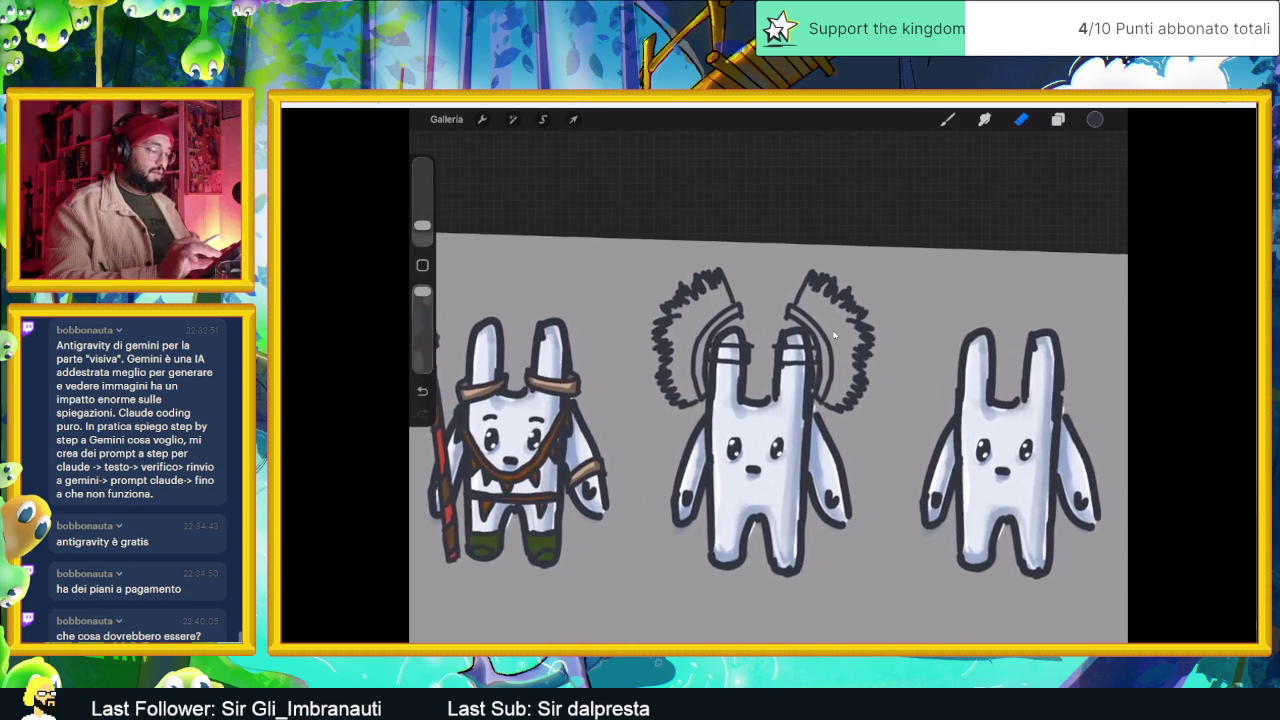
scroll(833, 335, "up", 2)
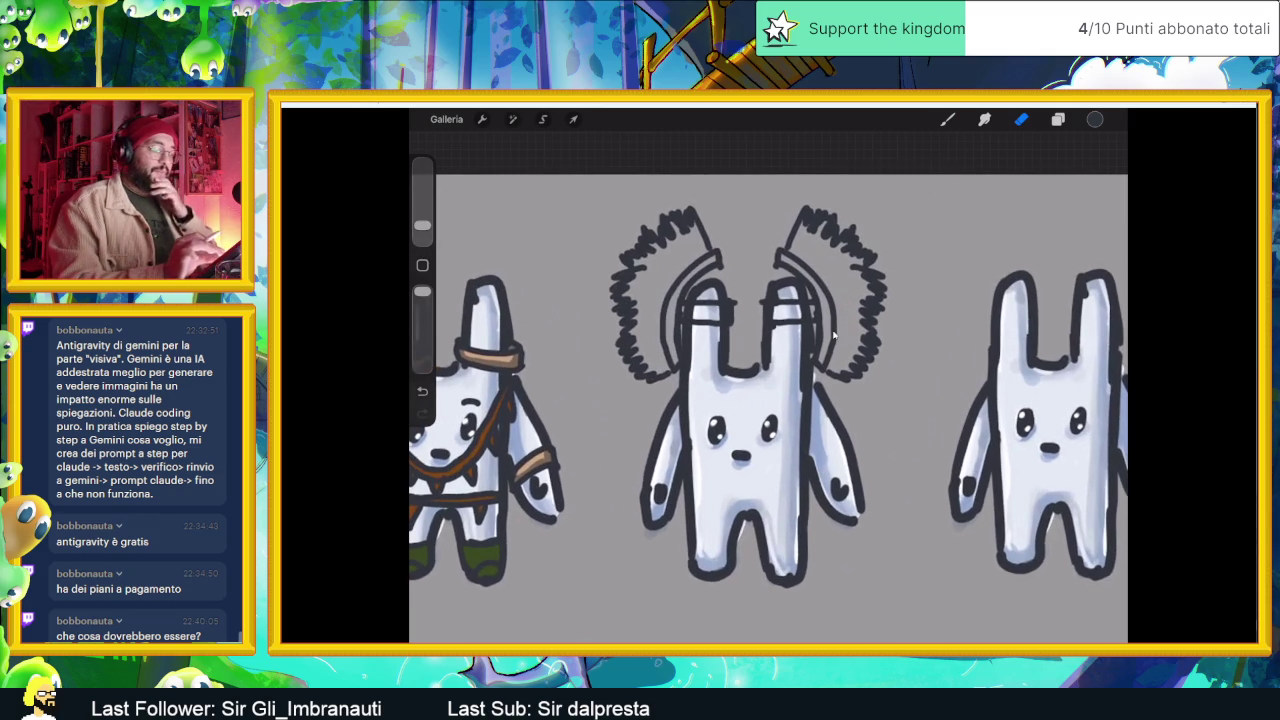
key("b")
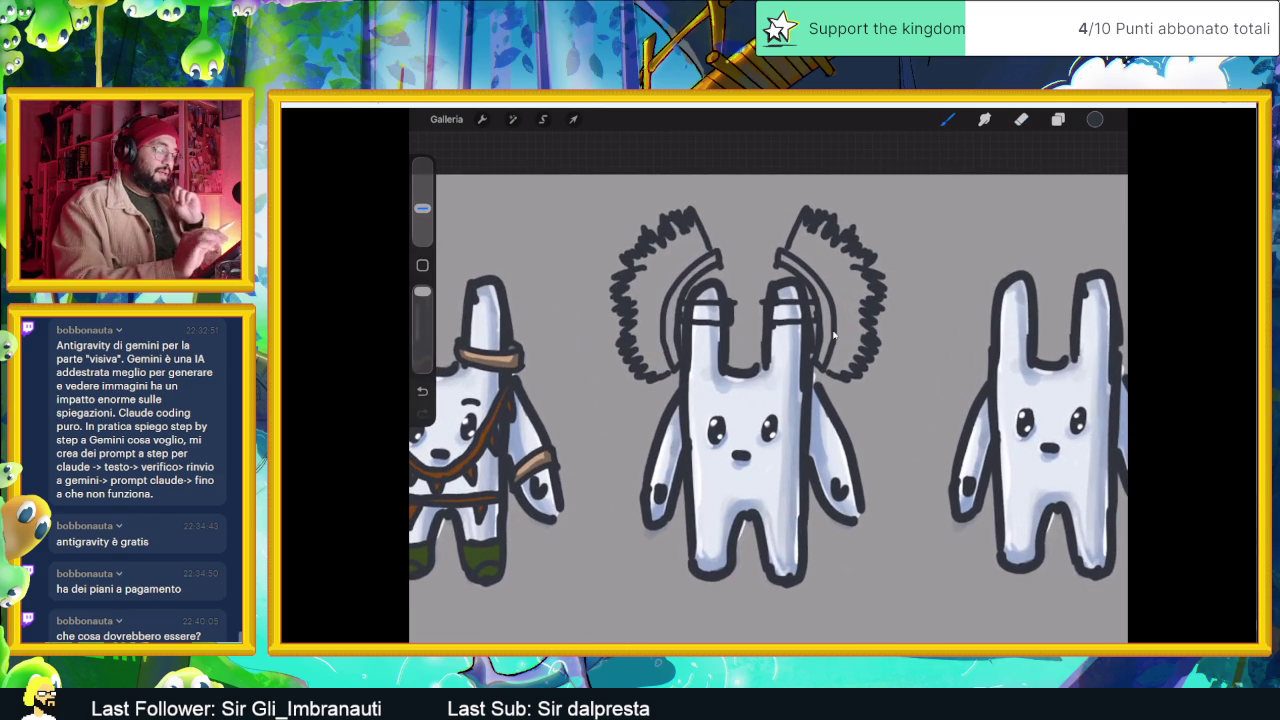
scroll(833, 335, "up", 2)
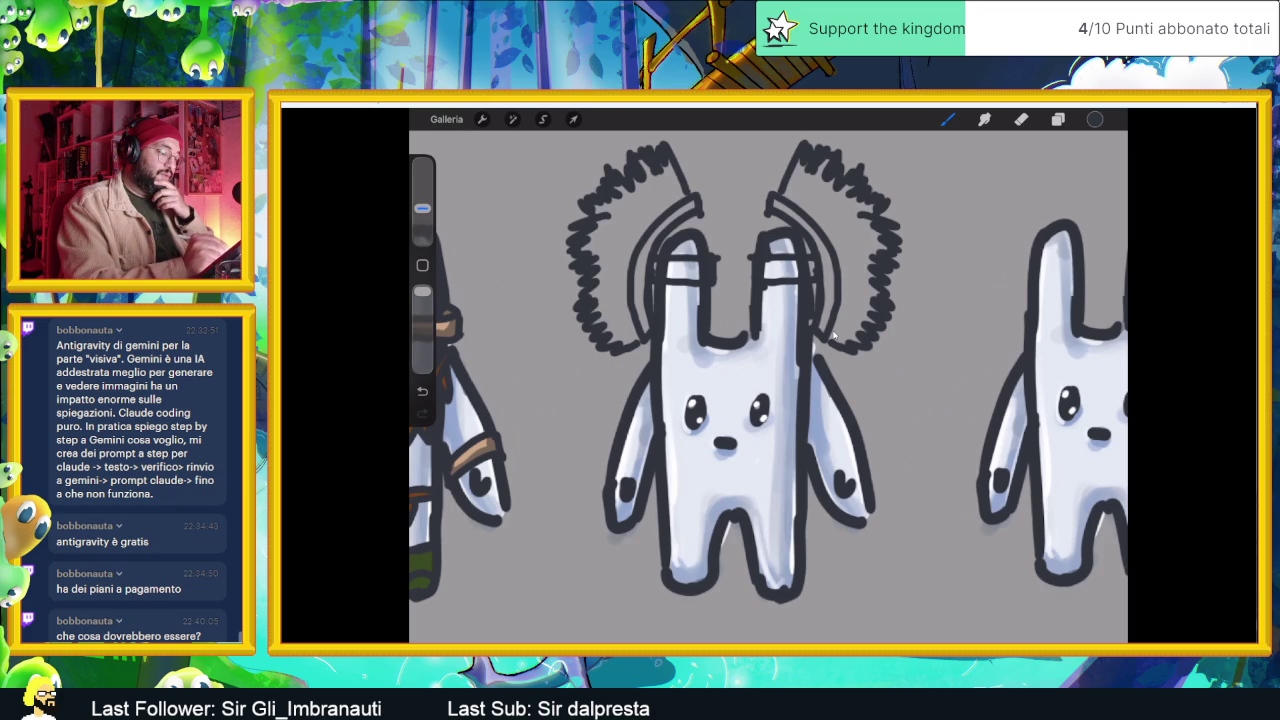
left_click_drag(668, 470, 796, 434)
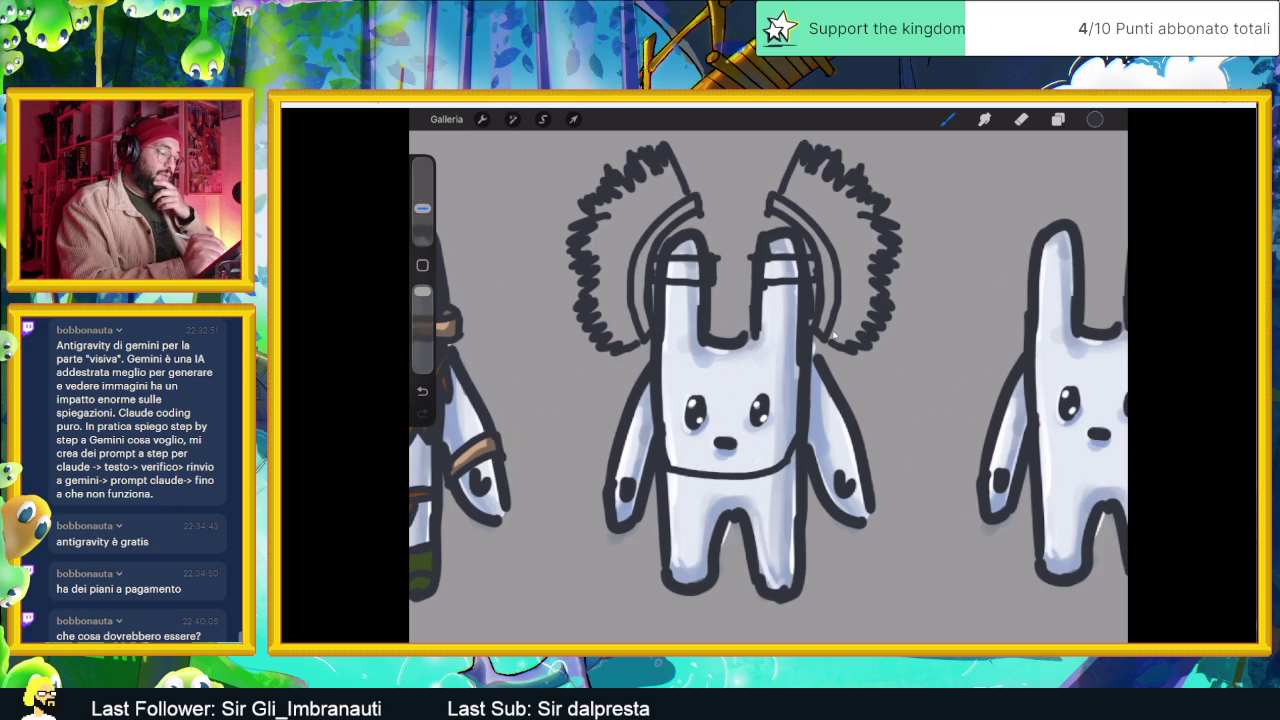
left_click_drag(666, 480, 796, 456)
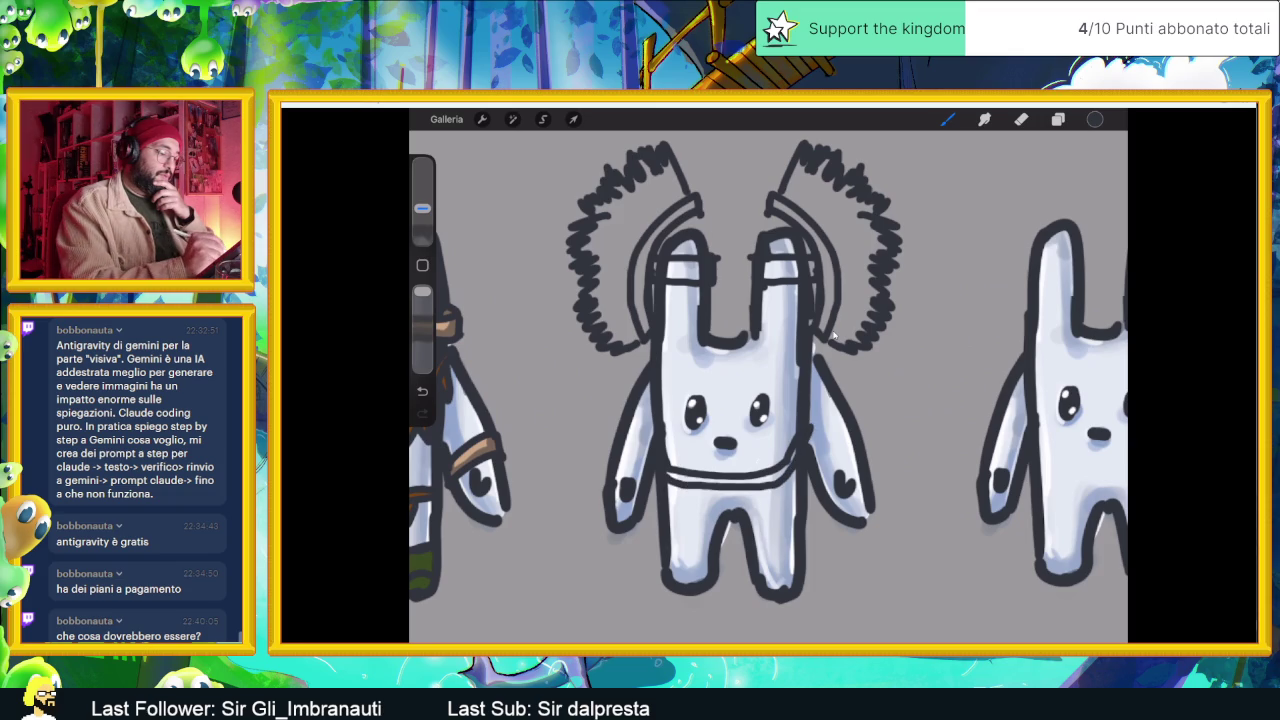
- Add bead marks, a band line below the necklace, and pointed tassels hanging under it
mouse_move(673, 474)
left_mouse_down()
mouse_move(676, 496)
mouse_move(714, 500)
mouse_move(716, 466)
mouse_move(778, 494)
left_mouse_up()
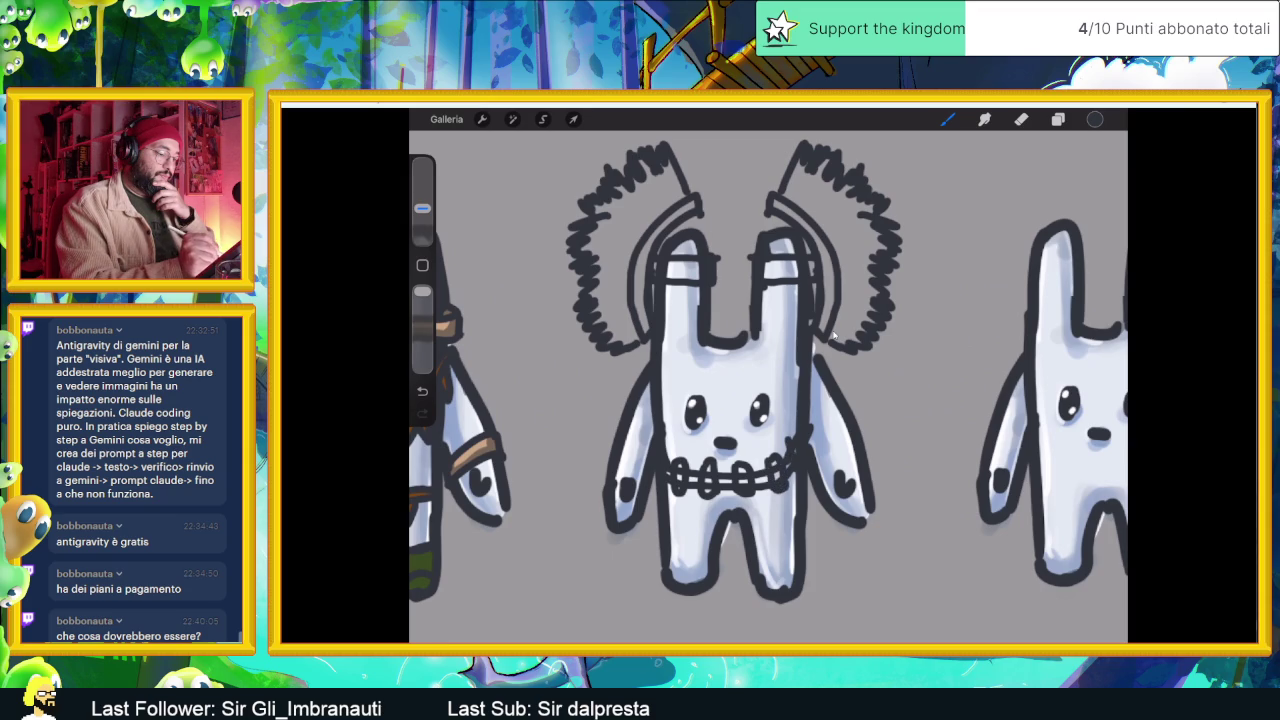
left_click_drag(788, 430, 792, 440)
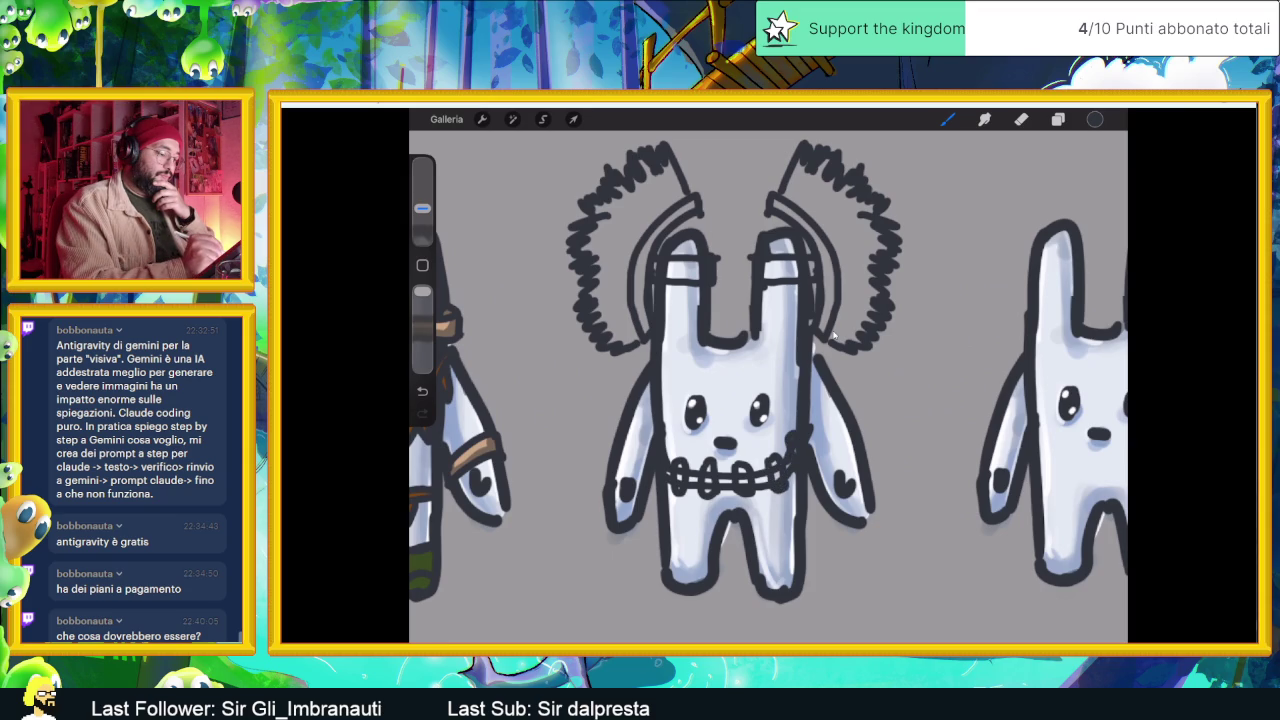
left_click_drag(668, 502, 796, 506)
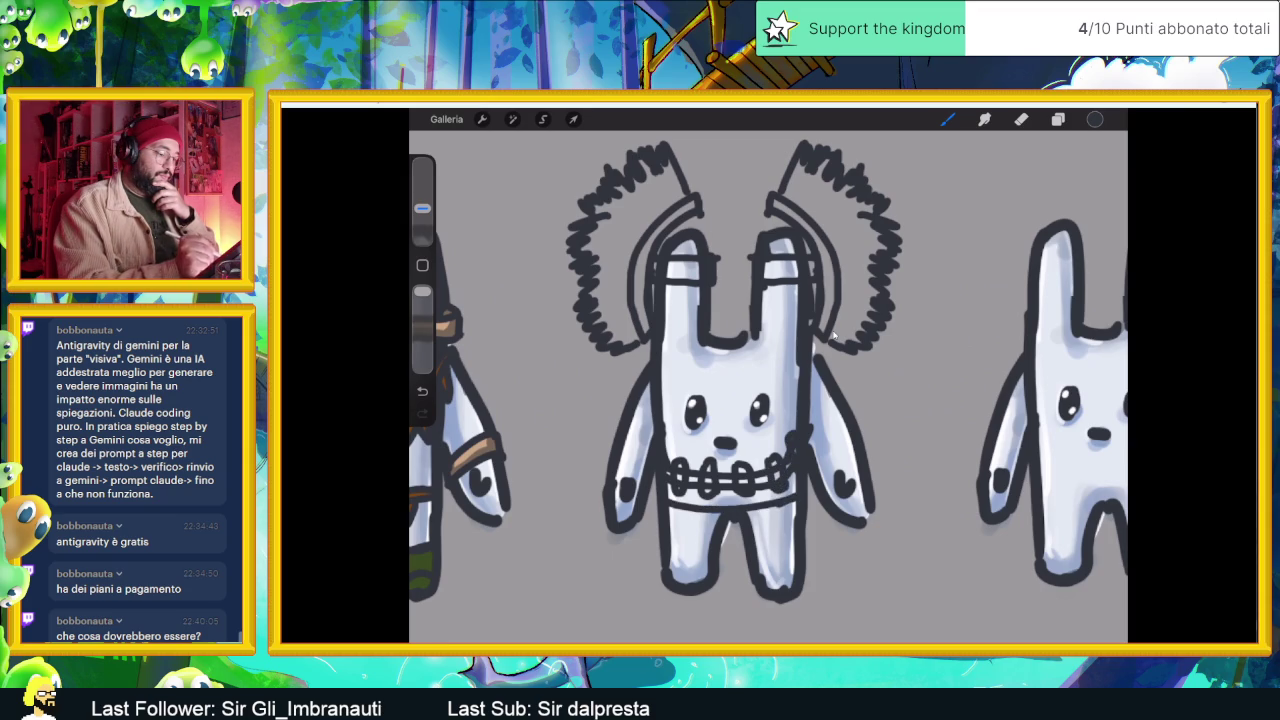
mouse_move(678, 510)
left_mouse_down()
mouse_move(776, 536)
mouse_move(786, 506)
left_mouse_up()
scroll(832, 336, "down", 3)
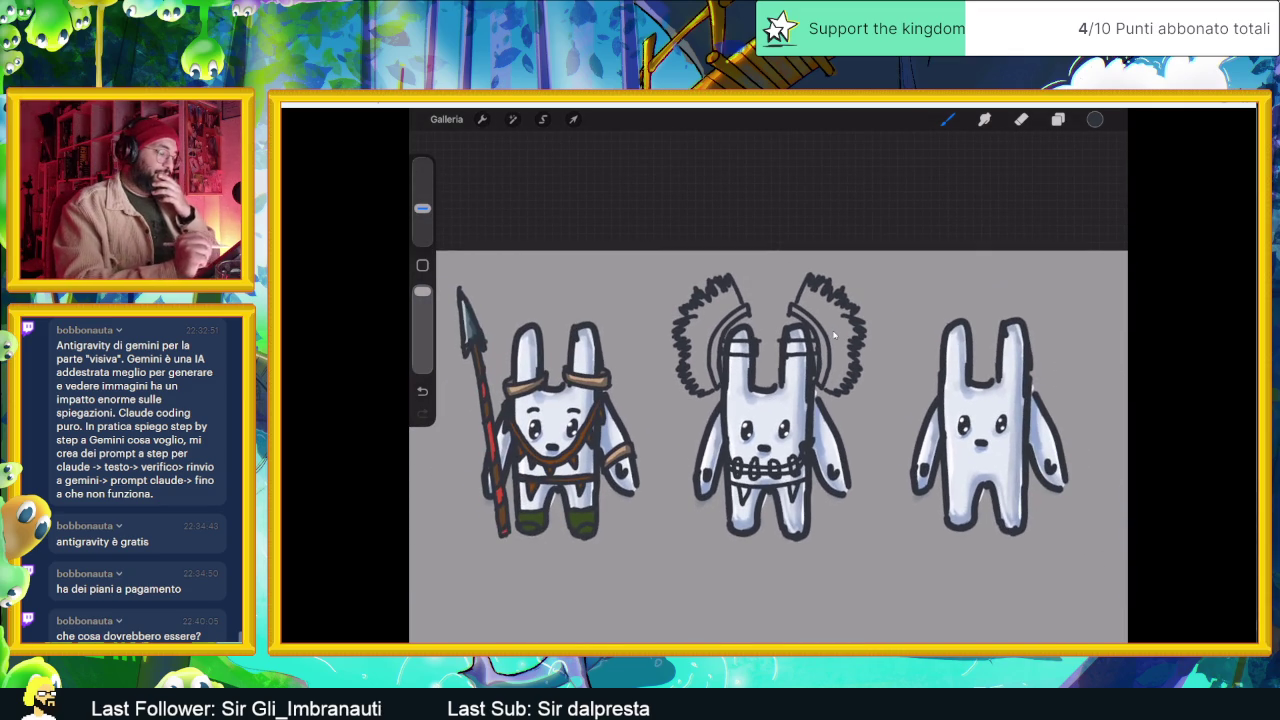
- Zoom in on the middle bunny's legs and draw a band across its right leg
scroll(833, 336, "up", 1)
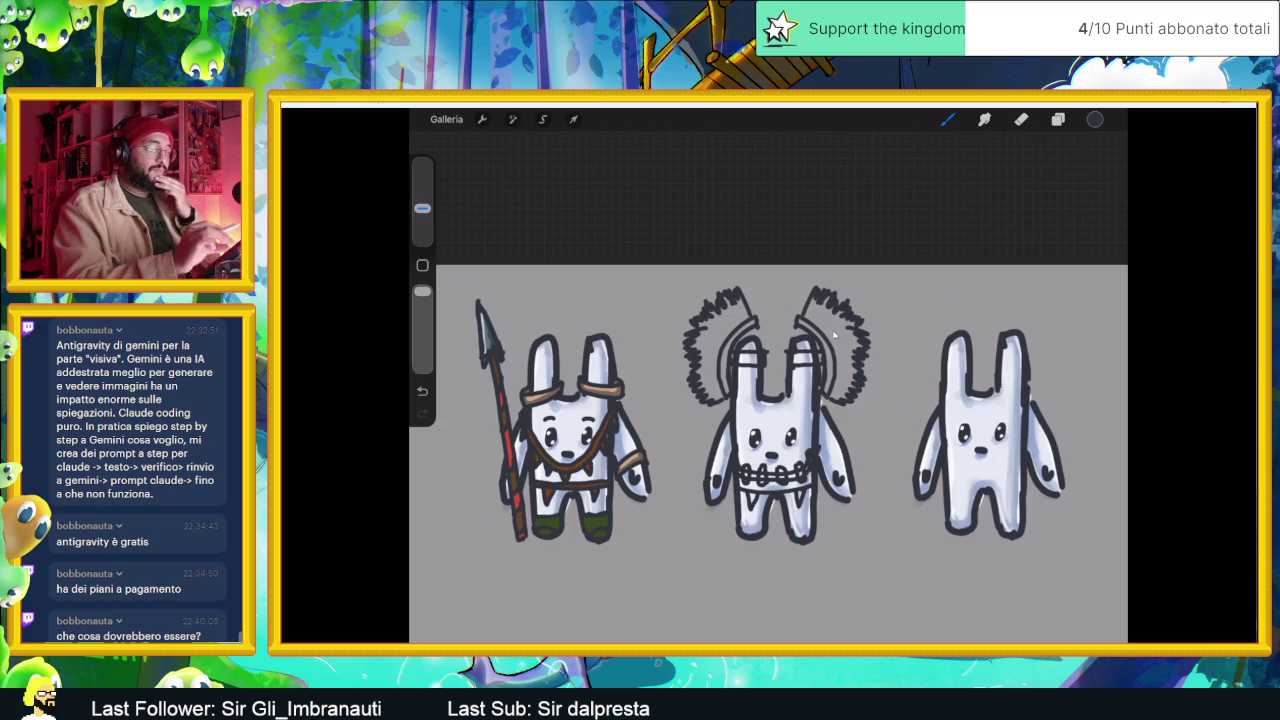
scroll(833, 336, "up", 2)
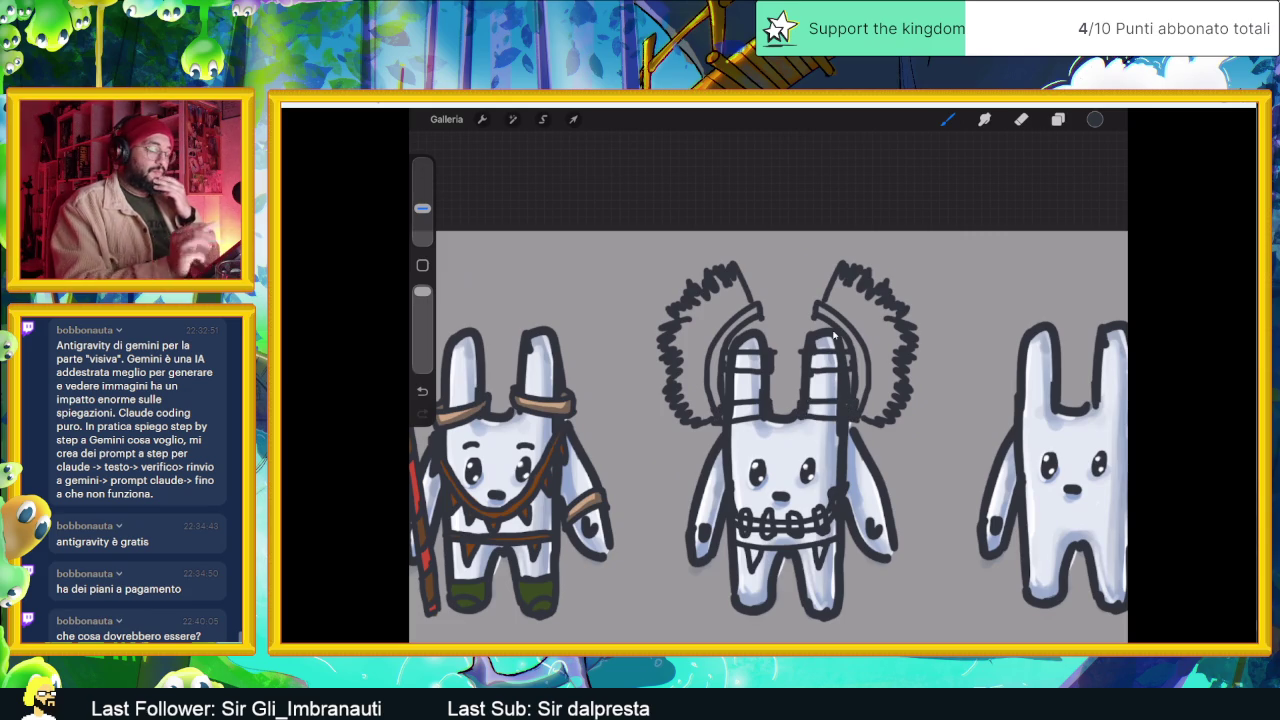
scroll(833, 337, "down", 2)
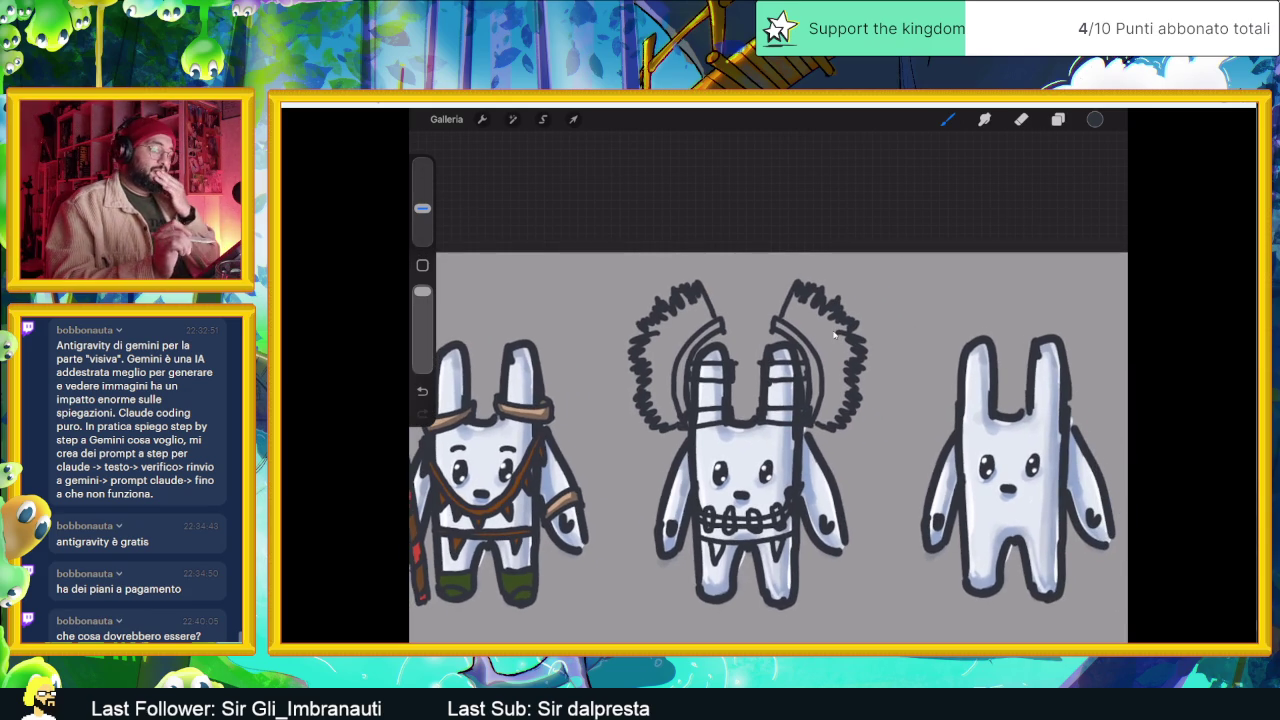
scroll(833, 337, "down", 2)
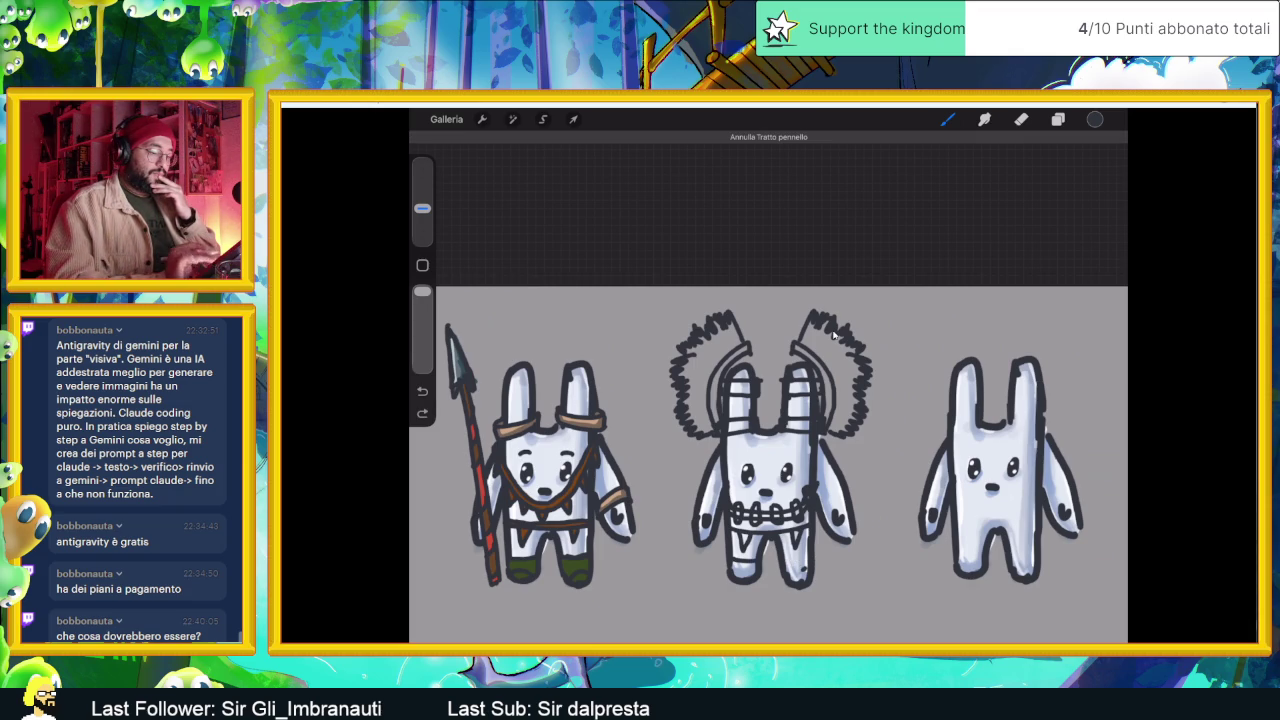
scroll(833, 337, "up", 2)
scroll(833, 337, "up", 3)
mouse_move(743, 534)
left_mouse_down()
mouse_move(785, 530)
mouse_move(784, 565)
left_mouse_up()
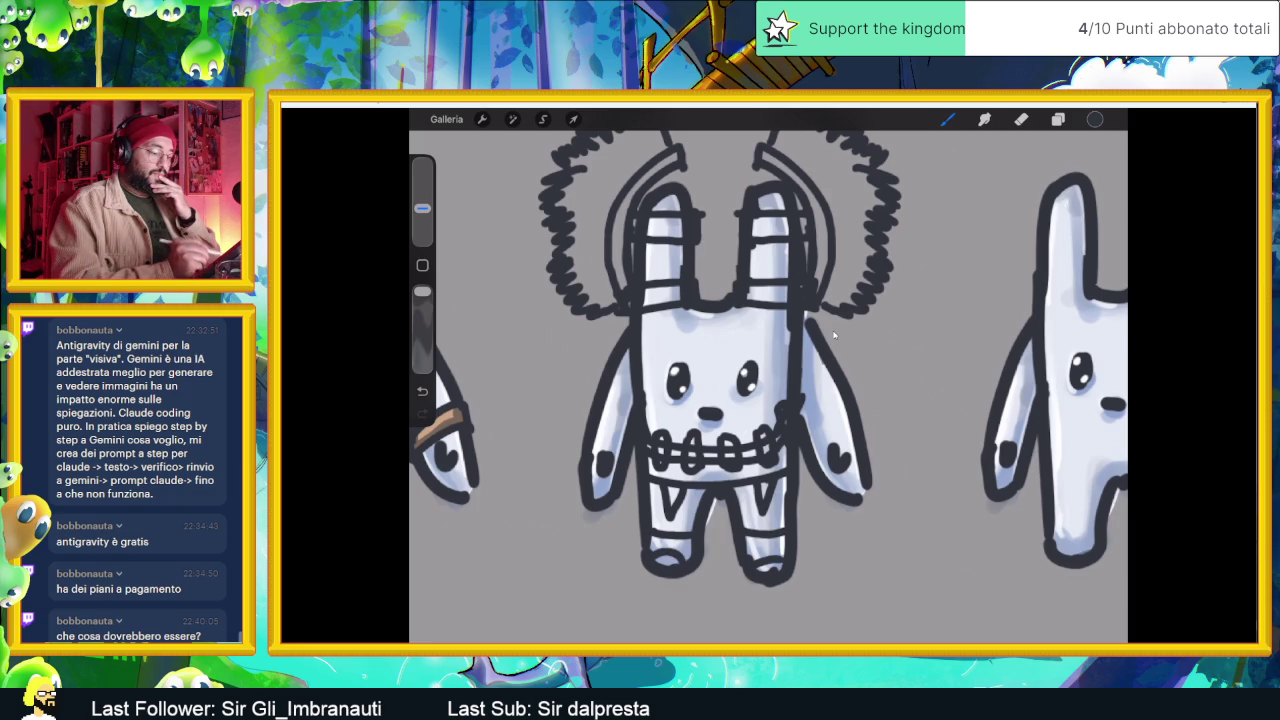
scroll(833, 337, "down", 3)
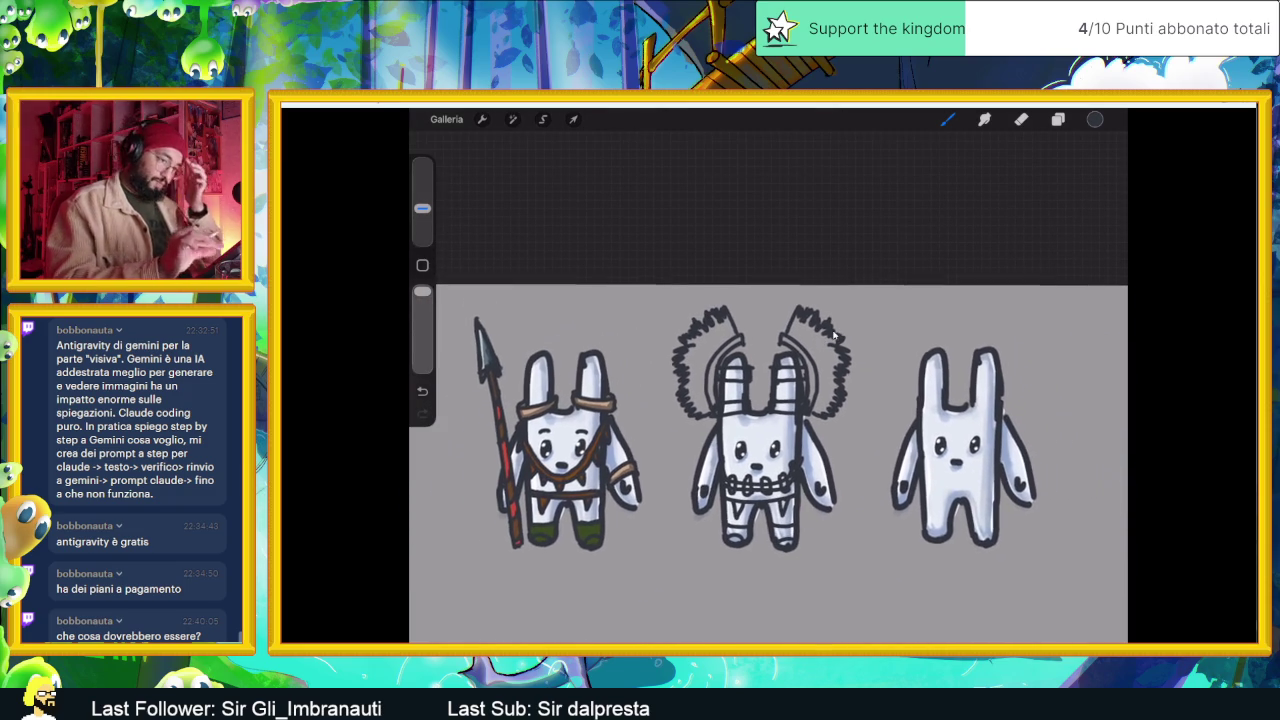
key("l")
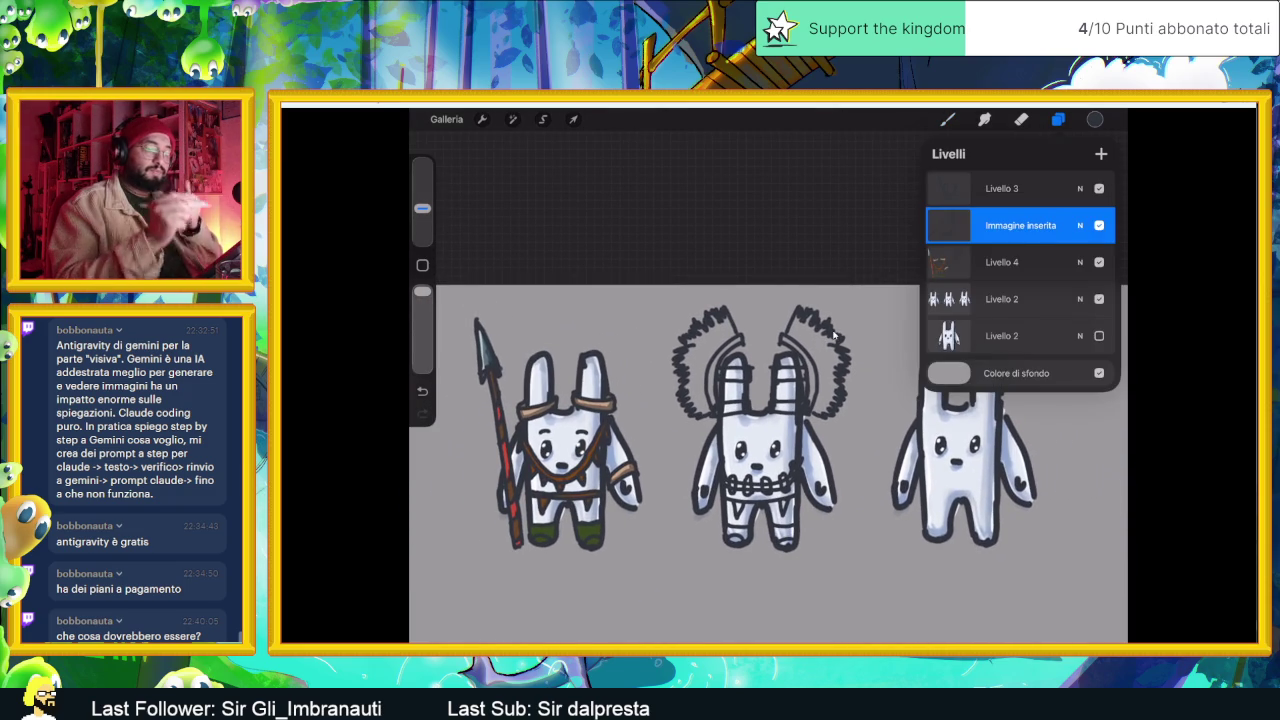
- Make Livello 4 the active layer and set the brush colour to a light tan-orange
left_click(1002, 262)
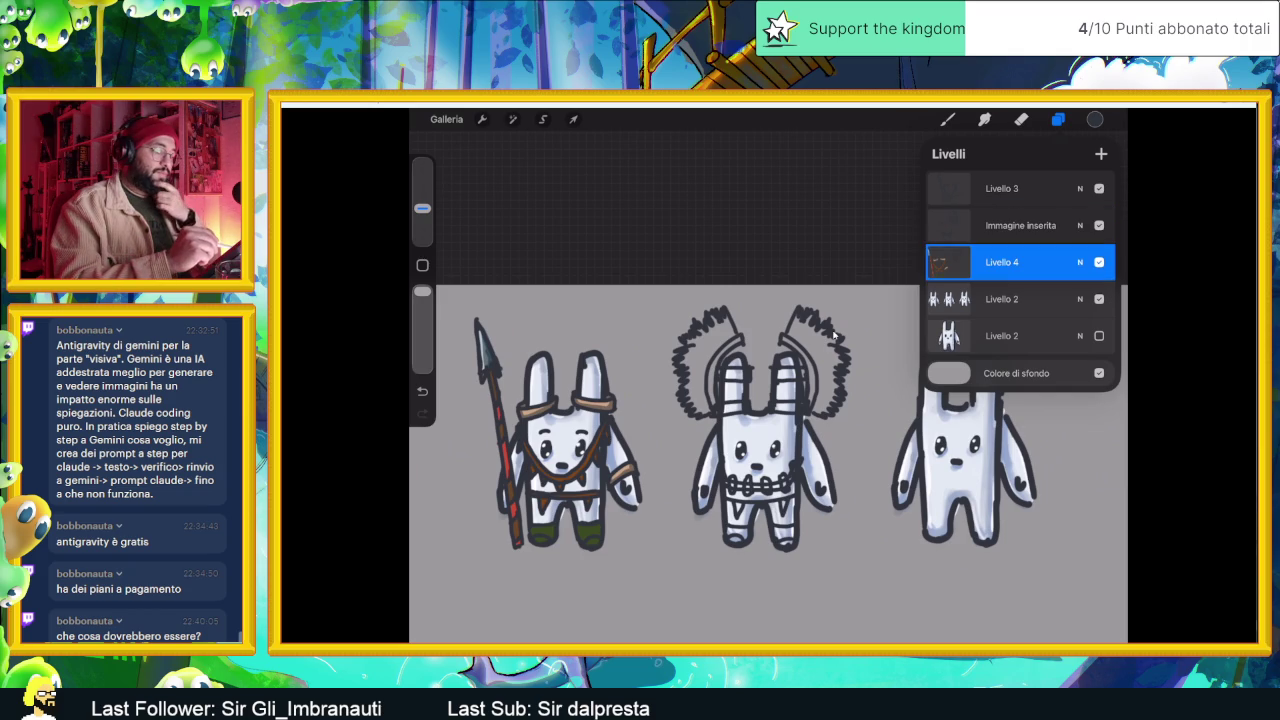
left_click(1058, 119)
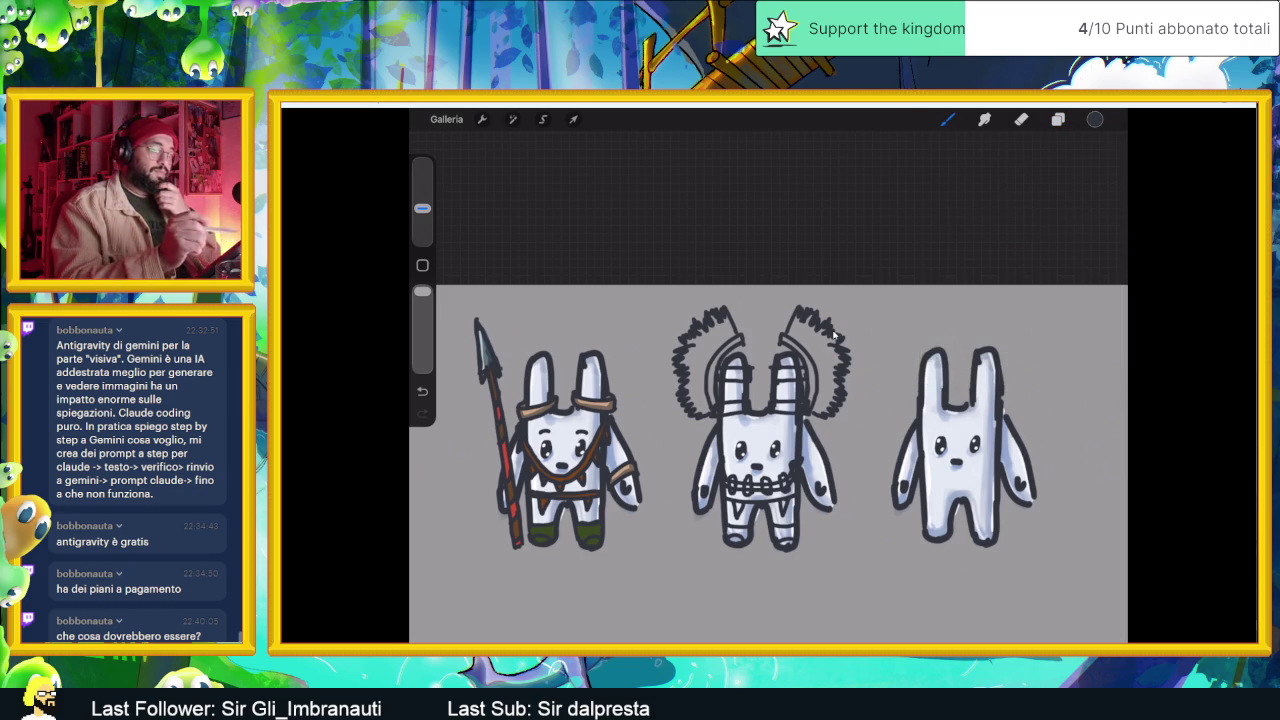
left_click(1095, 119)
left_click_drag(1053, 361, 970, 361)
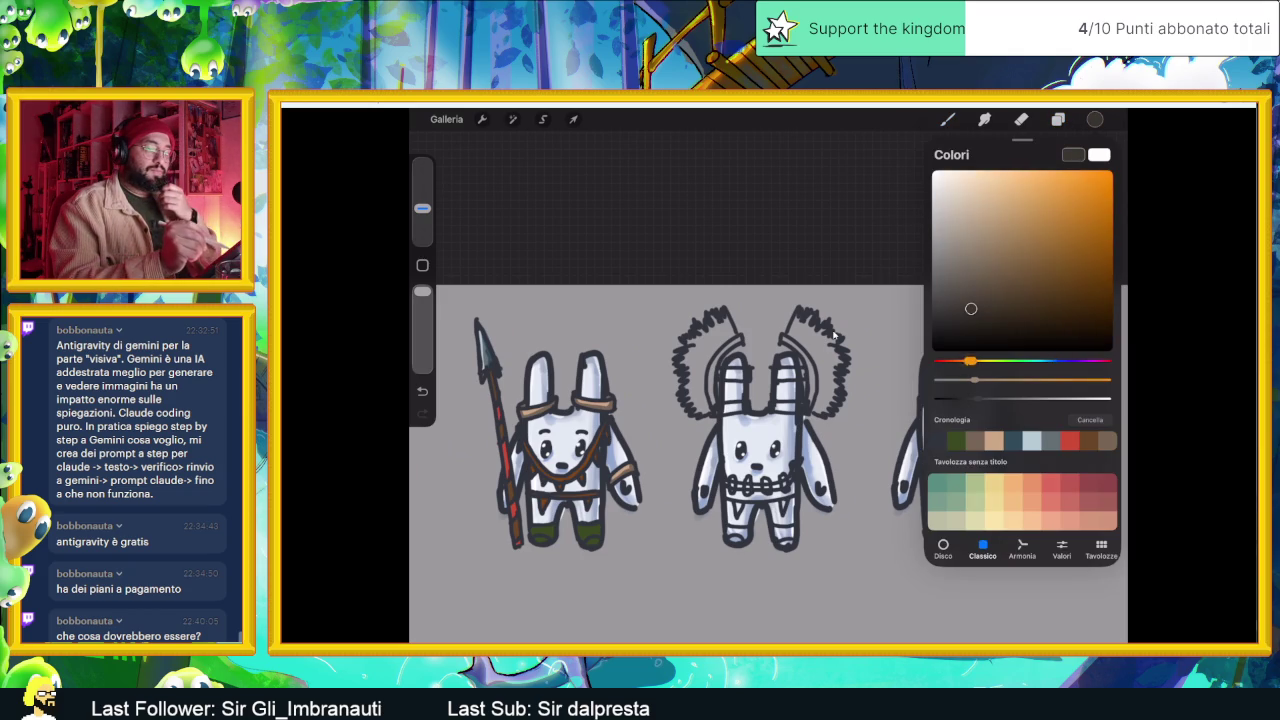
left_click(1050, 226)
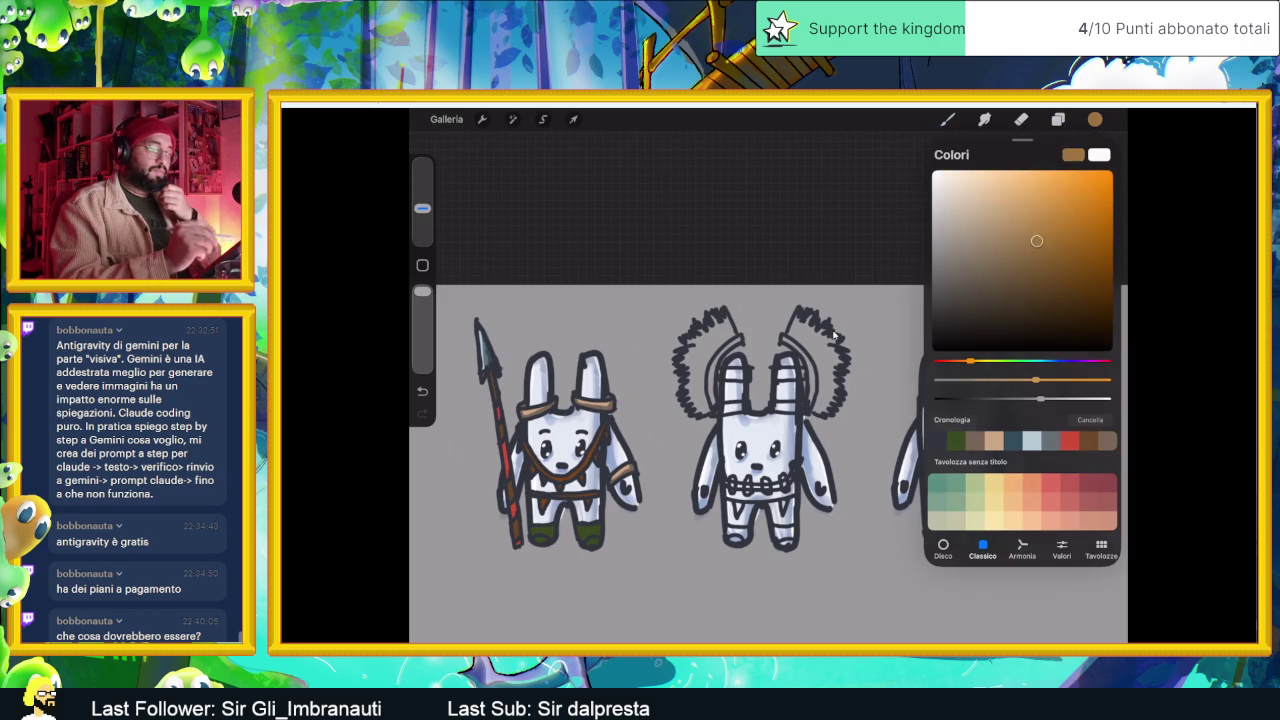
left_click(835, 335)
scroll(835, 335, "up", 3)
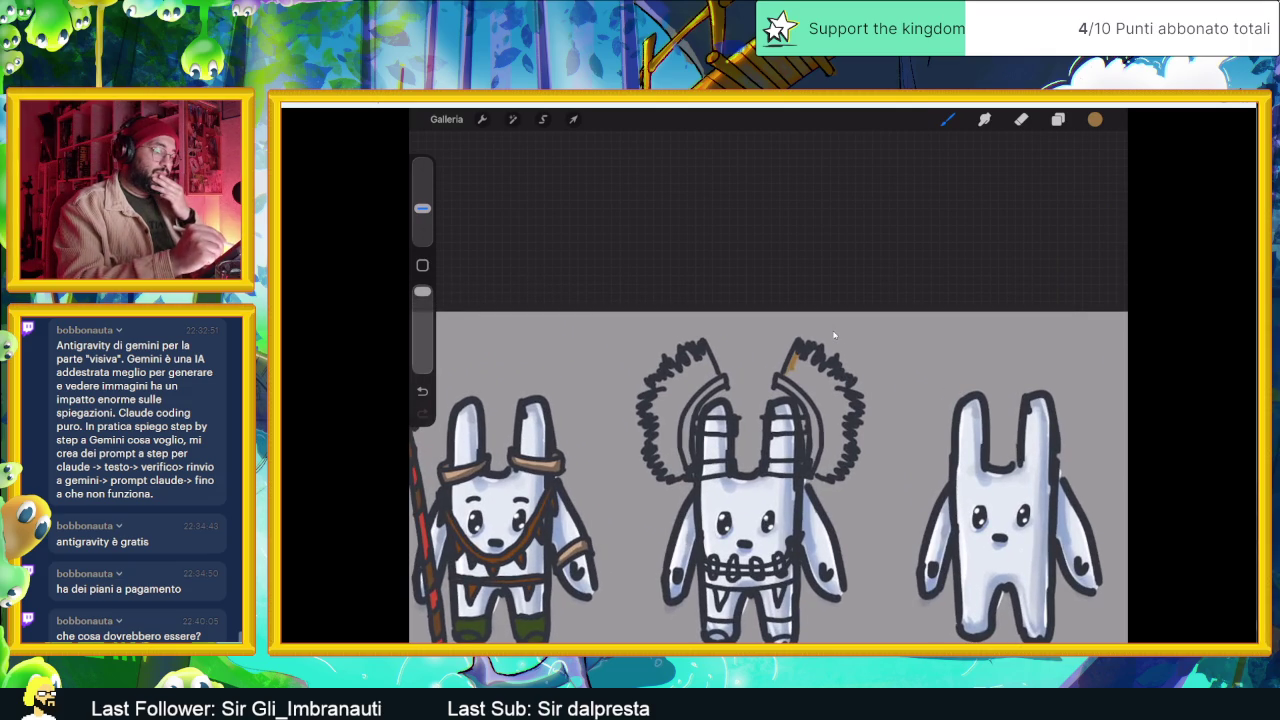
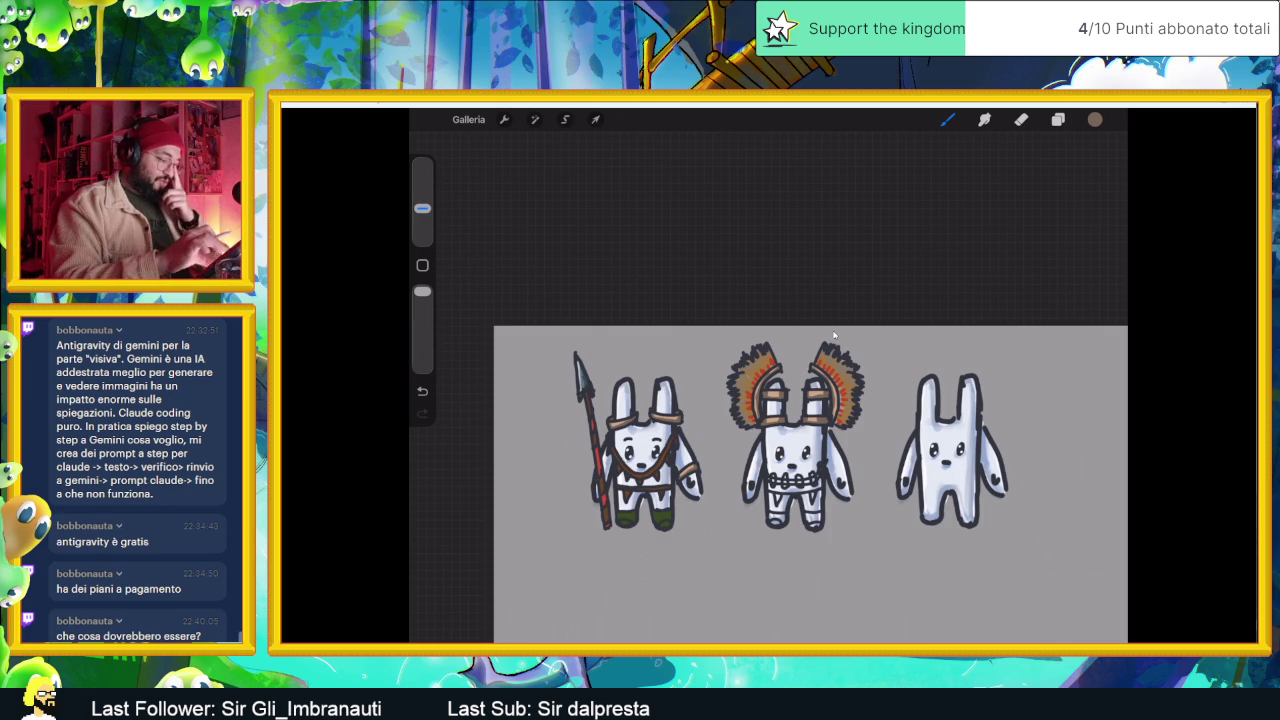
- Zoom in on the middle chief bunny and dab a red gem on its beaded band
scroll(834, 335, "up", 3)
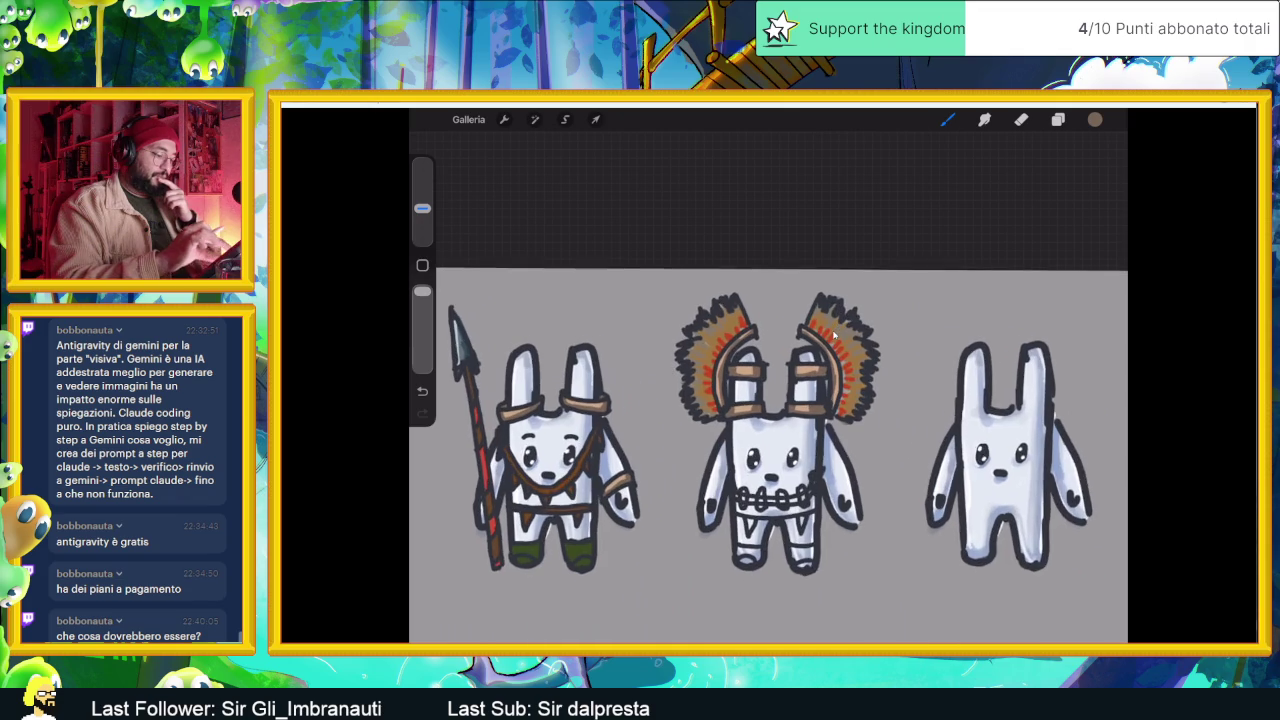
scroll(834, 335, "up", 2)
scroll(834, 335, "up", 2)
scroll(834, 335, "up", 2)
scroll(834, 335, "up", 2)
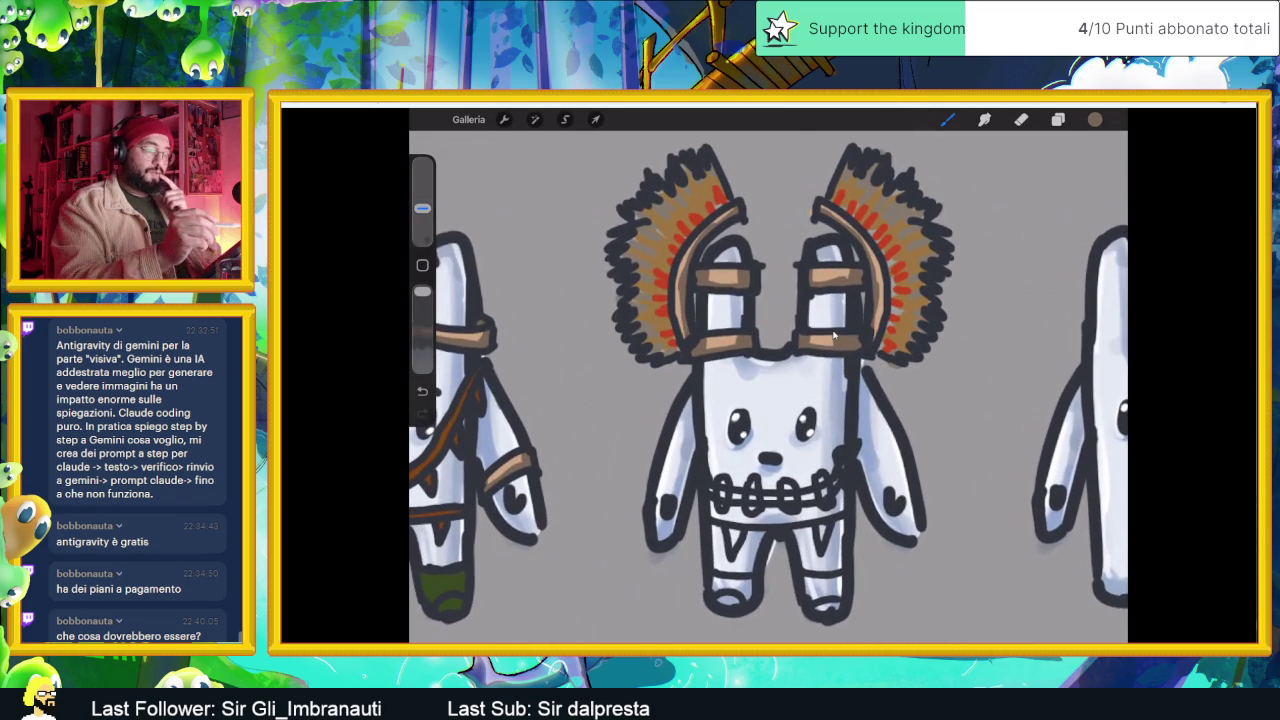
key("c")
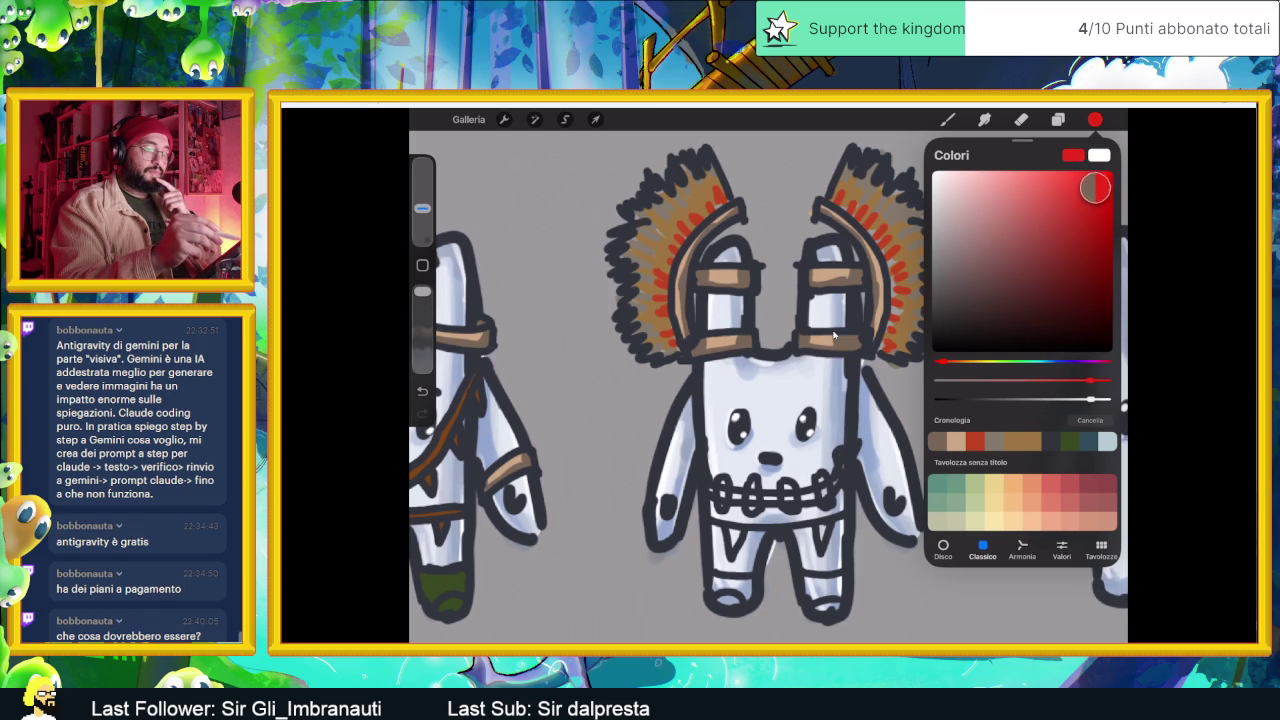
key("c")
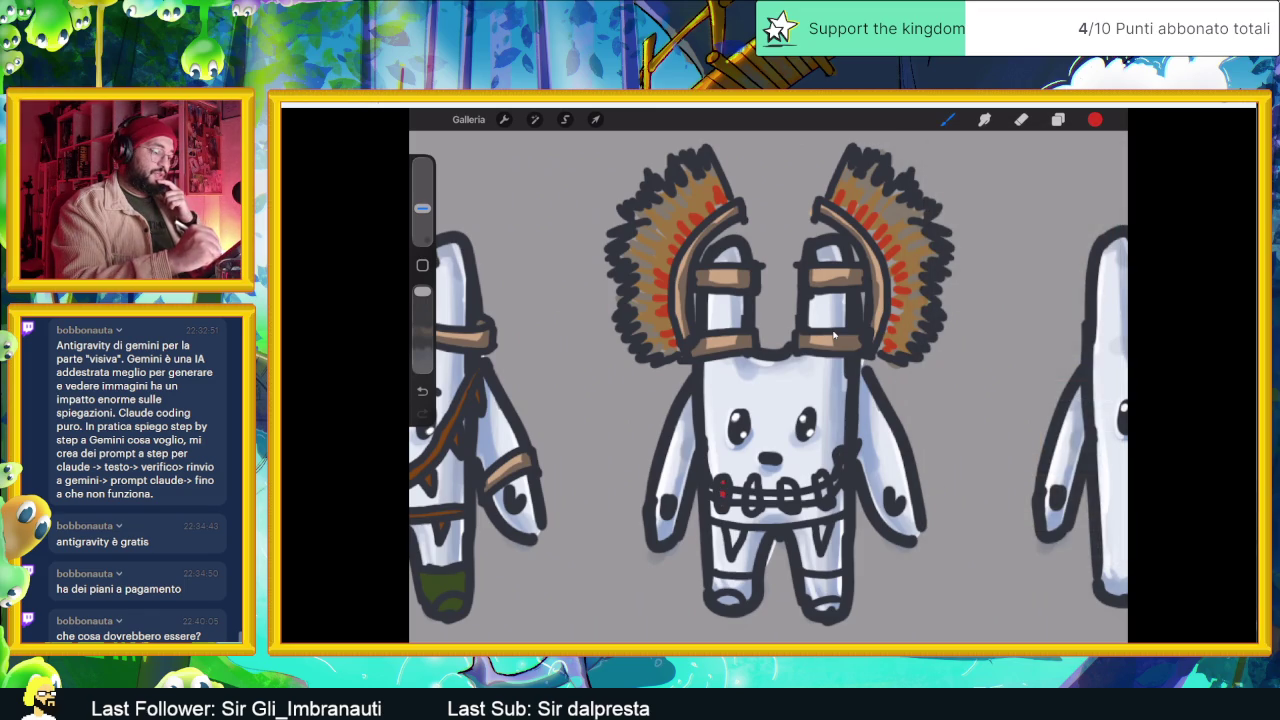
- Add yellow, cyan and purple gems along the rest of the band
key("c")
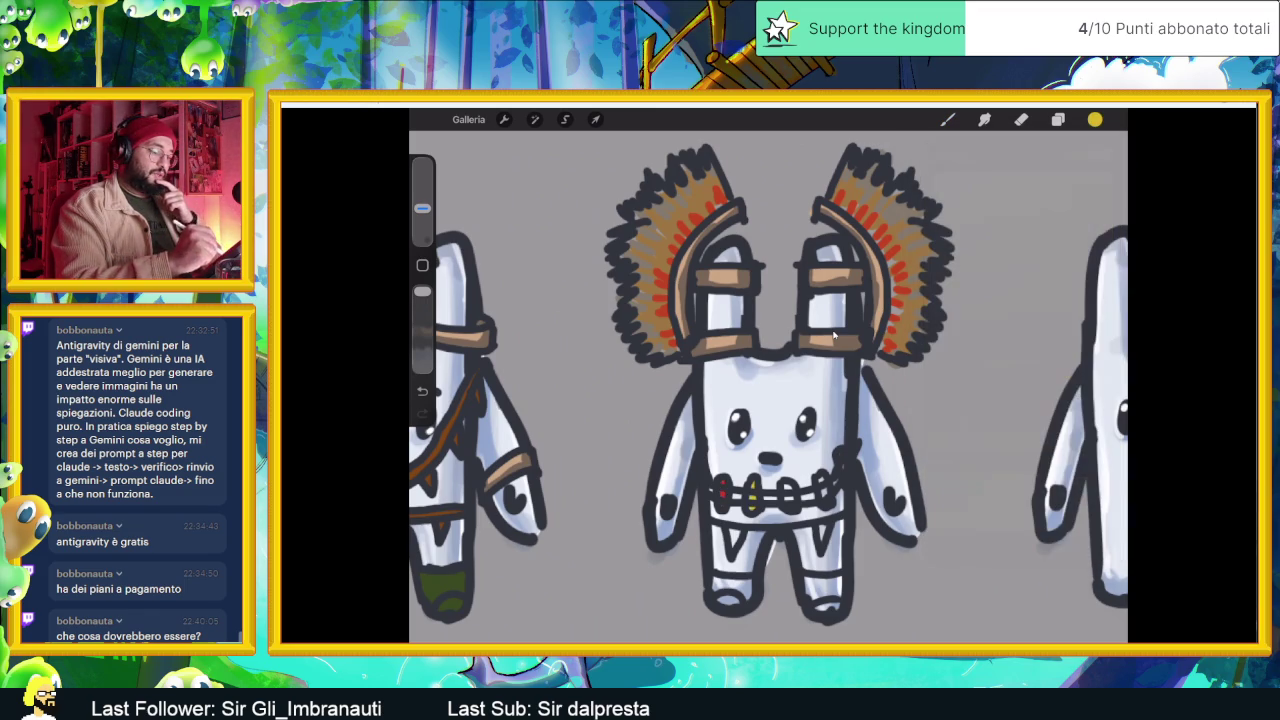
key("c")
key("c")
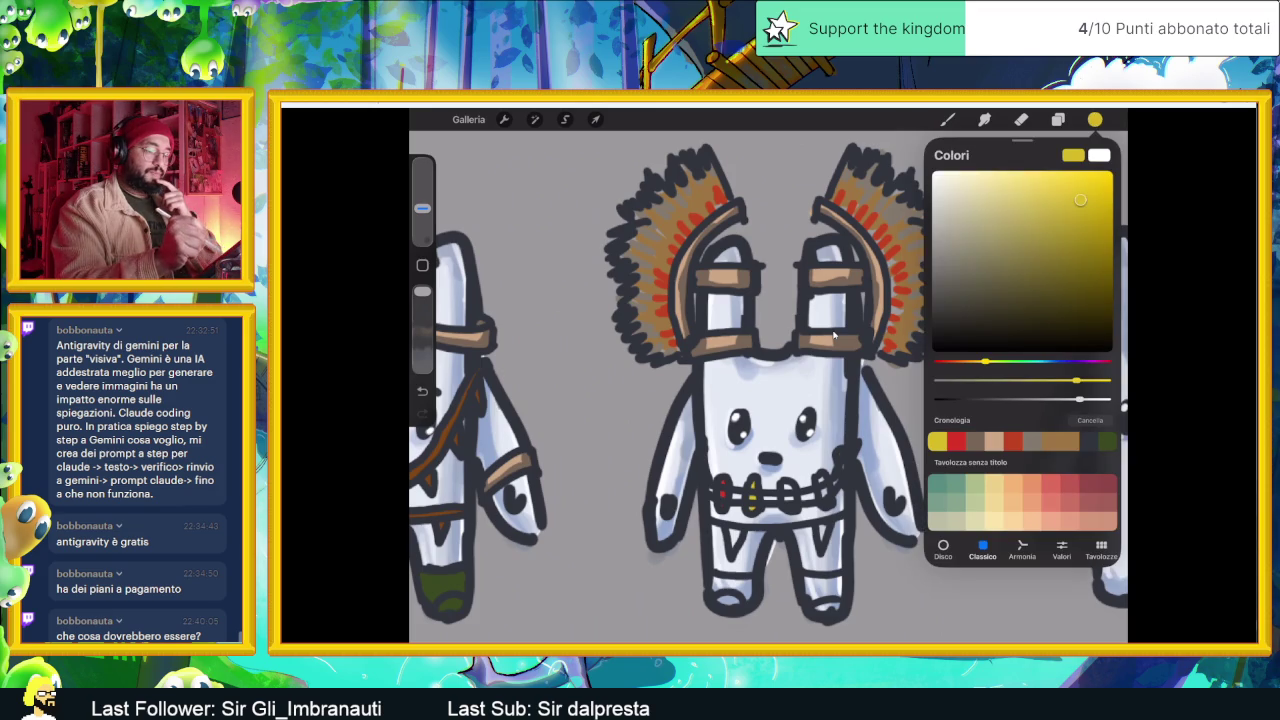
key("c")
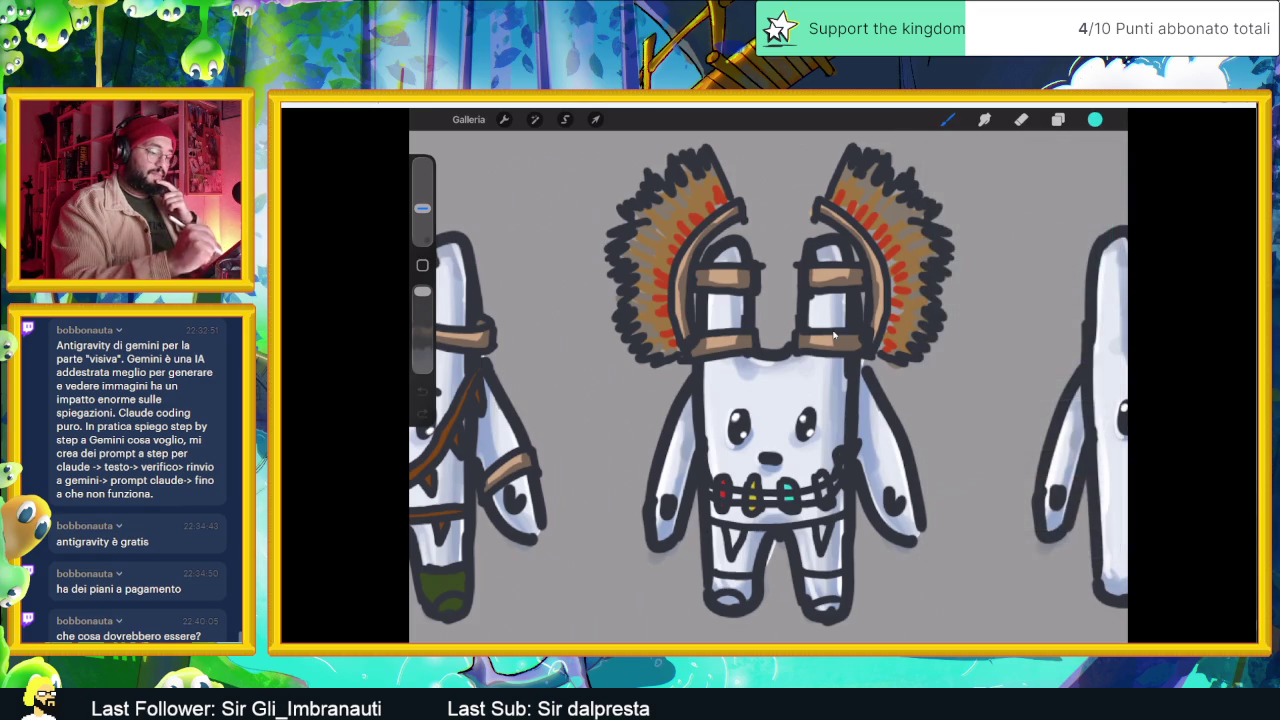
key("c")
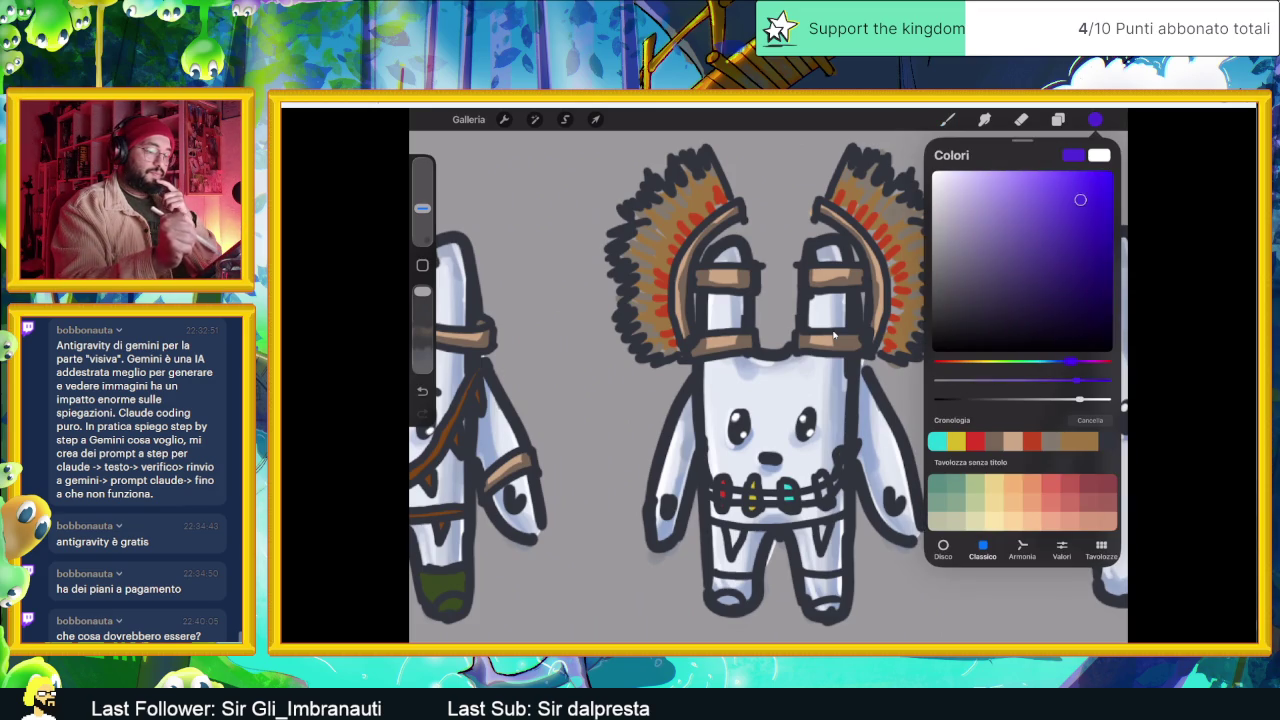
key("c")
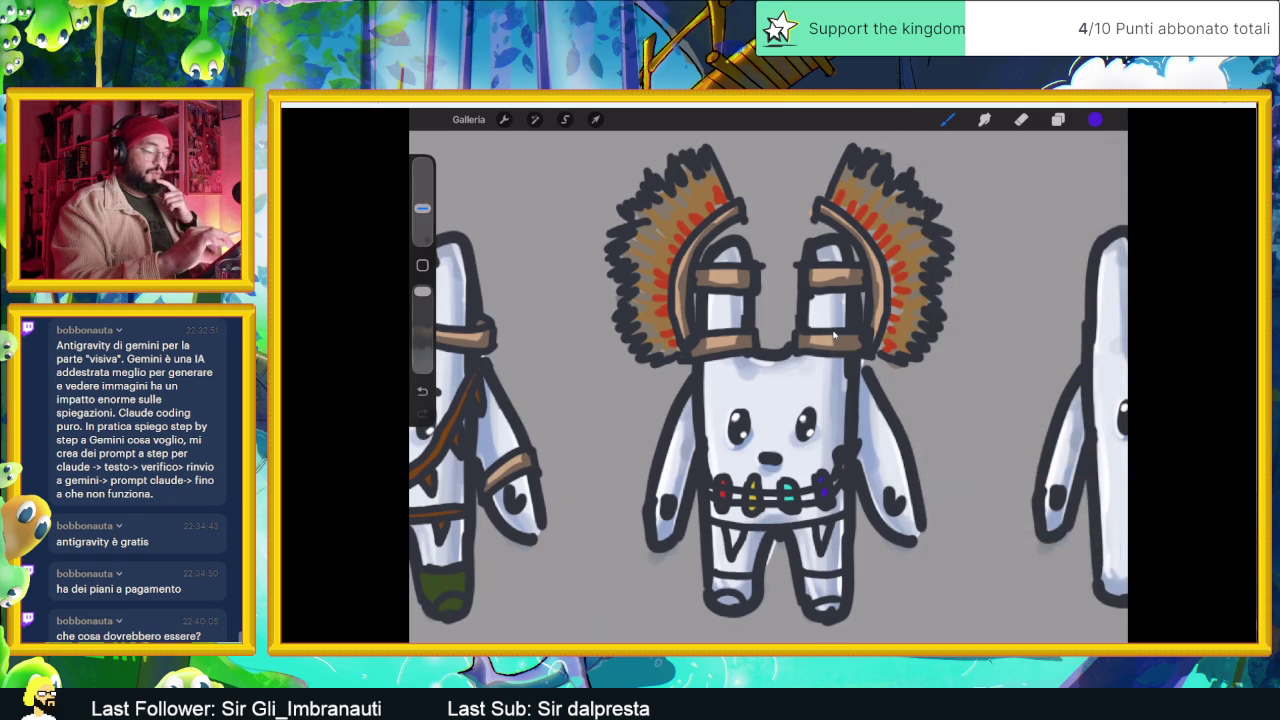
scroll(768, 380, "down", 2)
scroll(833, 337, "up", 1)
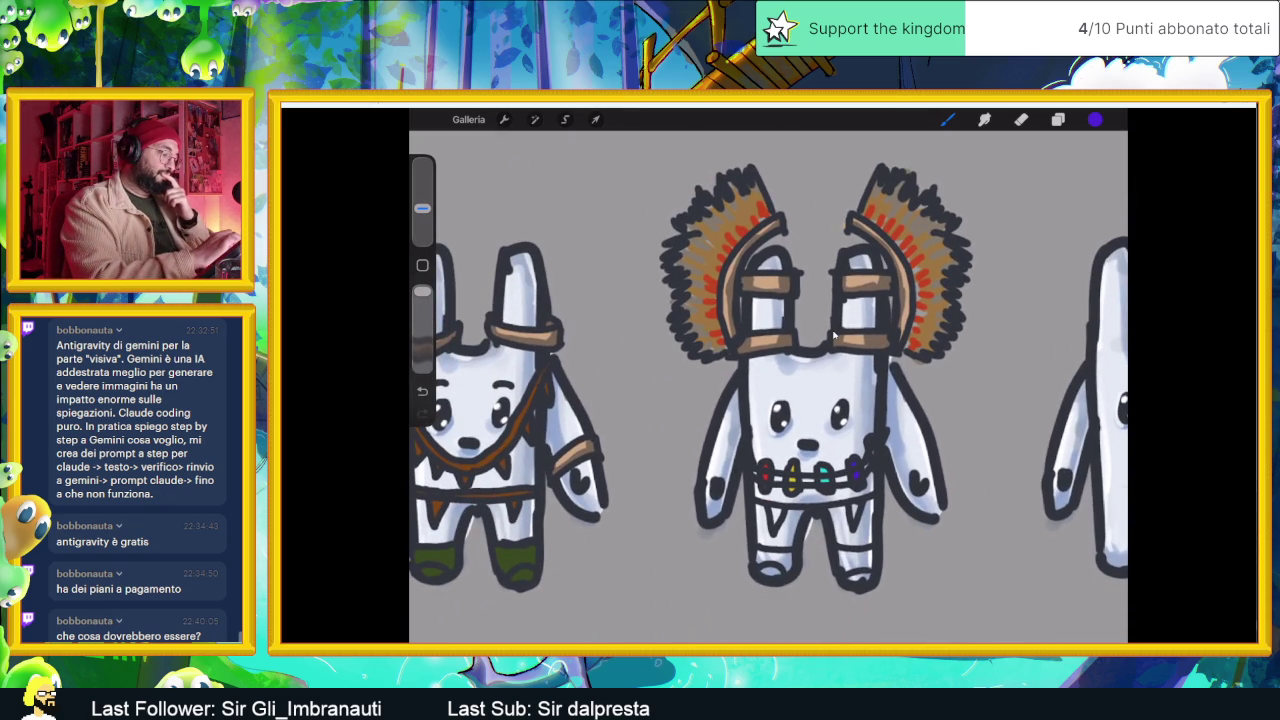
- Sample brown from the spear bunny and warm it slightly in the Colours panel
left_click(510, 425)
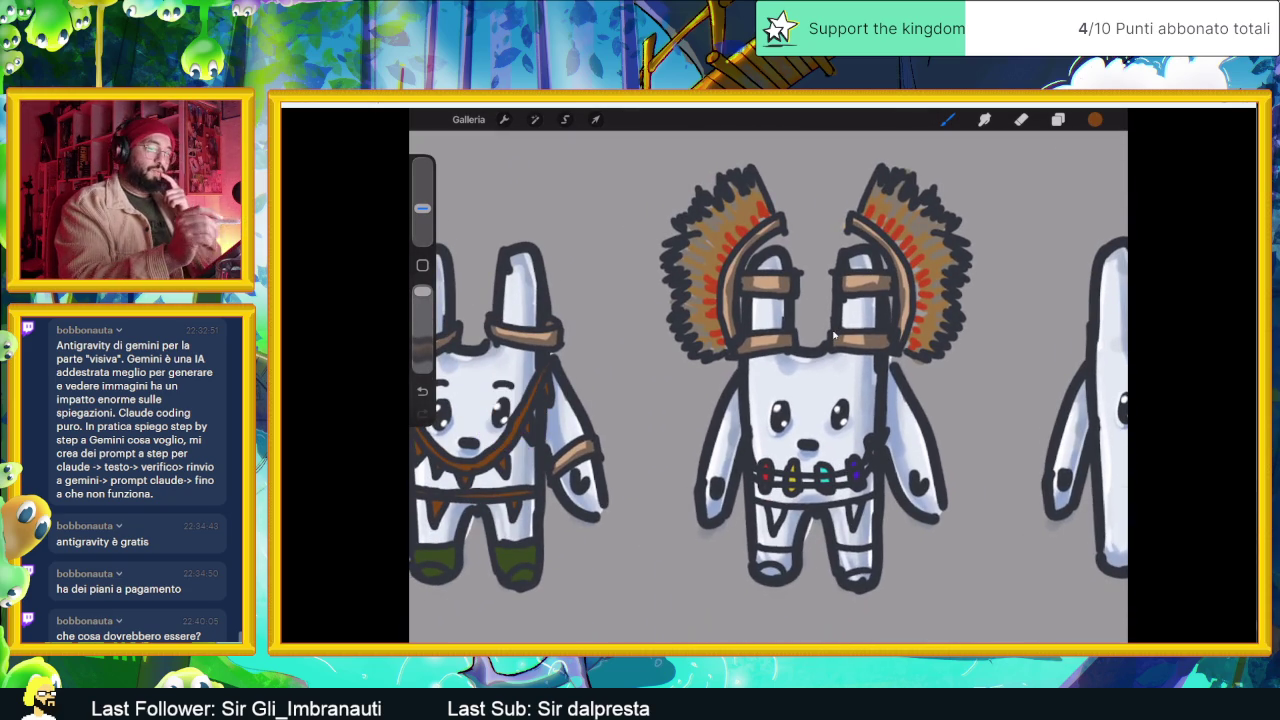
left_click(1058, 119)
left_click(1058, 119)
left_click(1095, 119)
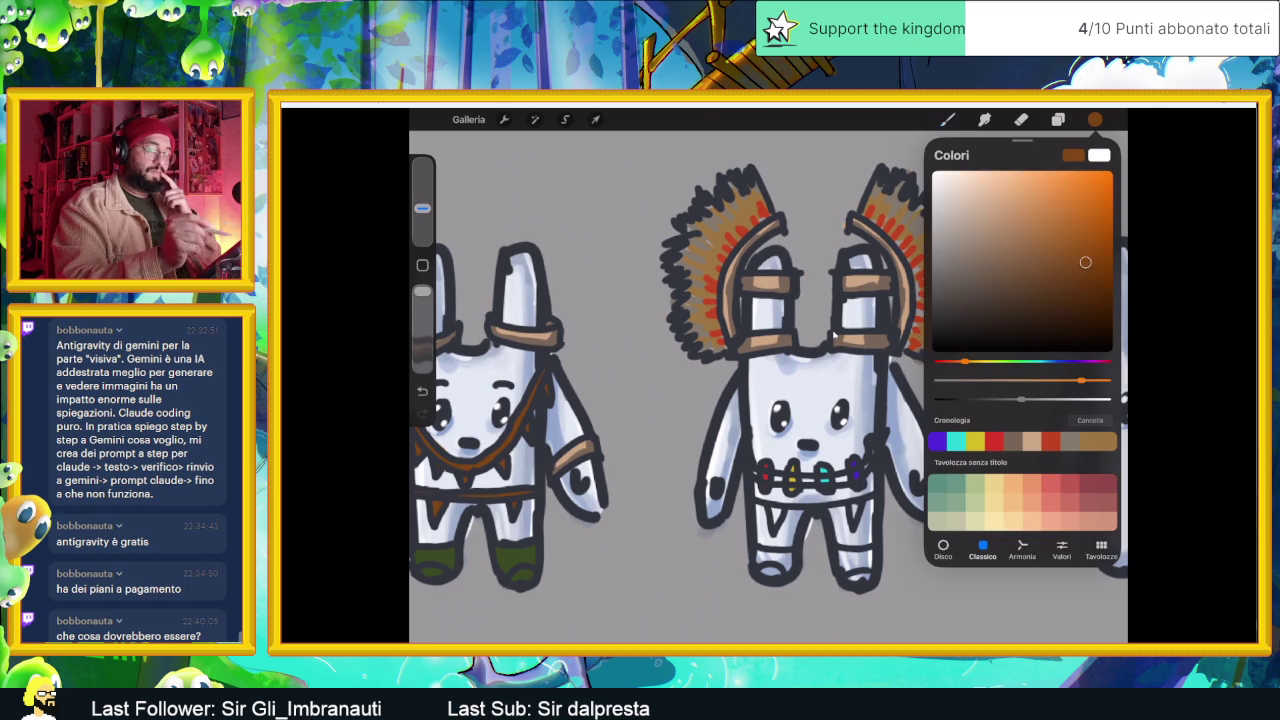
left_click_drag(1086, 260, 1068, 243)
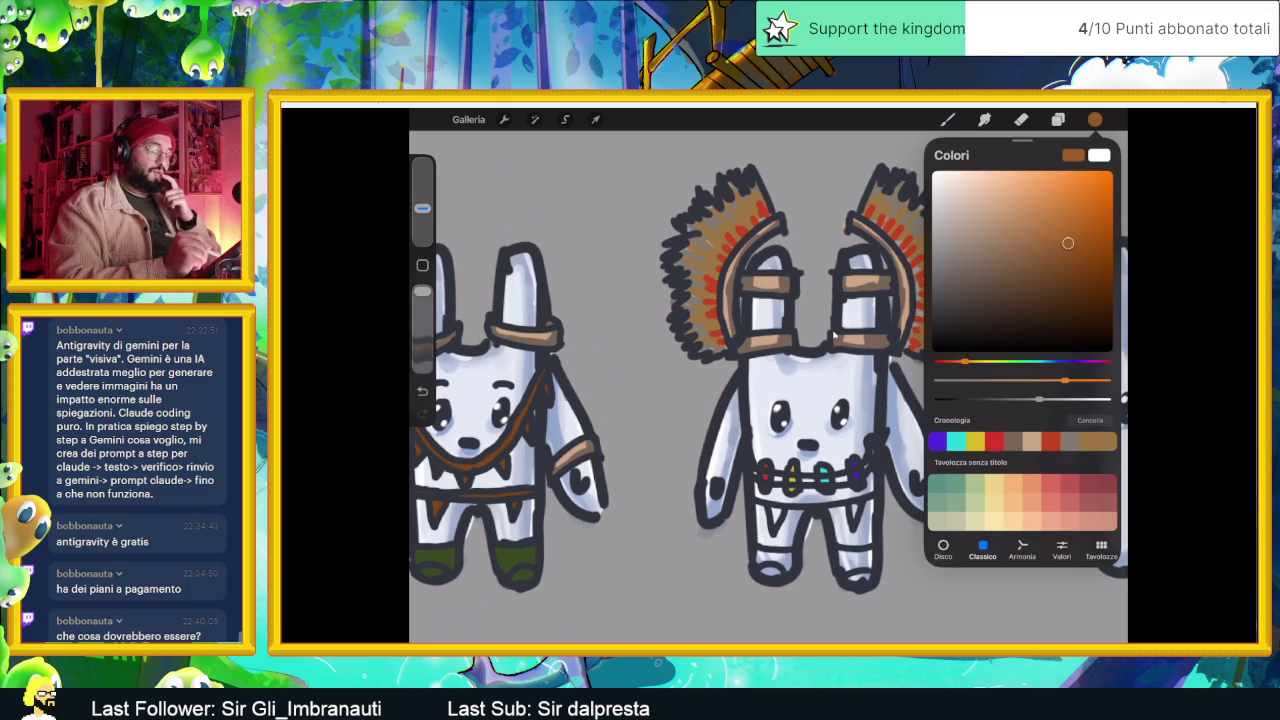
- Paint brown-orange strap strokes linking the red, yellow, cyan and purple gems
scroll(833, 335, "up", 5)
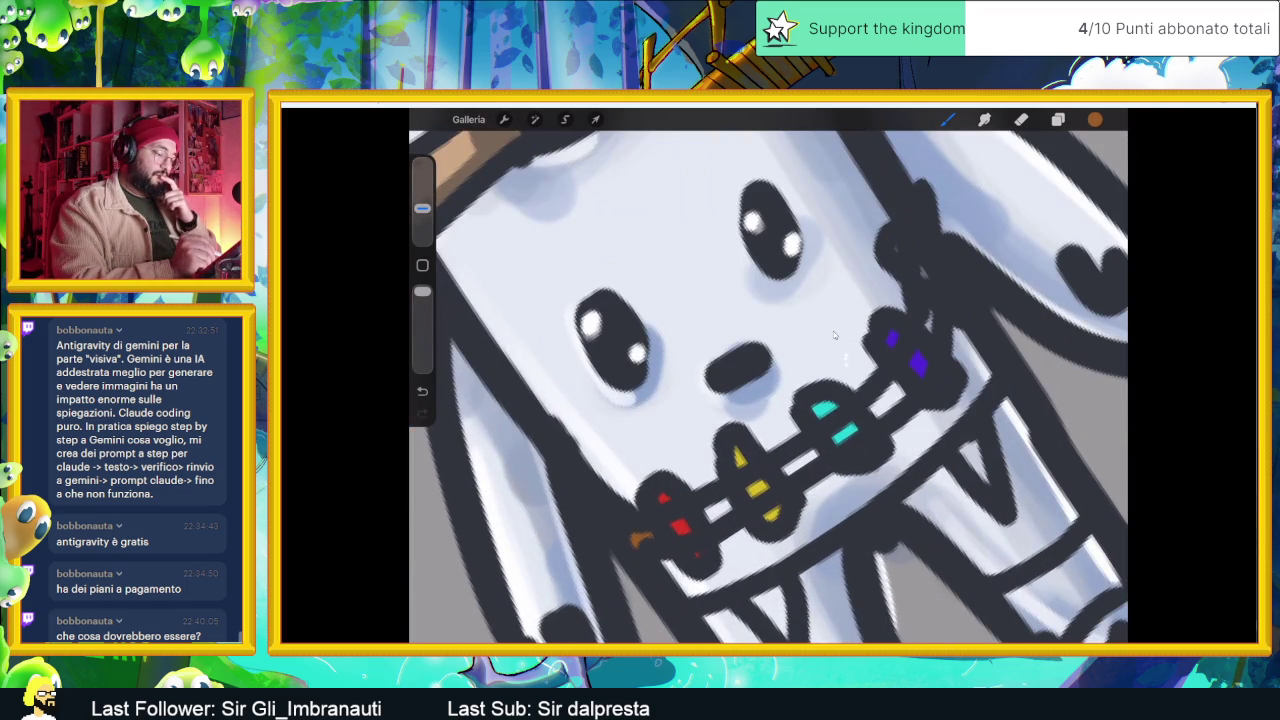
left_click_drag(704, 516, 730, 502)
left_click_drag(782, 470, 816, 455)
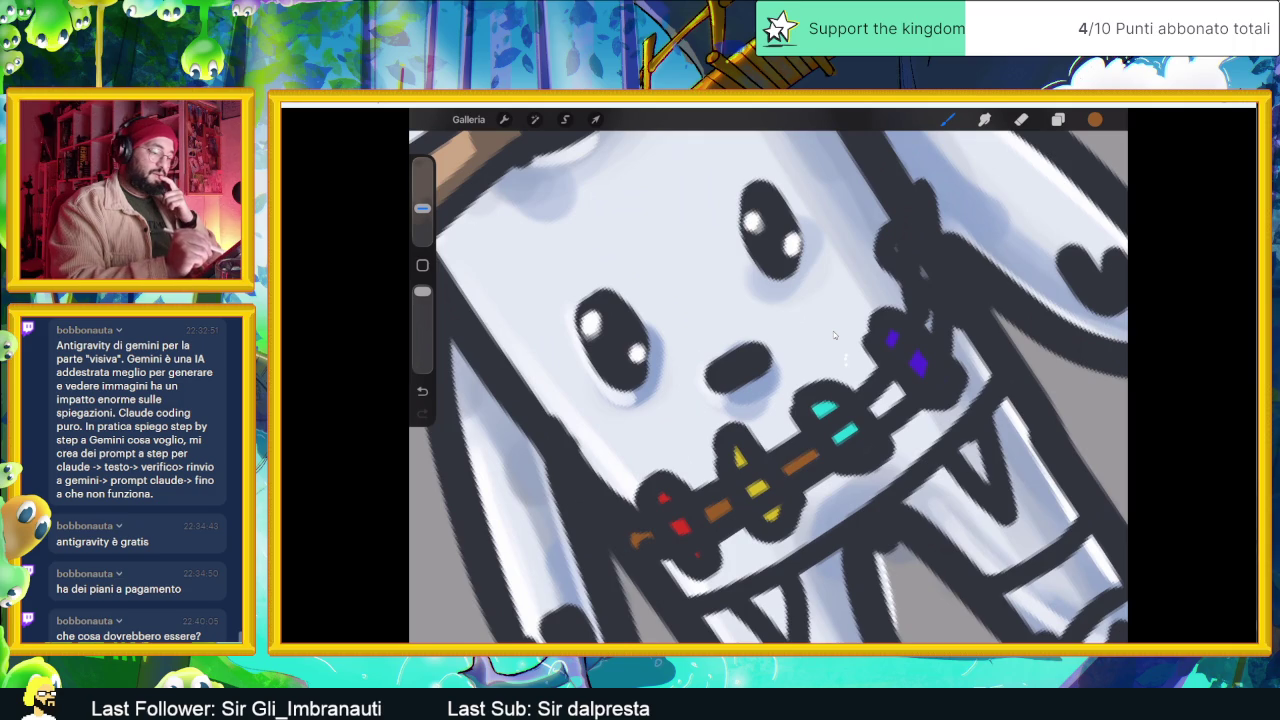
left_click_drag(901, 390, 869, 416)
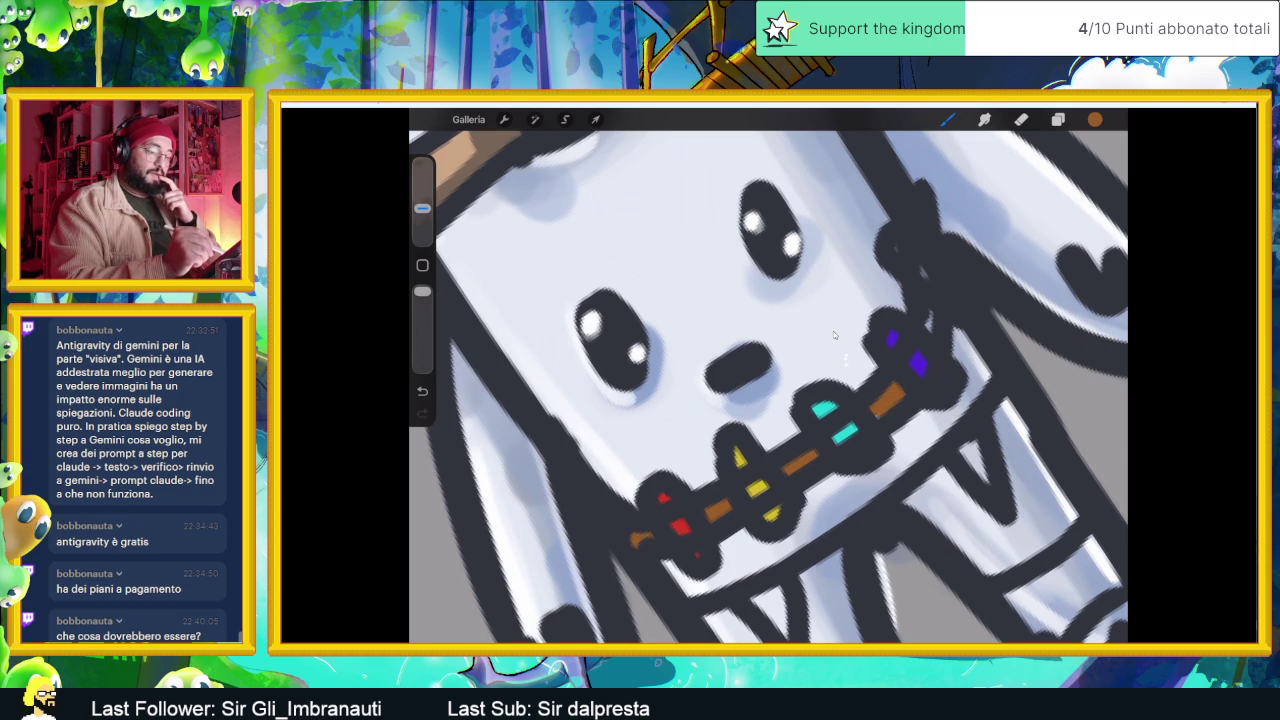
scroll(833, 331, "down", 3)
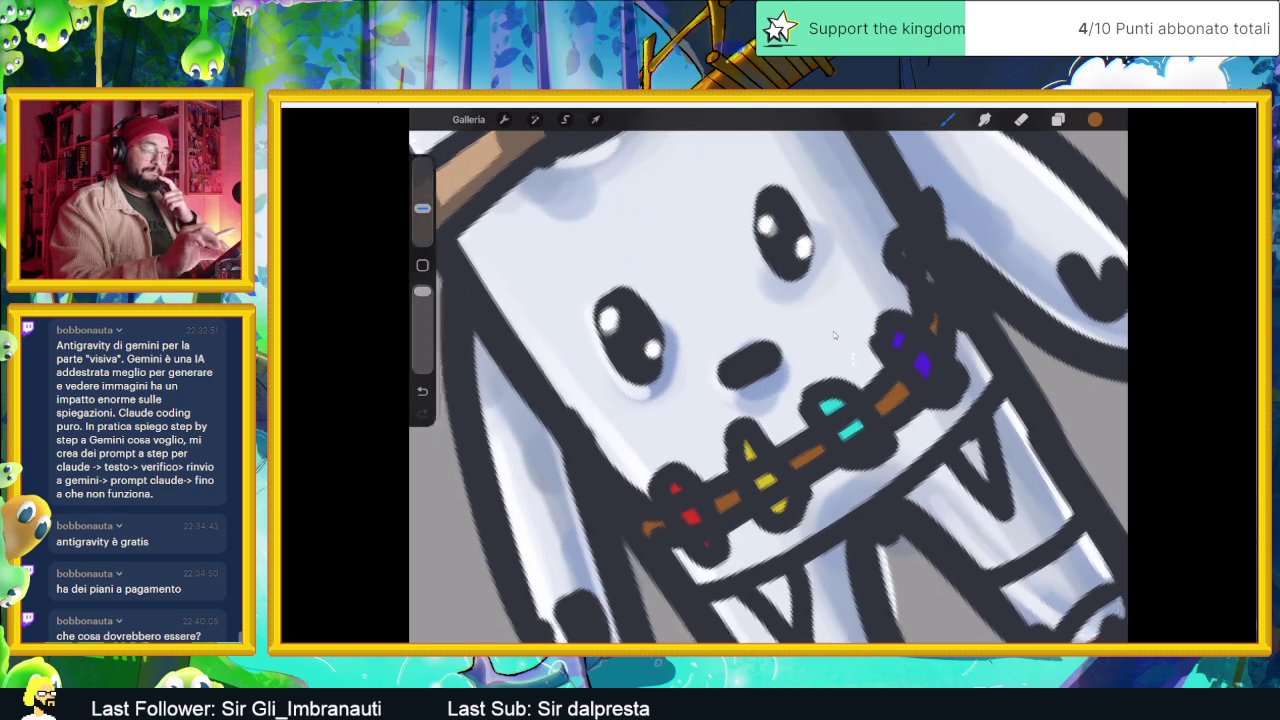
scroll(833, 331, "down", 3)
scroll(833, 331, "up", 3)
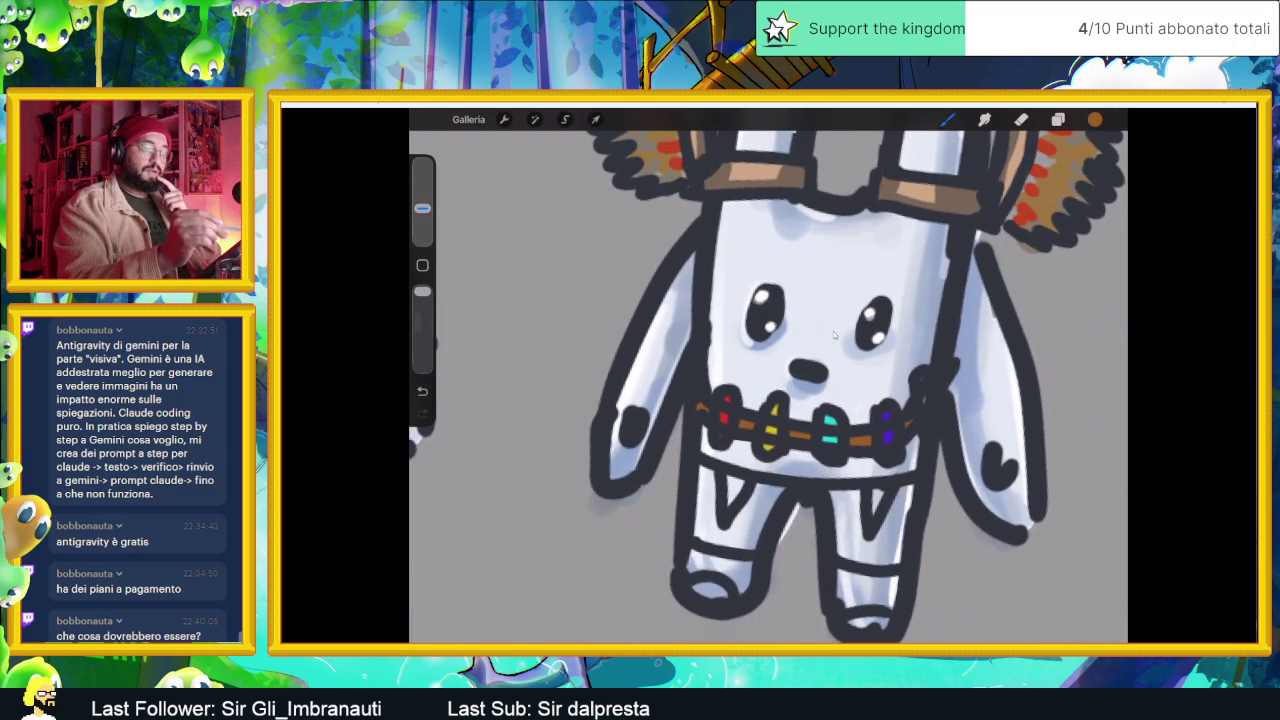
- Change the paint colour to a deep magenta using the hue slider
left_click(1095, 119)
left_click_drag(965, 361, 1097, 361)
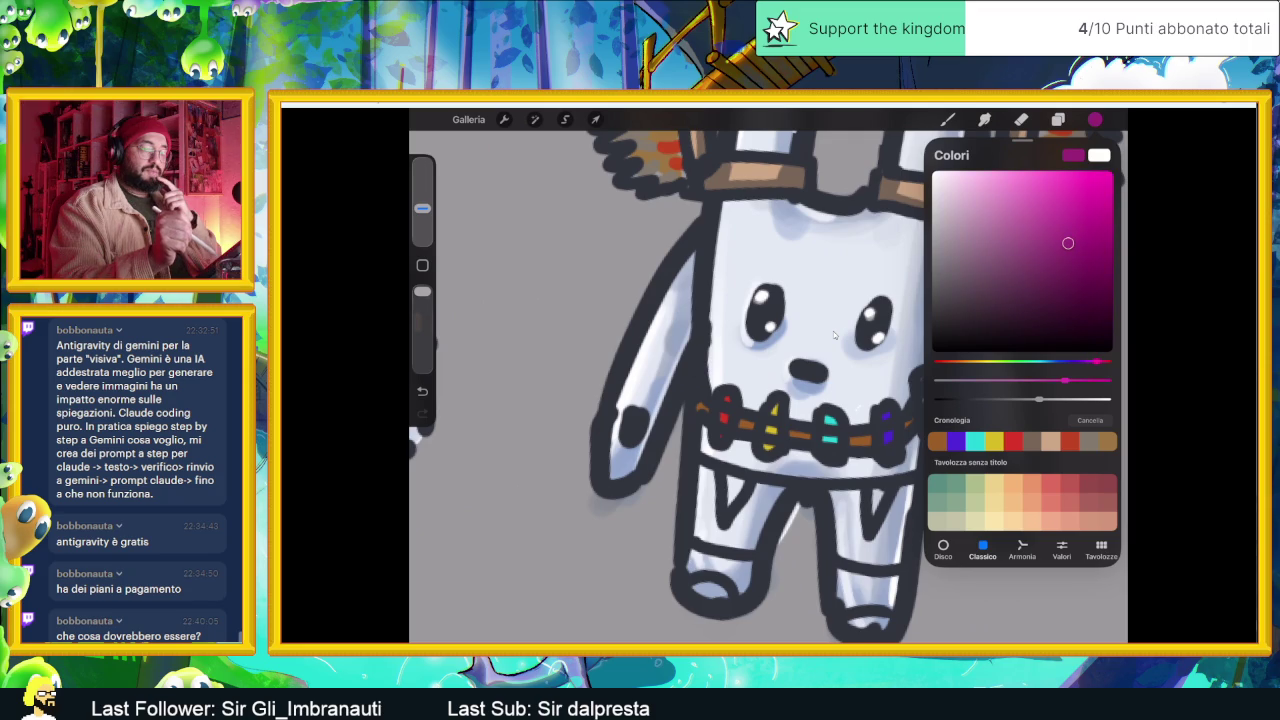
left_click(833, 331)
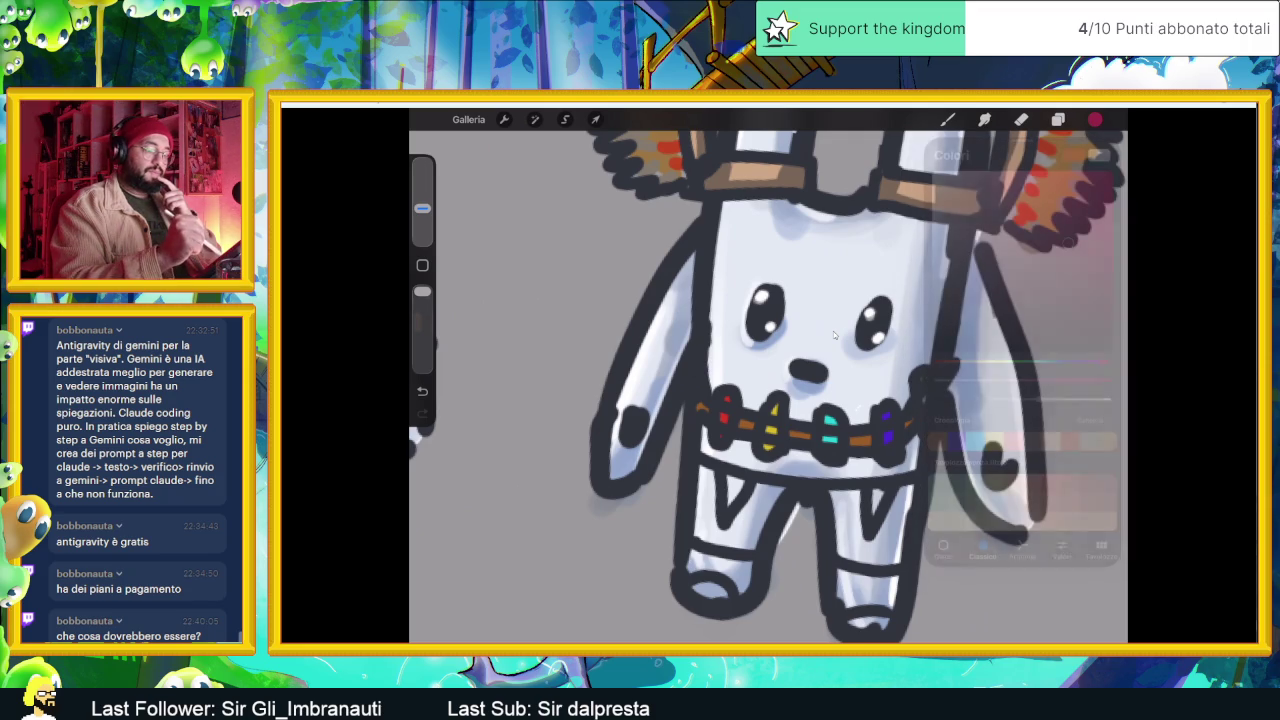
scroll(833, 335, "down", 3)
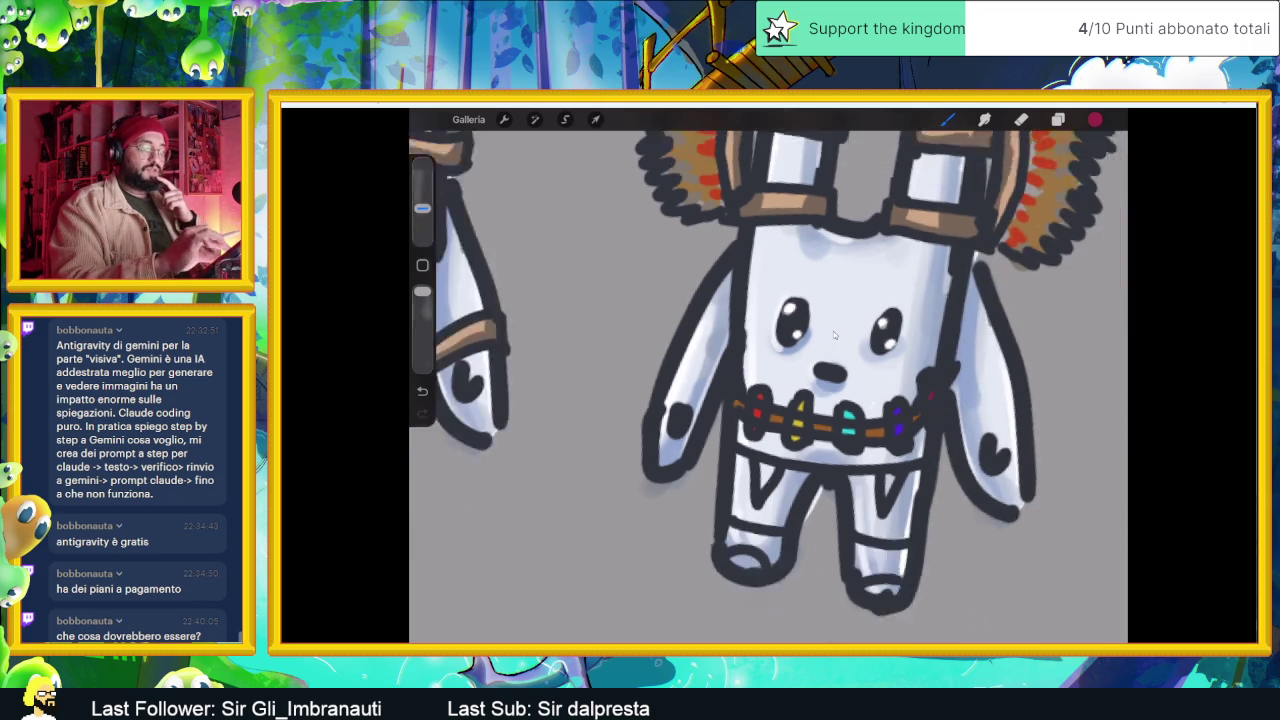
scroll(833, 335, "up", 2)
scroll(833, 335, "up", 2)
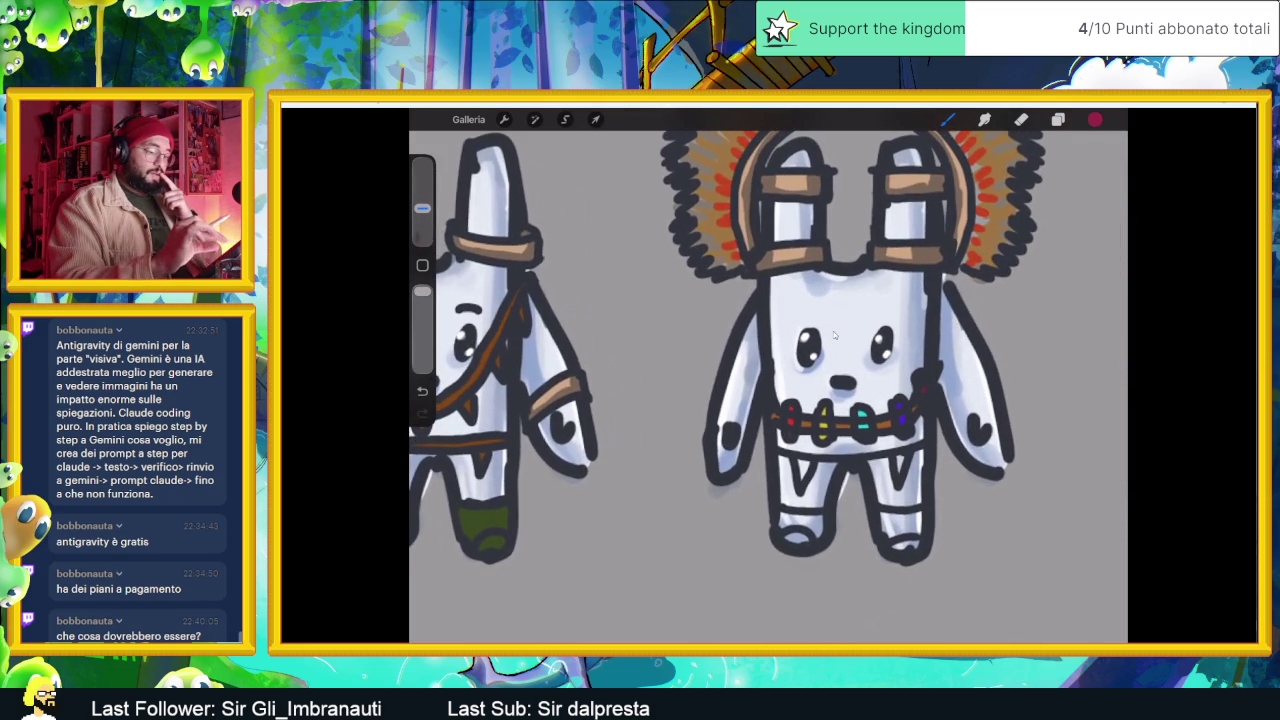
scroll(833, 331, "up", 1)
scroll(833, 331, "up", 2)
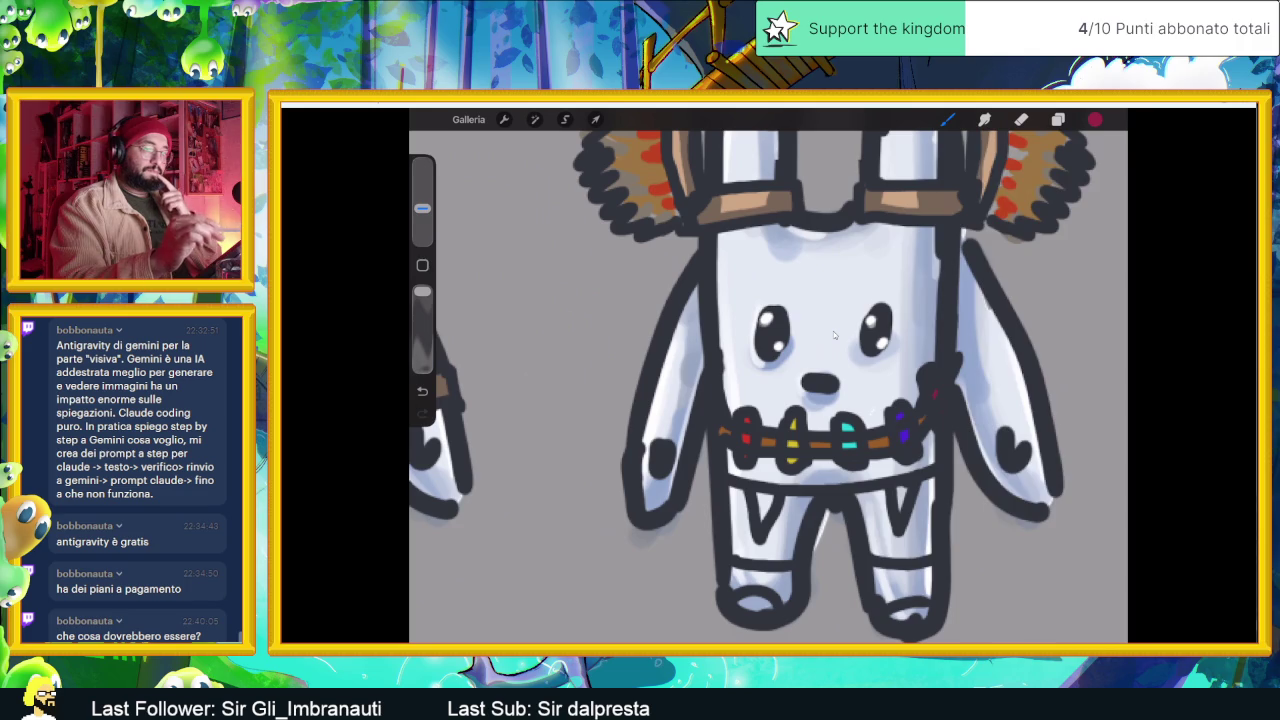
key("c")
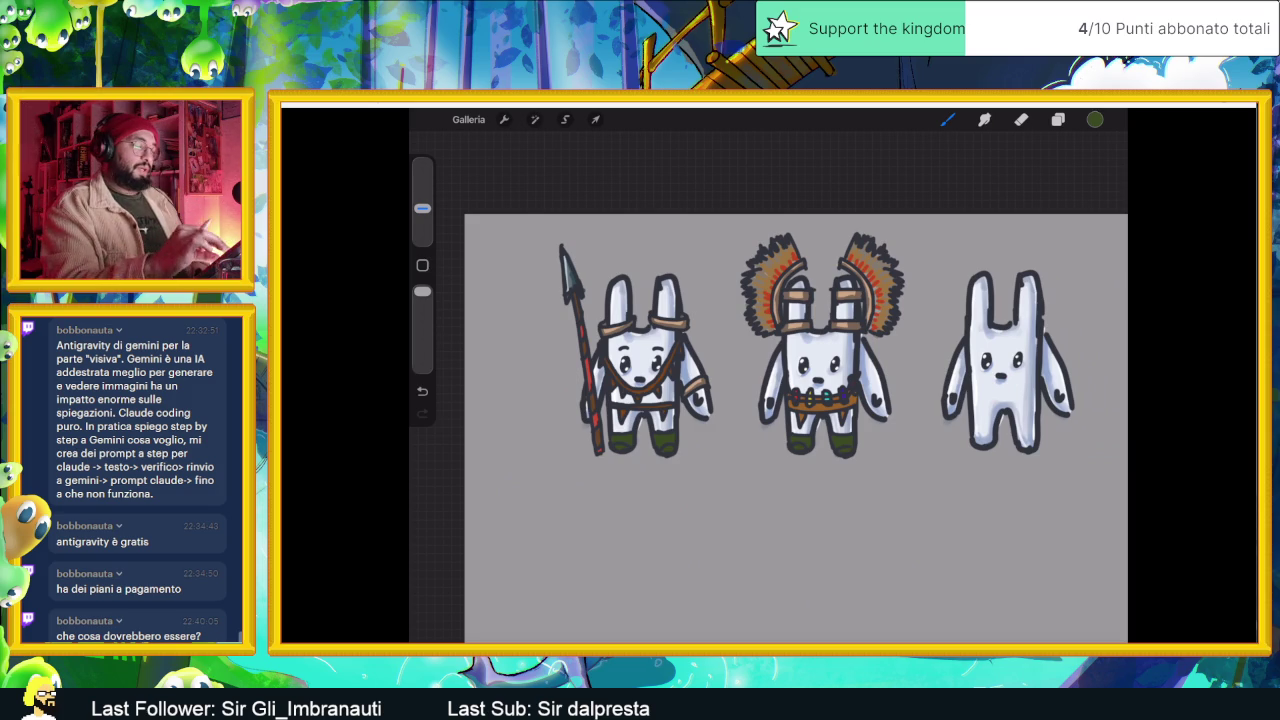
- Eyedrop the dark outline colour from the chief's headdress and show the layers list
scroll(768, 400, "right", 3)
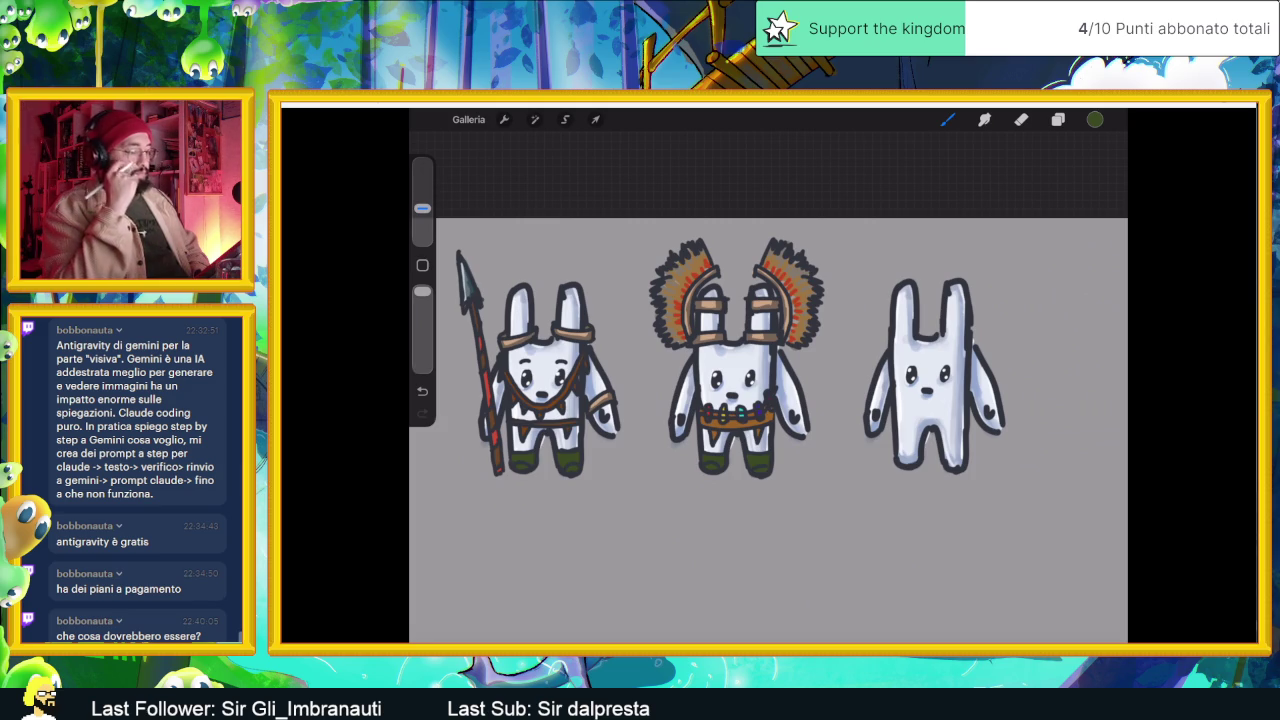
scroll(740, 370, "up", 3)
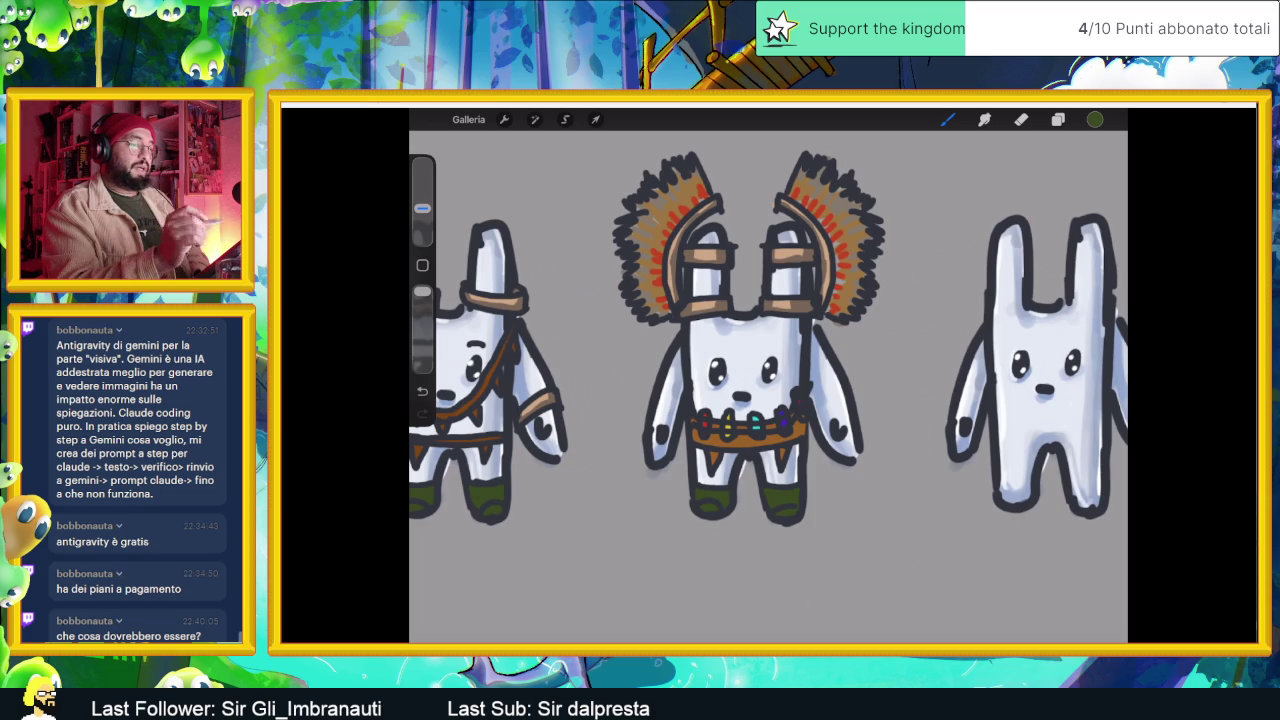
left_click_drag(845, 262, 885, 290)
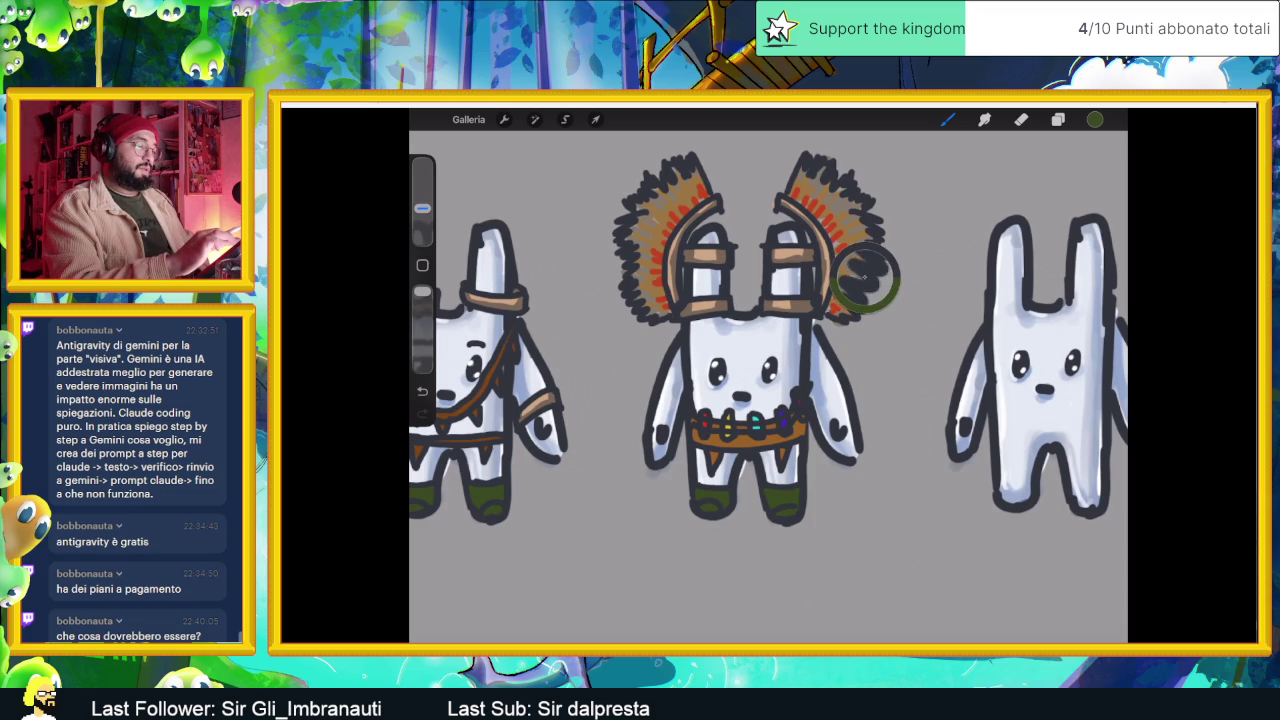
left_click(1058, 119)
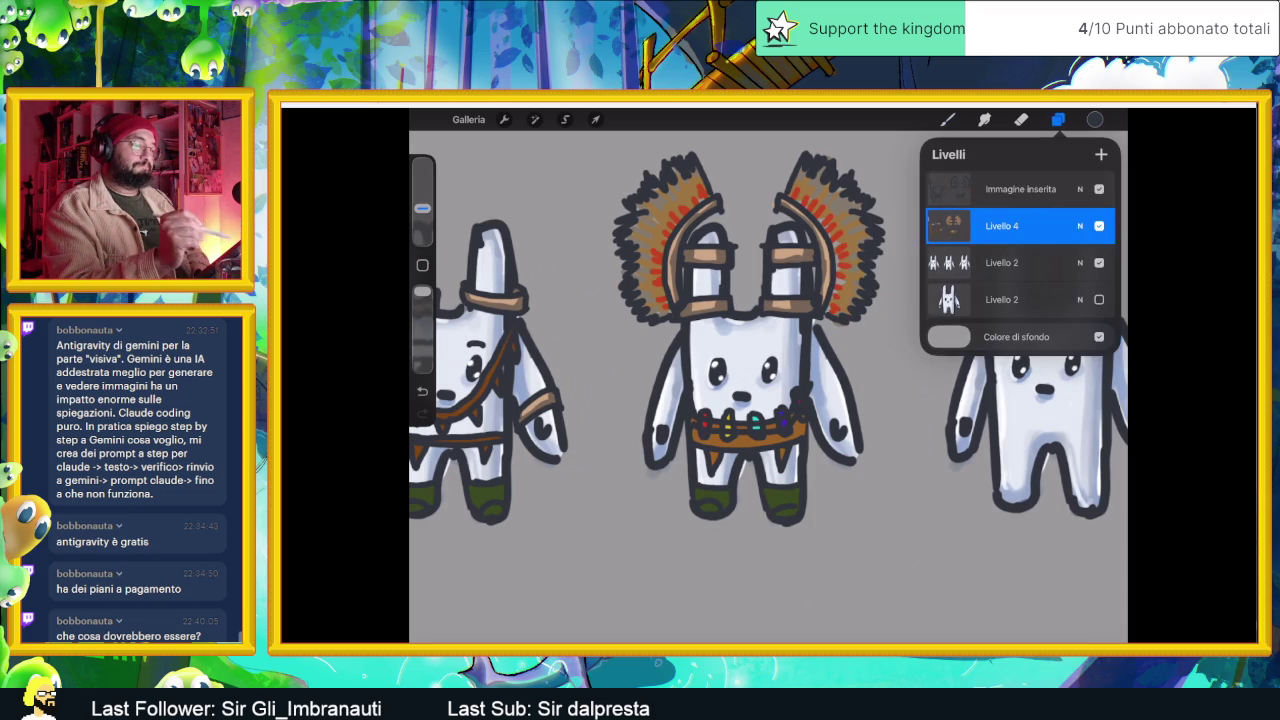
- Make Immagine inserita the active layer and ink the chief's right and left arm outlines
left_click(1020, 189)
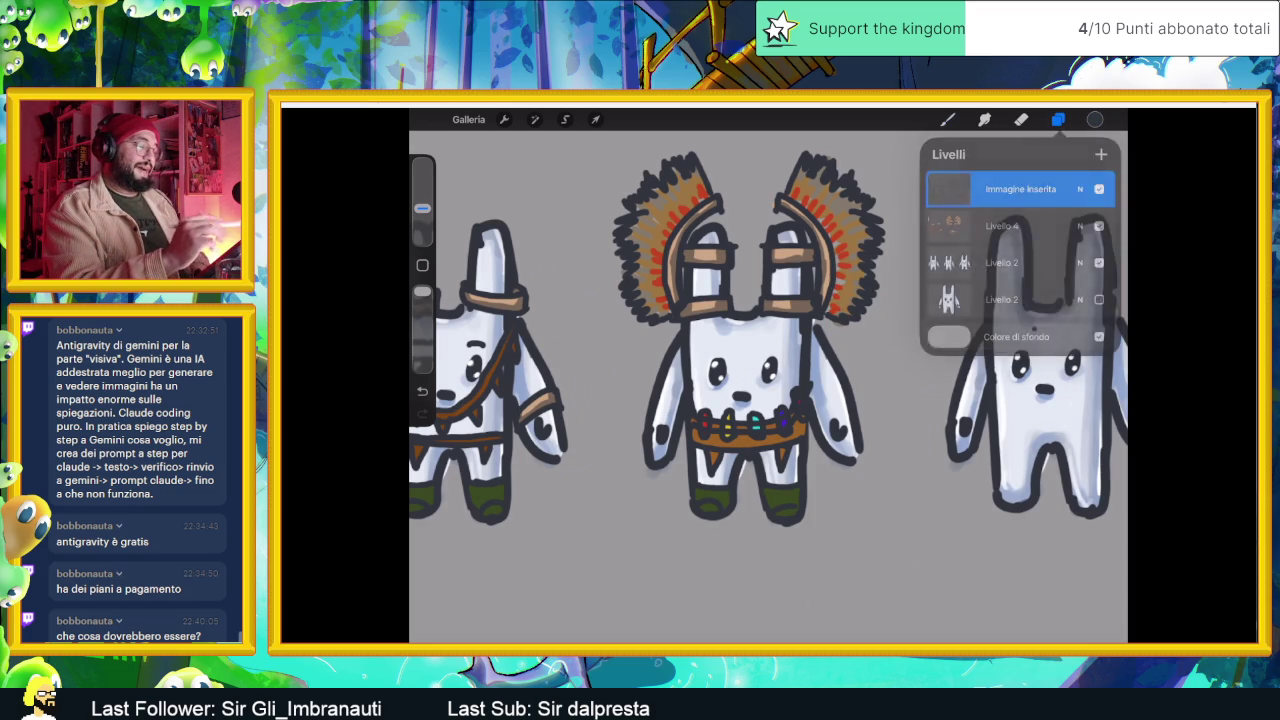
left_click(947, 119)
scroll(810, 320, "up", 3)
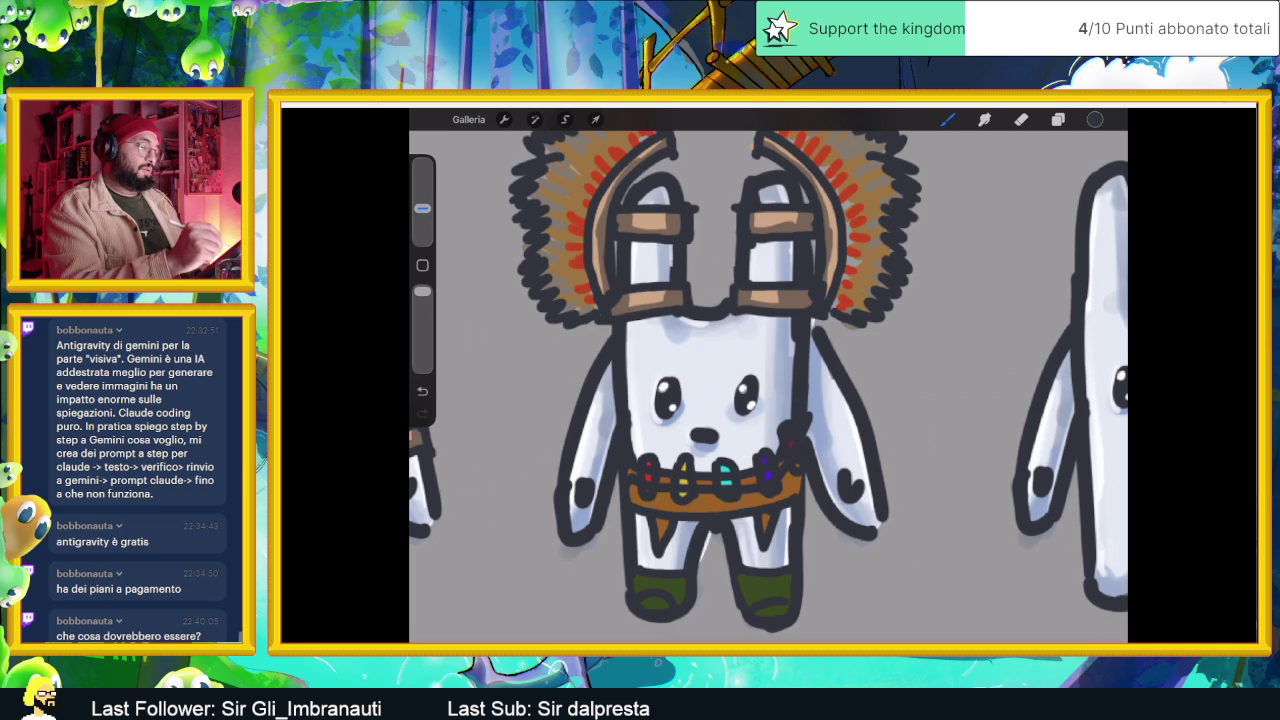
left_click_drag(810, 338, 865, 465)
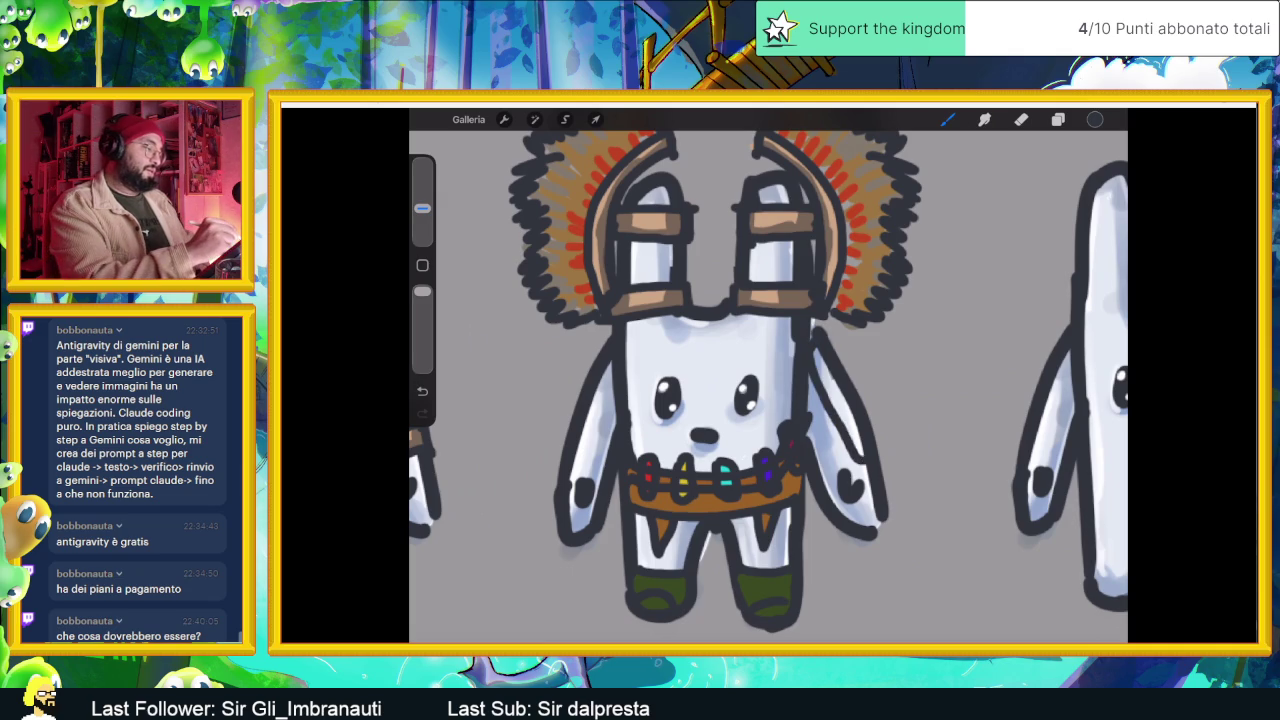
mouse_move(612, 392)
left_mouse_down()
mouse_move(576, 464)
mouse_move(604, 338)
left_mouse_up()
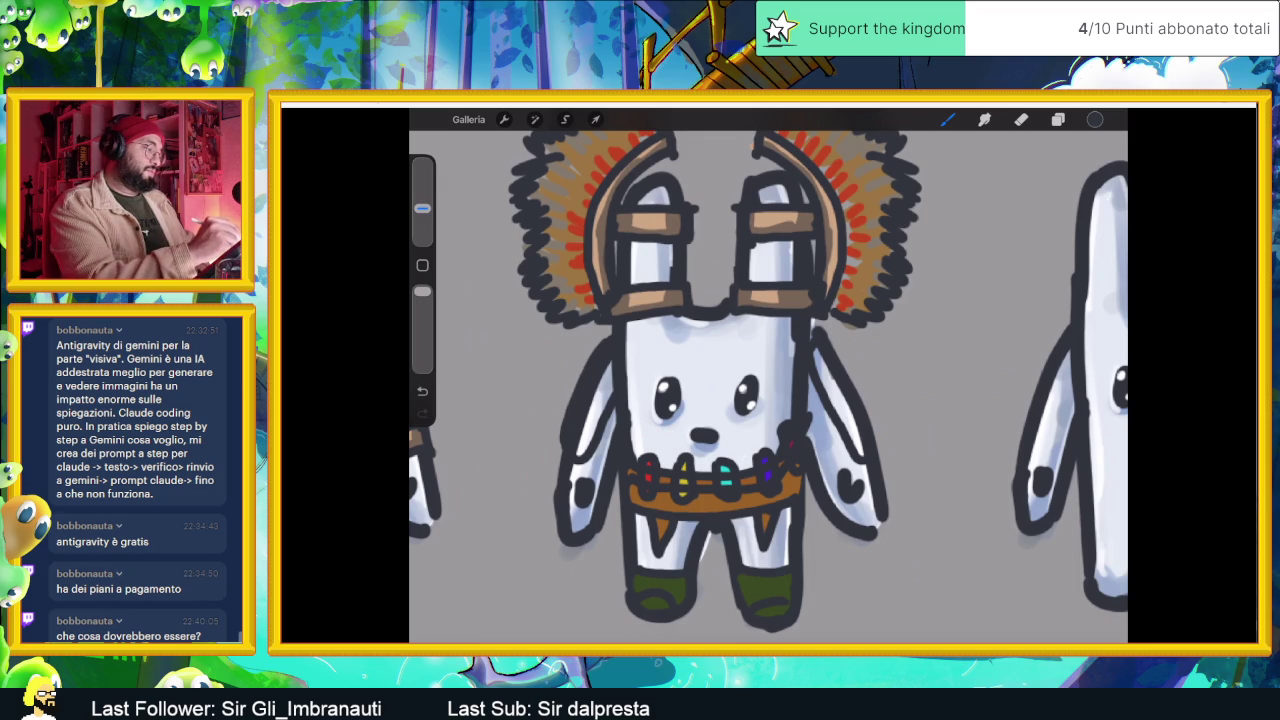
- Redraw the outer and inner arm edges in dark ink, then sample peach from the goggle band
mouse_move(810, 326)
left_mouse_down()
mouse_move(848, 368)
mouse_move(881, 452)
left_mouse_up()
mouse_move(812, 418)
left_mouse_down()
mouse_move(842, 460)
mouse_move(832, 474)
left_mouse_up()
left_click_drag(616, 420, 600, 452)
left_click(770, 292)
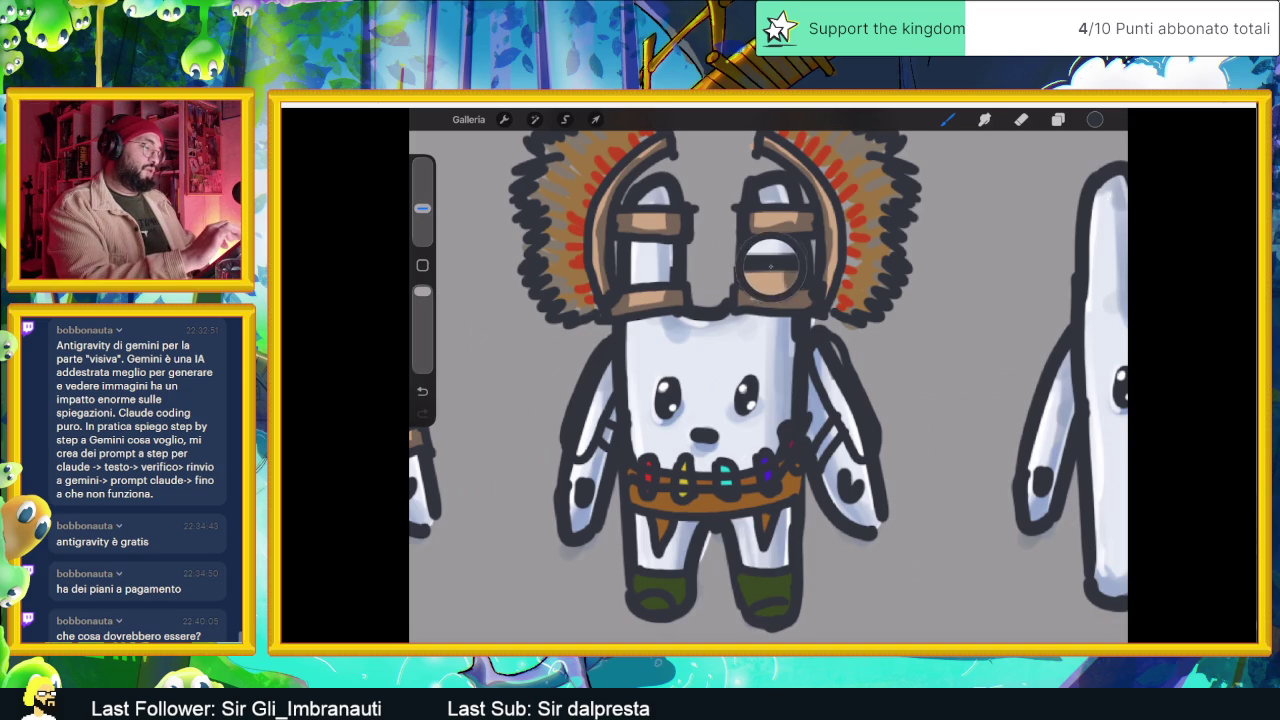
left_click(1058, 119)
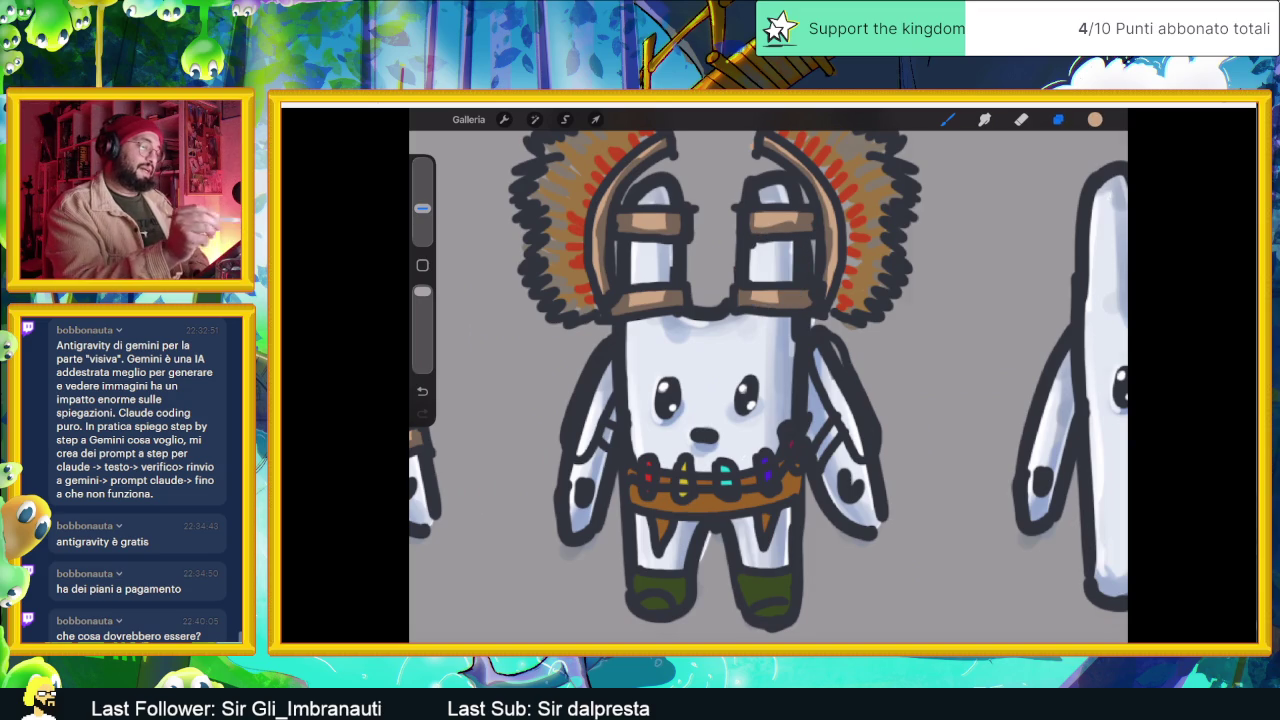
- On Livello 4, paint peach onto both of the chief's upper arms
left_click(1000, 226)
left_click_drag(600, 385, 592, 422)
left_click_drag(604, 356, 578, 450)
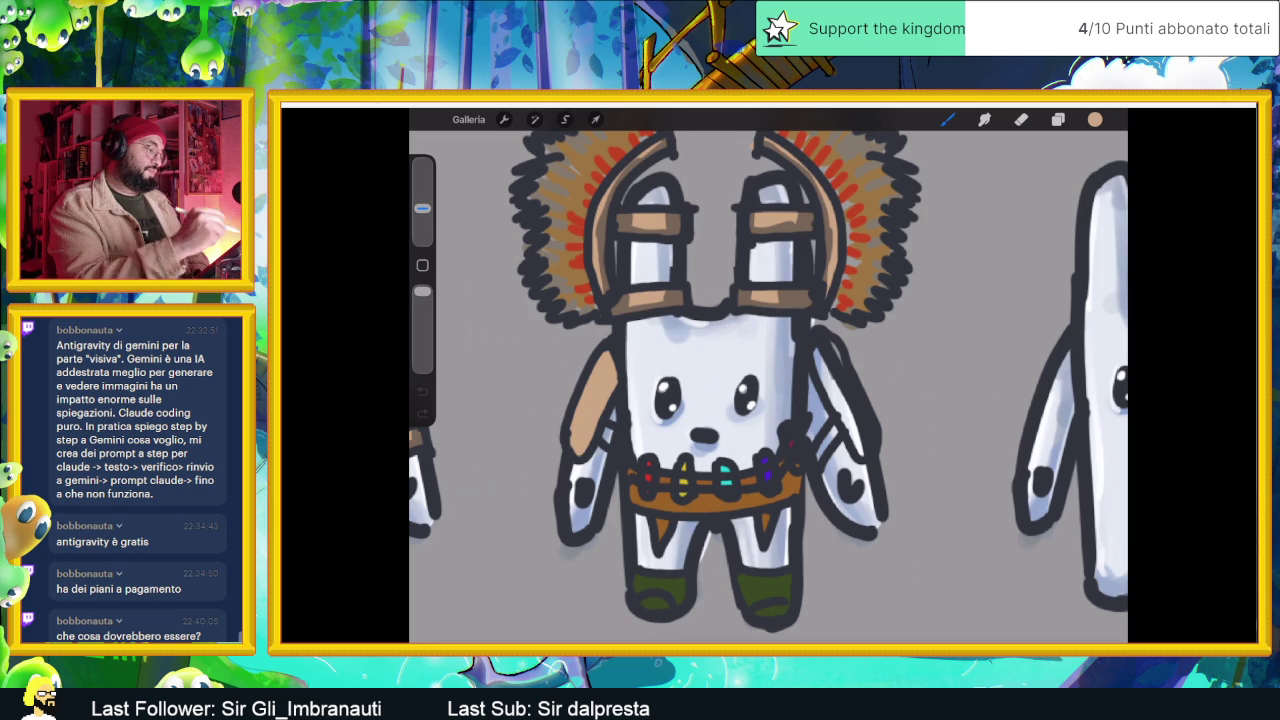
left_click_drag(824, 352, 856, 432)
left_click_drag(836, 380, 862, 456)
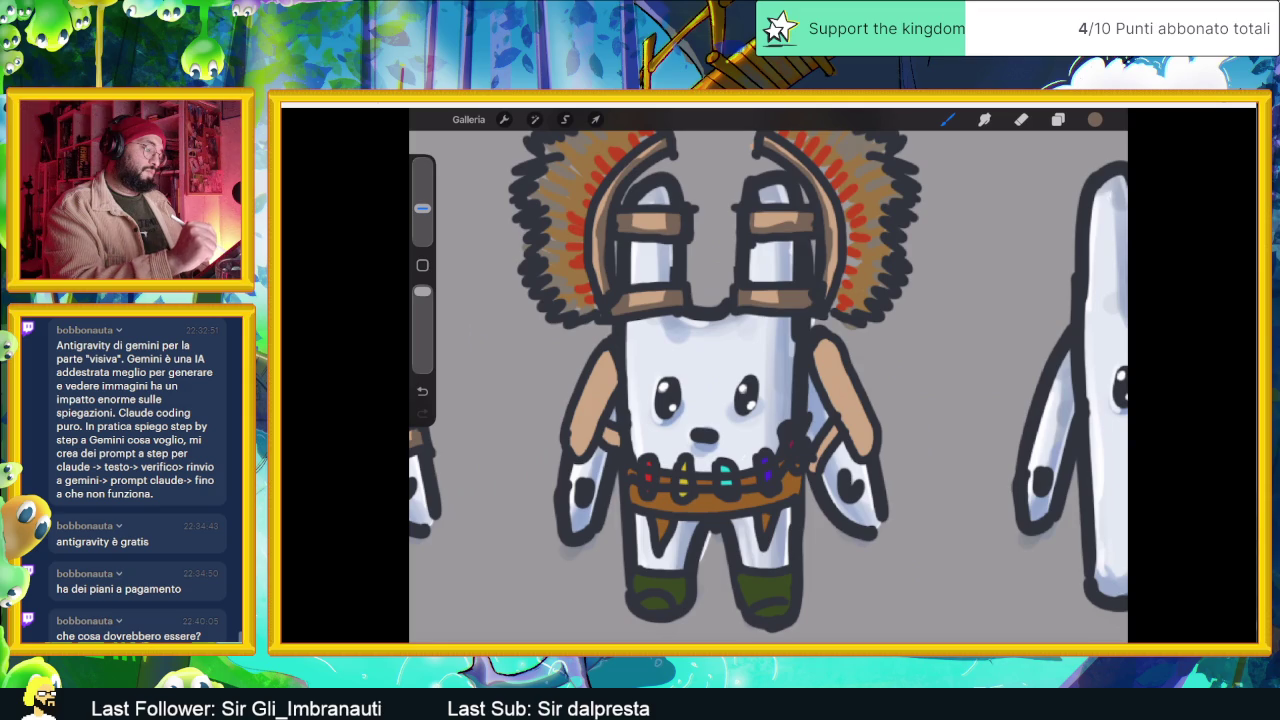
- Re-ink the right and left arm outlines over the peach fill
left_click_drag(815, 348, 870, 455)
mouse_move(612, 352)
left_mouse_down()
mouse_move(604, 406)
mouse_move(573, 452)
left_mouse_up()
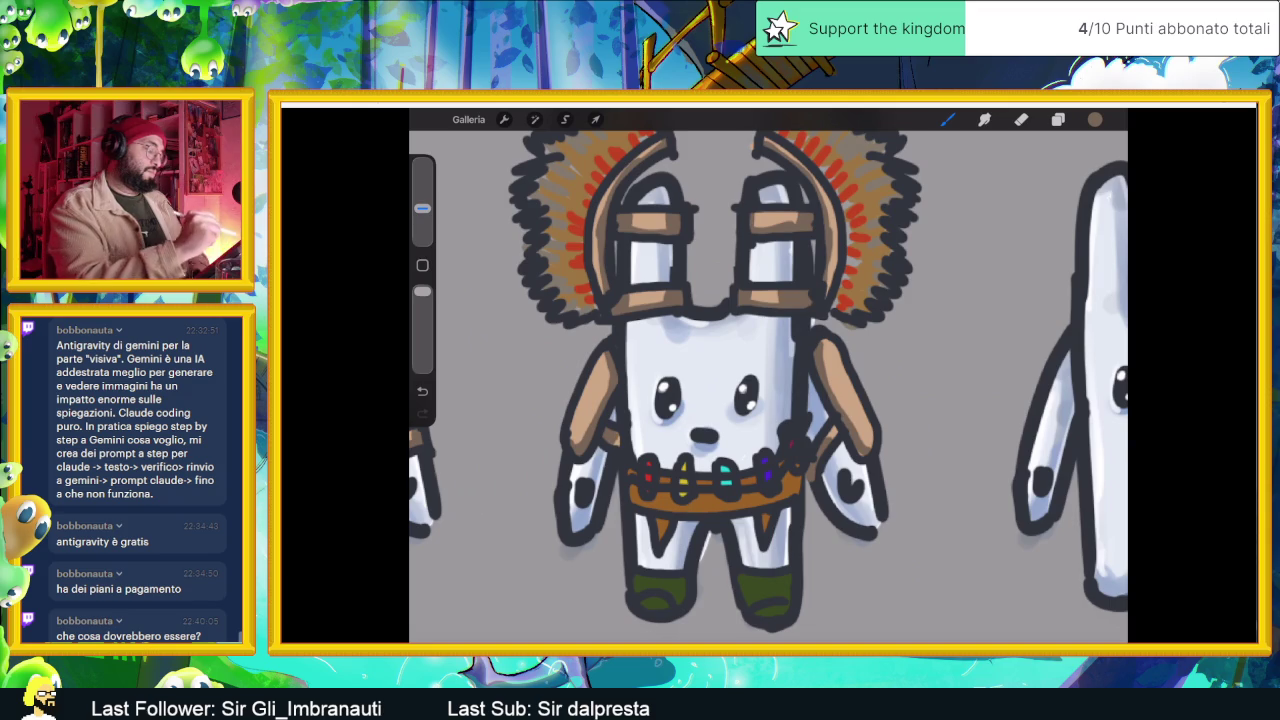
scroll(768, 376, "down", 5)
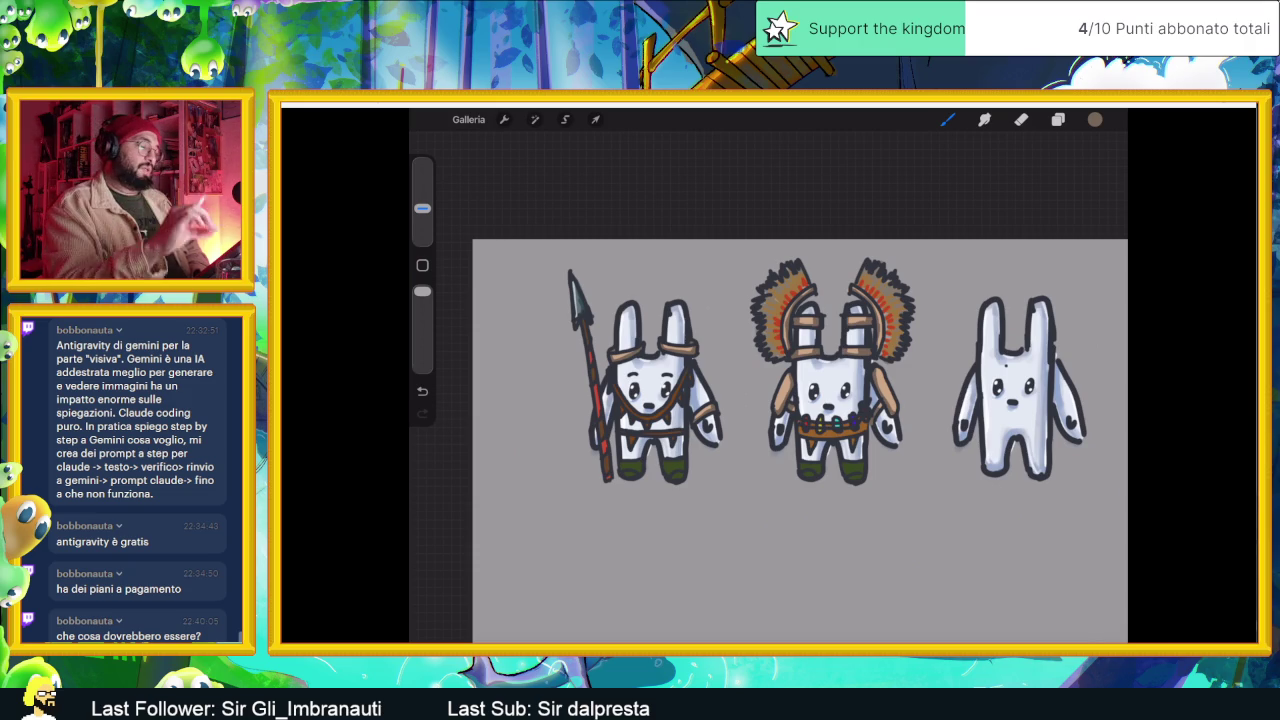
- Choose a dark grey ink colour from the colour history
scroll(787, 441, "down", 2)
left_click(1095, 119)
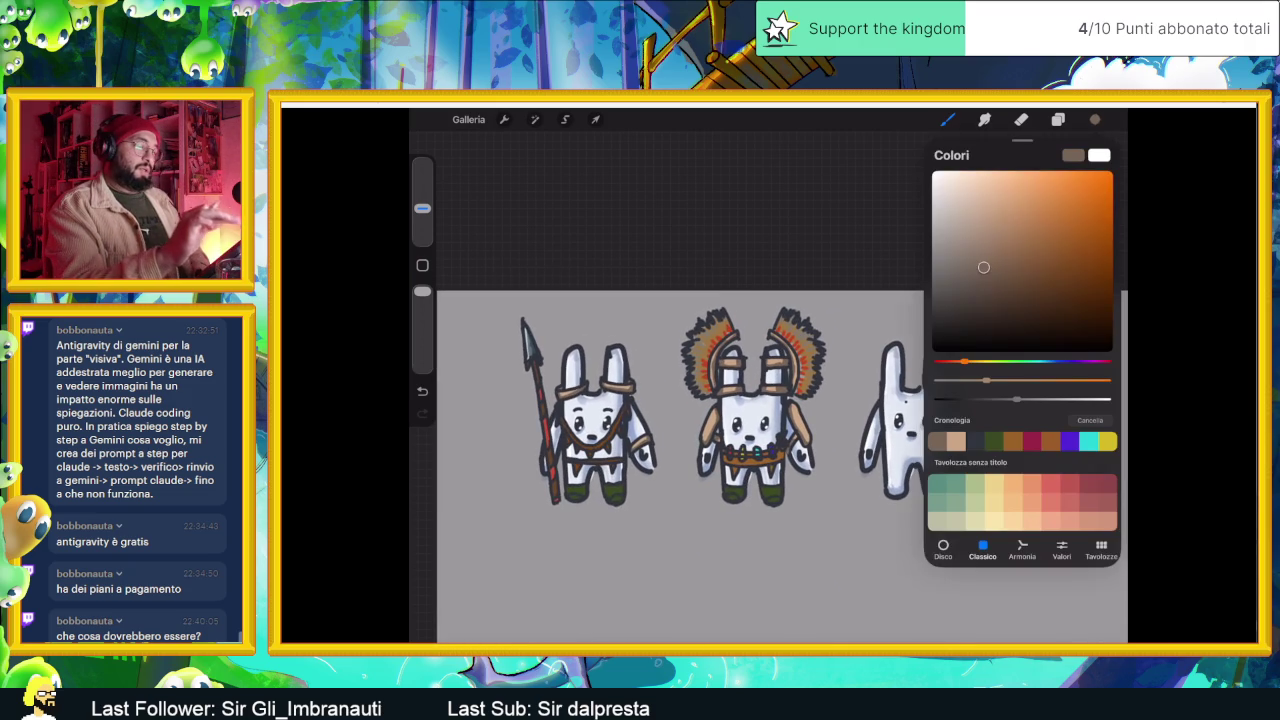
left_click(974, 441)
left_click(1095, 119)
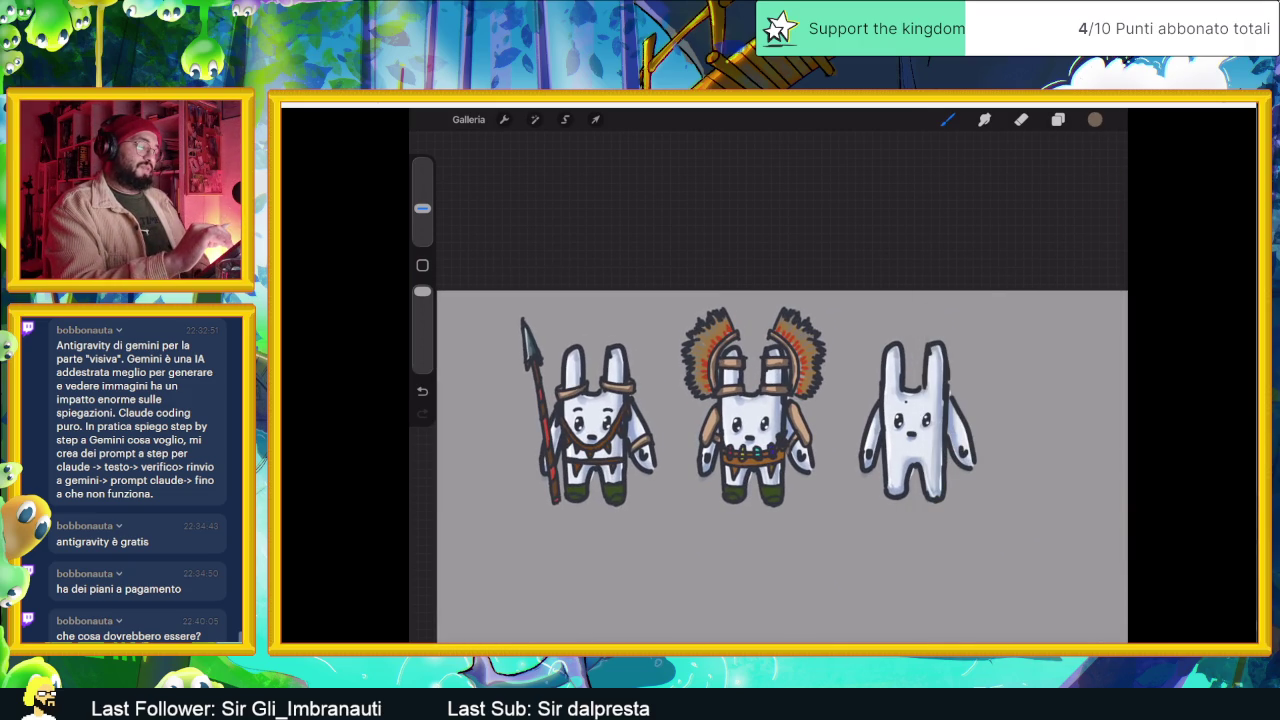
scroll(720, 410, "up", 1)
scroll(720, 410, "up", 1)
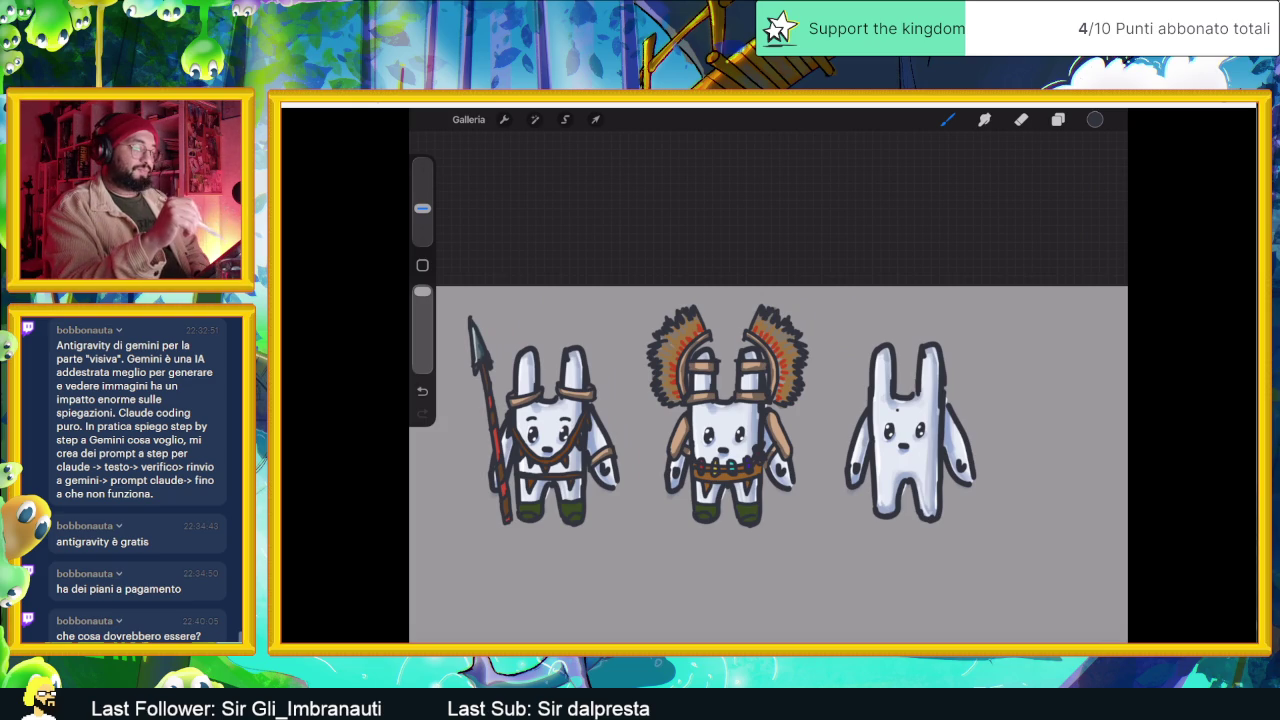
- Undo the stray brush stroke and bring up the layers list
key("ctrl+z")
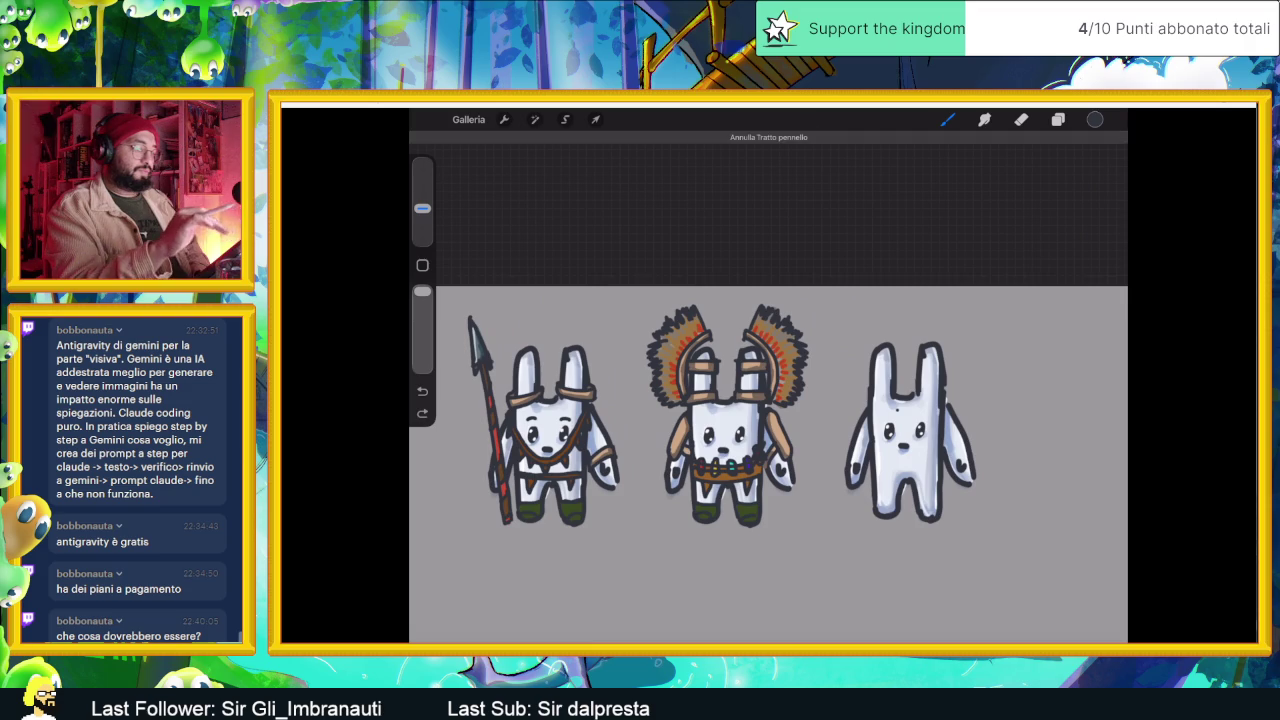
key("ctrl+shift+z")
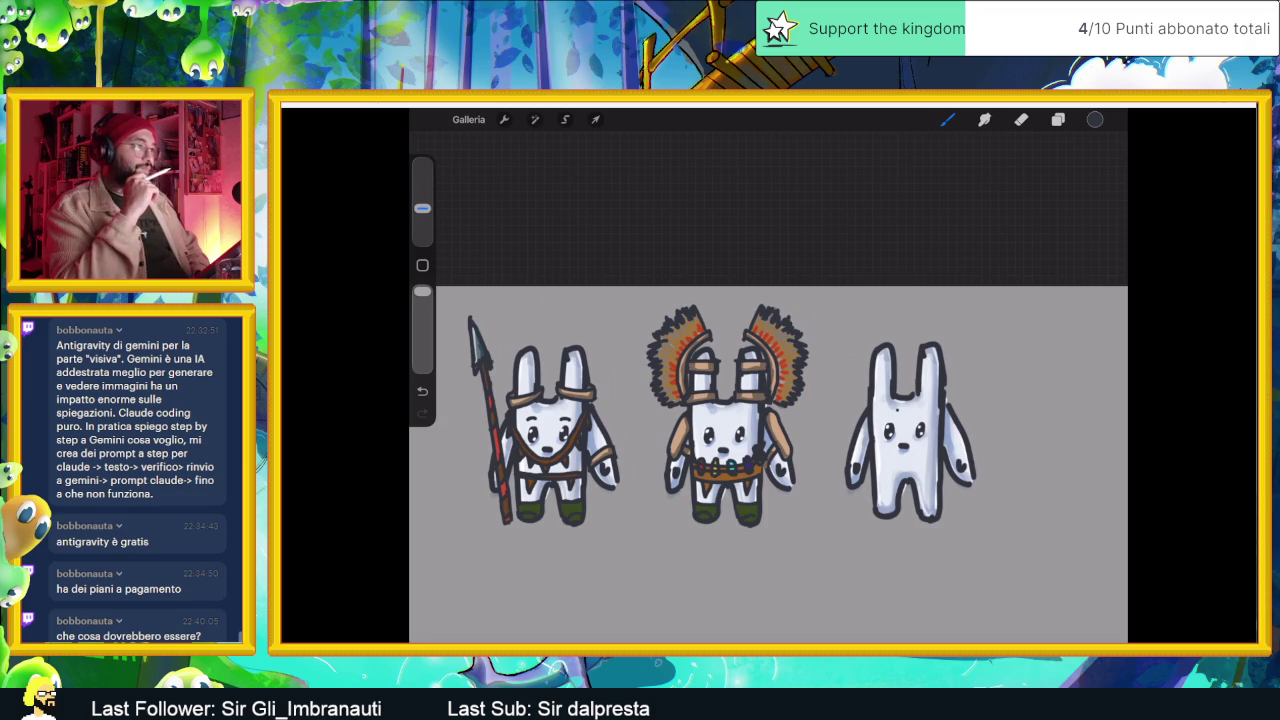
scroll(768, 400, "up", 2)
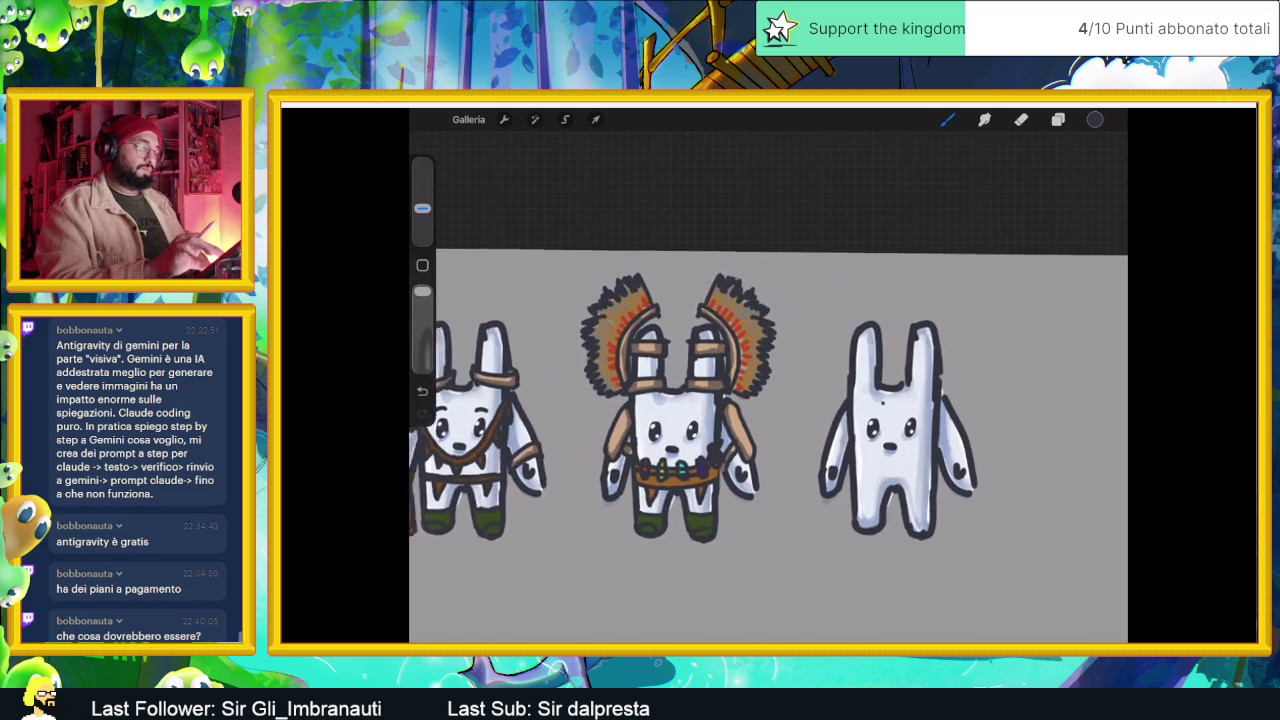
scroll(768, 400, "up", 2)
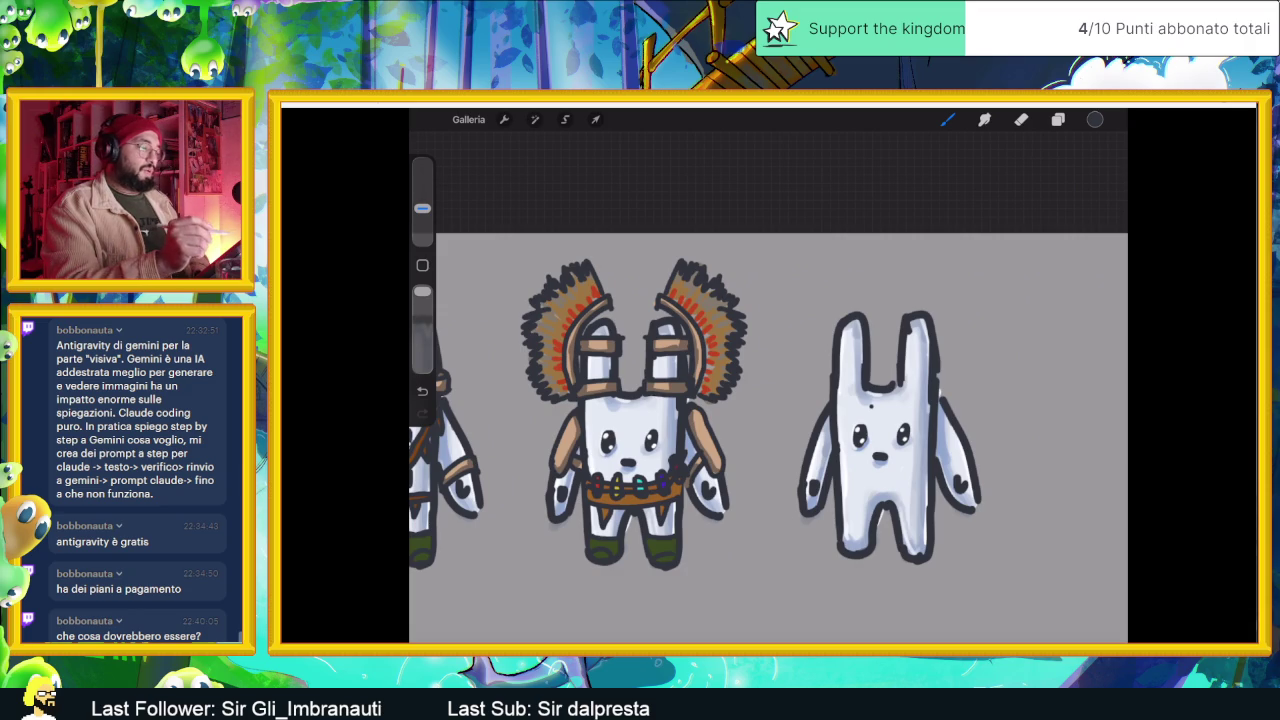
left_click(1058, 119)
- On the top Immagine inserita layer, draw a band across the plain bunny's ears and a curved brow line
left_click(1000, 186)
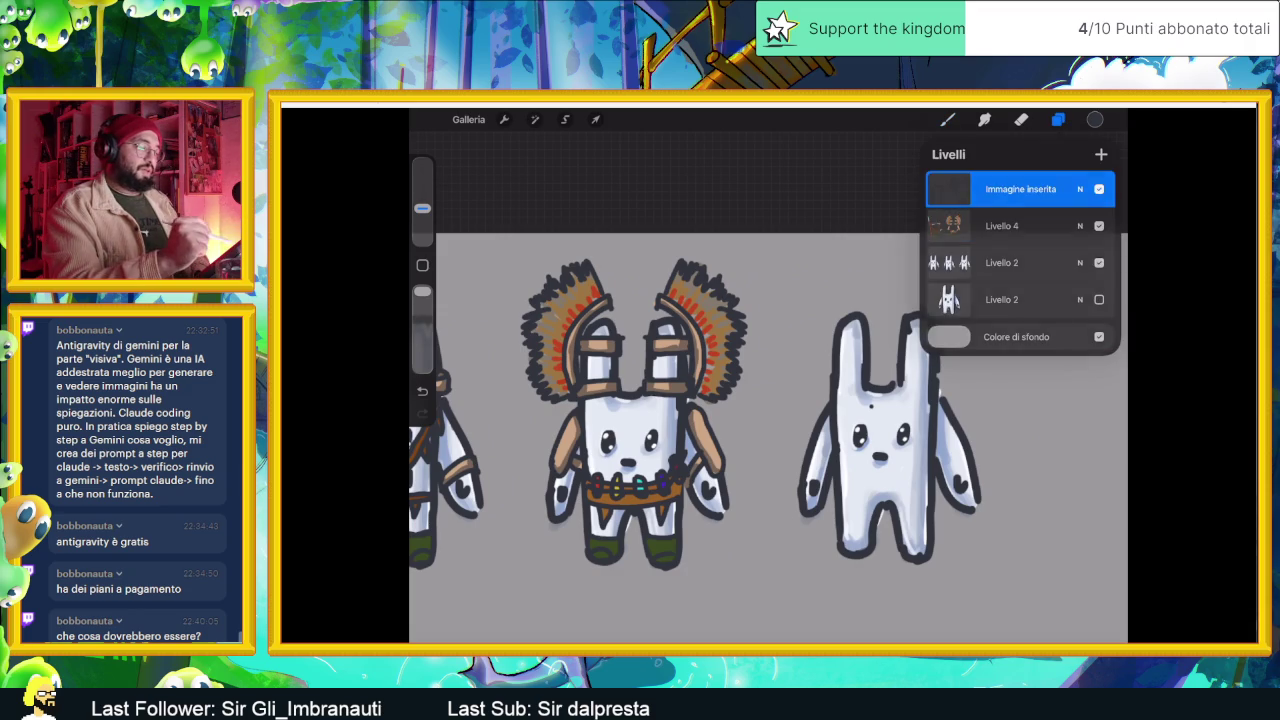
left_click(1058, 119)
scroll(700, 430, "up", 2)
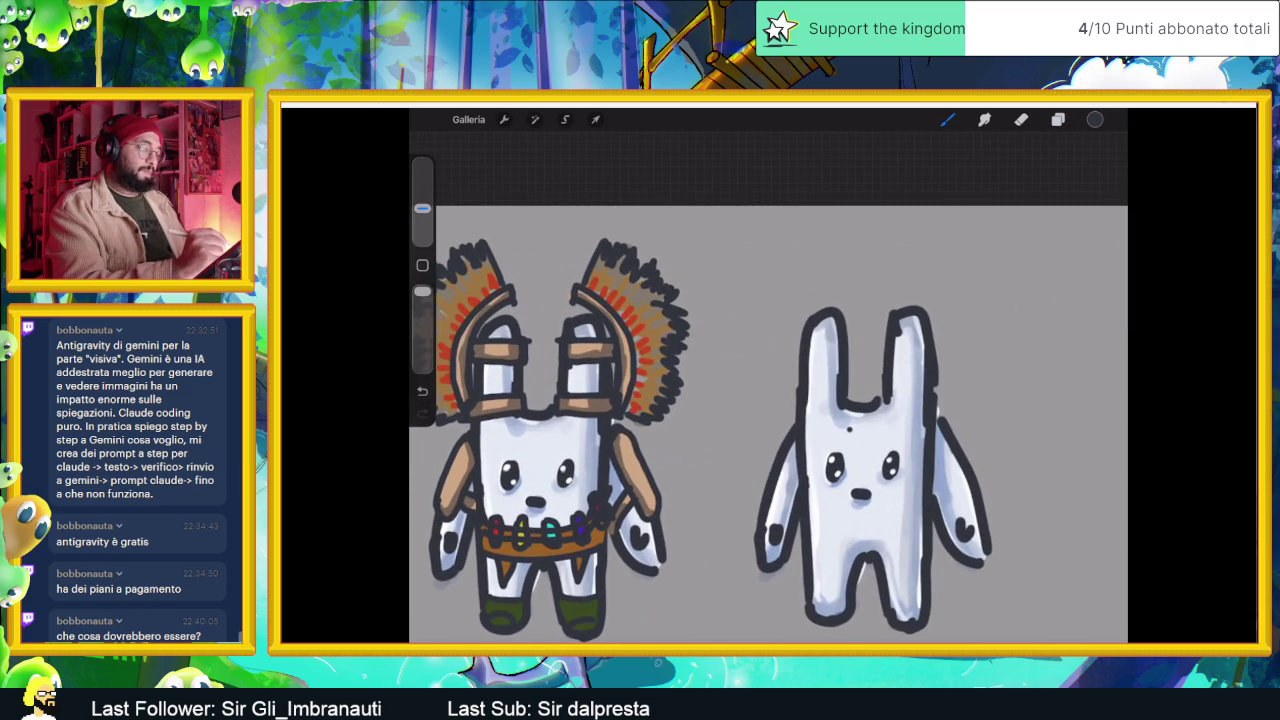
mouse_move(792, 366)
left_mouse_down()
mouse_move(858, 358)
mouse_move(792, 398)
mouse_move(791, 434)
left_mouse_up()
mouse_move(852, 356)
left_mouse_down()
mouse_move(856, 398)
mouse_move(880, 352)
mouse_move(916, 366)
mouse_move(948, 352)
mouse_move(936, 342)
mouse_move(942, 418)
left_mouse_up()
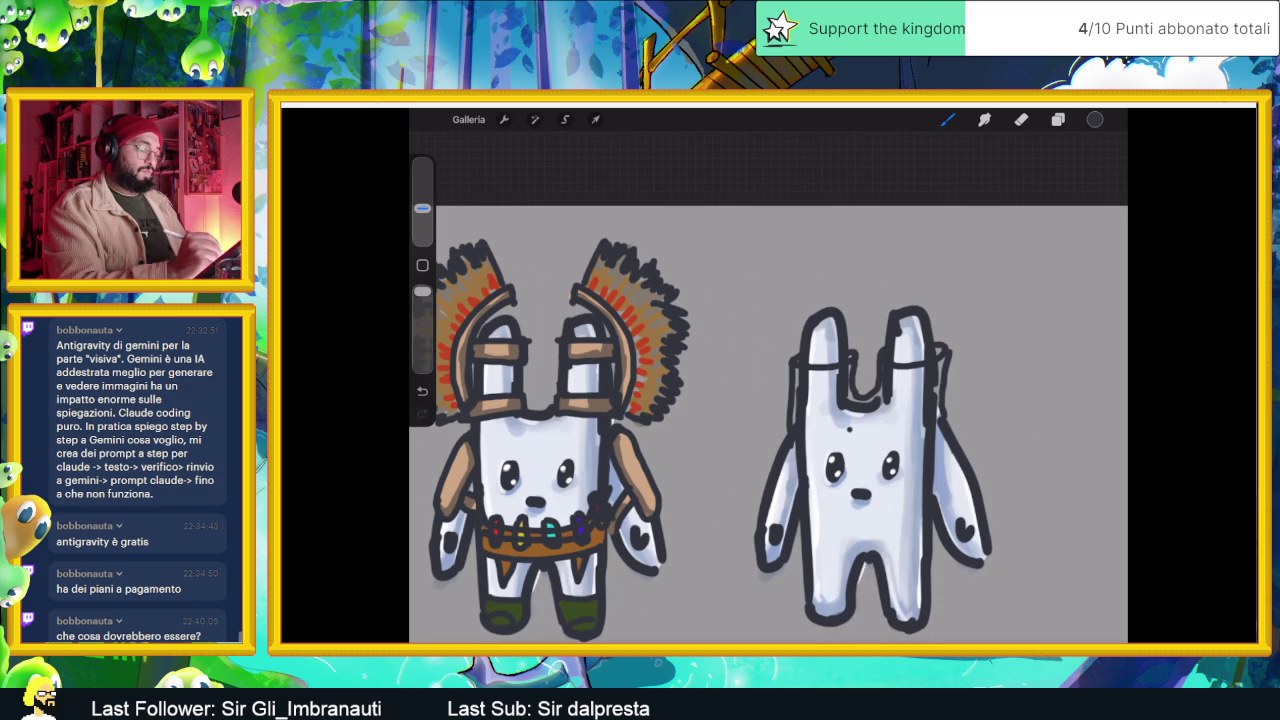
mouse_move(808, 458)
left_mouse_down()
mouse_move(842, 428)
mouse_move(866, 440)
mouse_move(895, 425)
mouse_move(922, 432)
left_mouse_up()
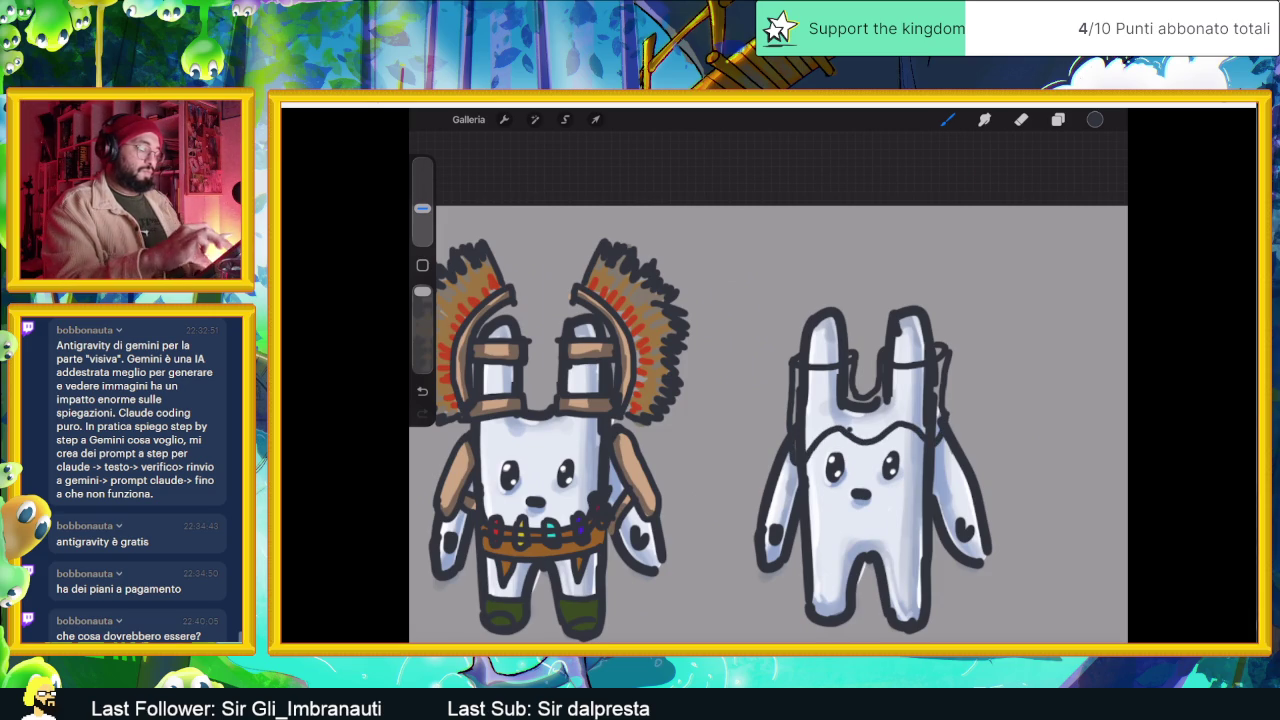
scroll(768, 420, "down", 2)
scroll(680, 440, "up", 2)
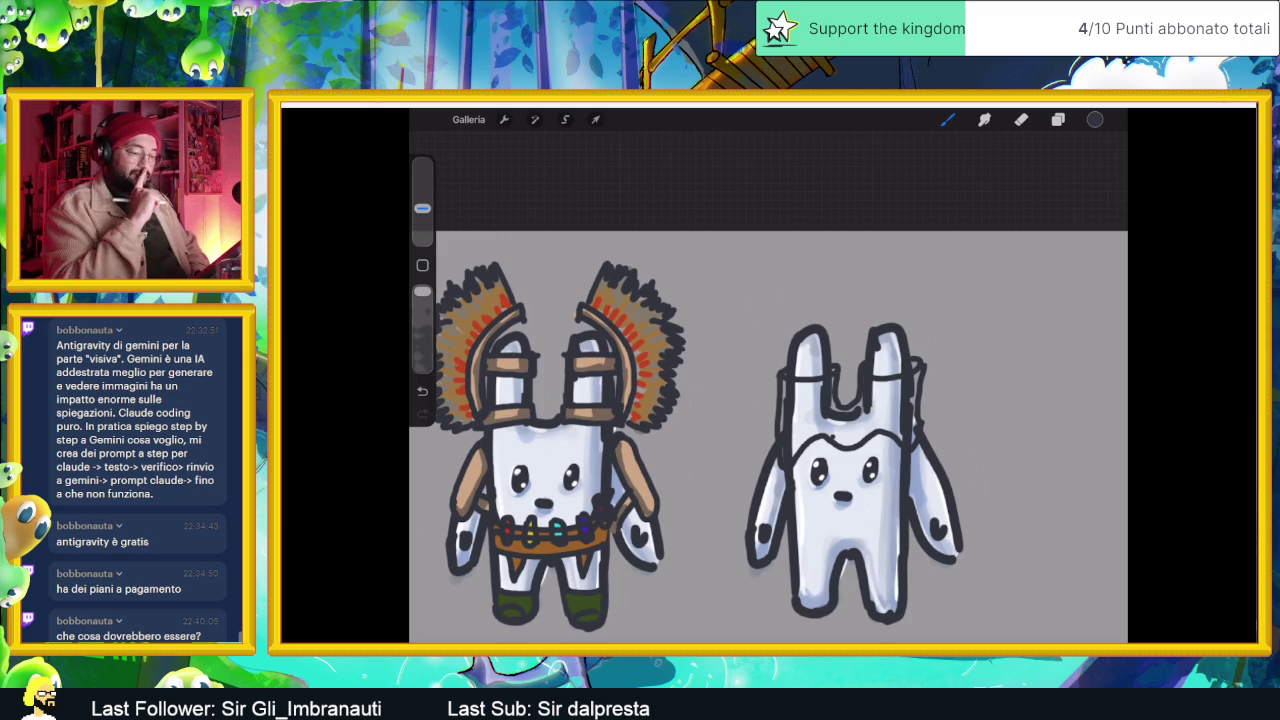
- Sketch lines across the plain bunny's body, redrawing the lower-belly line until it sits right
scroll(768, 400, "down", 2)
scroll(768, 380, "up", 1)
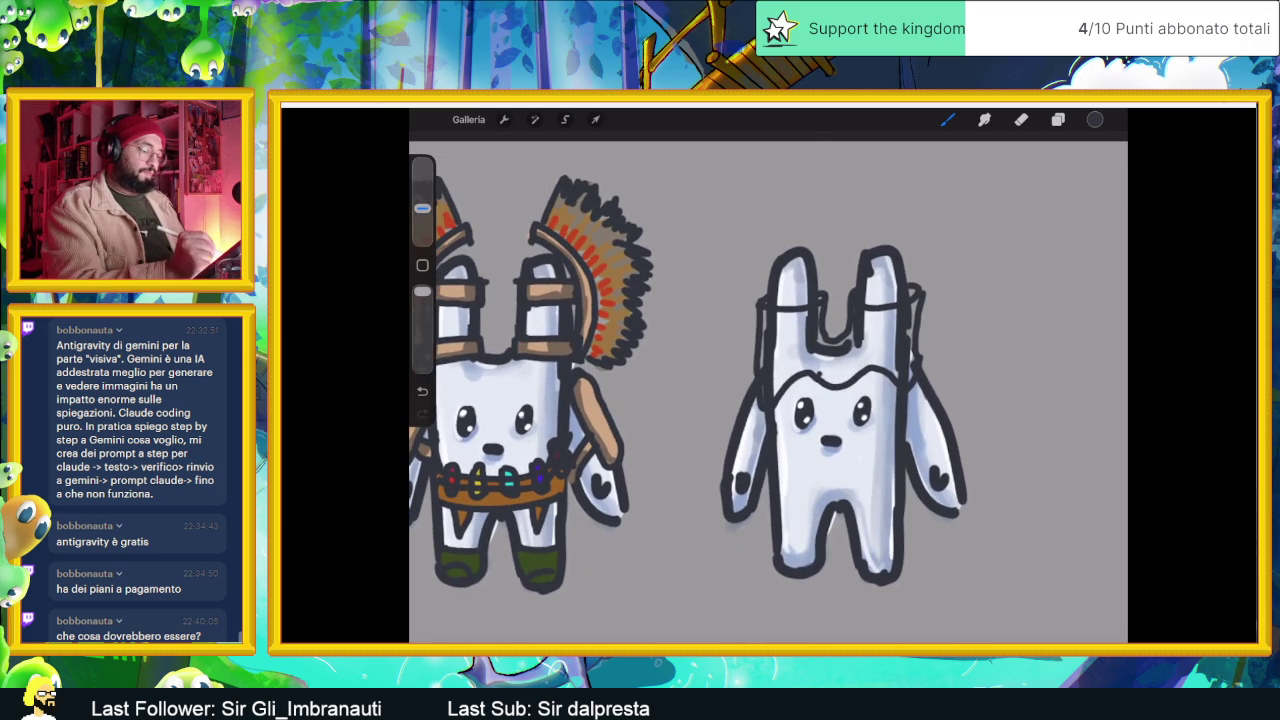
mouse_move(893, 425)
left_mouse_down()
mouse_move(883, 447)
mouse_move(798, 457)
mouse_move(777, 428)
left_mouse_up()
left_click_drag(812, 470, 826, 492)
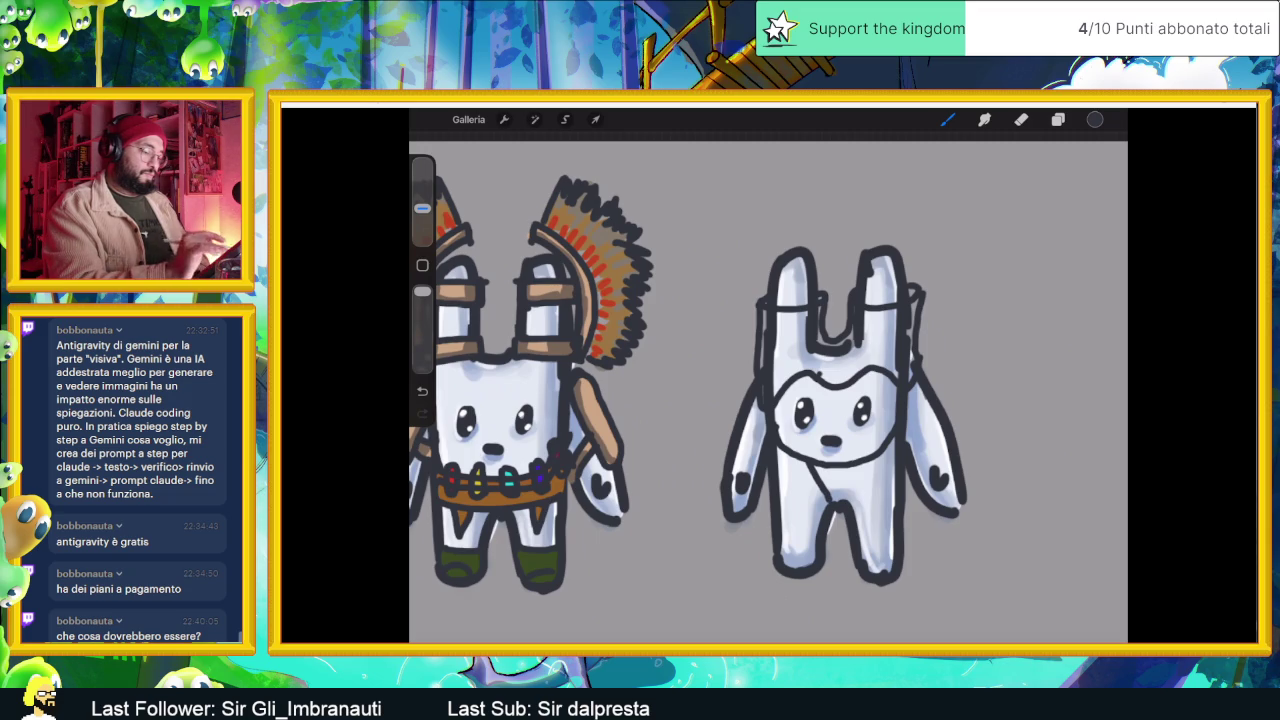
key("ctrl+z")
left_click_drag(778, 495, 886, 481)
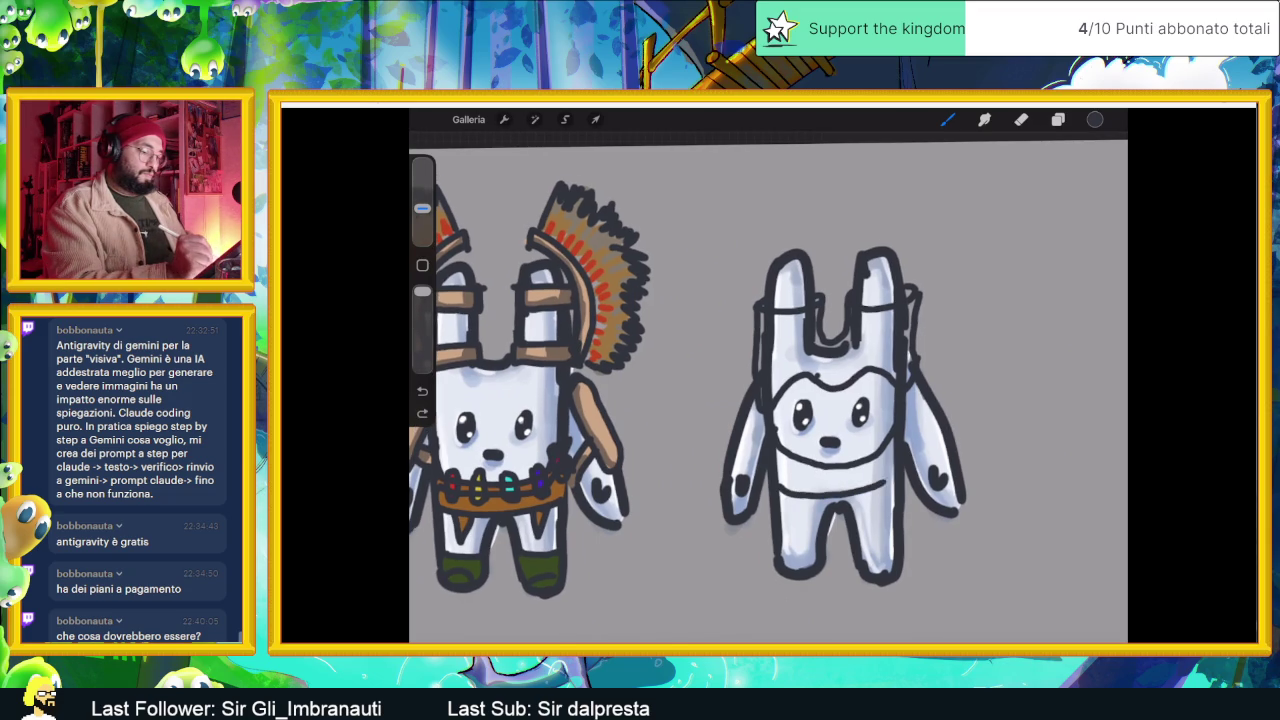
key("ctrl+z")
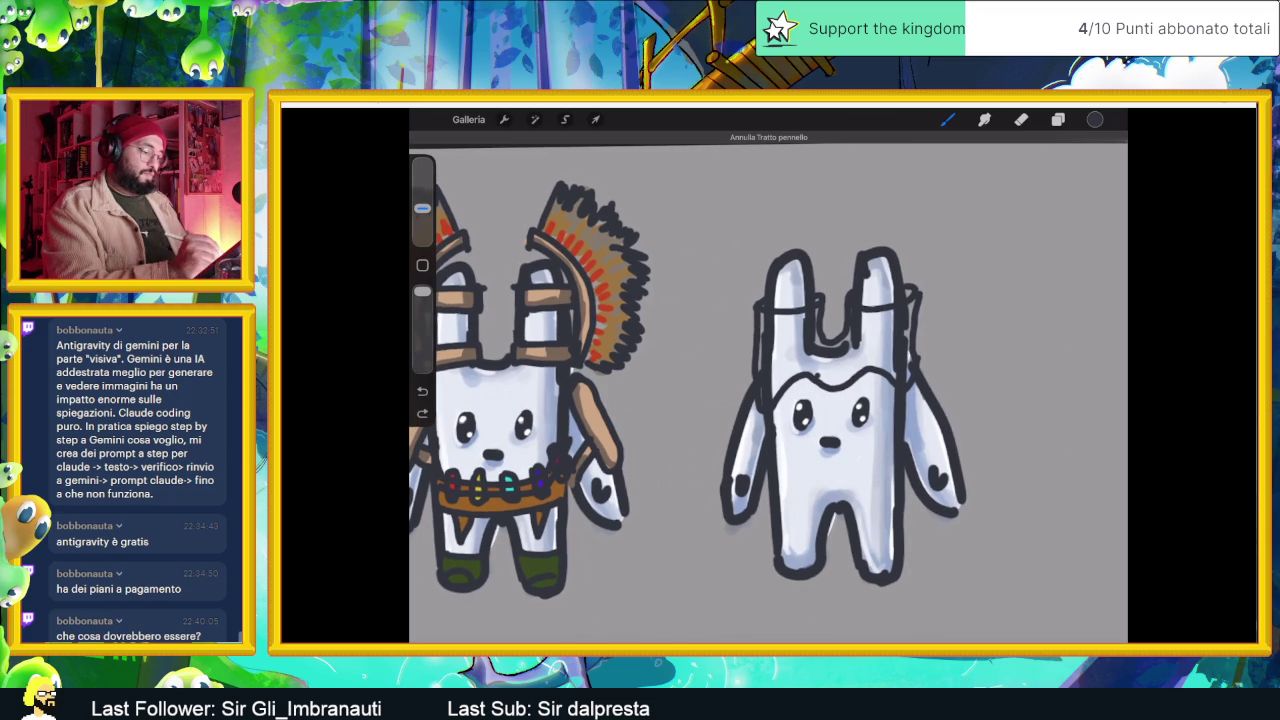
left_click_drag(778, 466, 893, 450)
key("ctrl+z")
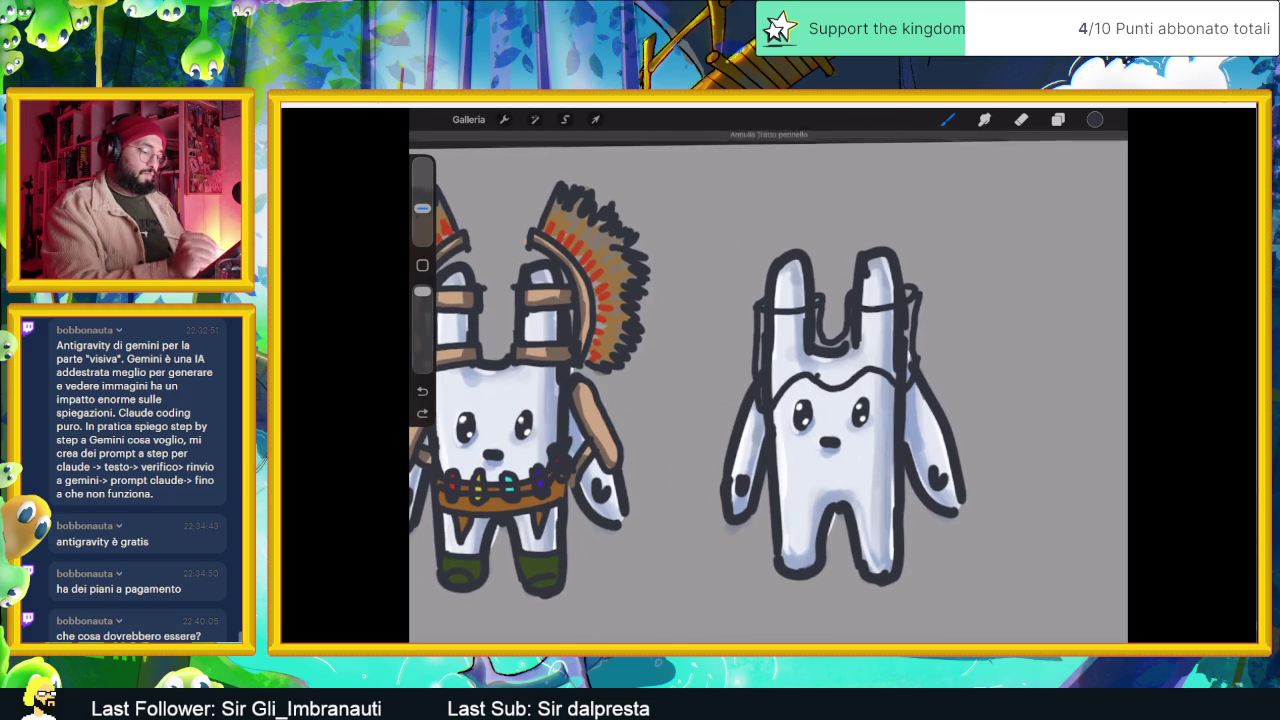
left_click_drag(778, 470, 893, 455)
- Add lower-belly strokes, leg bands, foot outlines and a V-shaped loincloth
left_click_drag(780, 512, 894, 488)
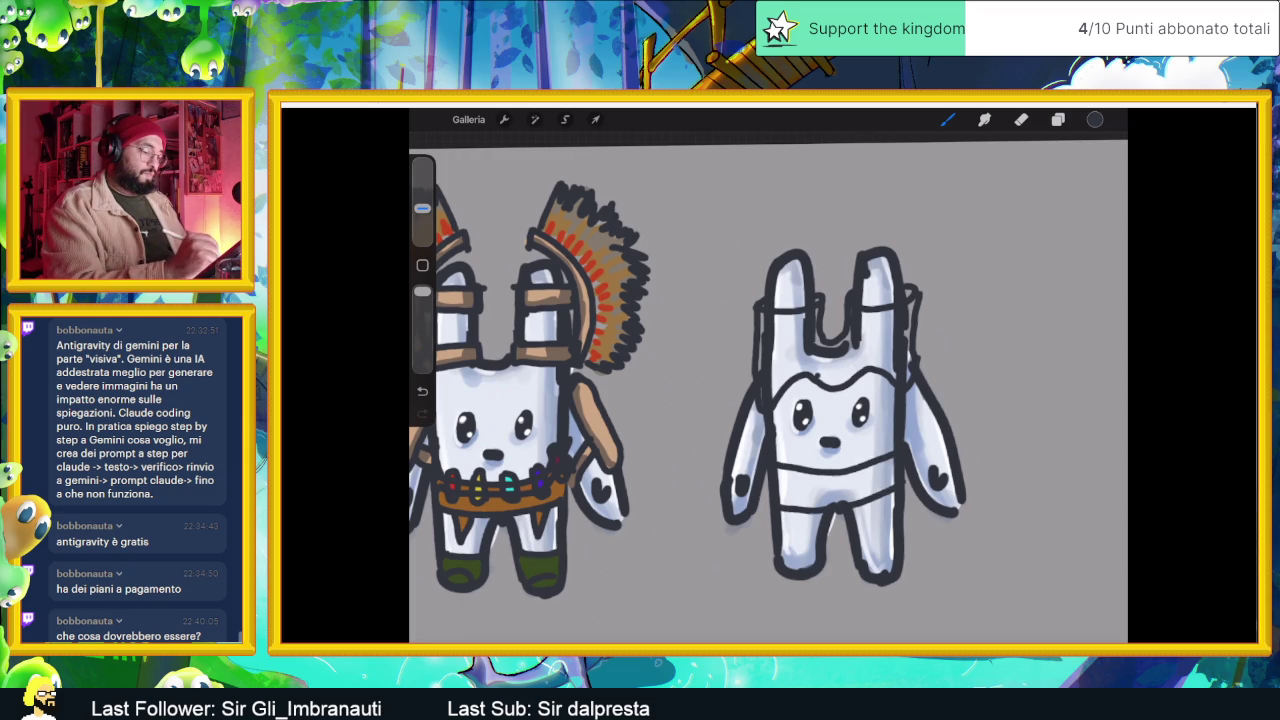
left_click_drag(794, 472, 810, 516)
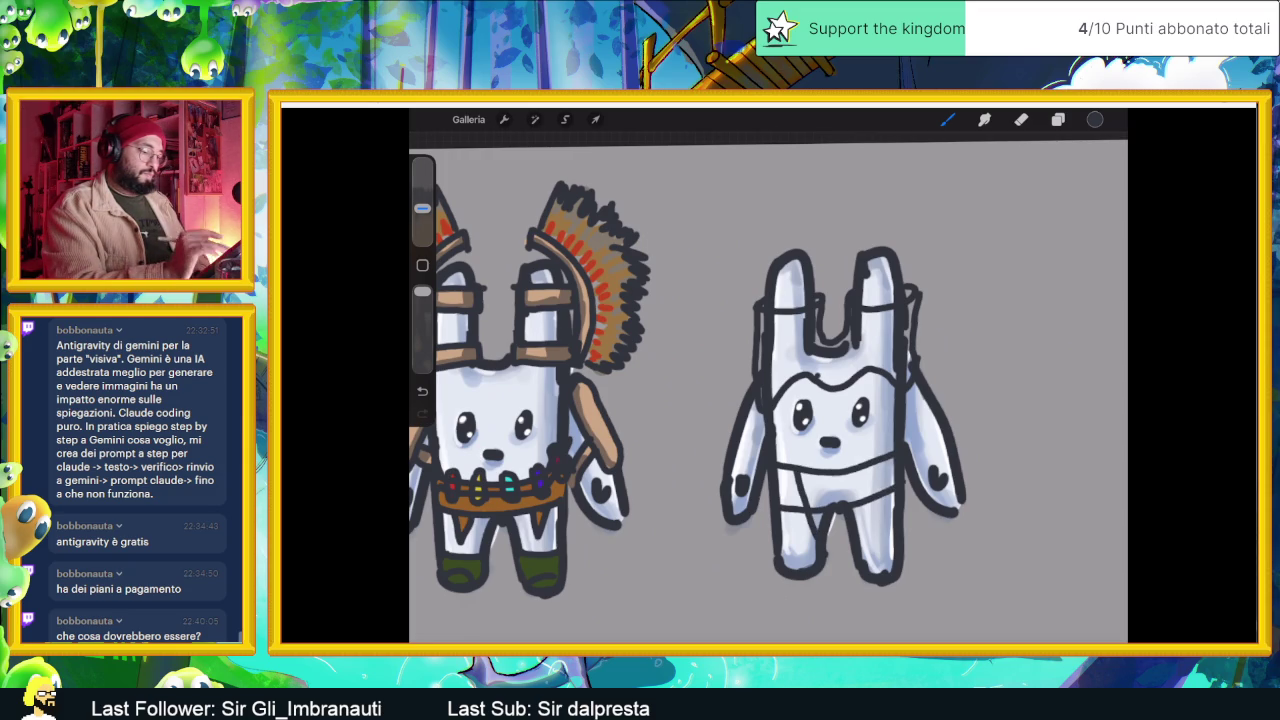
key("ctrl+z")
mouse_move(828, 508)
left_mouse_down()
mouse_move(836, 556)
mouse_move(878, 466)
left_mouse_up()
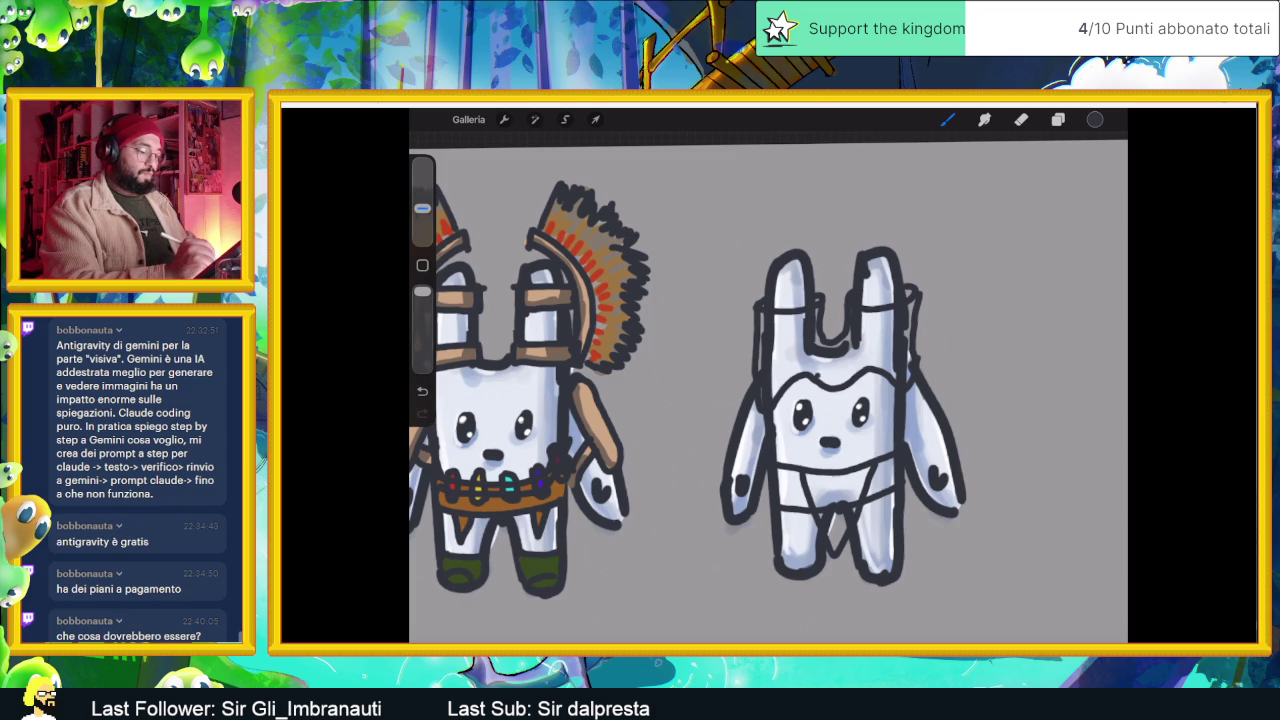
left_click_drag(784, 540, 887, 540)
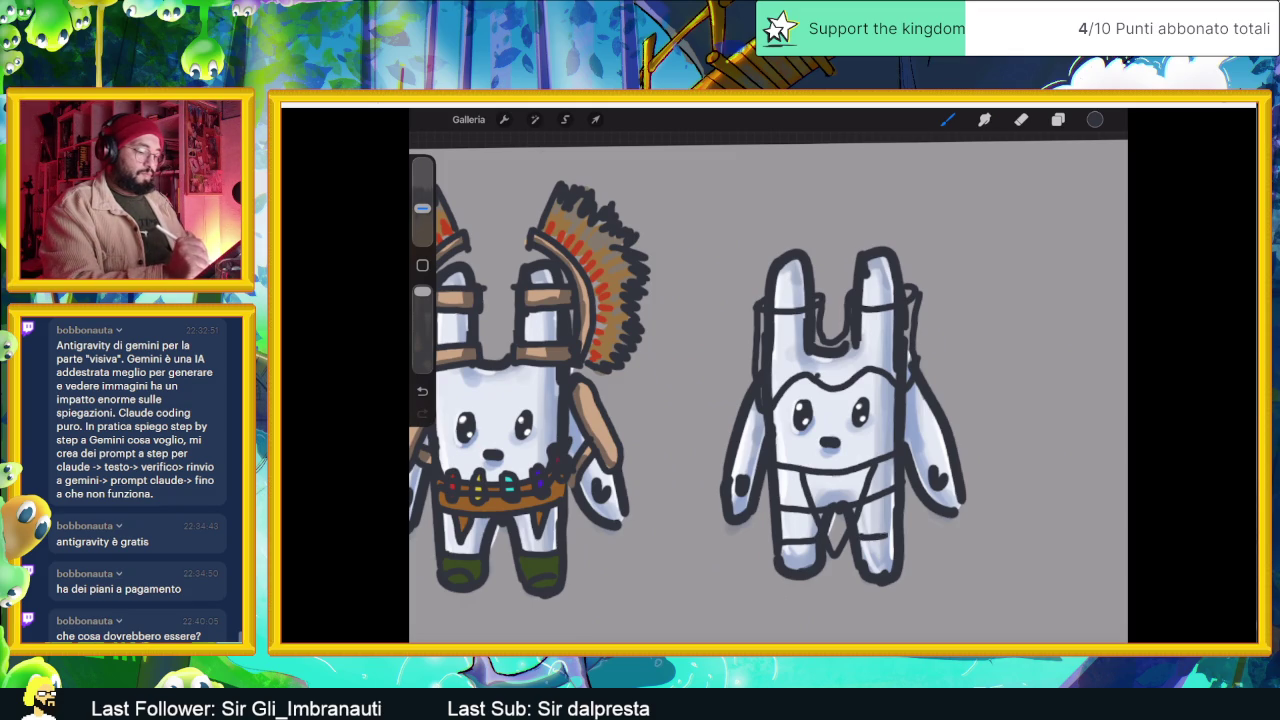
left_click_drag(784, 556, 893, 562)
mouse_move(816, 486)
left_mouse_down()
mouse_move(858, 488)
mouse_move(836, 540)
mouse_move(853, 490)
left_mouse_up()
- Try a smaller eraser under the belly, revert it, then return to the brush and undo the last stroke
key("e")
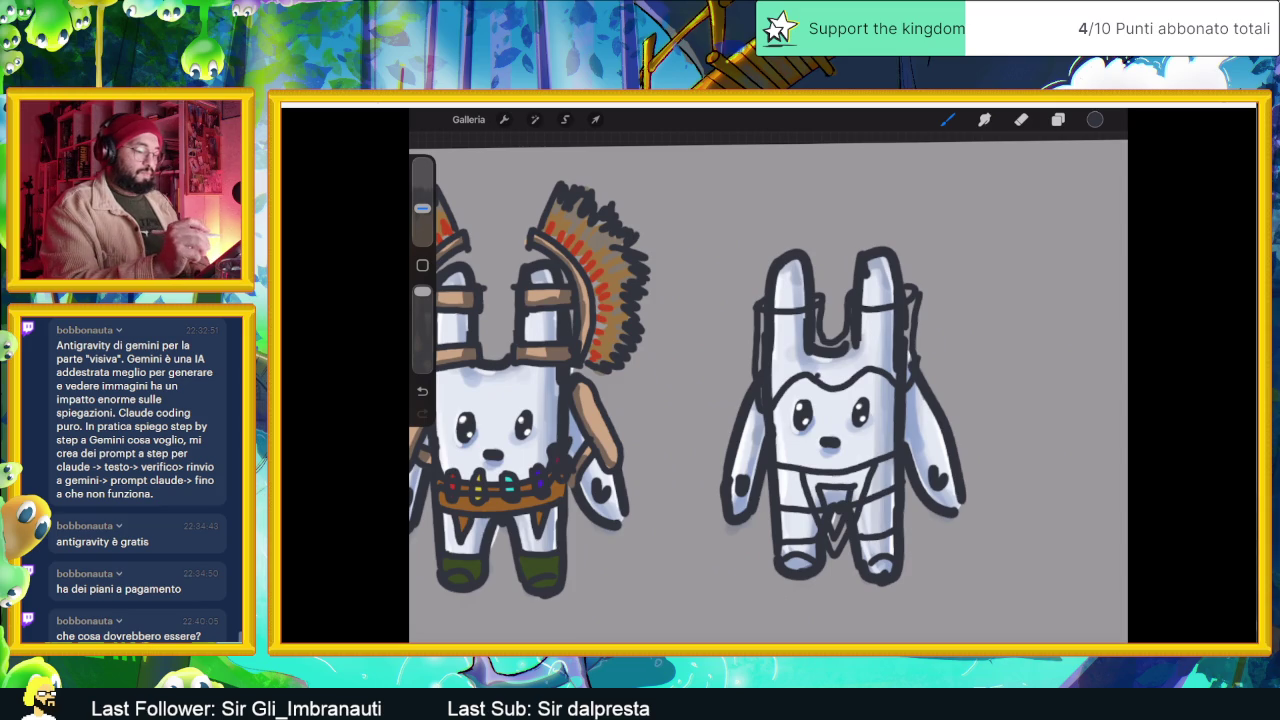
left_click_drag(422, 225, 422, 229)
left_click_drag(818, 494, 860, 500)
key("ctrl+z")
left_click_drag(422, 229, 422, 234)
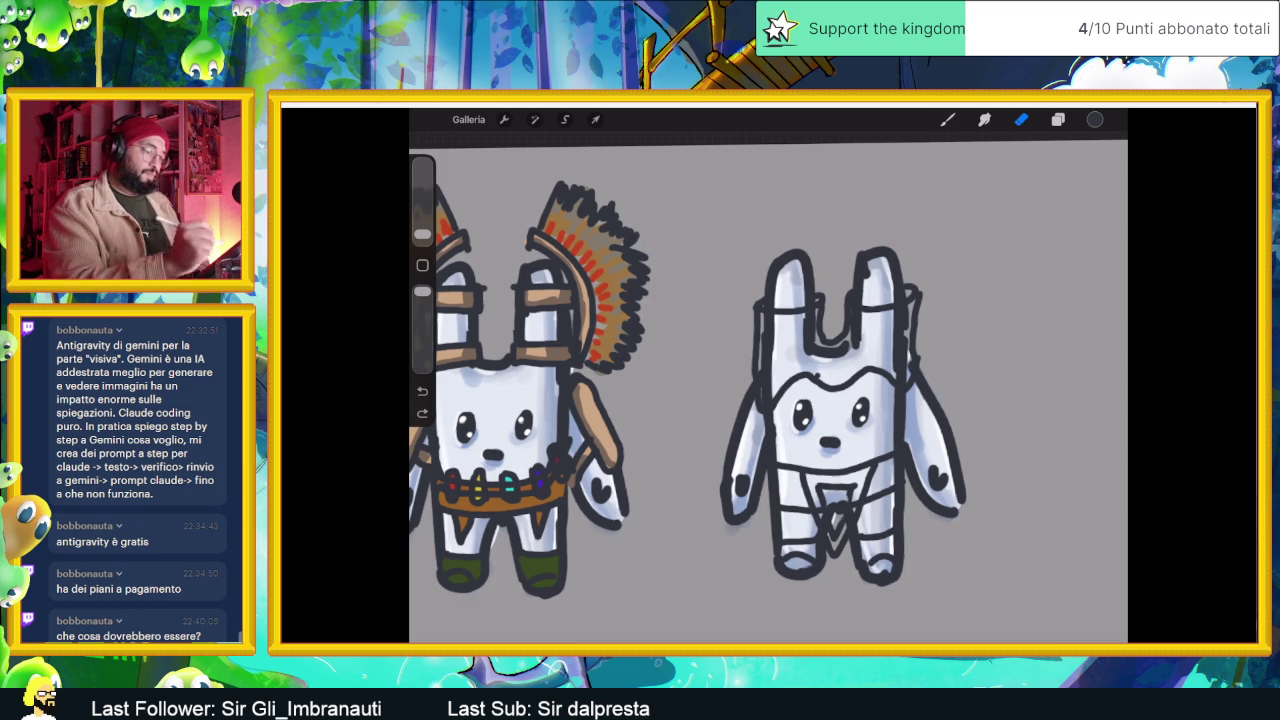
left_click(947, 119)
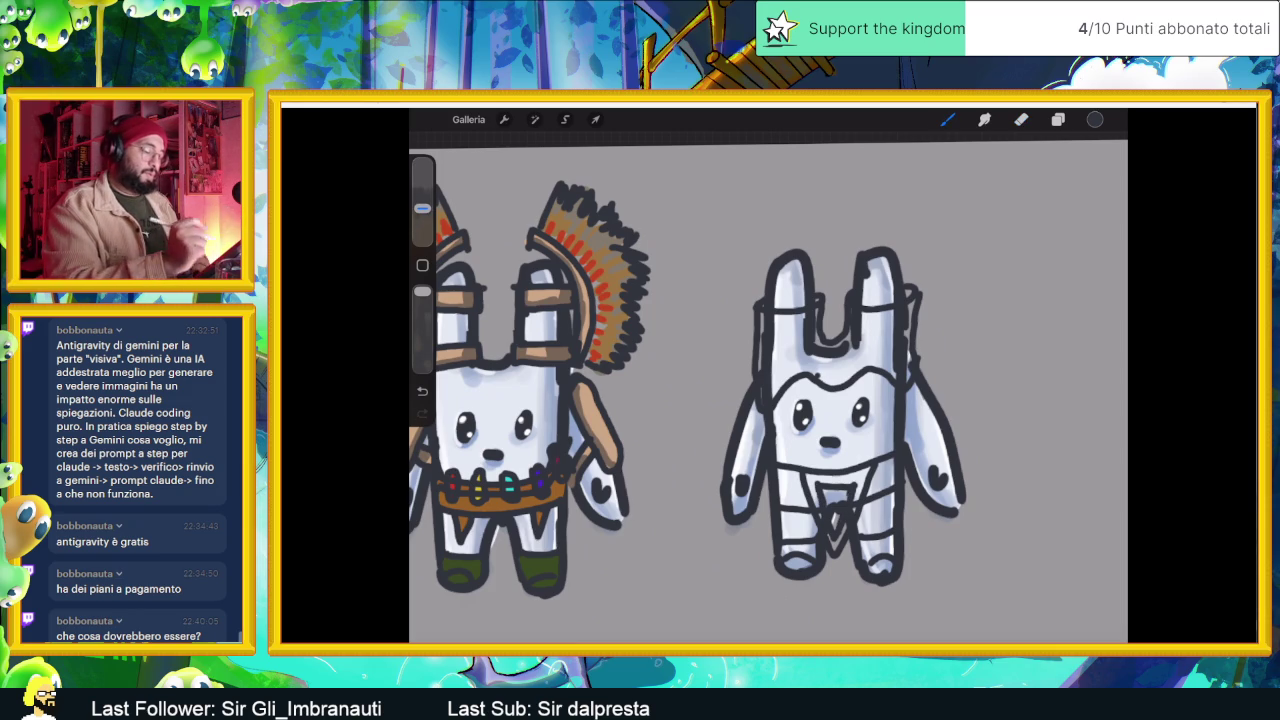
key("ctrl+z")
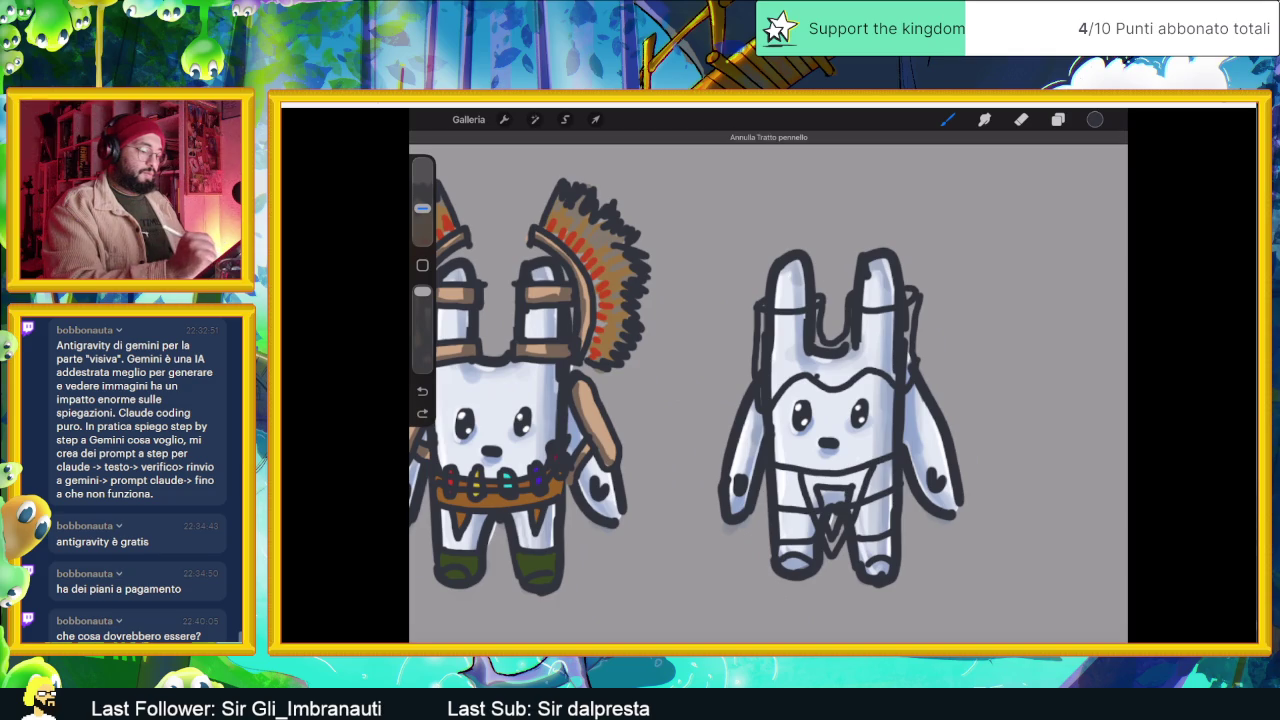
scroll(768, 390, "down", 2)
scroll(768, 390, "down", 1)
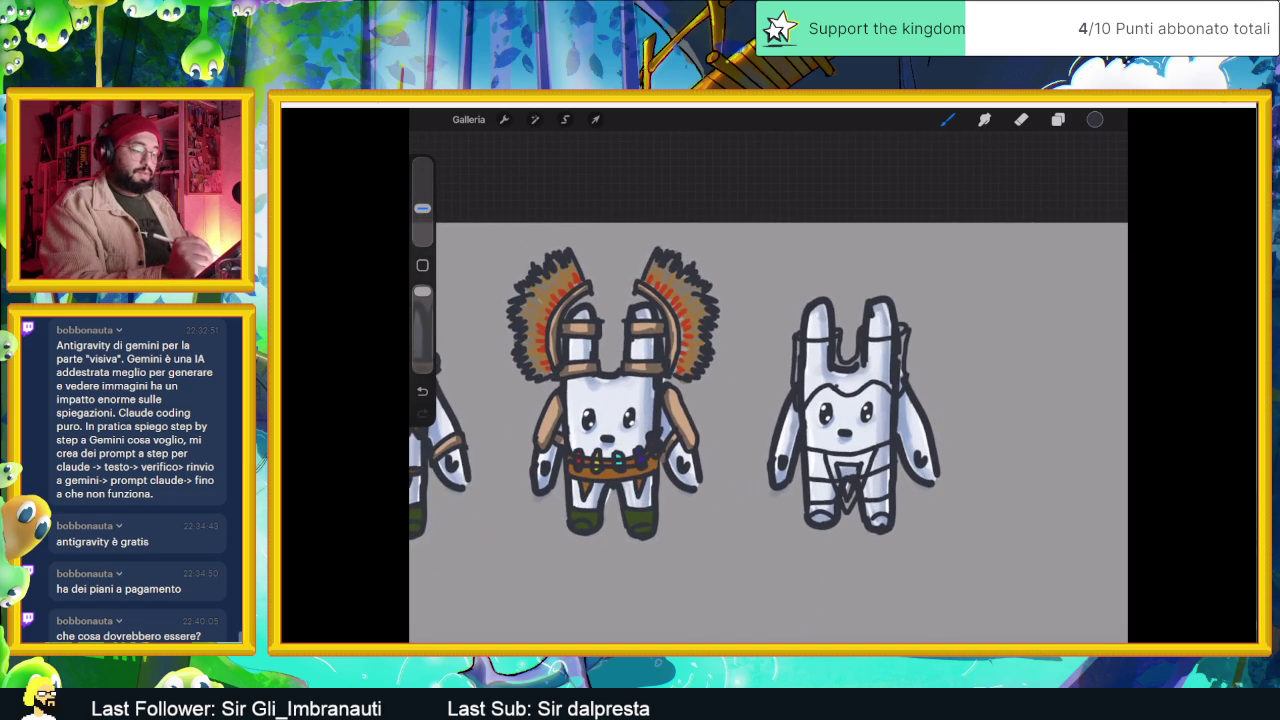
- Outline the right and left arms of the plain right bunny in dark ink, keeping a restored arm stroke
left_click_drag(904, 430, 926, 458)
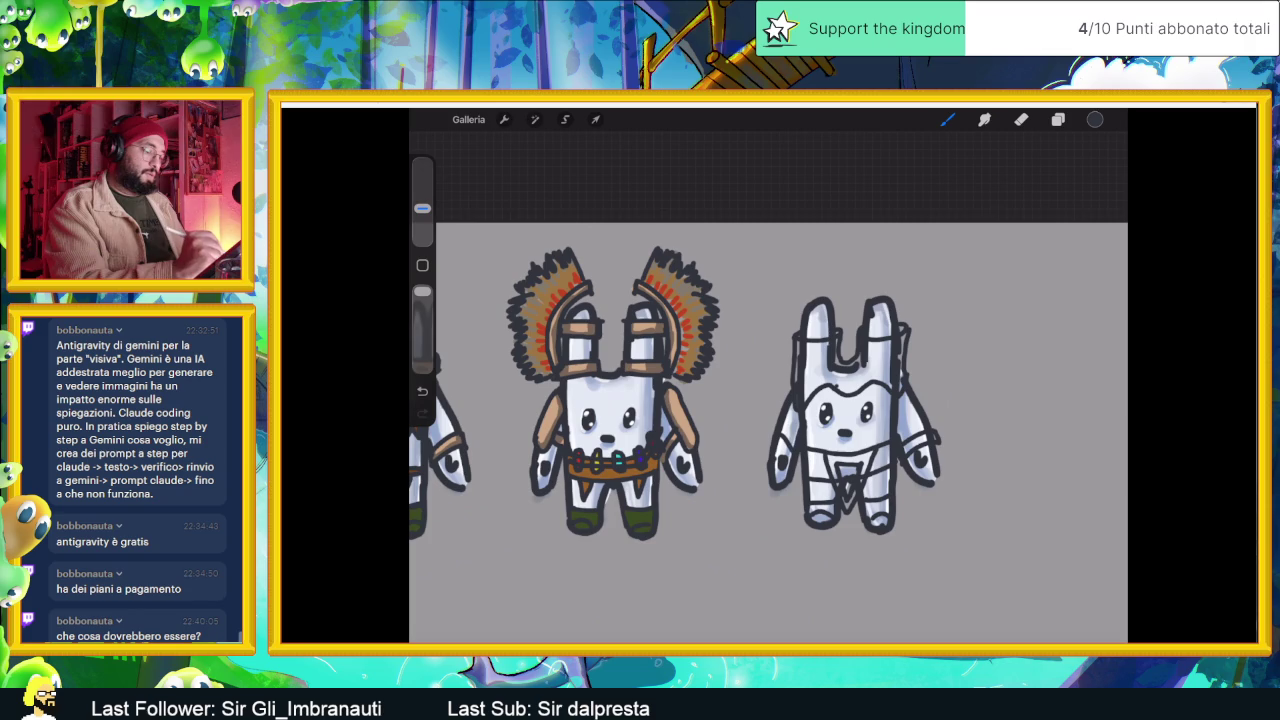
key("ctrl+z")
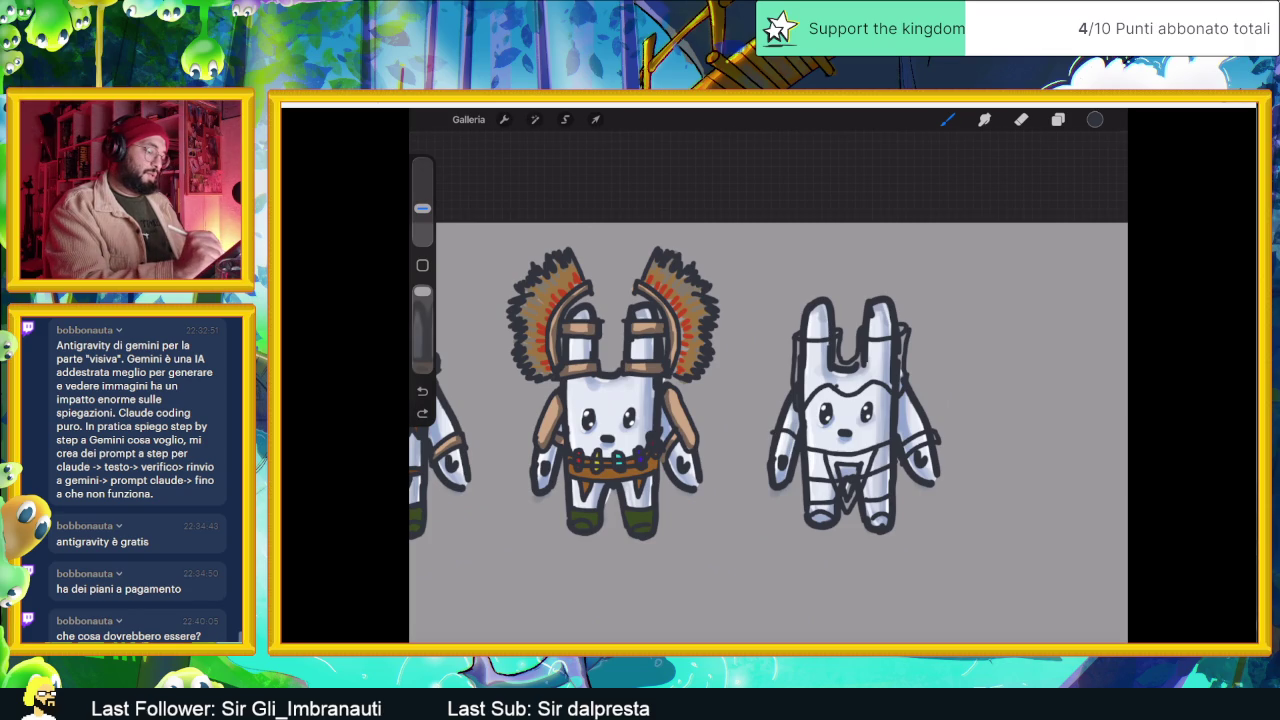
key("ctrl+shift+z")
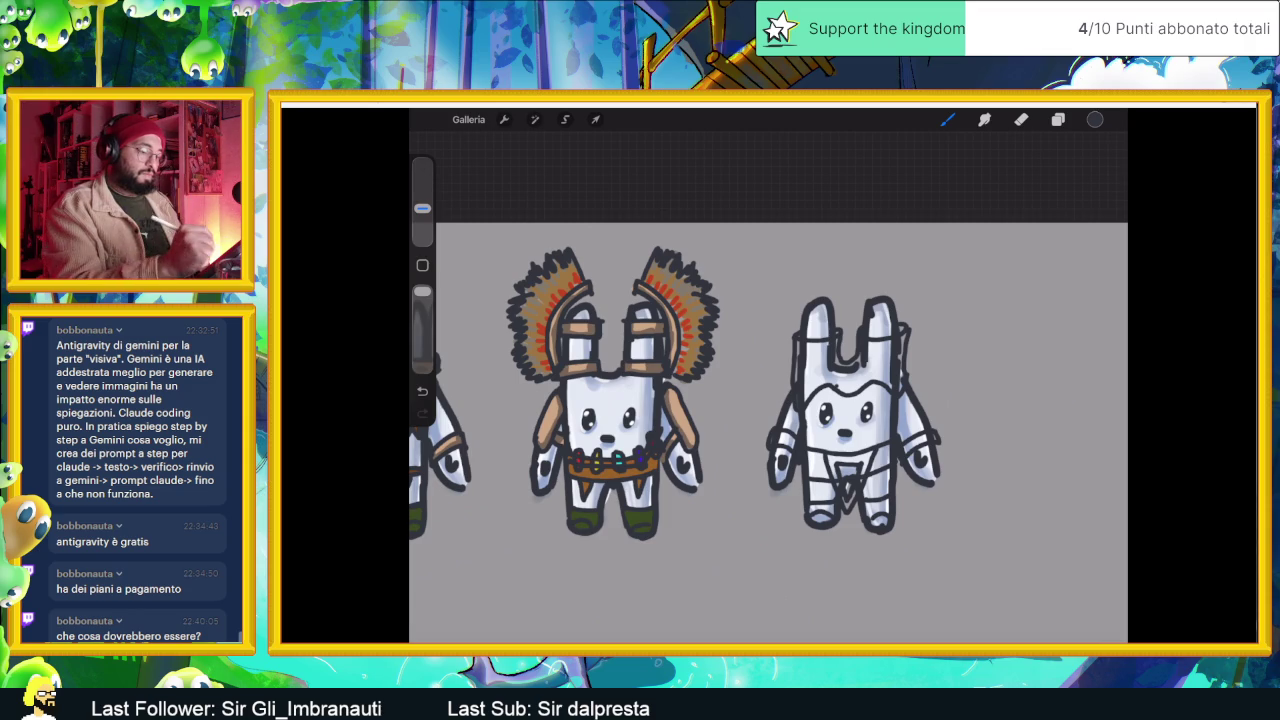
left_click_drag(942, 458, 938, 414)
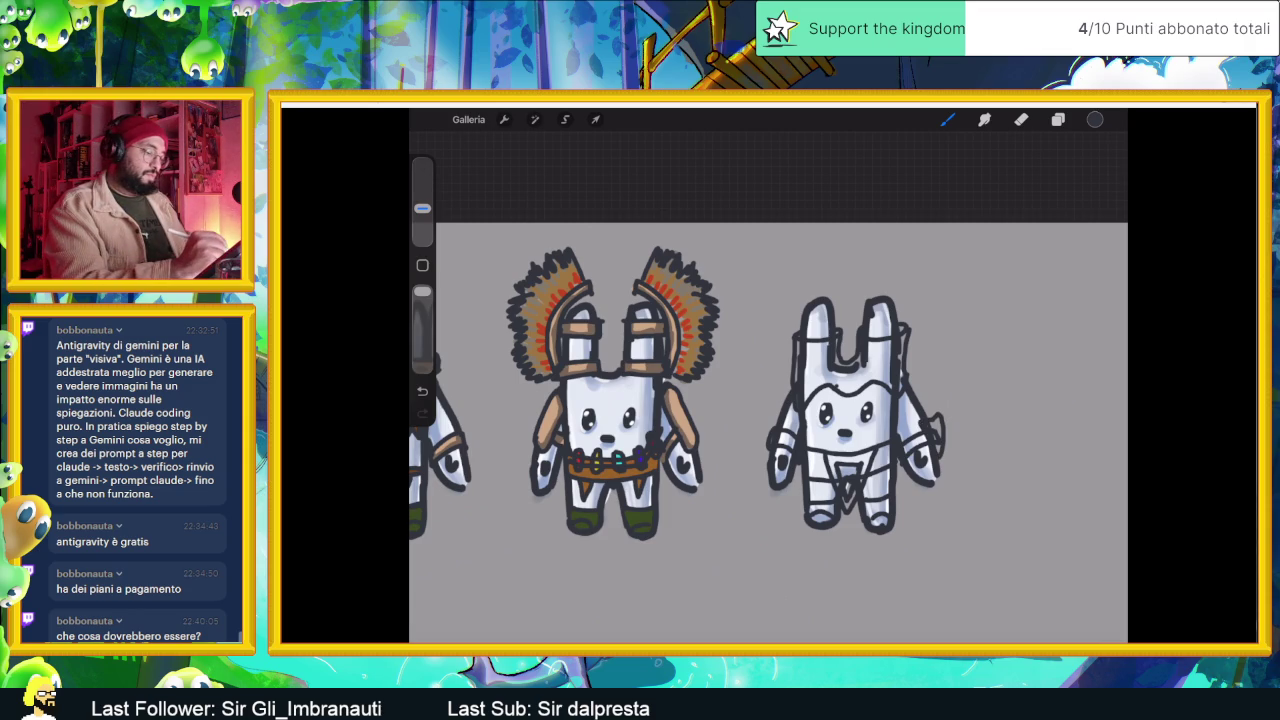
left_click_drag(766, 418, 764, 478)
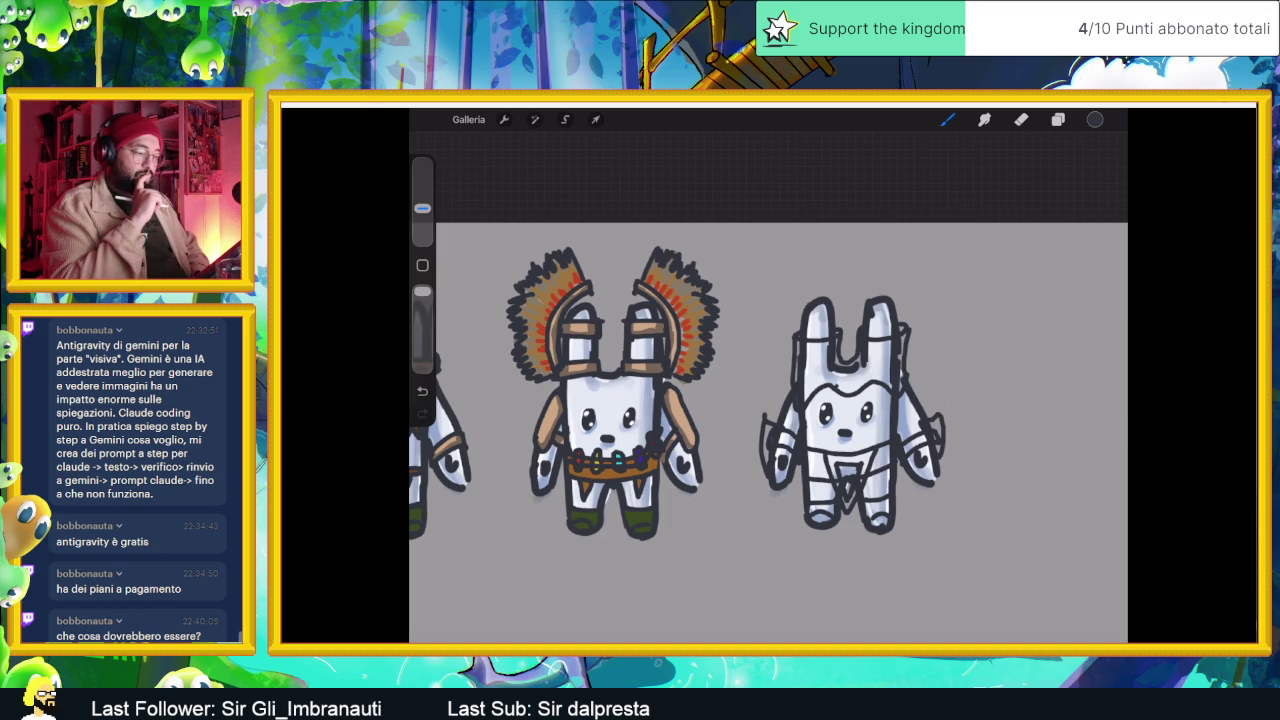
mouse_move(612, 390)
left_mouse_down()
mouse_move(737, 410)
mouse_move(723, 424)
left_mouse_up()
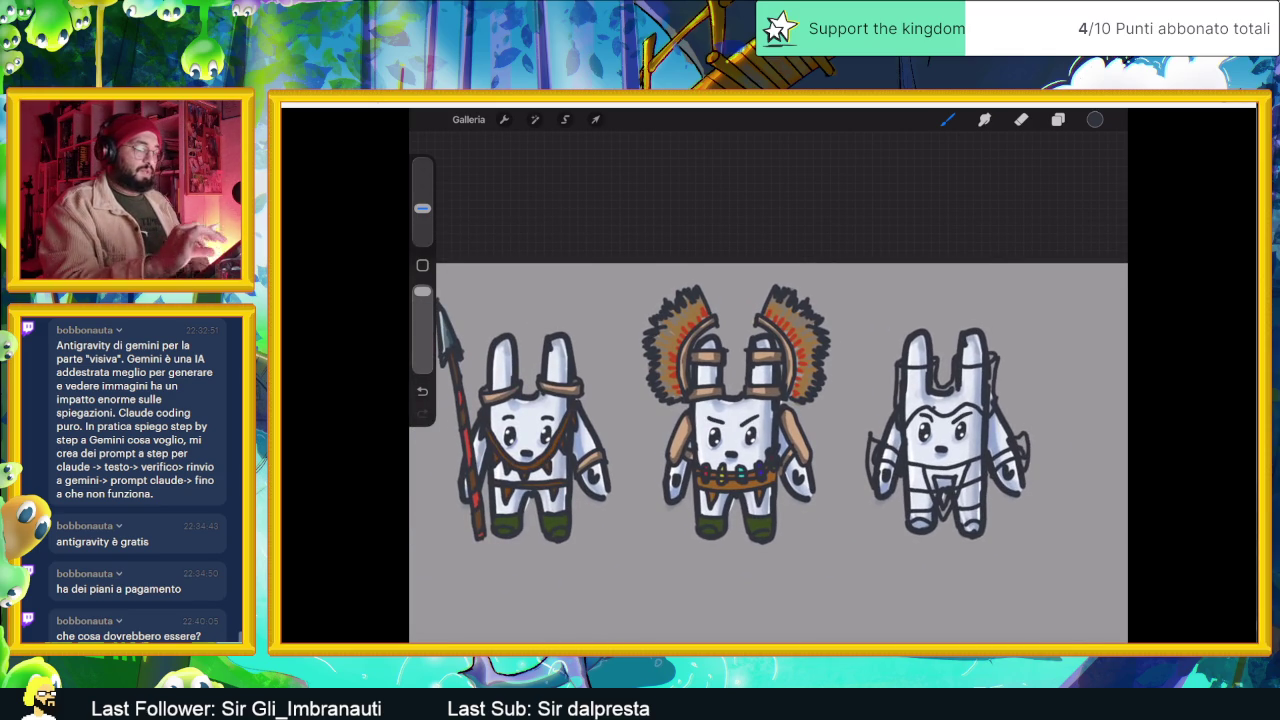
- Switch the active layer from Immagine inserita to Livello 4 and zoom in on the bunnies
scroll(768, 453, "down", 3)
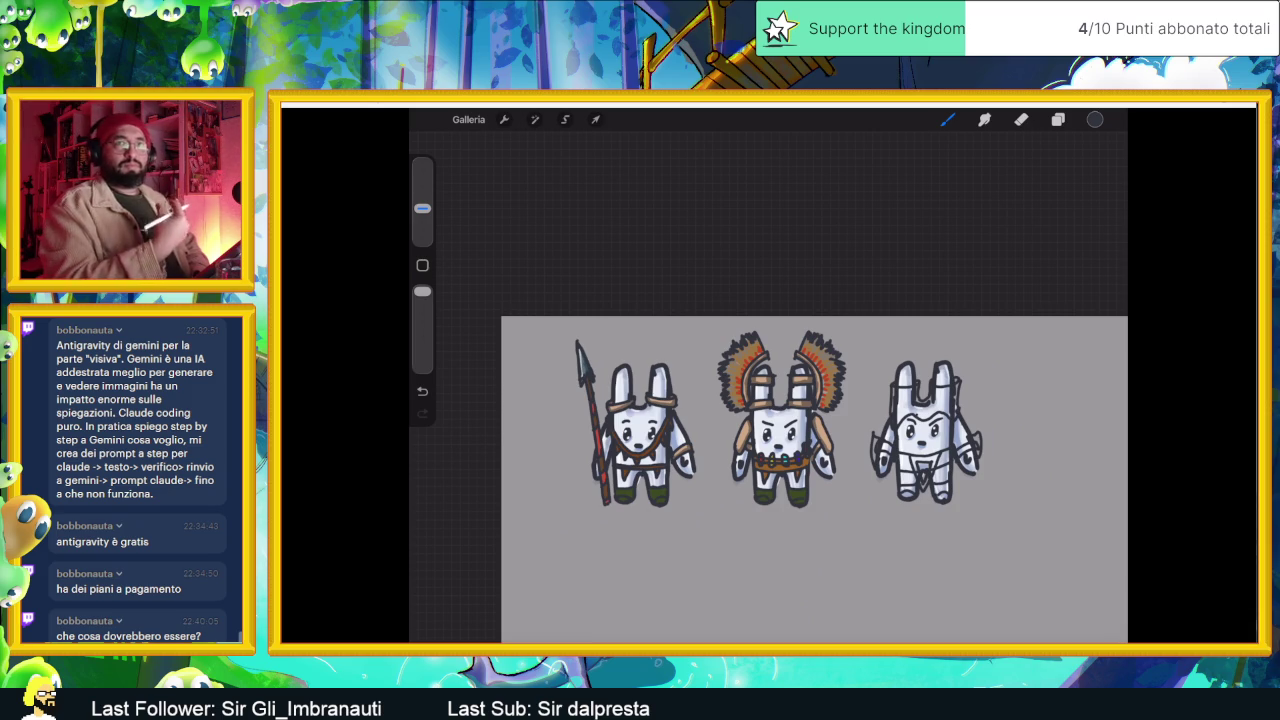
scroll(768, 460, "up", 3)
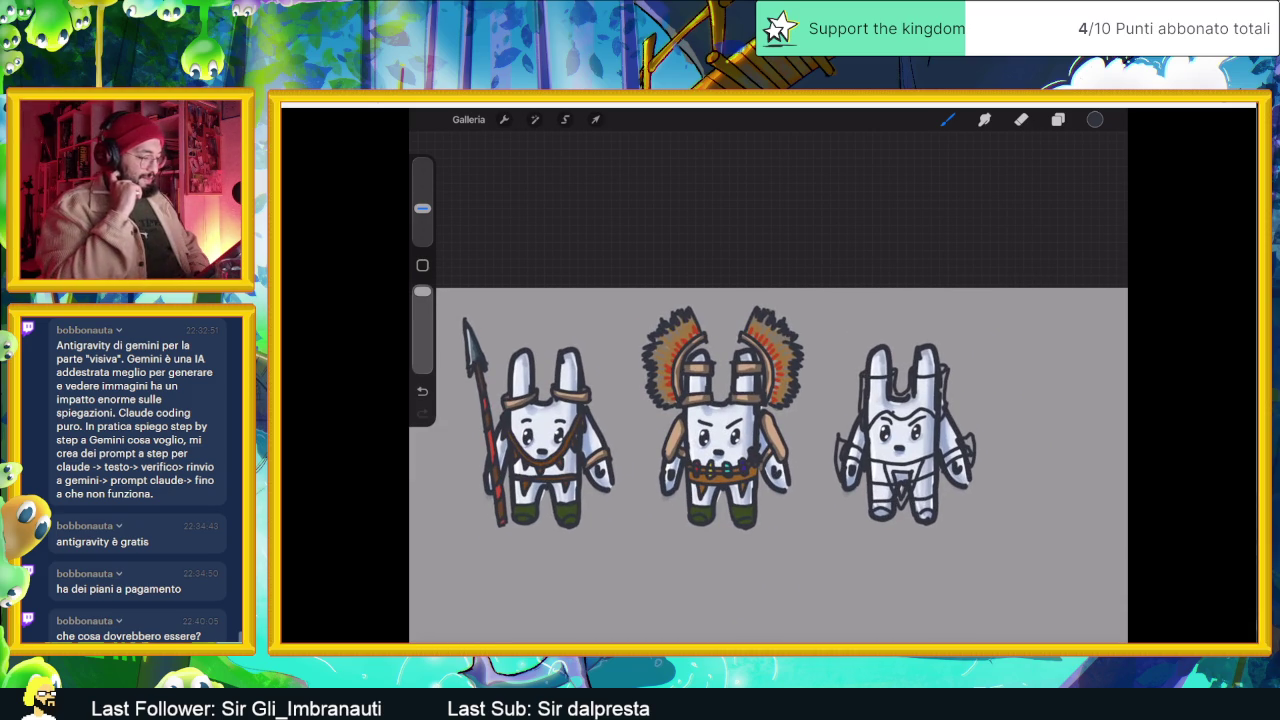
left_click(1058, 119)
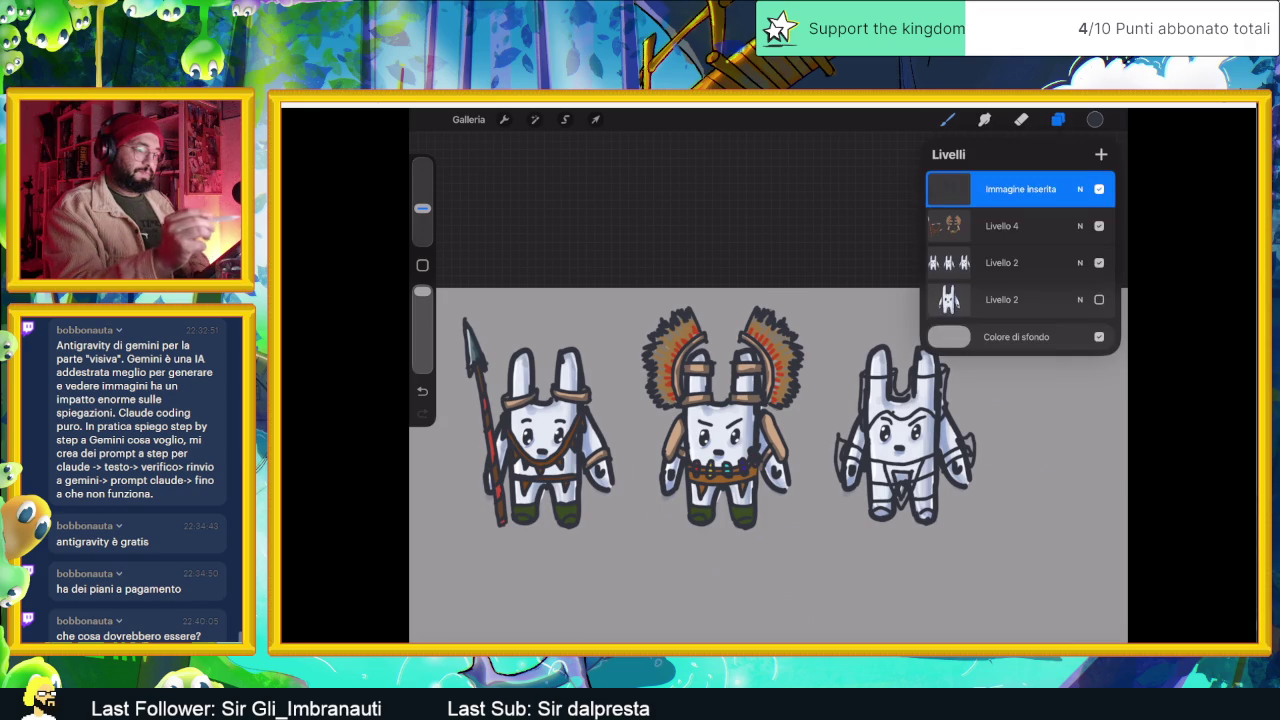
left_click(1020, 225)
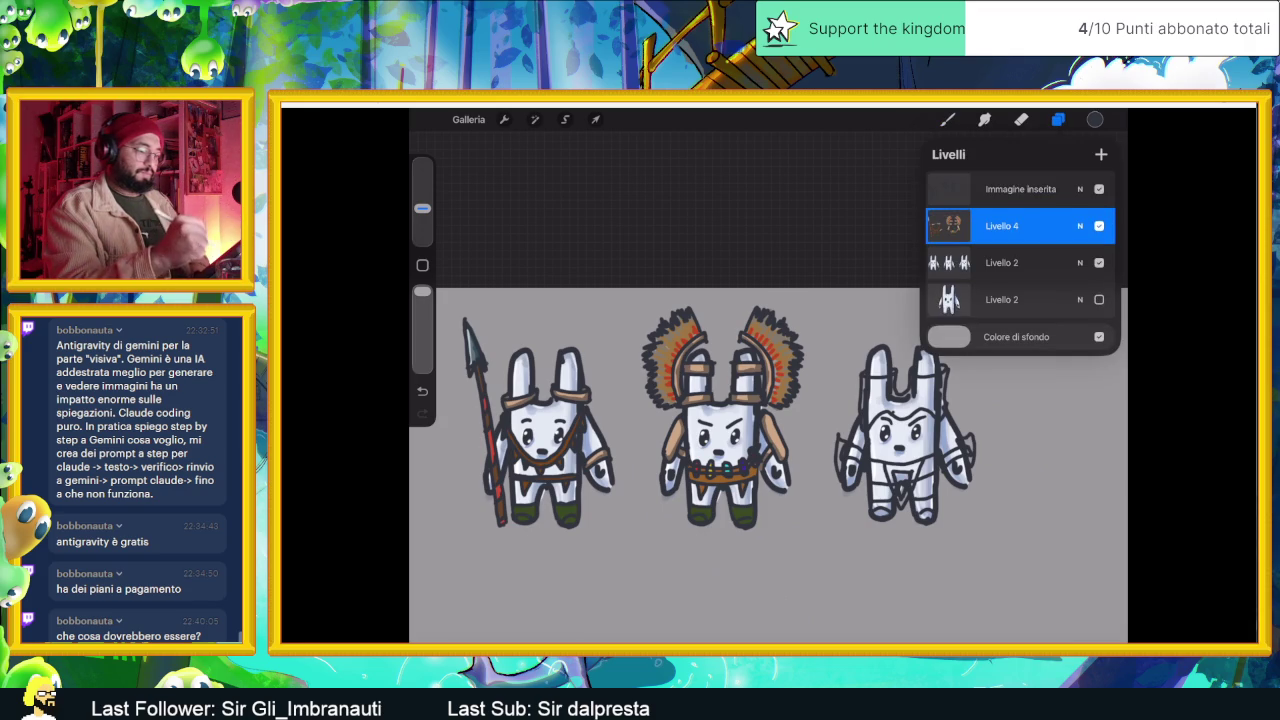
left_click(1058, 119)
scroll(700, 440, "up", 3)
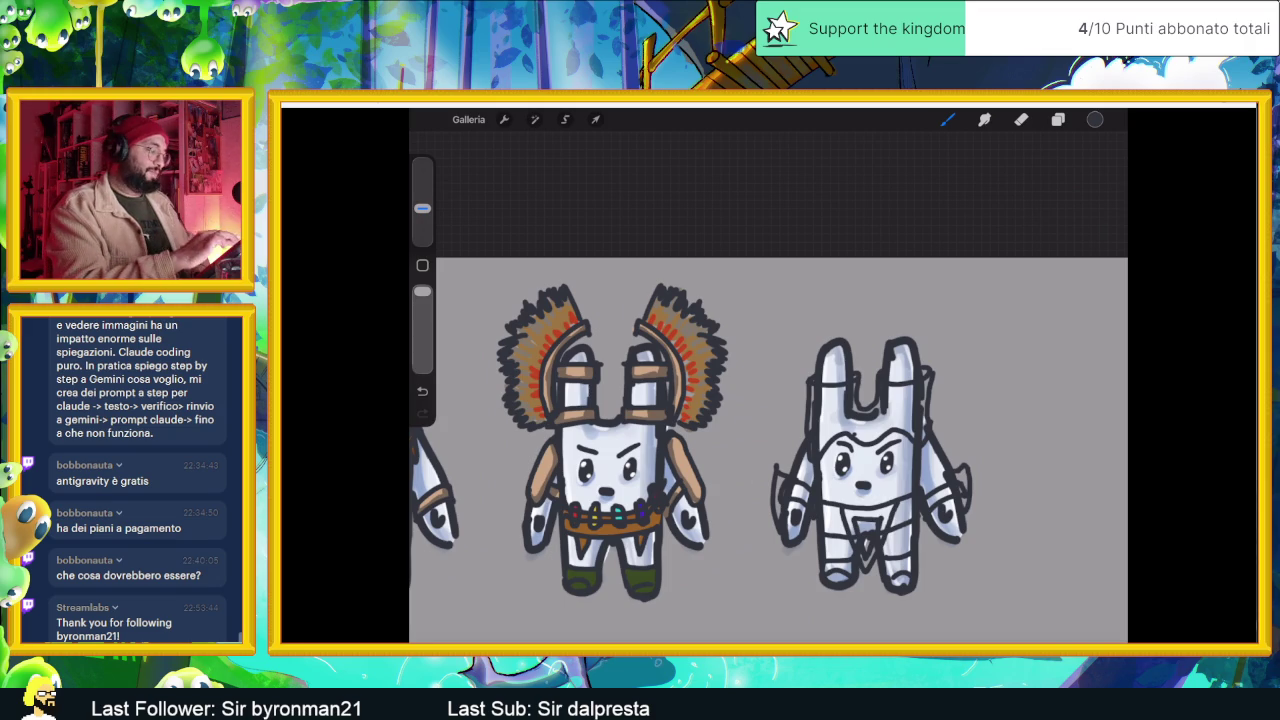
- Sample a tan colour and block in the tan tunic across the right bunny's chest and top
left_click(690, 453)
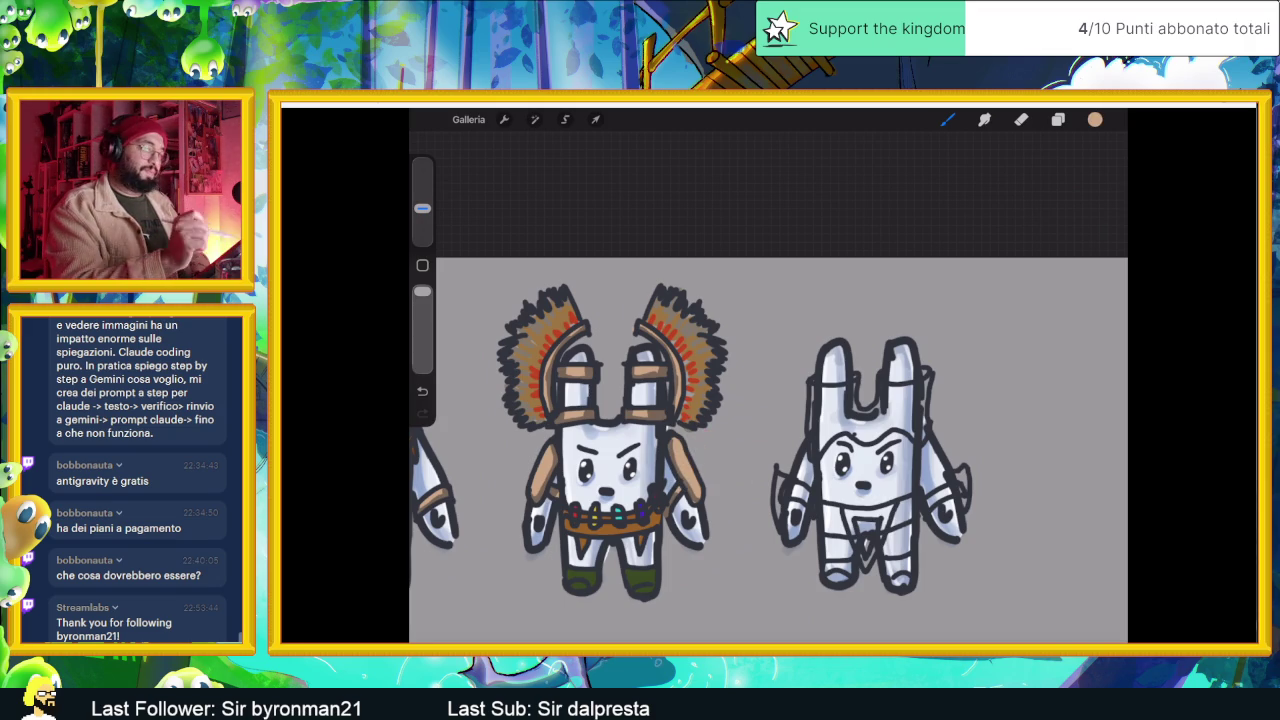
left_click(1058, 119)
left_click(1058, 119)
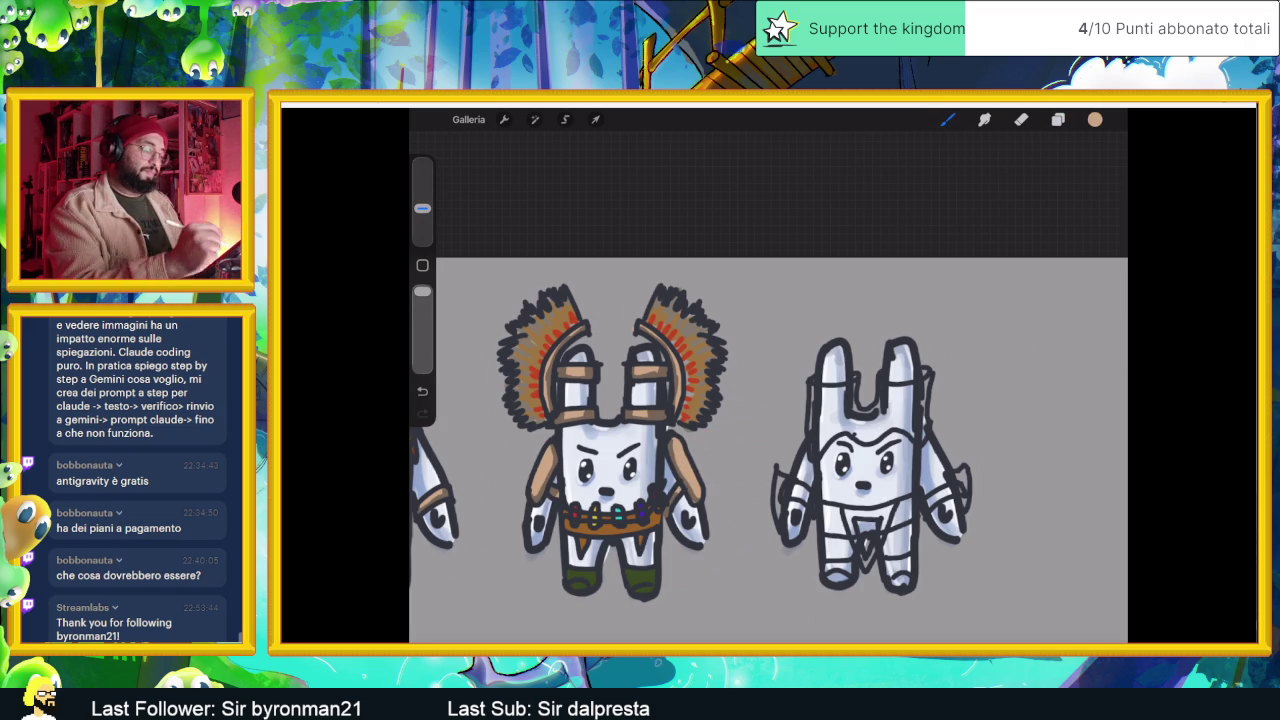
mouse_move(812, 388)
left_mouse_down()
mouse_move(814, 438)
mouse_move(854, 420)
left_mouse_up()
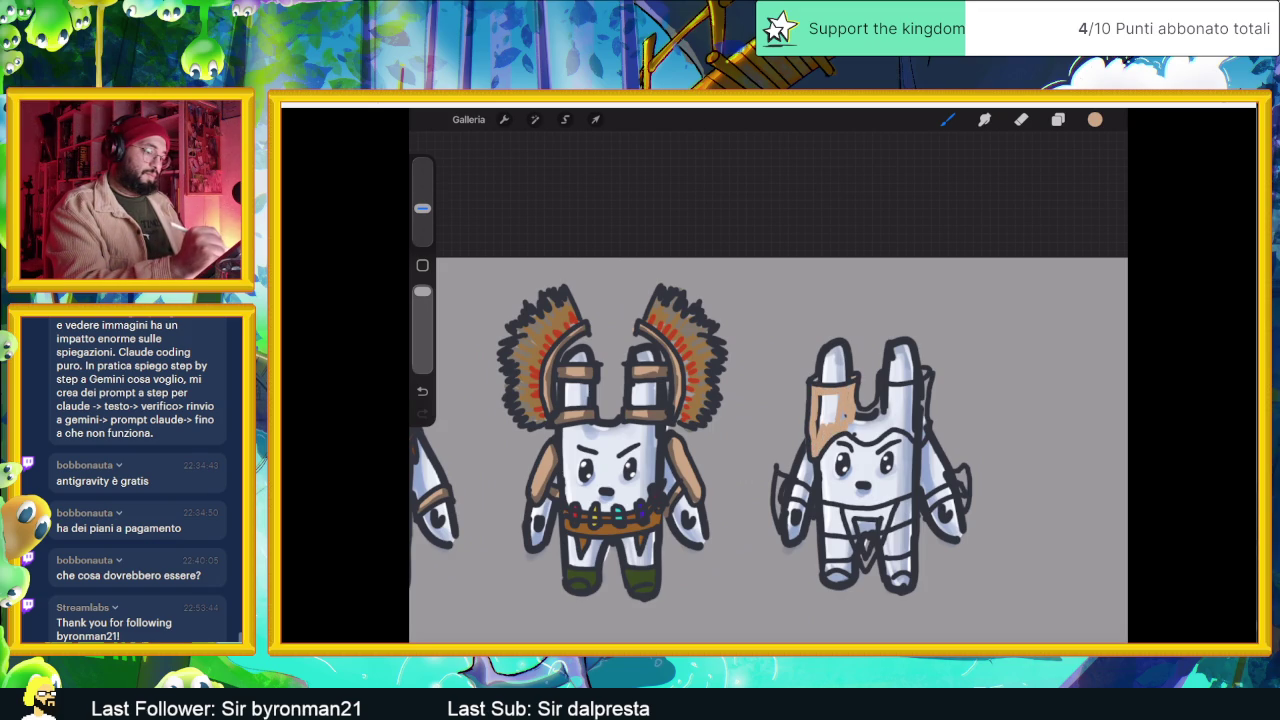
left_click_drag(822, 398, 834, 422)
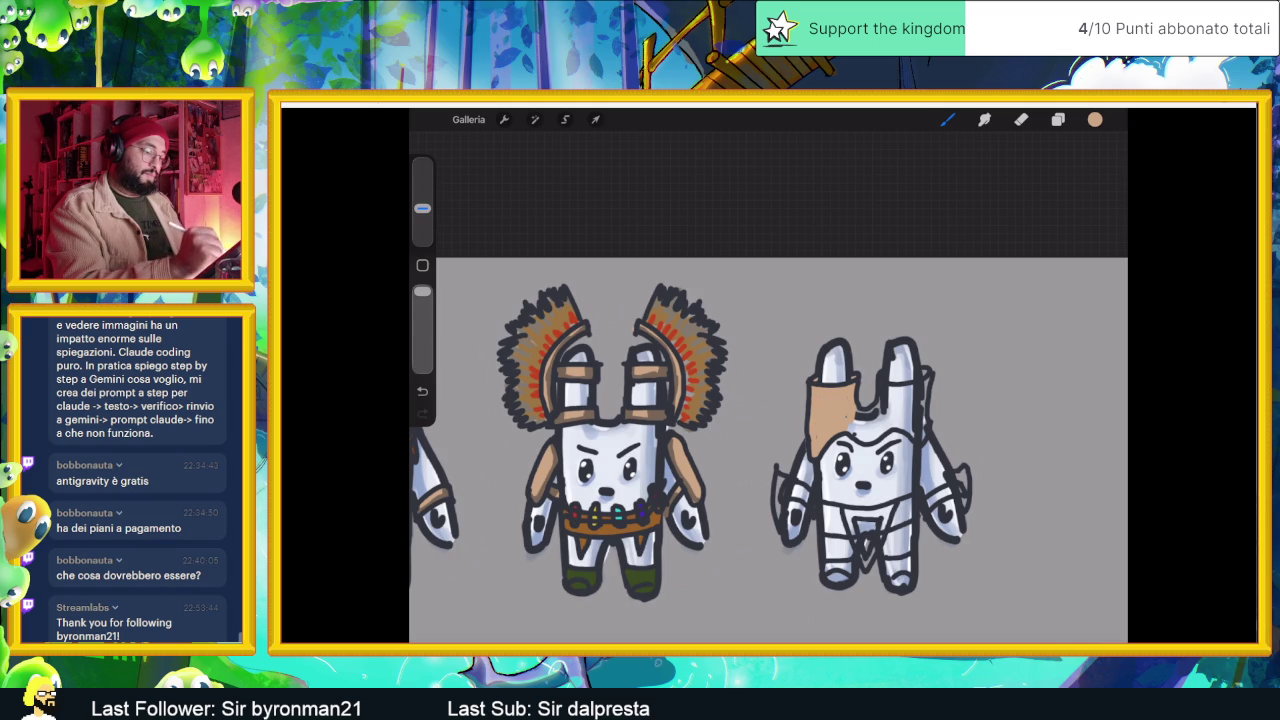
left_click_drag(858, 416, 882, 388)
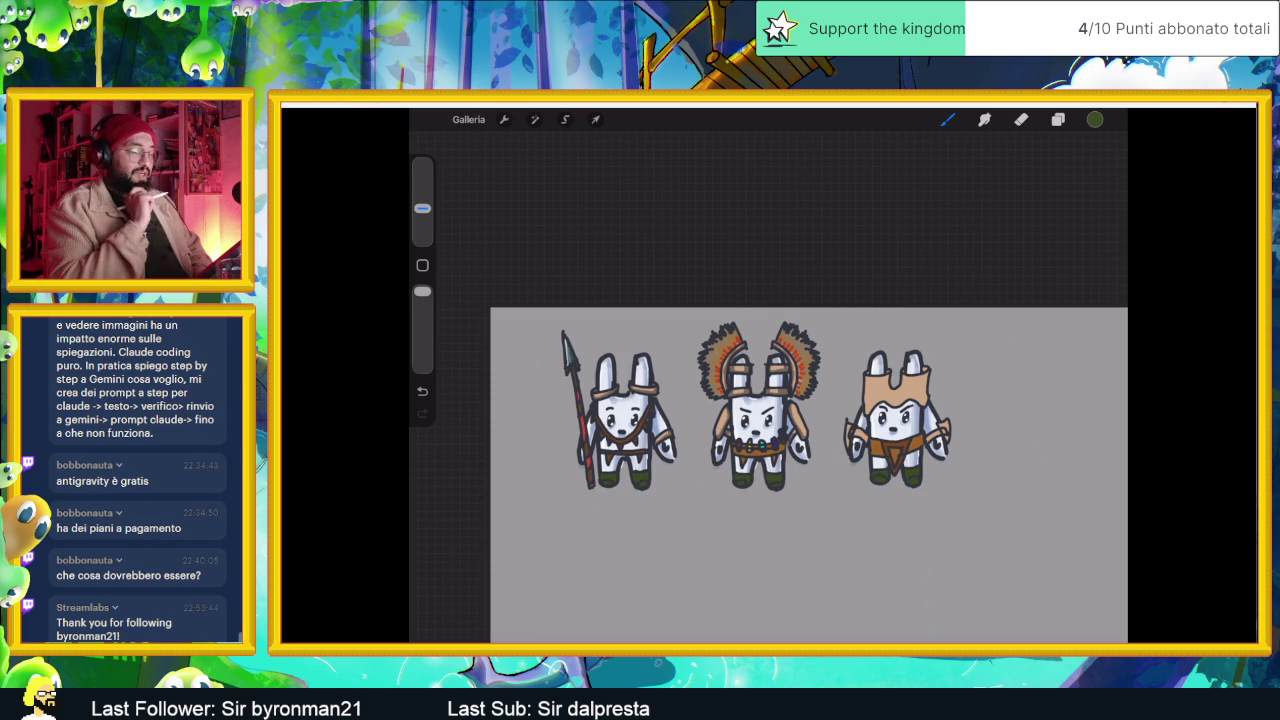
scroll(893, 443, "up", 1)
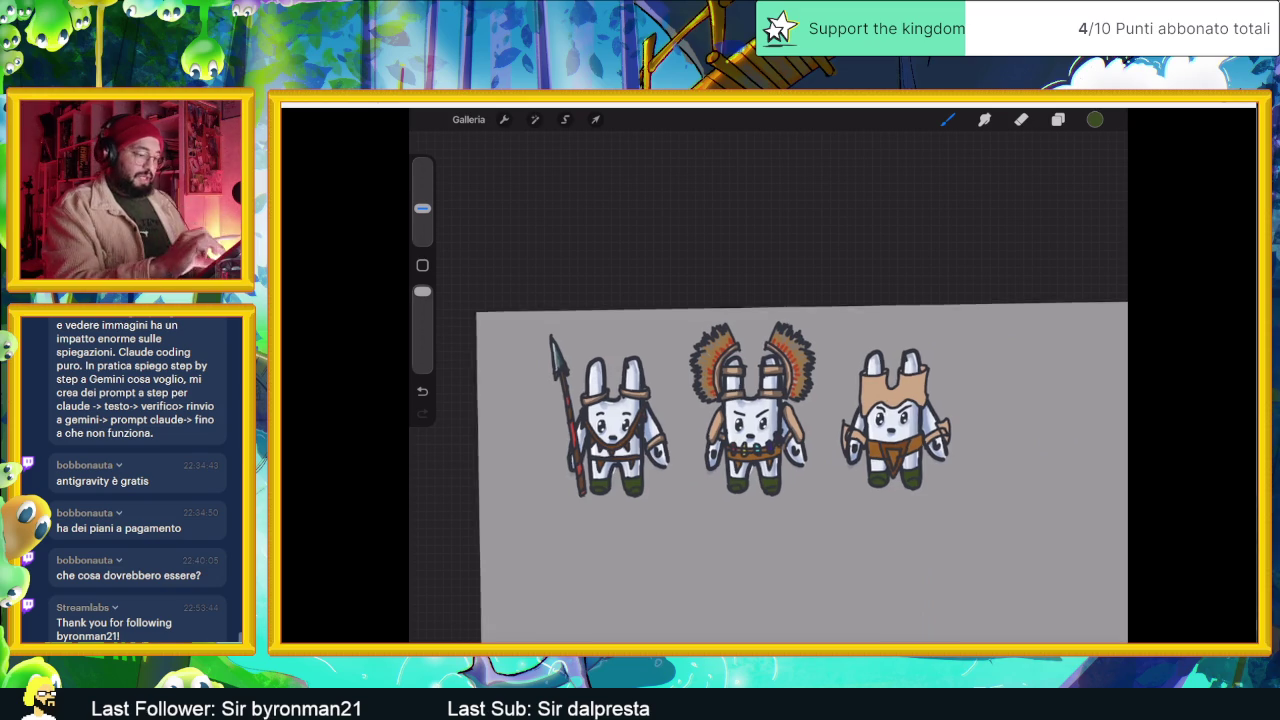
scroll(893, 443, "up", 3)
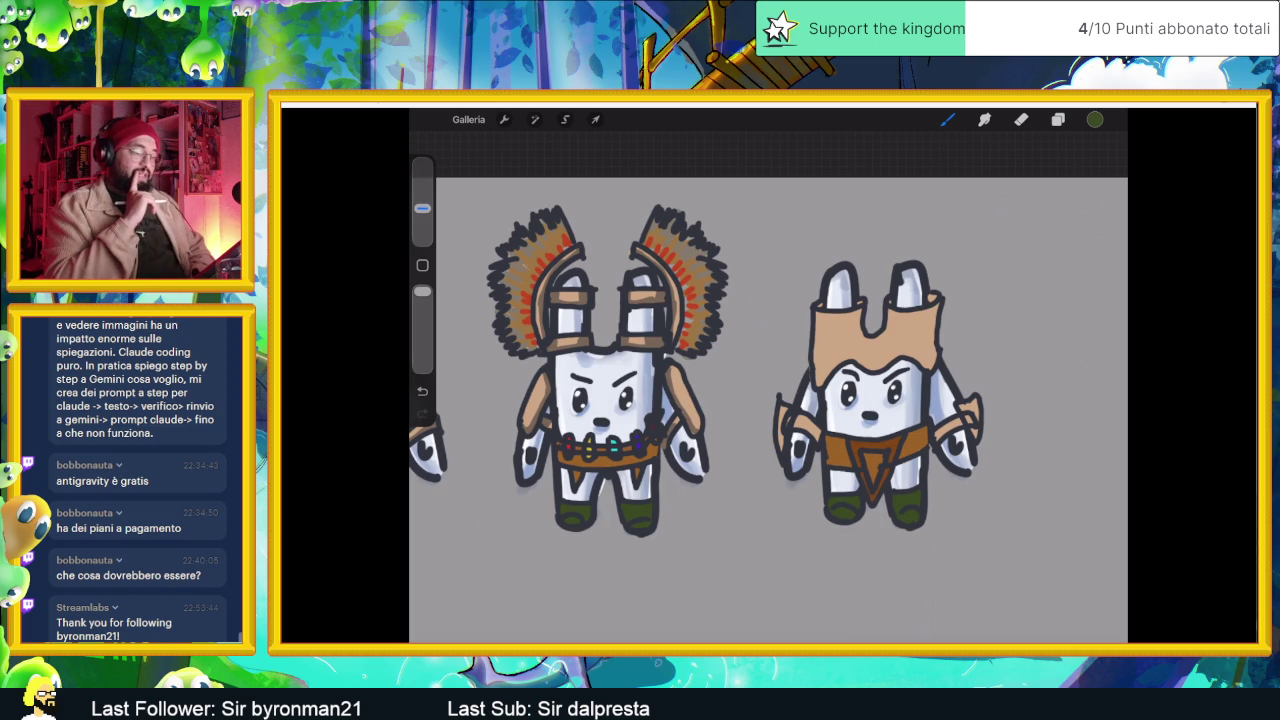
scroll(768, 400, "down", 2)
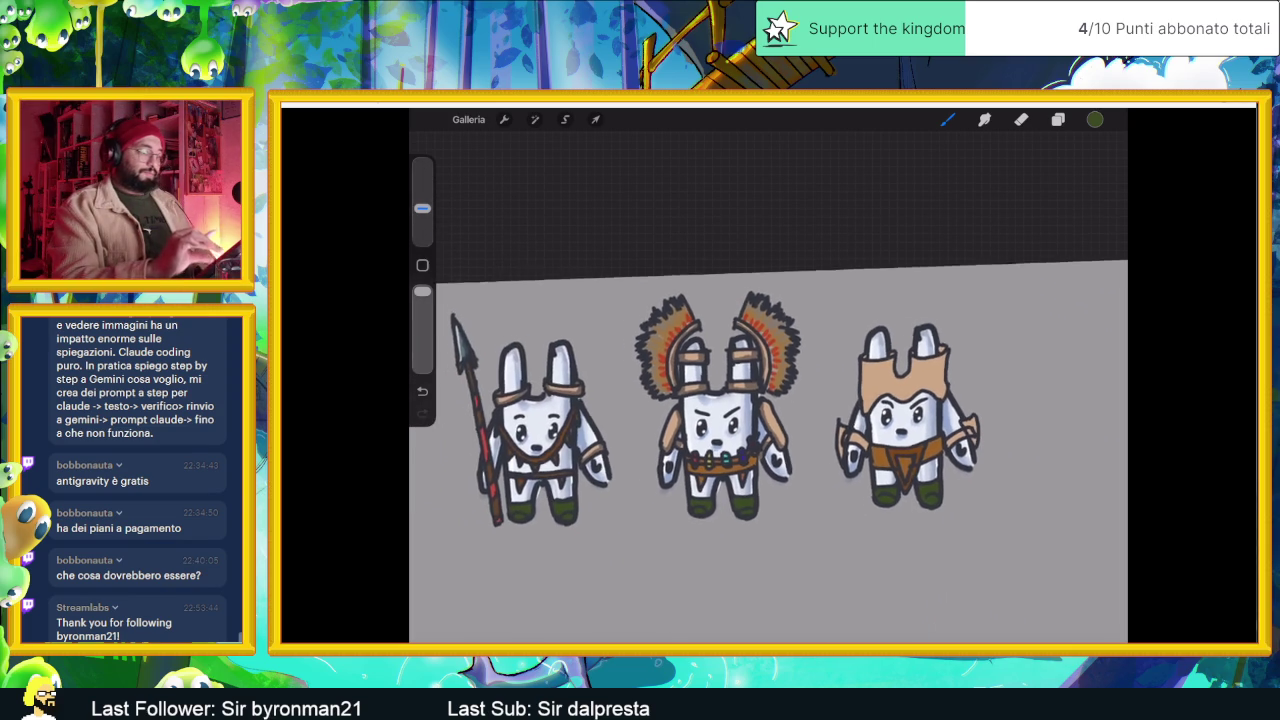
- Add dark touch-up marks to the right bunny's arms and hand
scroll(768, 410, "up", 3)
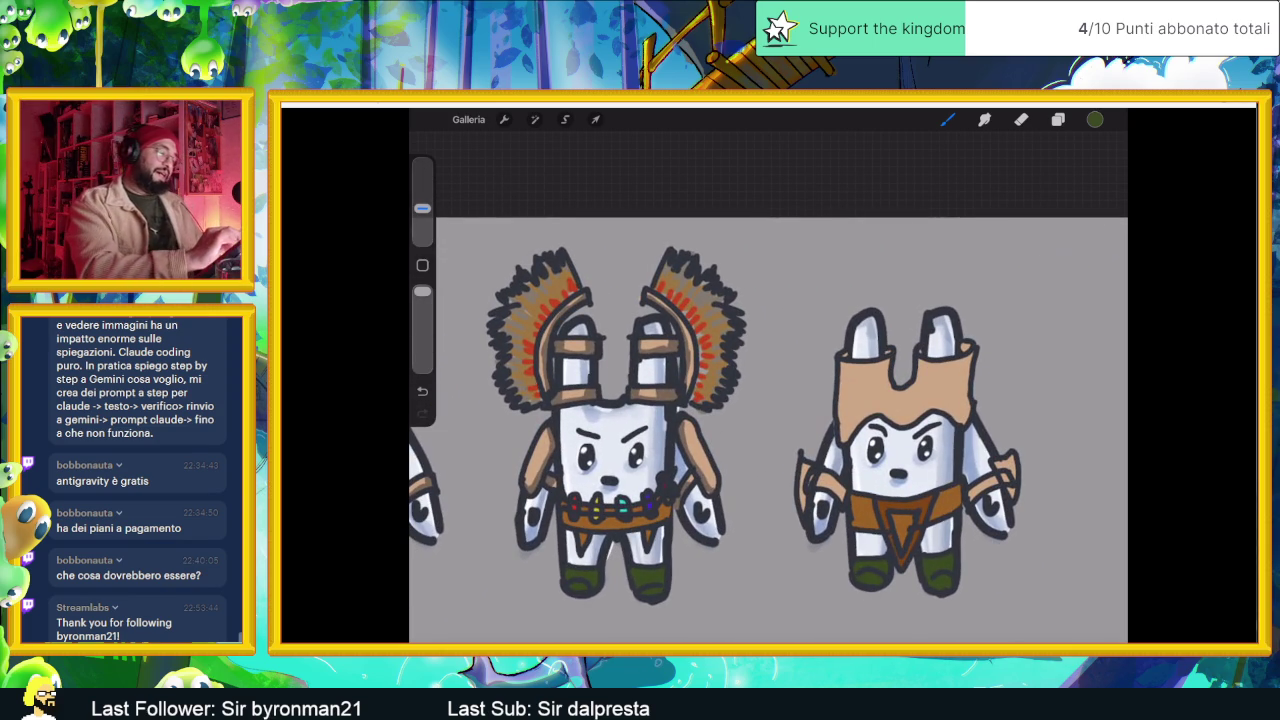
scroll(768, 378, "up", 2)
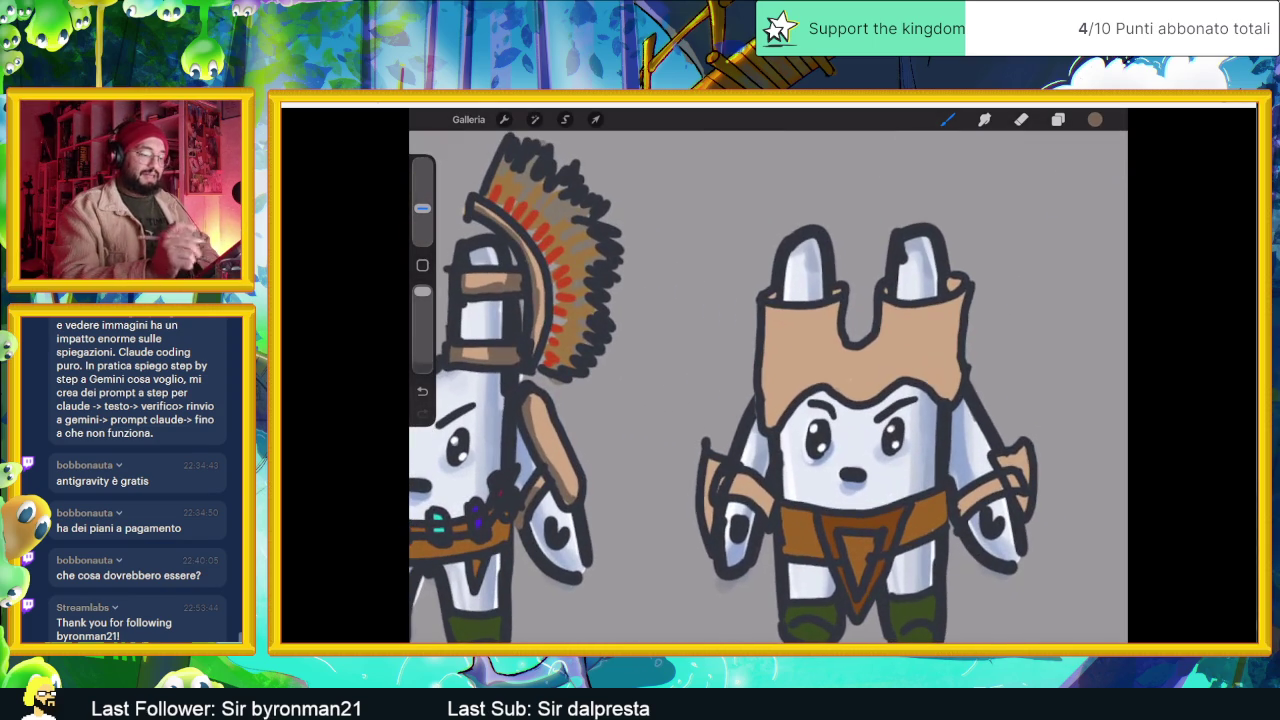
scroll(768, 400, "down", 2)
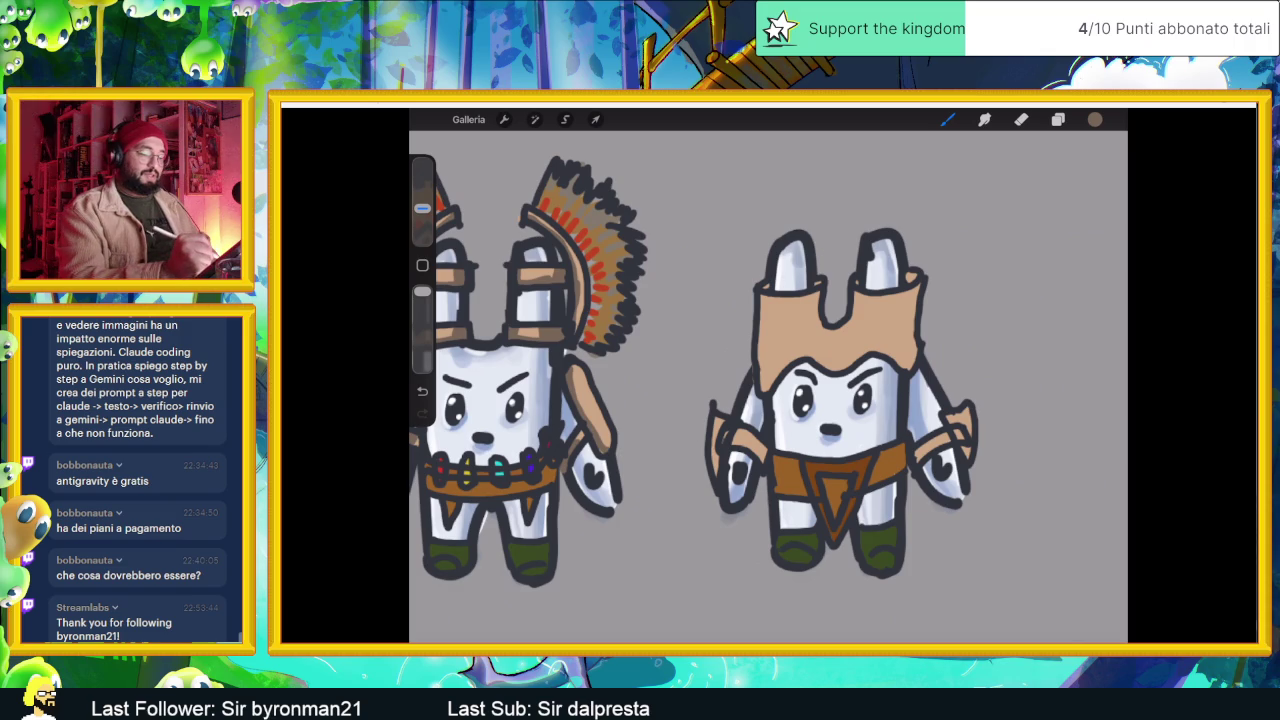
left_click_drag(930, 444, 918, 456)
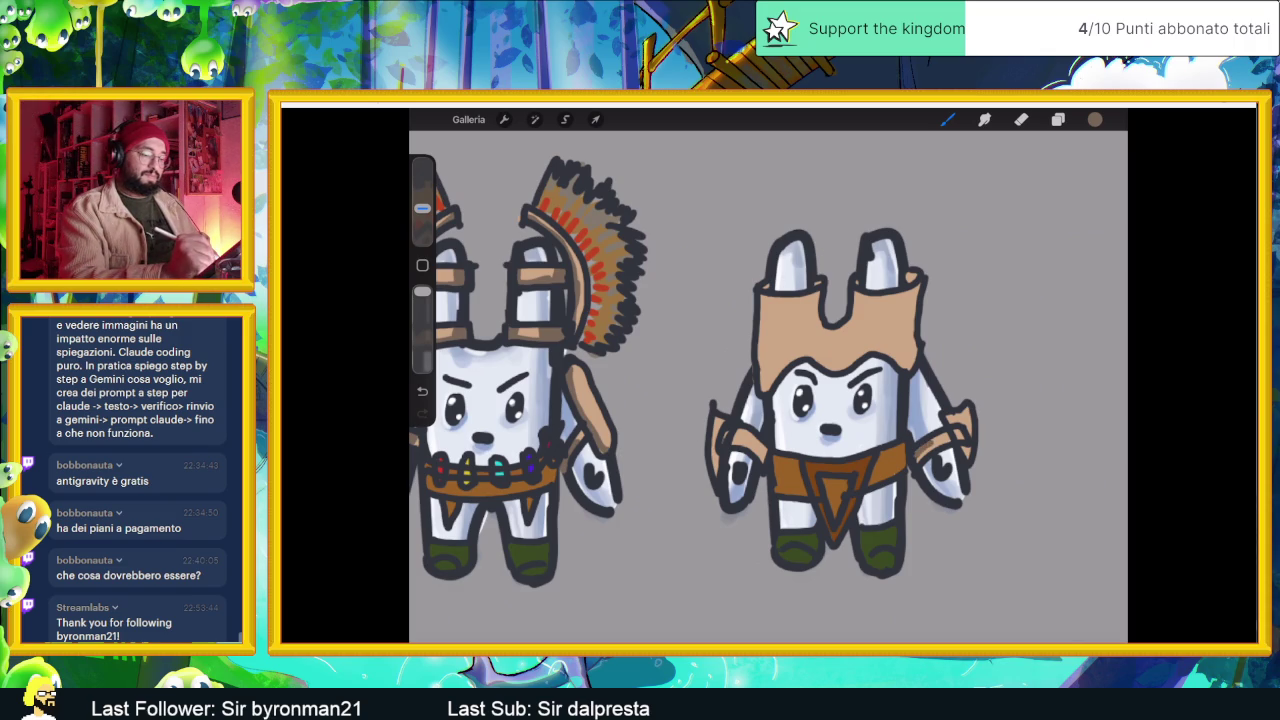
left_click_drag(966, 408, 968, 436)
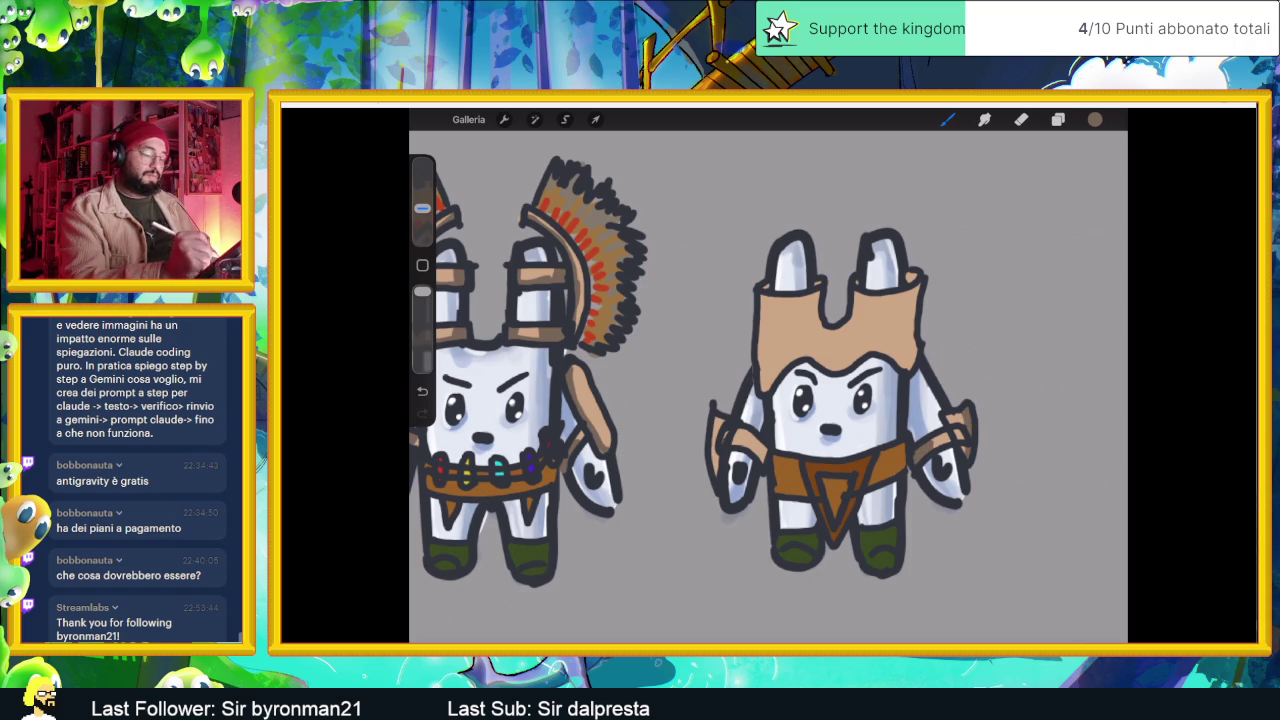
left_click_drag(716, 456, 716, 476)
left_click_drag(732, 430, 766, 460)
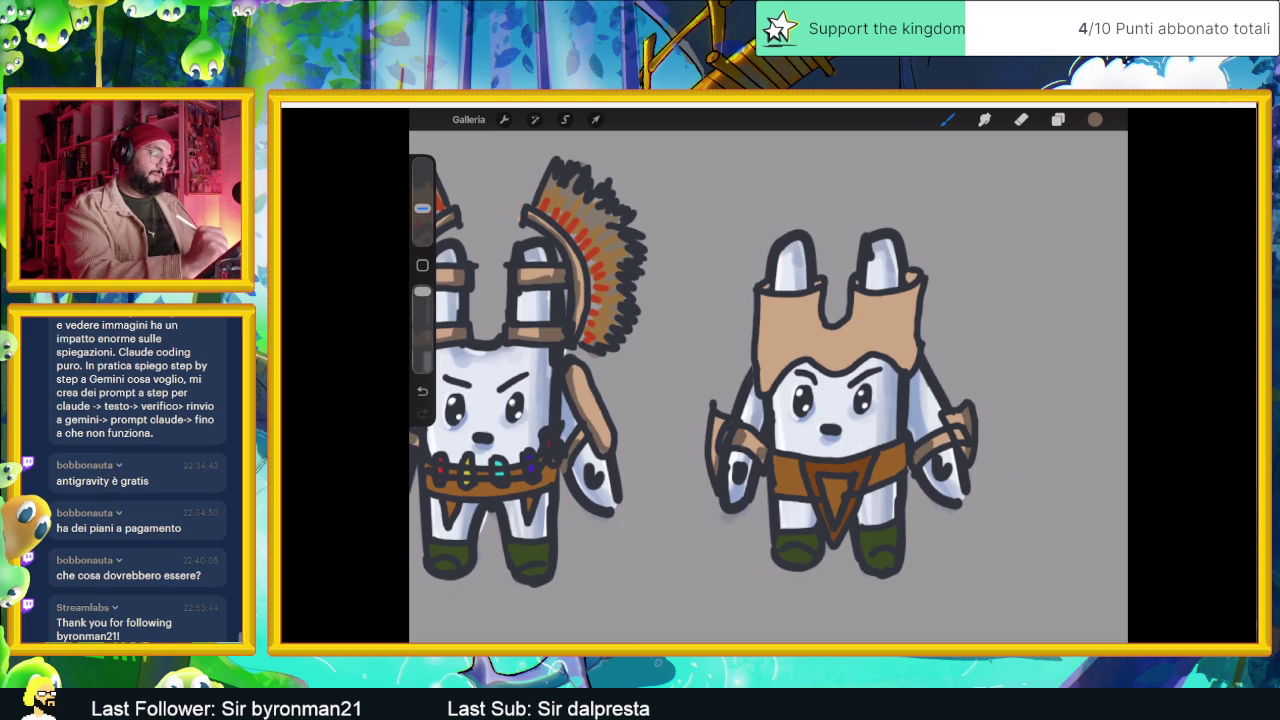
- Shade the tunic's U-shaped neckline and right edge in darker brown
mouse_move(800, 298)
left_mouse_down()
mouse_move(812, 334)
mouse_move(842, 334)
mouse_move(858, 294)
mouse_move(834, 332)
mouse_move(818, 324)
left_mouse_up()
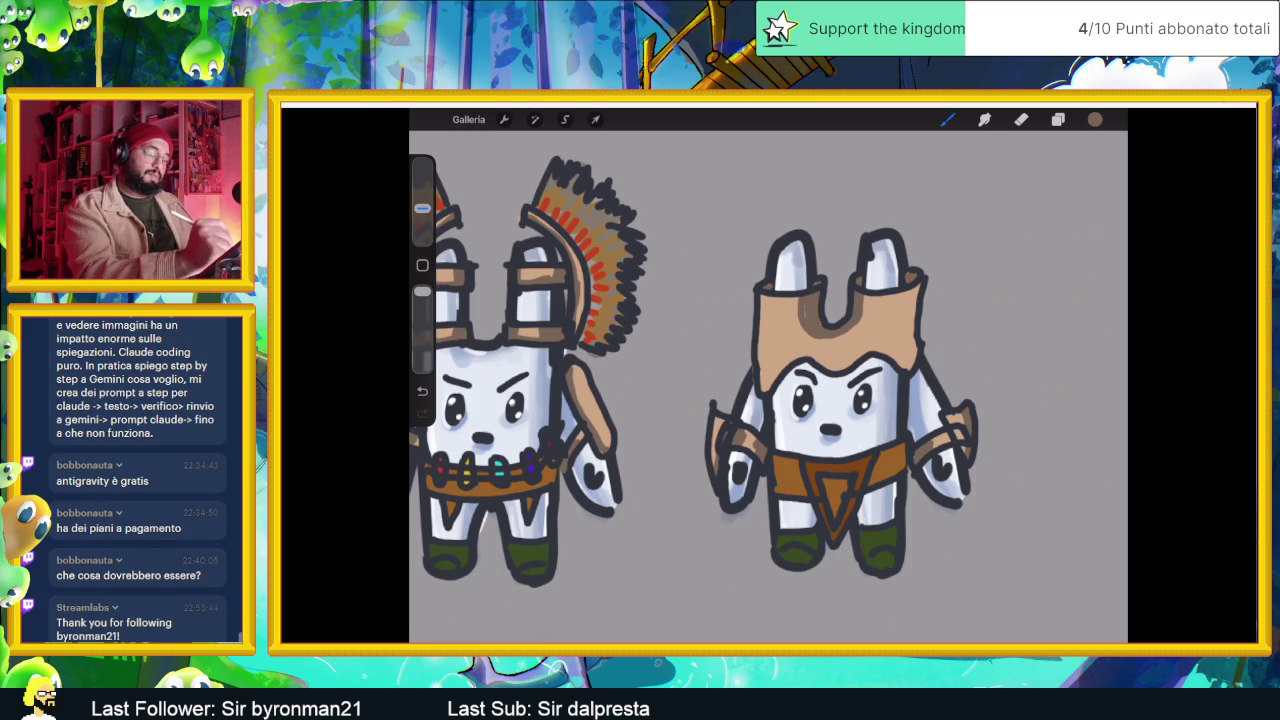
left_click_drag(812, 340, 854, 344)
mouse_move(915, 288)
left_mouse_down()
mouse_move(914, 352)
mouse_move(908, 366)
mouse_move(903, 346)
mouse_move(890, 360)
left_mouse_up()
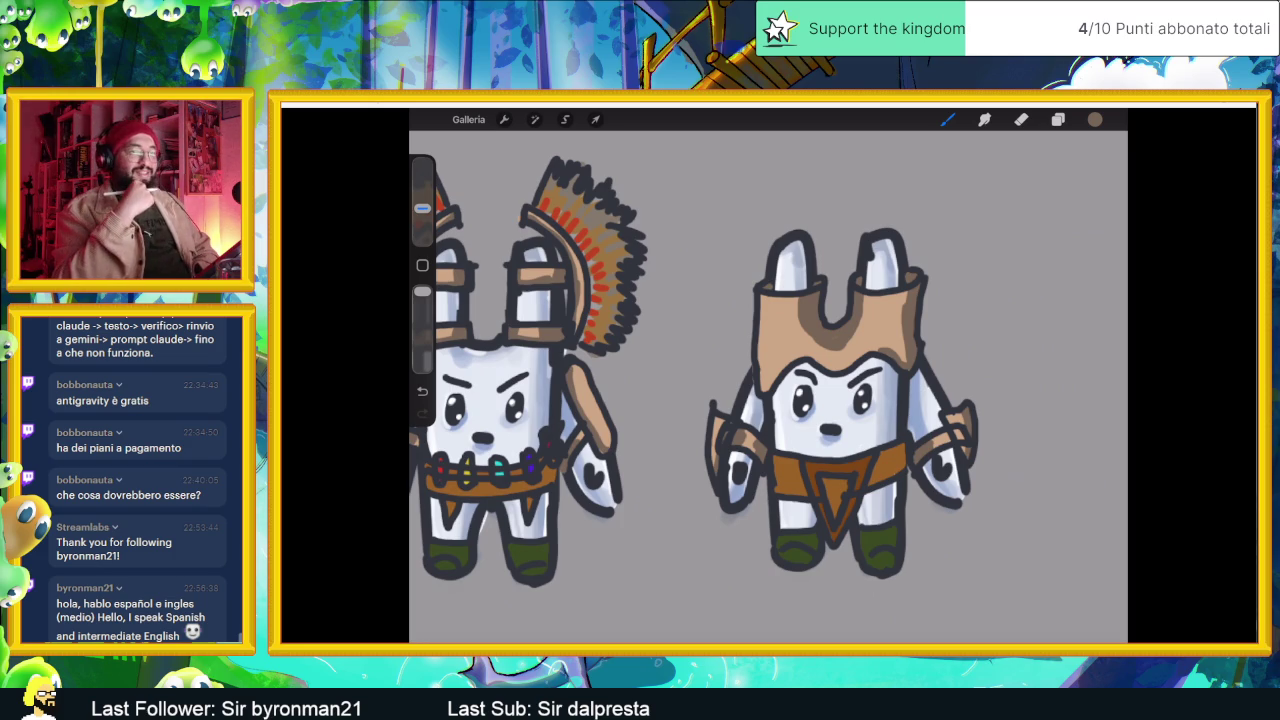
- Darken the brown shading near the hand's edge and on the hood above the face
scroll(840, 380, "up", 5)
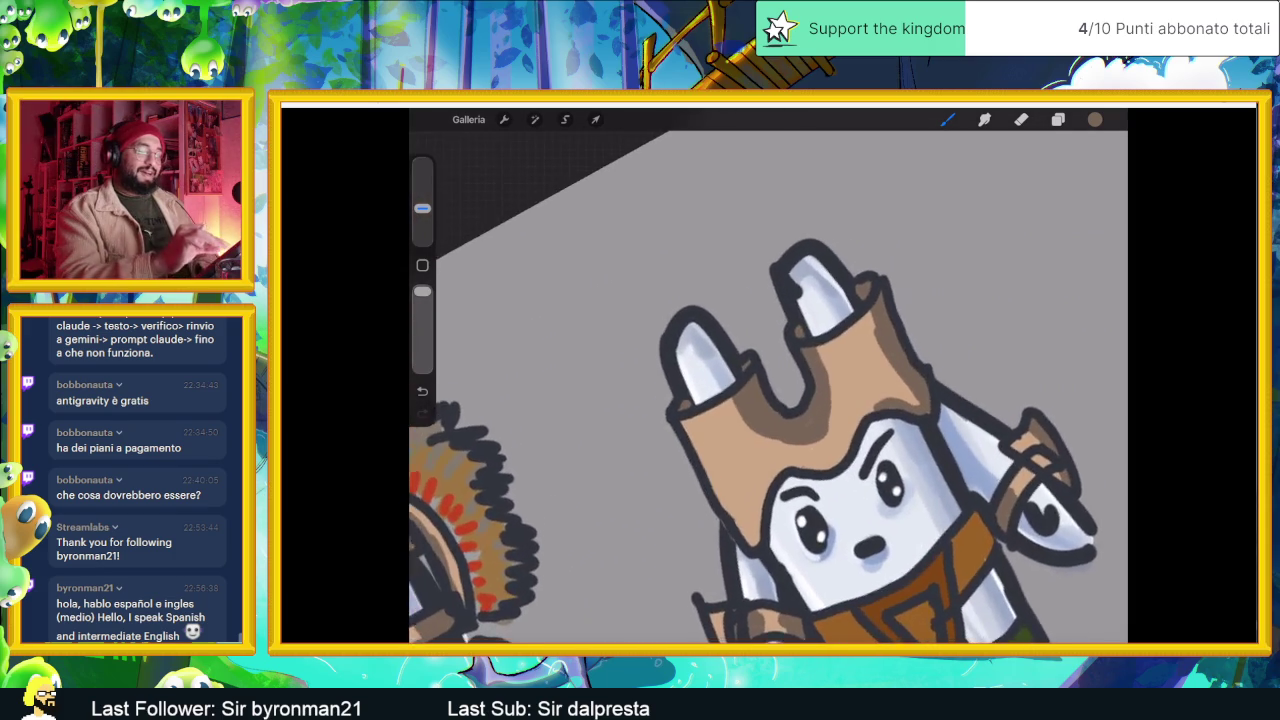
scroll(768, 390, "up", 2)
mouse_move(914, 420)
left_mouse_down()
mouse_move(872, 414)
mouse_move(884, 404)
mouse_move(870, 414)
left_mouse_up()
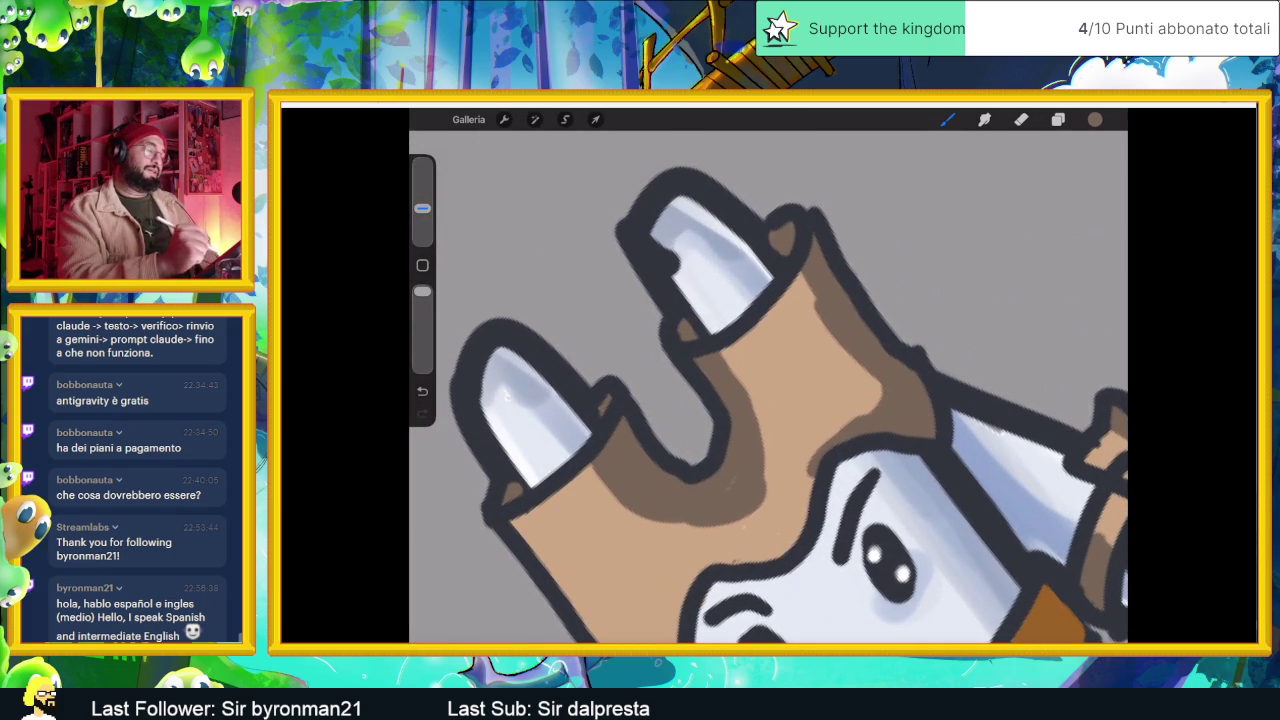
scroll(768, 390, "down", 3)
left_click_drag(910, 410, 860, 446)
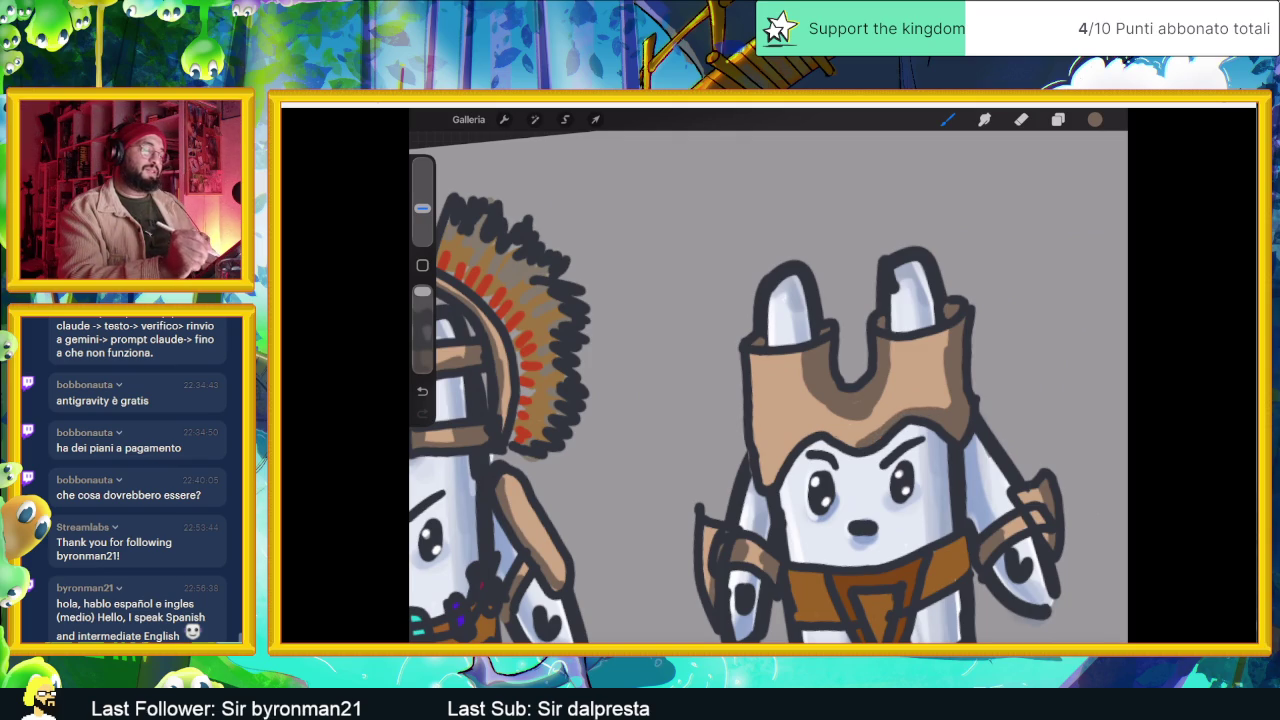
scroll(740, 440, "up", 3)
mouse_move(902, 446)
left_mouse_down()
mouse_move(874, 460)
mouse_move(854, 452)
left_mouse_up()
scroll(768, 376, "down", 3)
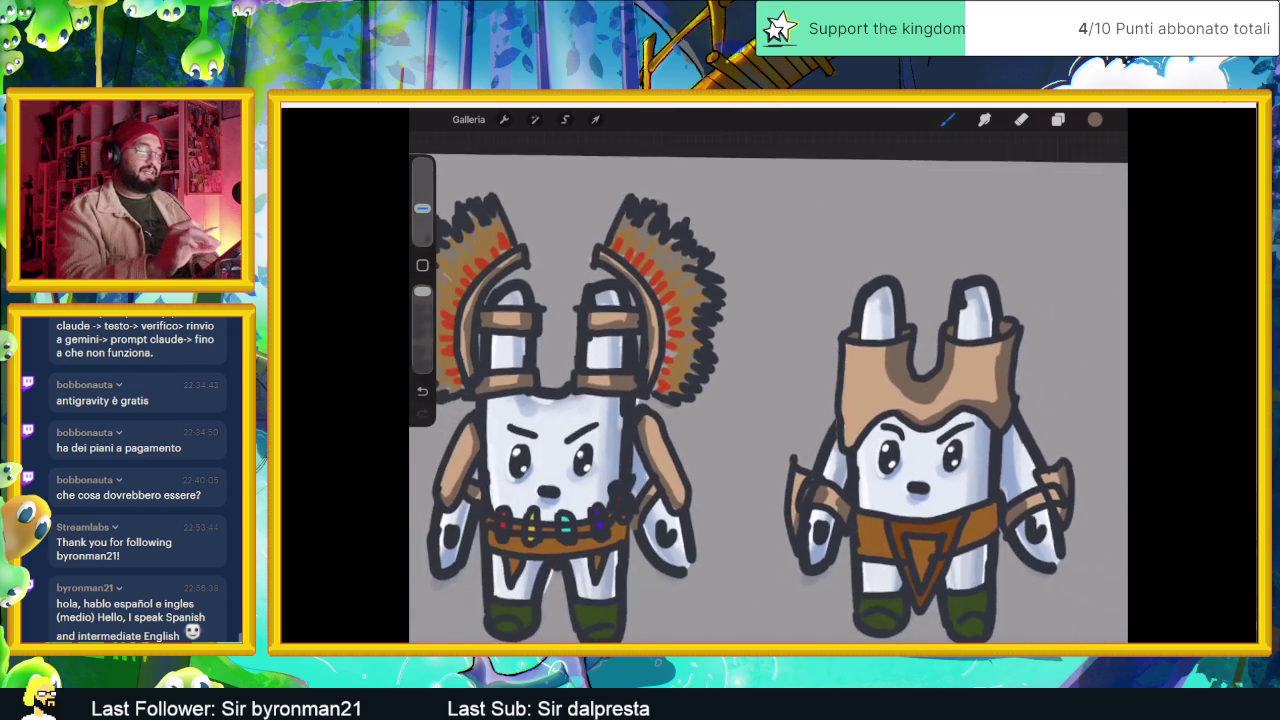
scroll(768, 376, "up", 3)
- Deepen the brown shading along the hood's left edge and inner right side
mouse_move(828, 418)
left_mouse_down()
mouse_move(832, 476)
mouse_move(856, 450)
mouse_move(838, 464)
left_mouse_up()
left_click_drag(896, 420, 858, 438)
left_click_drag(836, 334, 832, 418)
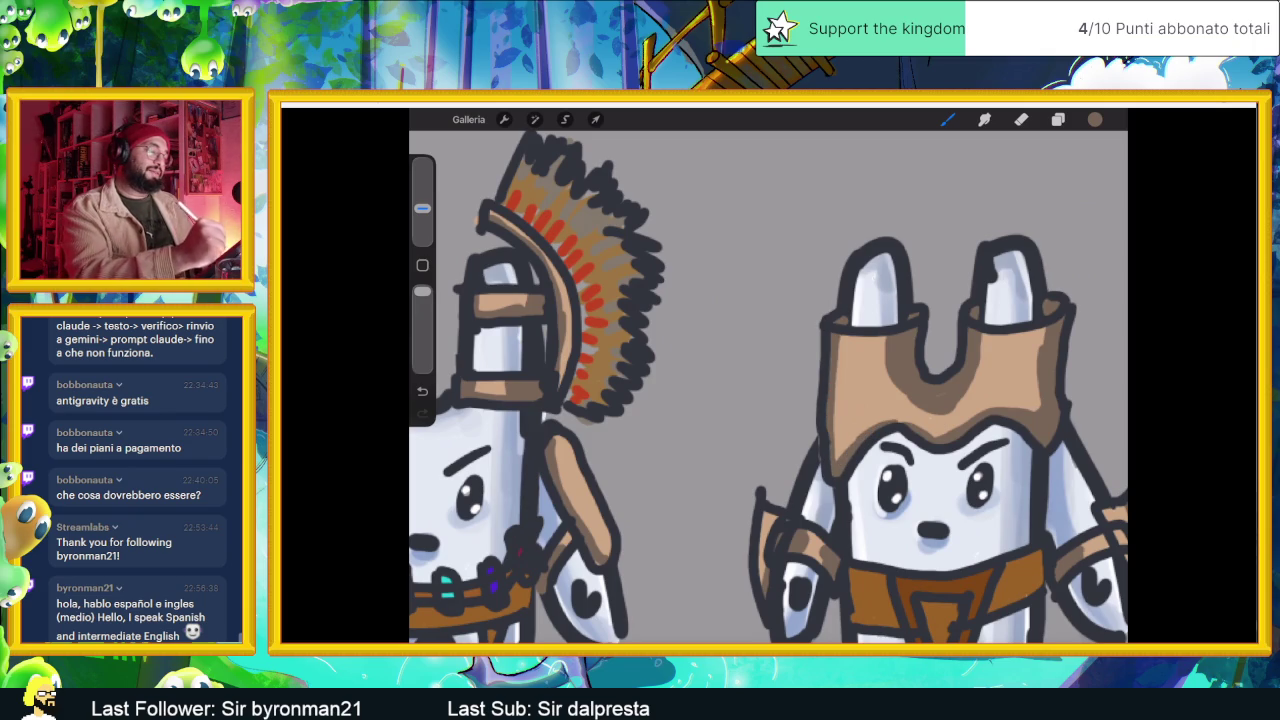
scroll(768, 376, "down", 3)
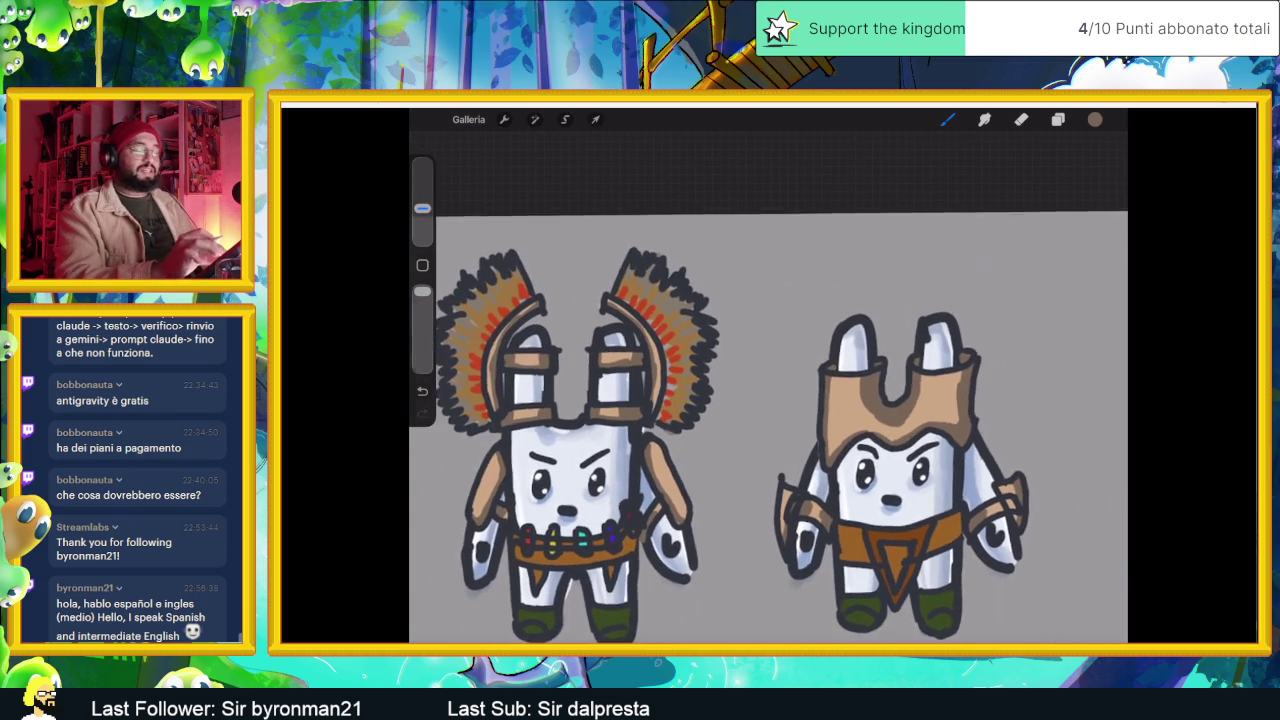
scroll(860, 400, "up", 3)
left_click_drag(940, 388, 952, 416)
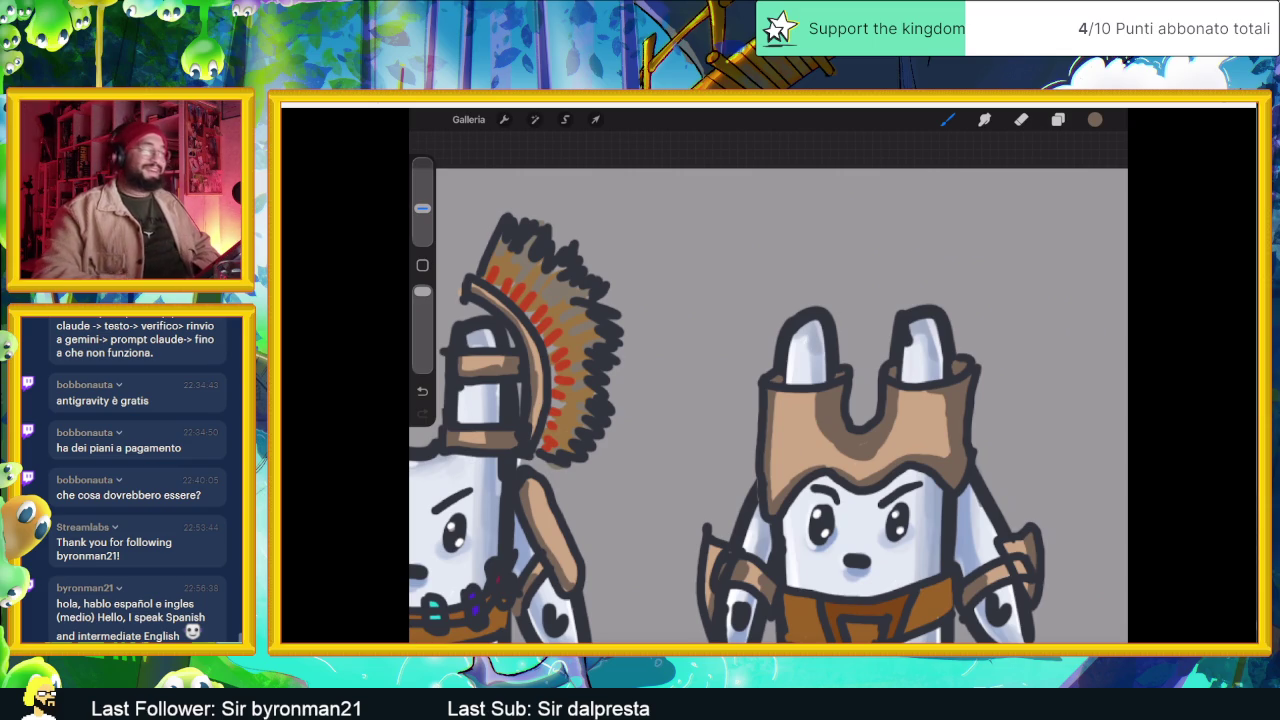
scroll(768, 426, "down", 3)
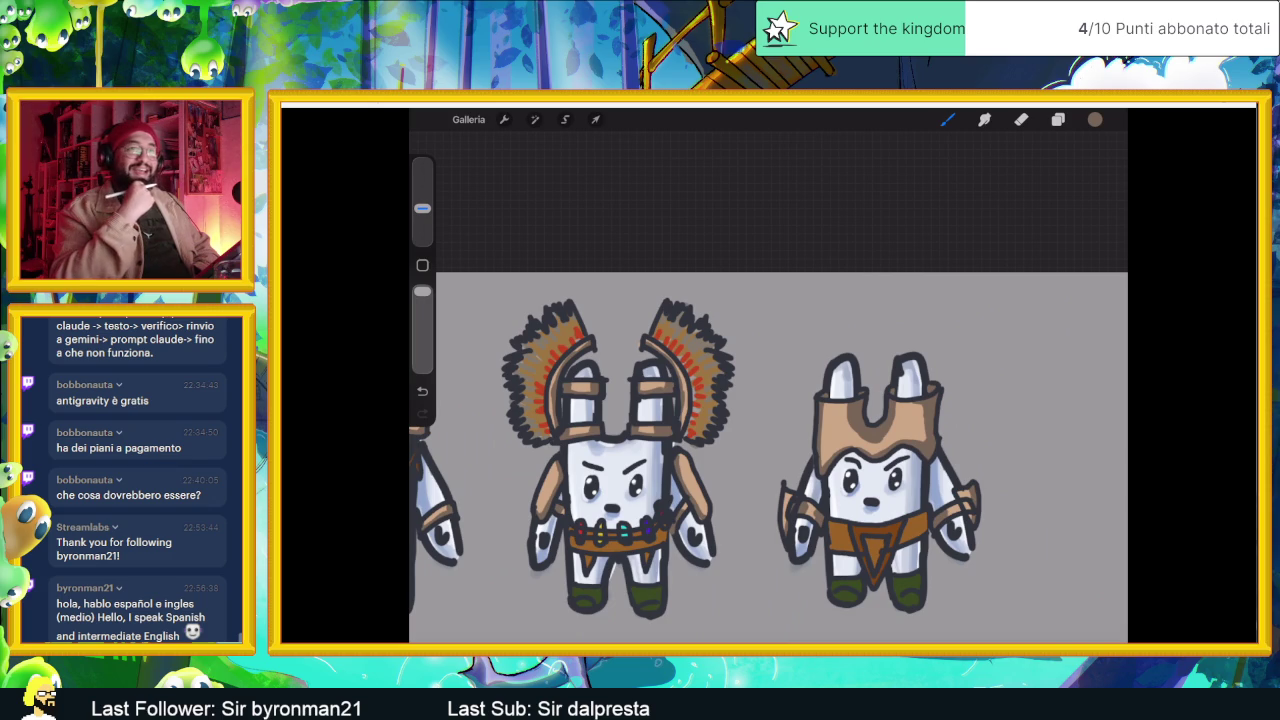
scroll(880, 460, "up", 5)
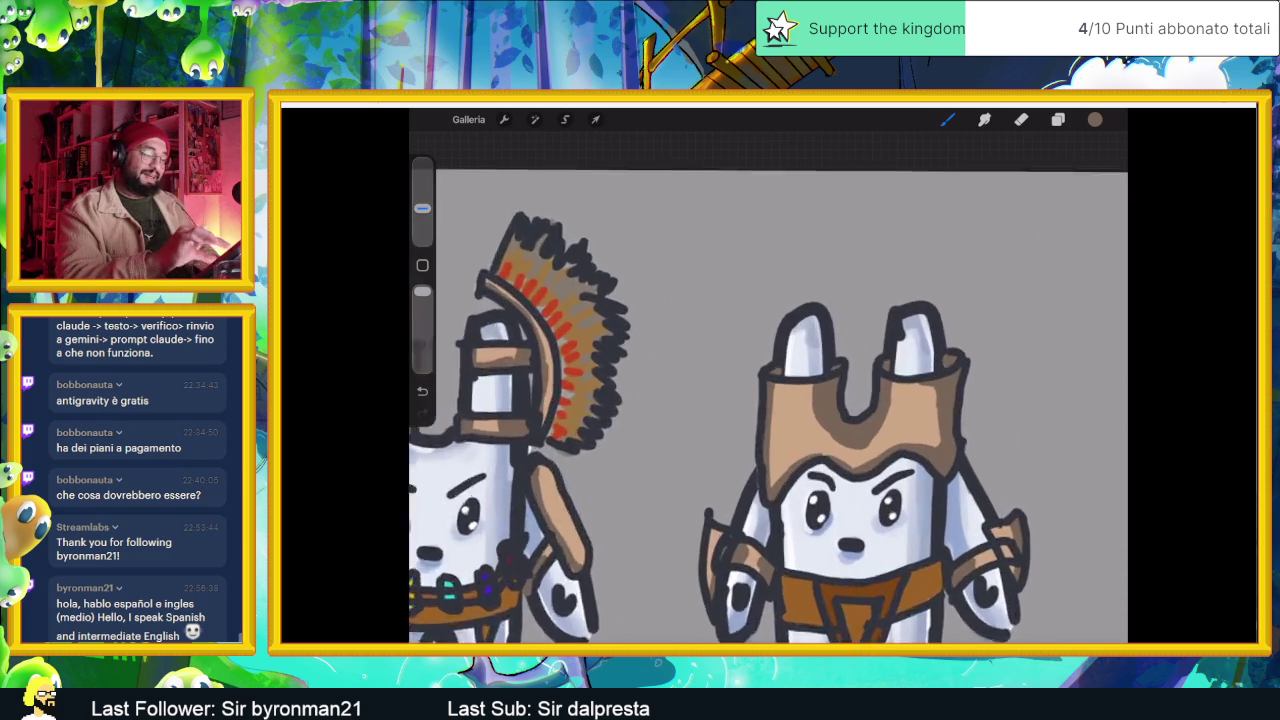
scroll(890, 400, "up", 3)
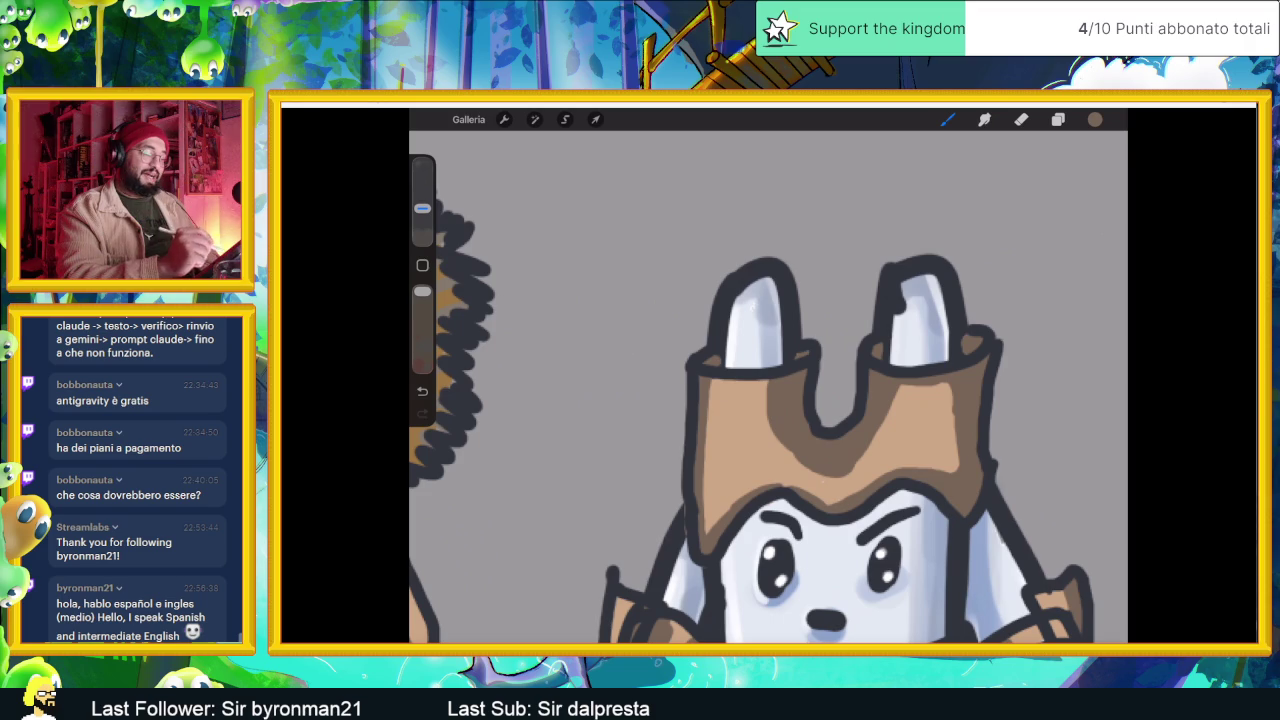
scroll(768, 400, "down", 3)
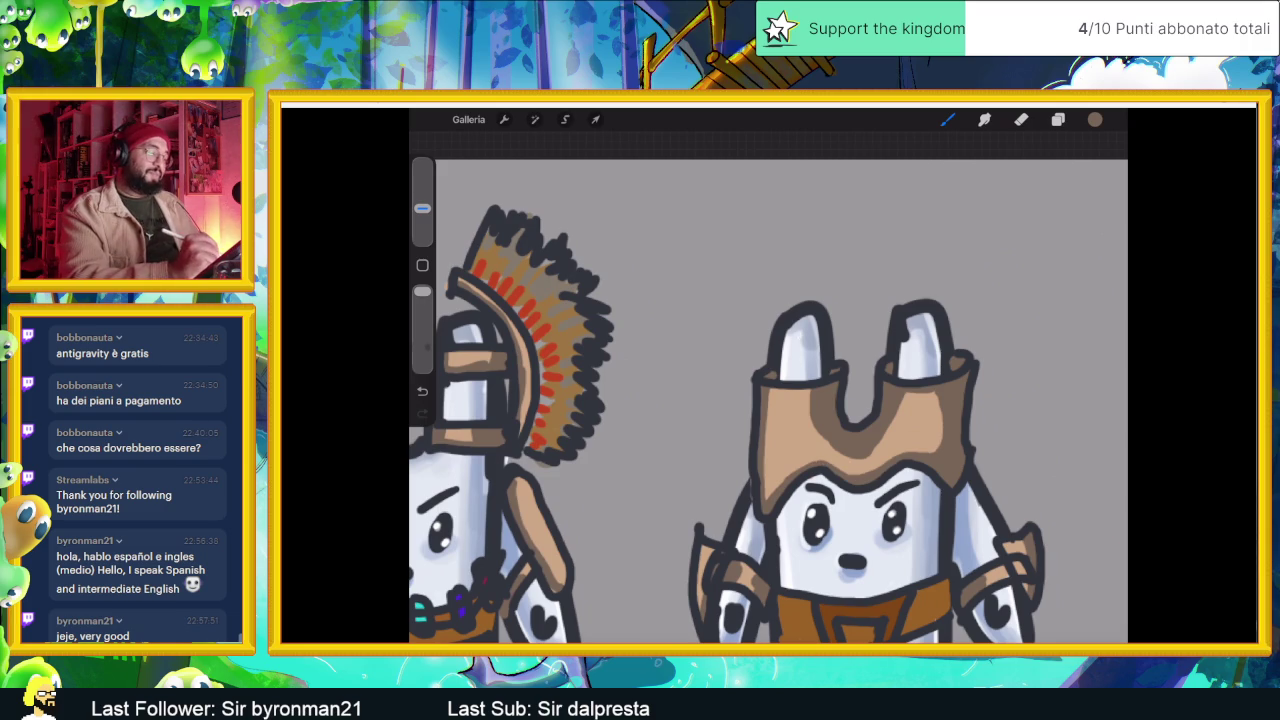
scroll(768, 400, "down", 5)
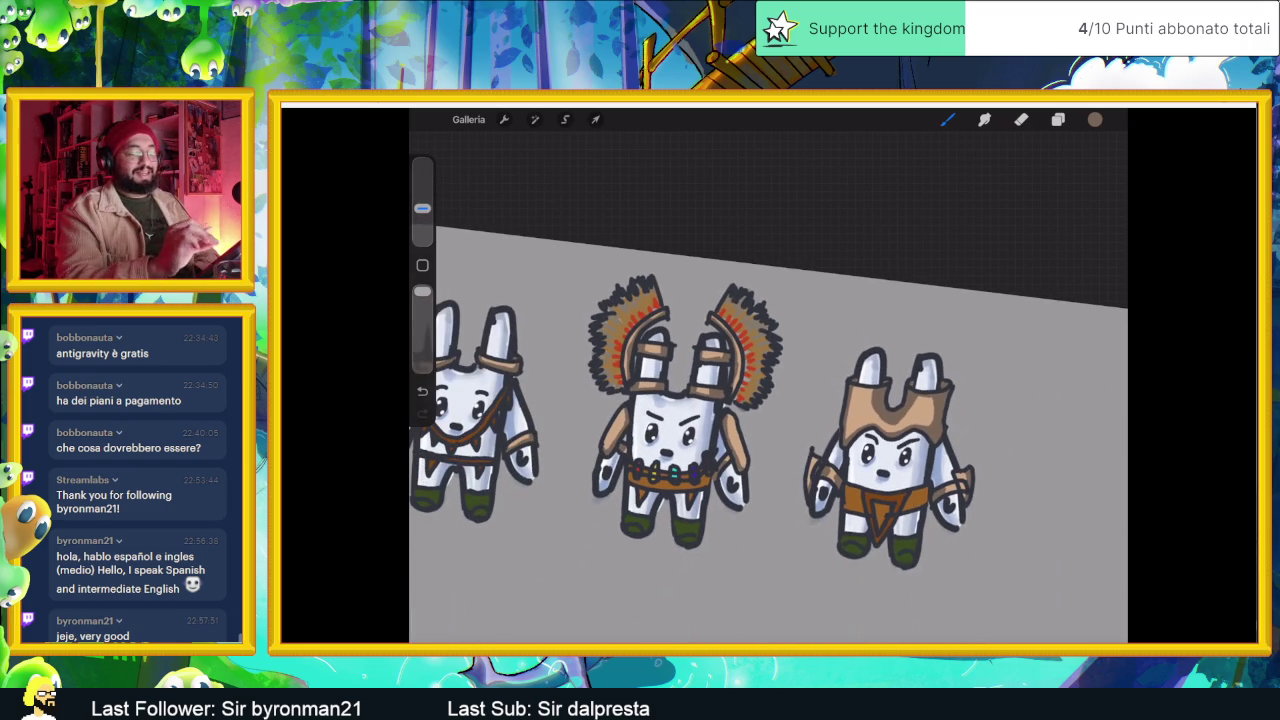
- Eyedrop the warm orange from the right bunny's belt and bring up the Colours panel
scroll(768, 400, "up", 3)
scroll(768, 400, "up", 2)
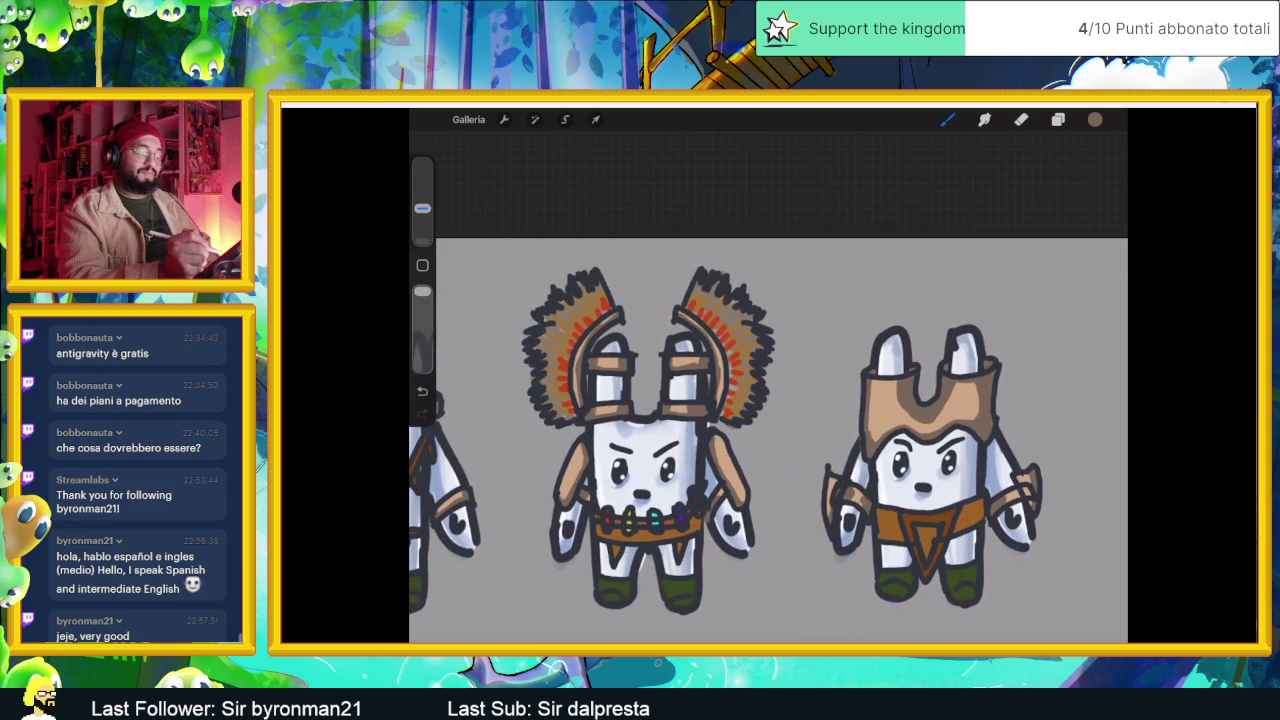
scroll(768, 430, "down", 3)
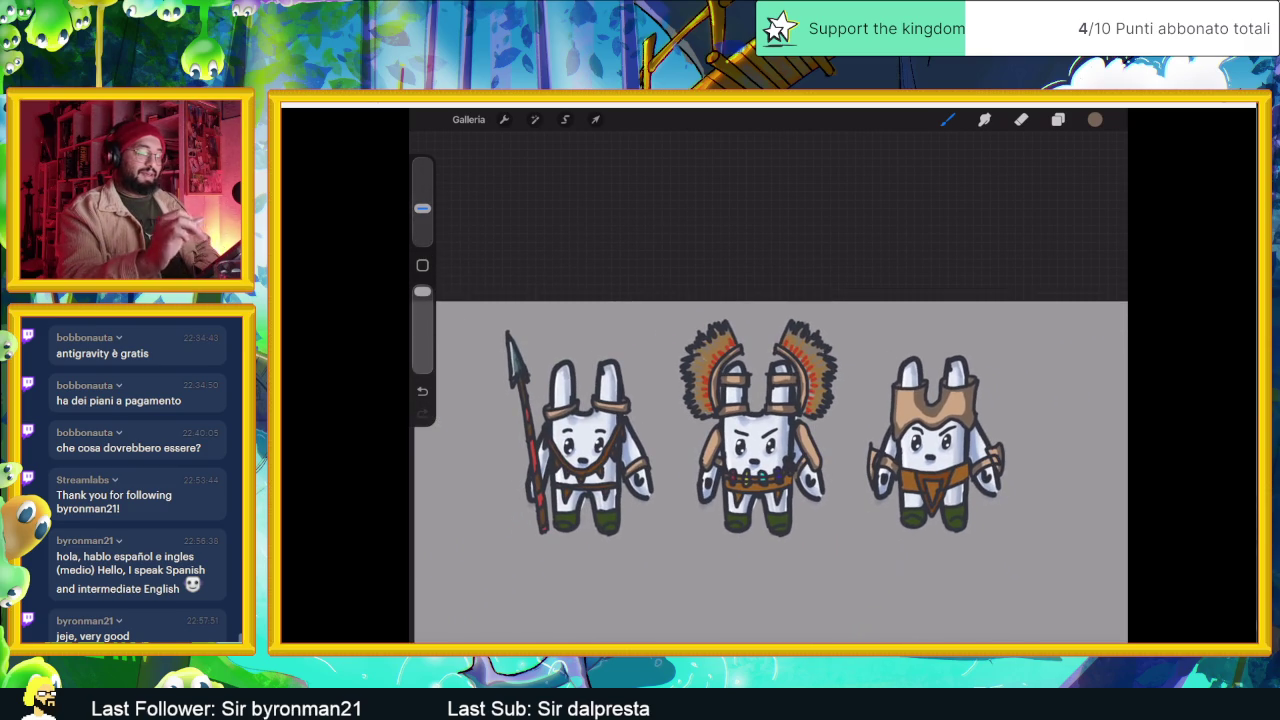
scroll(768, 430, "down", 2)
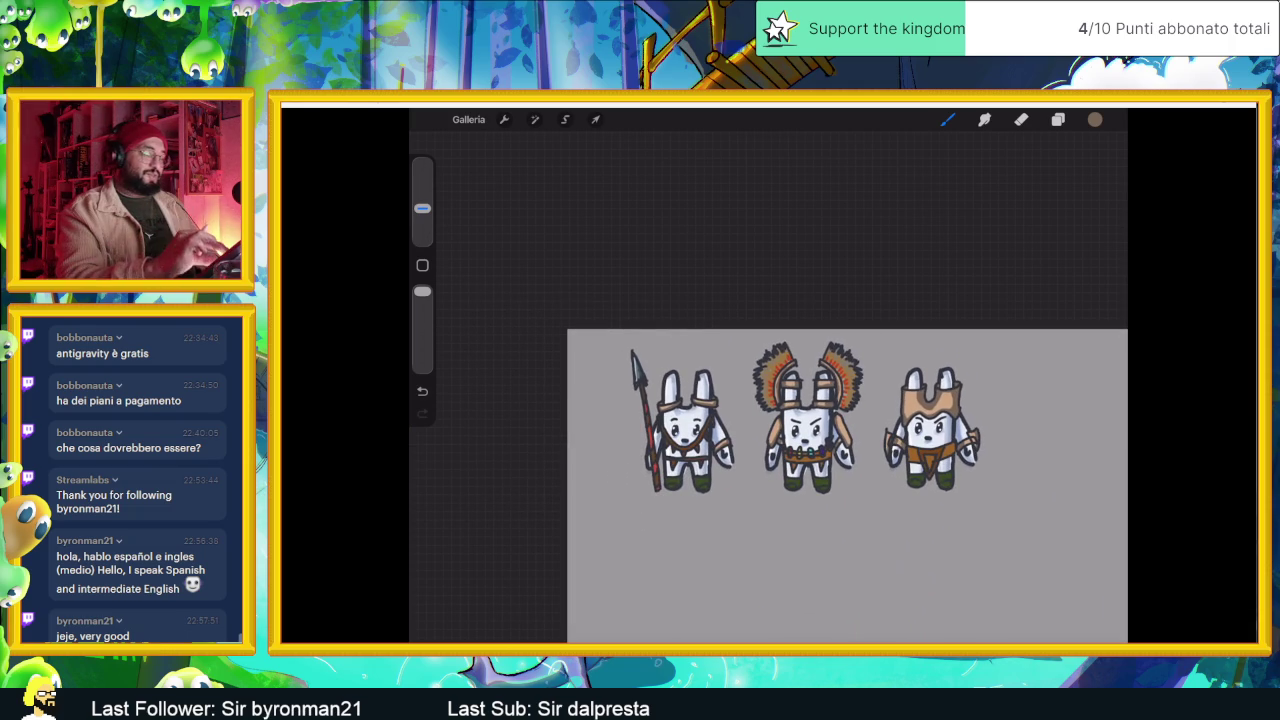
scroll(768, 470, "up", 2)
scroll(768, 470, "up", 1)
scroll(768, 430, "up", 2)
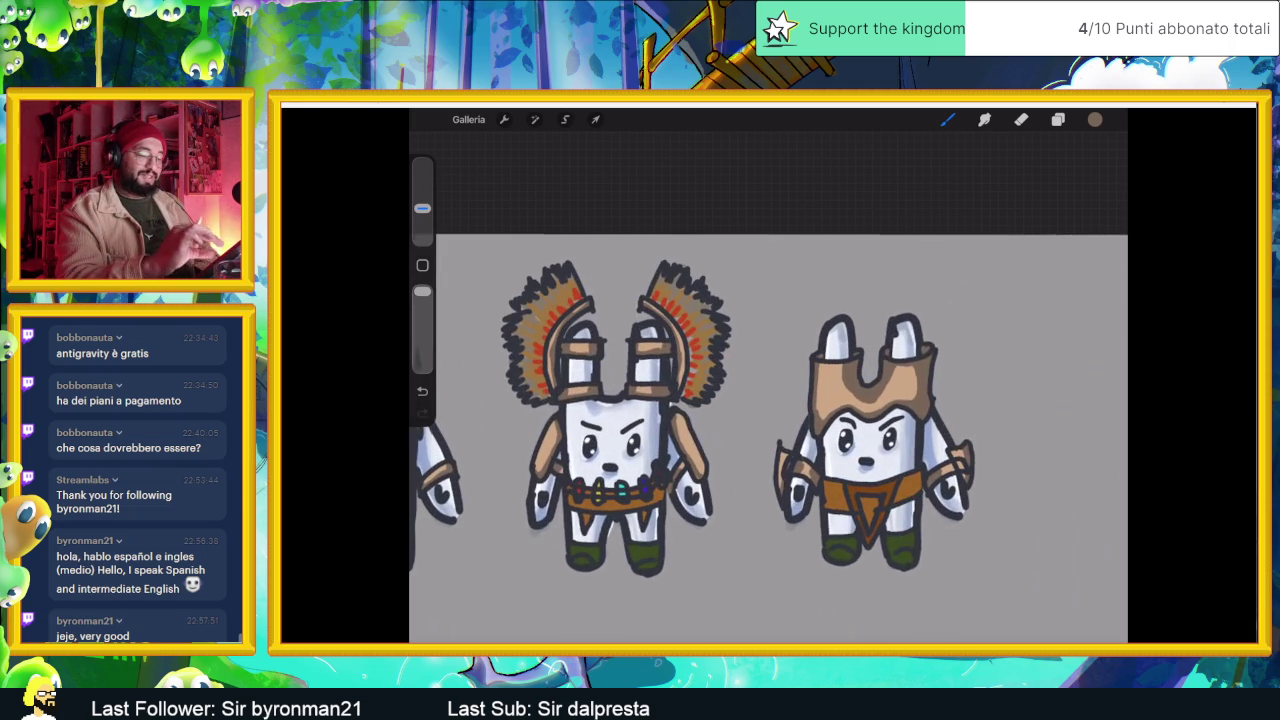
left_click(911, 473)
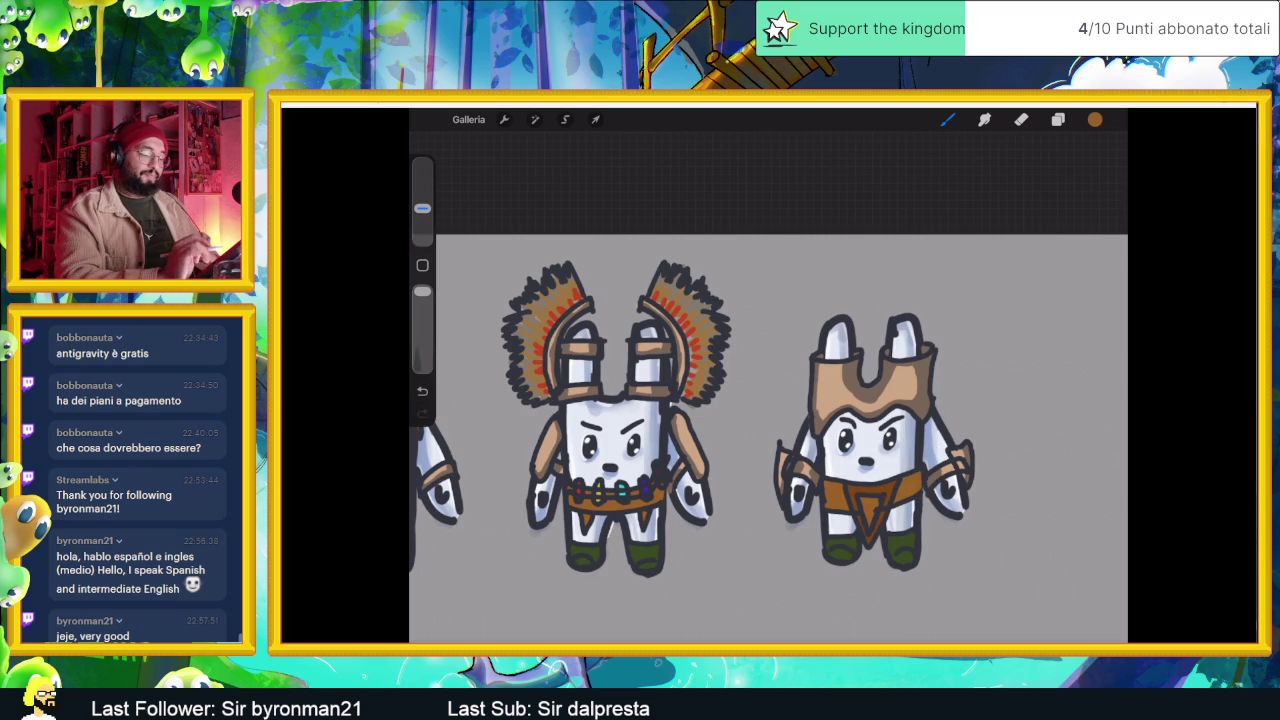
left_click(1095, 119)
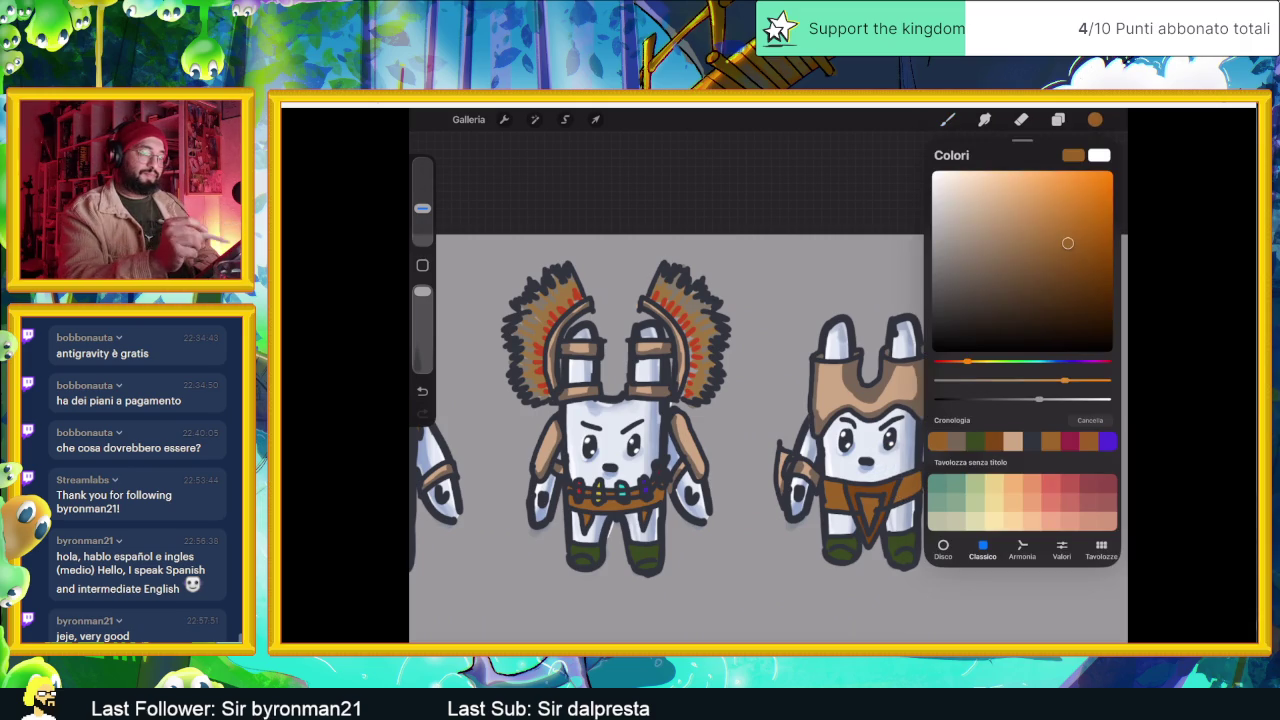
- Fine-tune the orange slightly and shade the right bunny's belt and brown triangle
left_click_drag(1052, 267, 1053, 269)
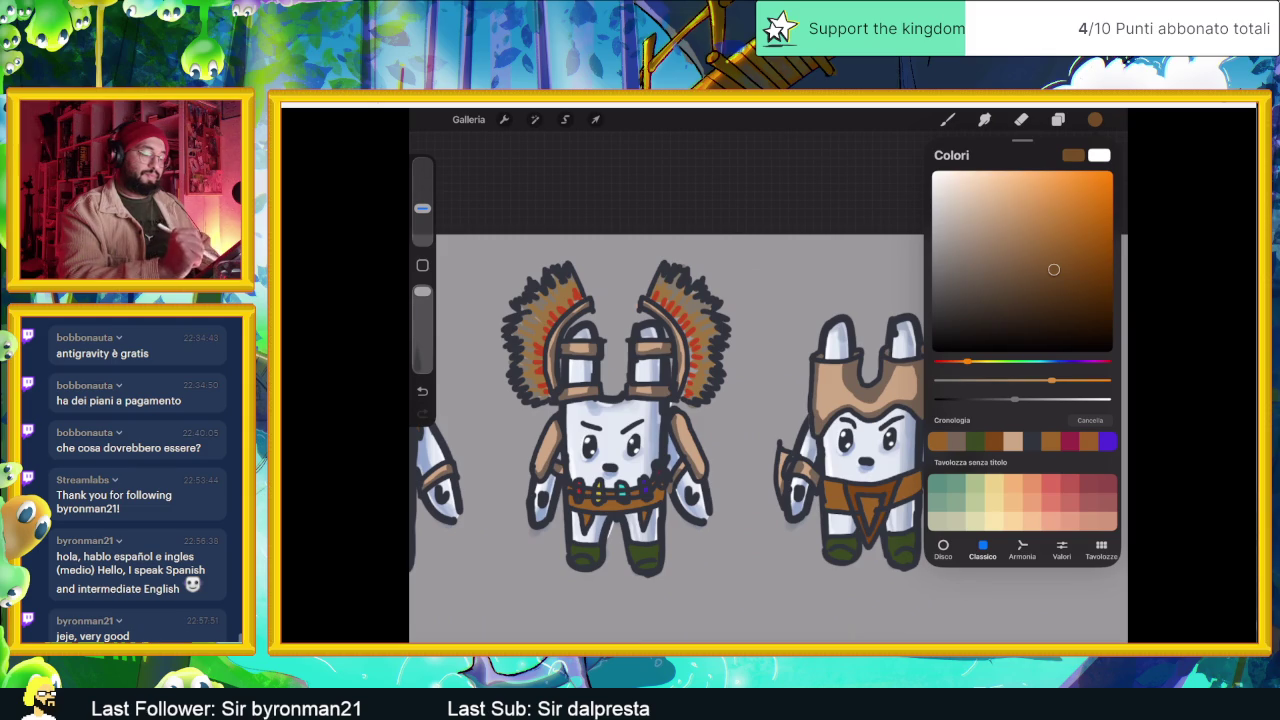
key("Escape")
scroll(850, 400, "up", 3)
mouse_move(888, 464)
left_mouse_down()
mouse_move(890, 498)
mouse_move(920, 498)
mouse_move(916, 476)
left_mouse_up()
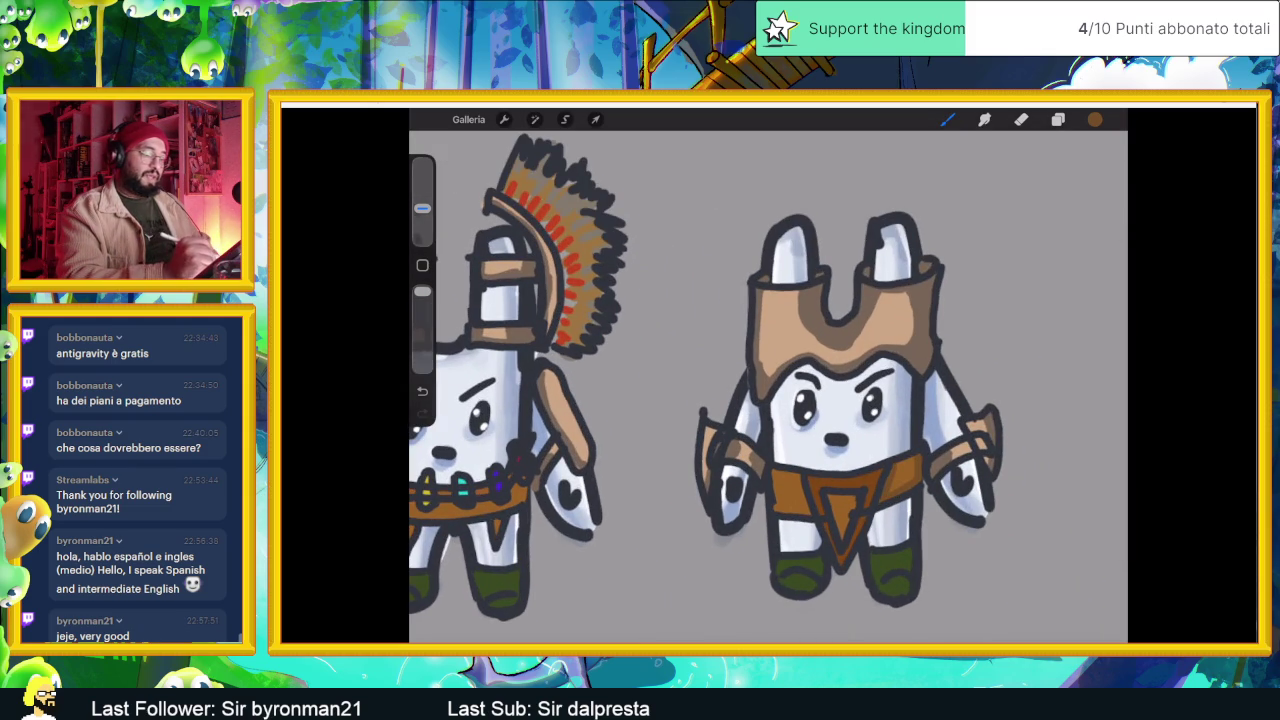
mouse_move(775, 472)
left_mouse_down()
mouse_move(776, 510)
mouse_move(806, 512)
left_mouse_up()
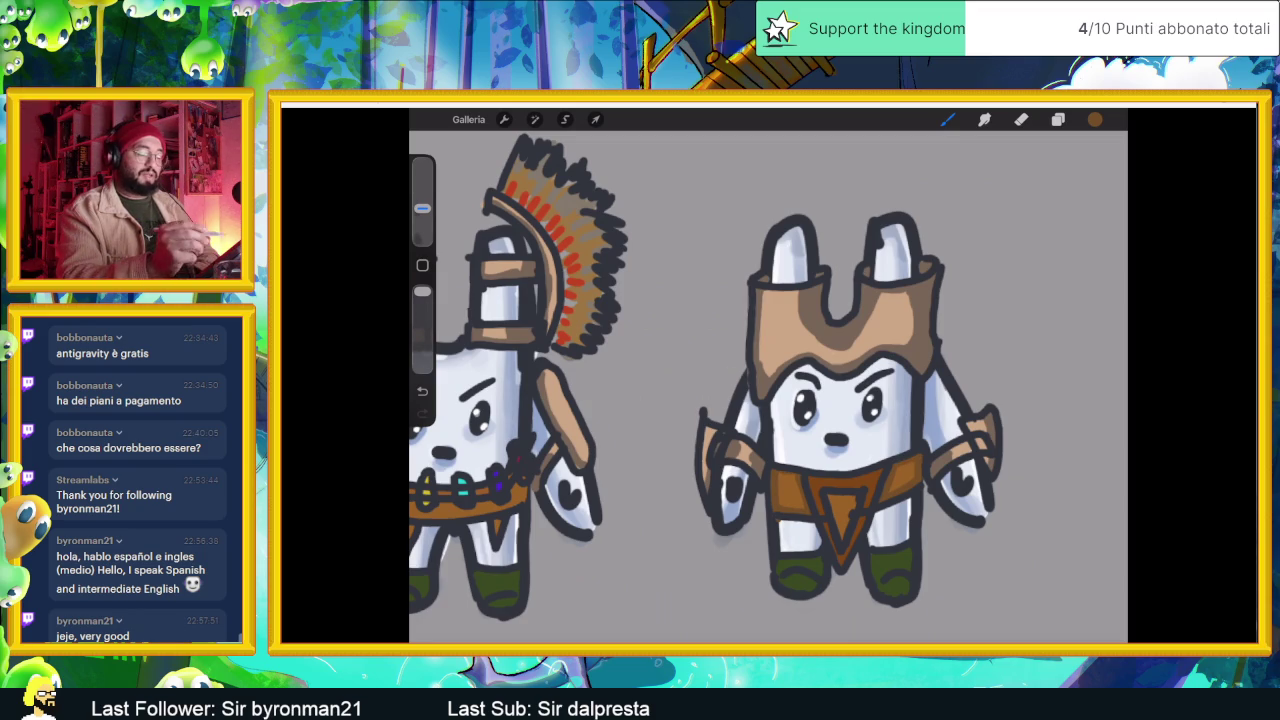
scroll(768, 380, "up", 2)
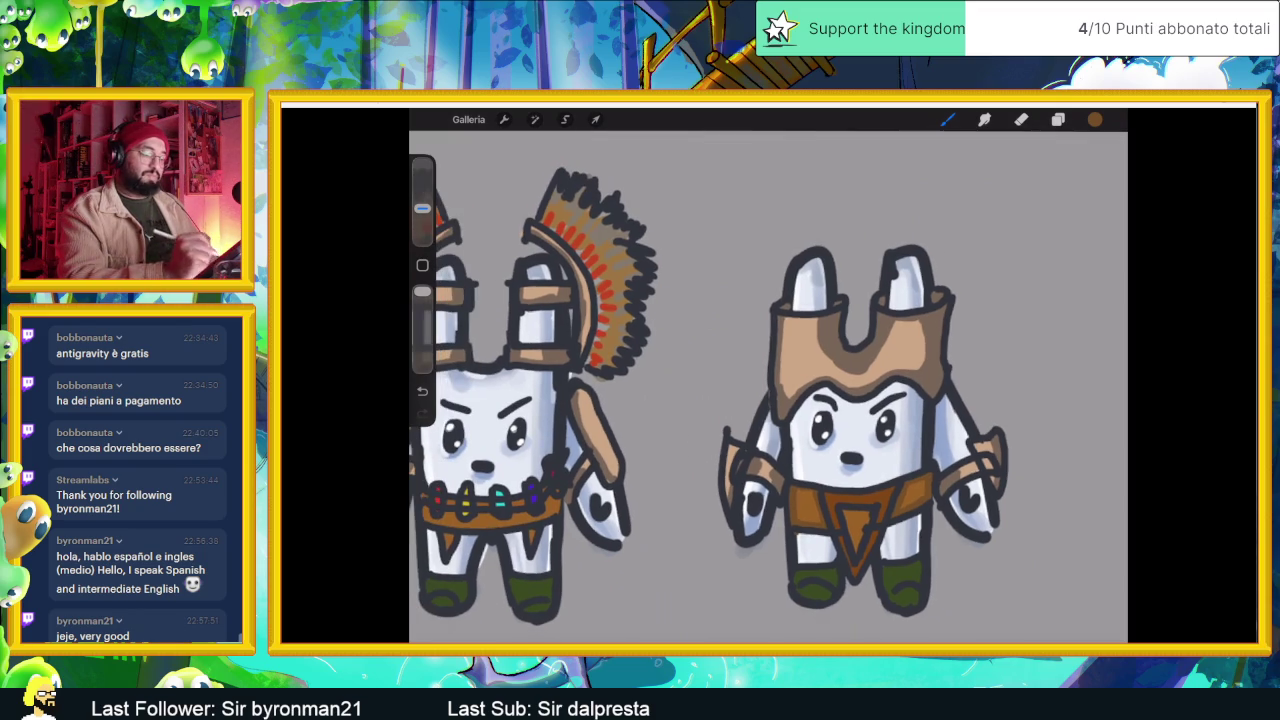
scroll(860, 400, "up", 3)
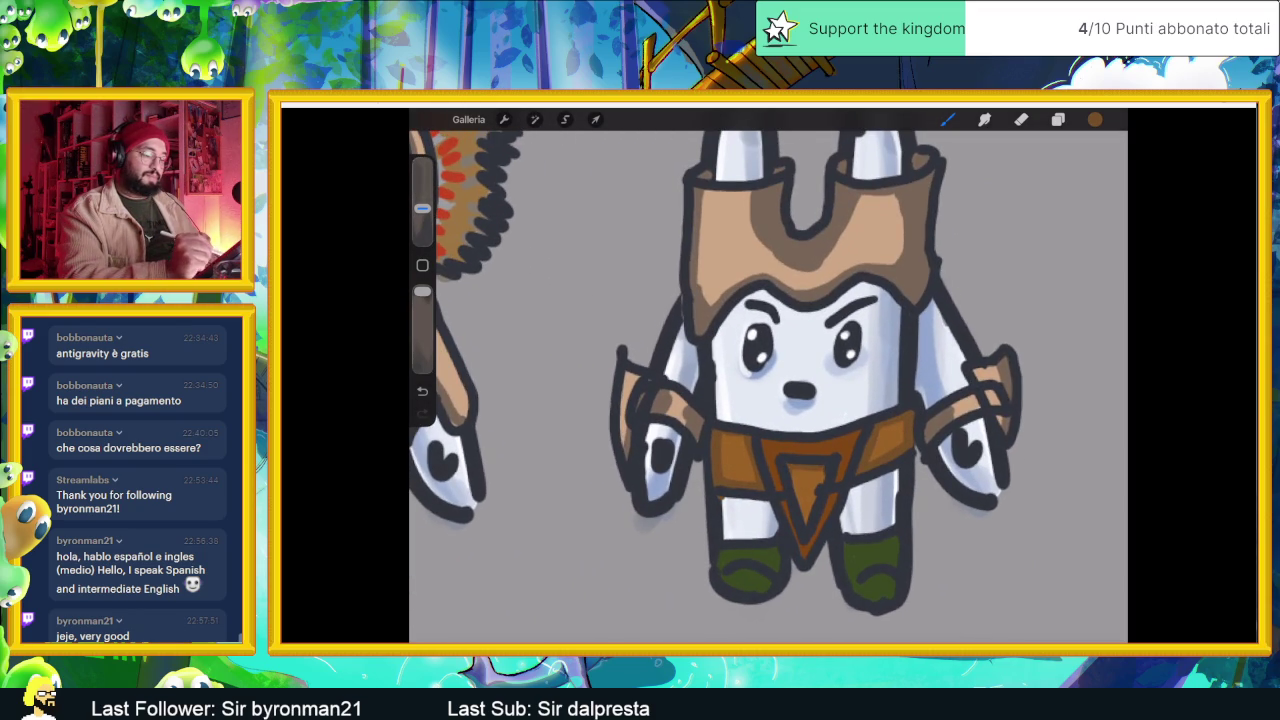
left_click_drag(800, 472, 798, 522)
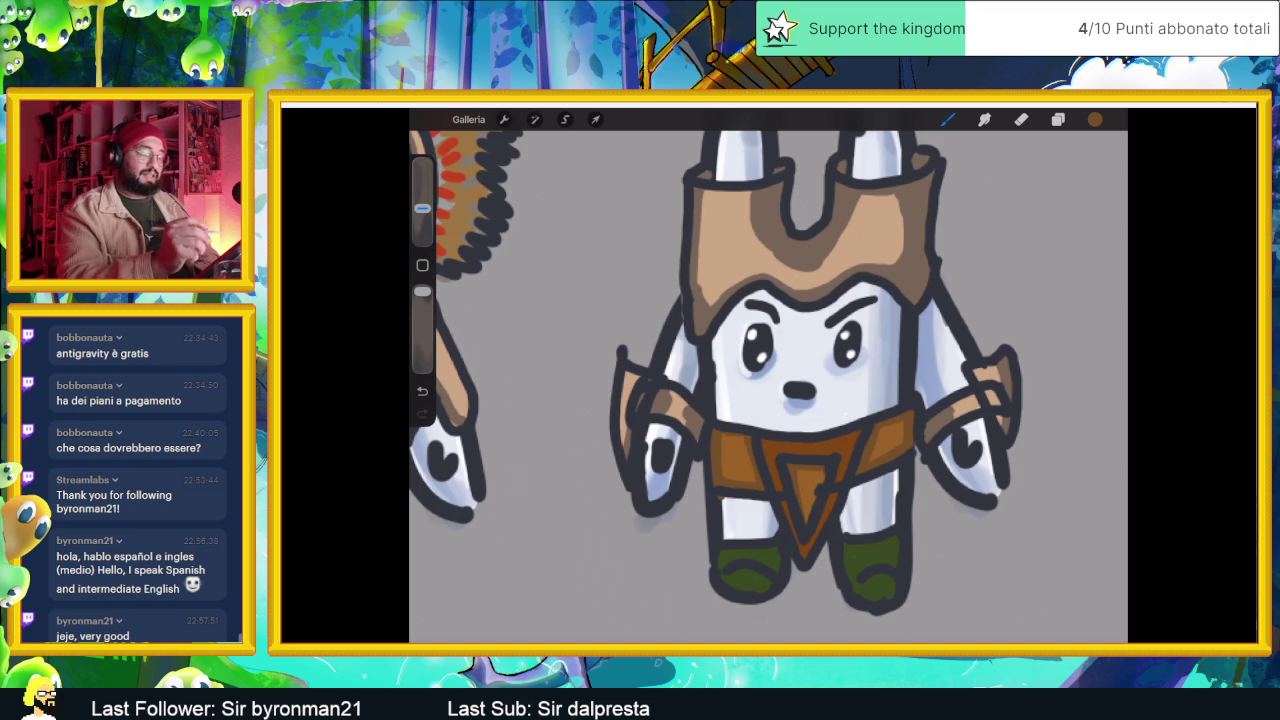
- Sample a richer brown from the belt, darken the triangle's right edge, and show the layers
left_click(1095, 119)
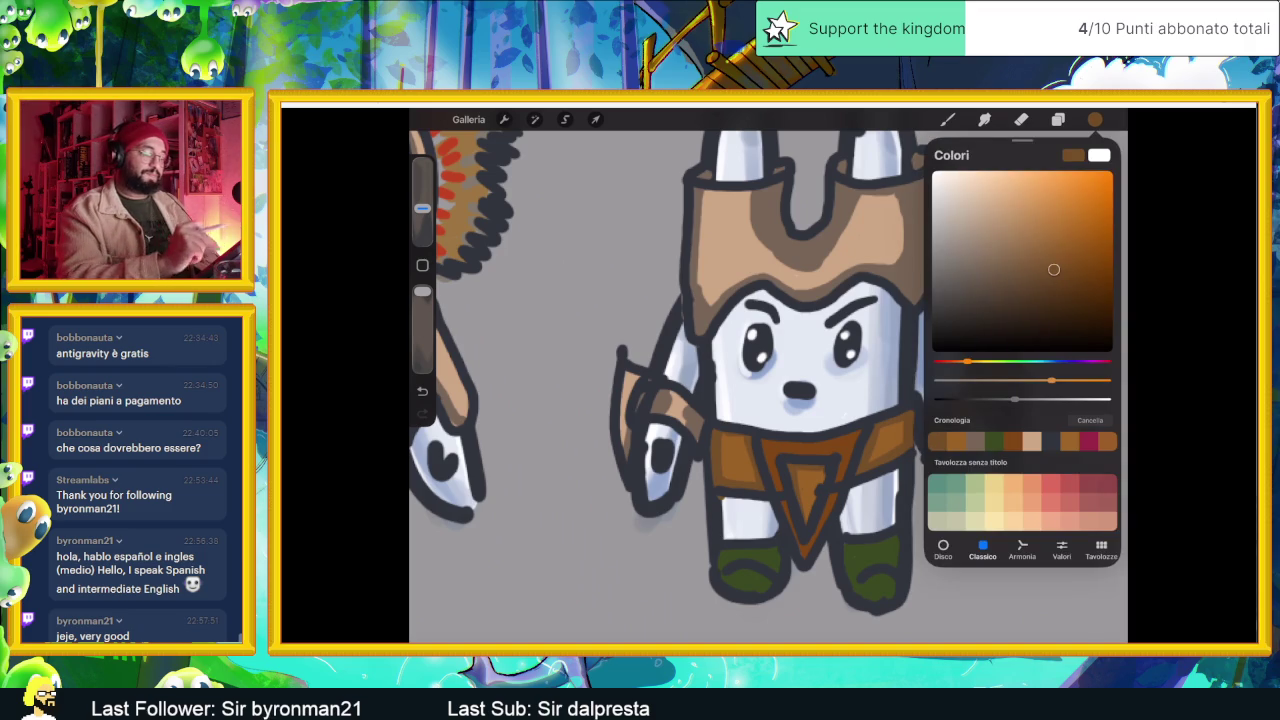
left_click(840, 430)
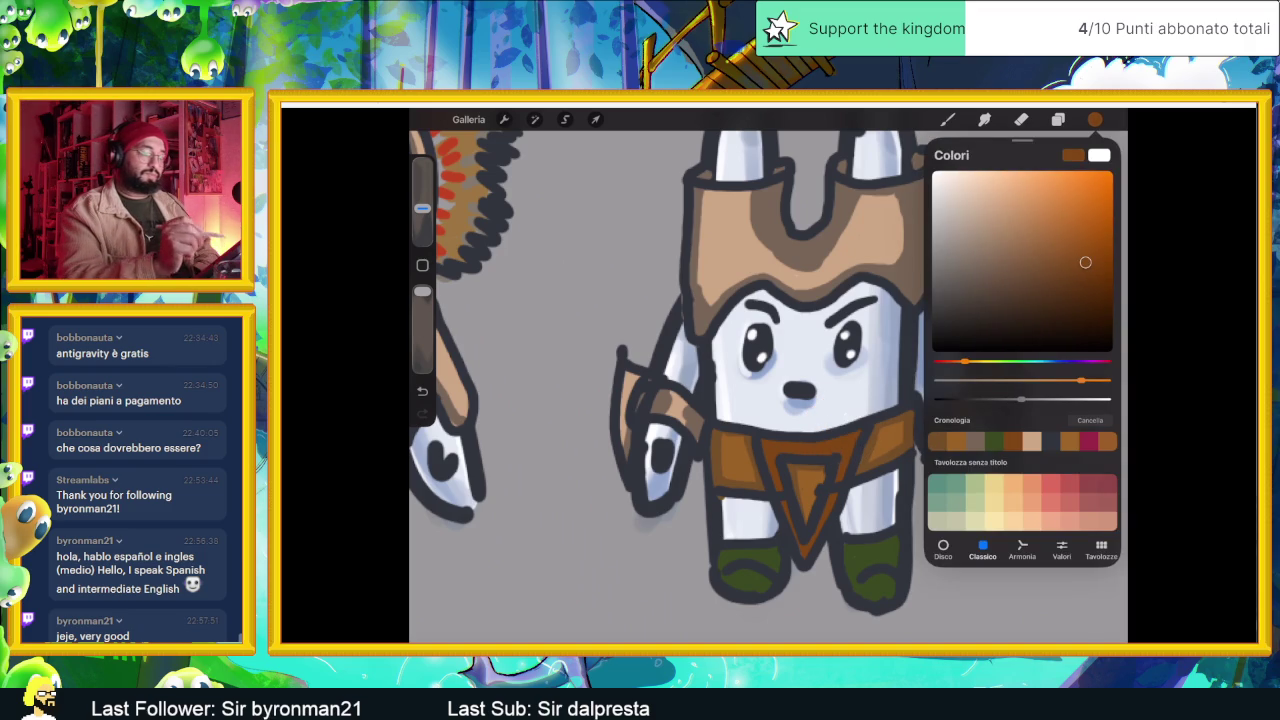
left_click(947, 119)
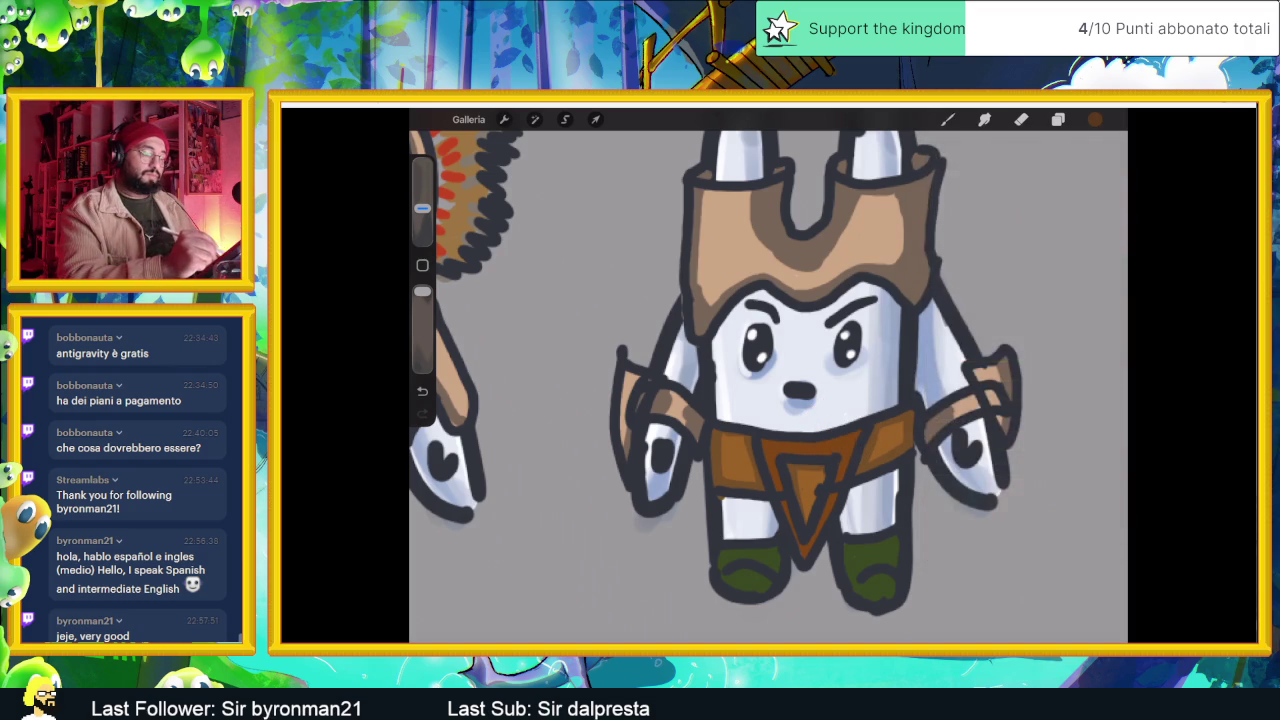
left_click_drag(830, 496, 810, 550)
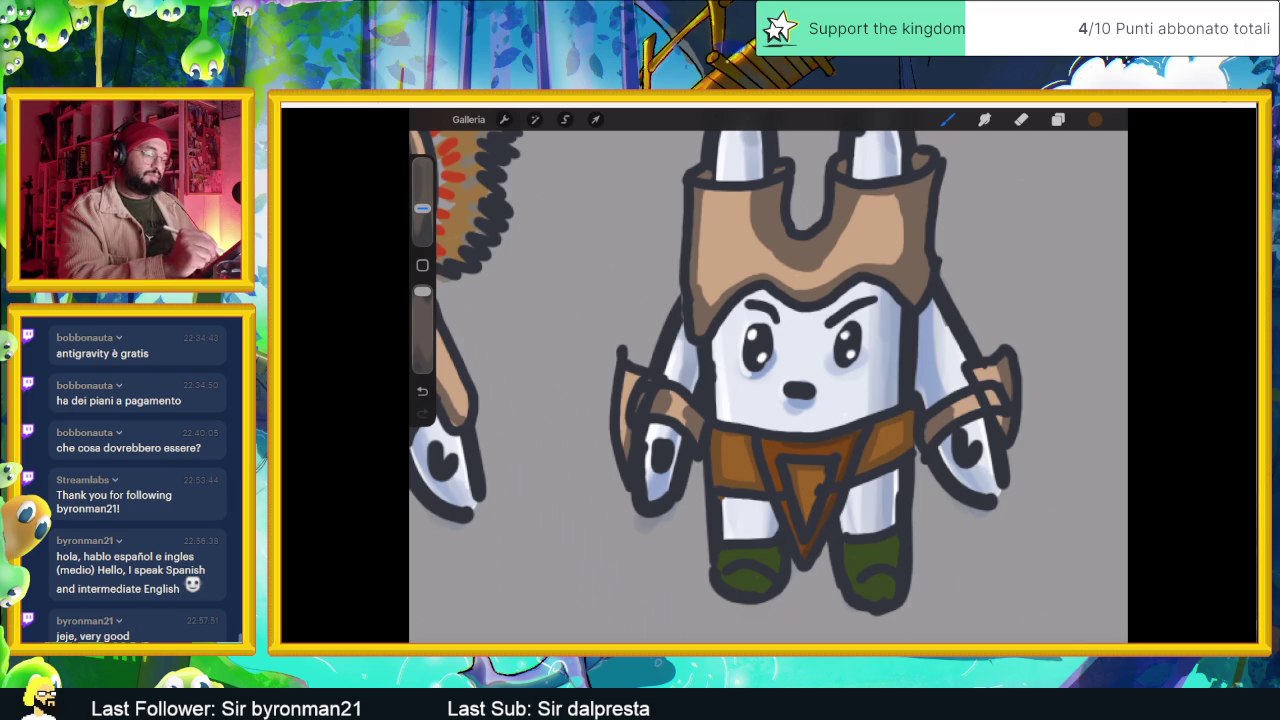
scroll(768, 375, "down", 5)
scroll(768, 375, "up", 3)
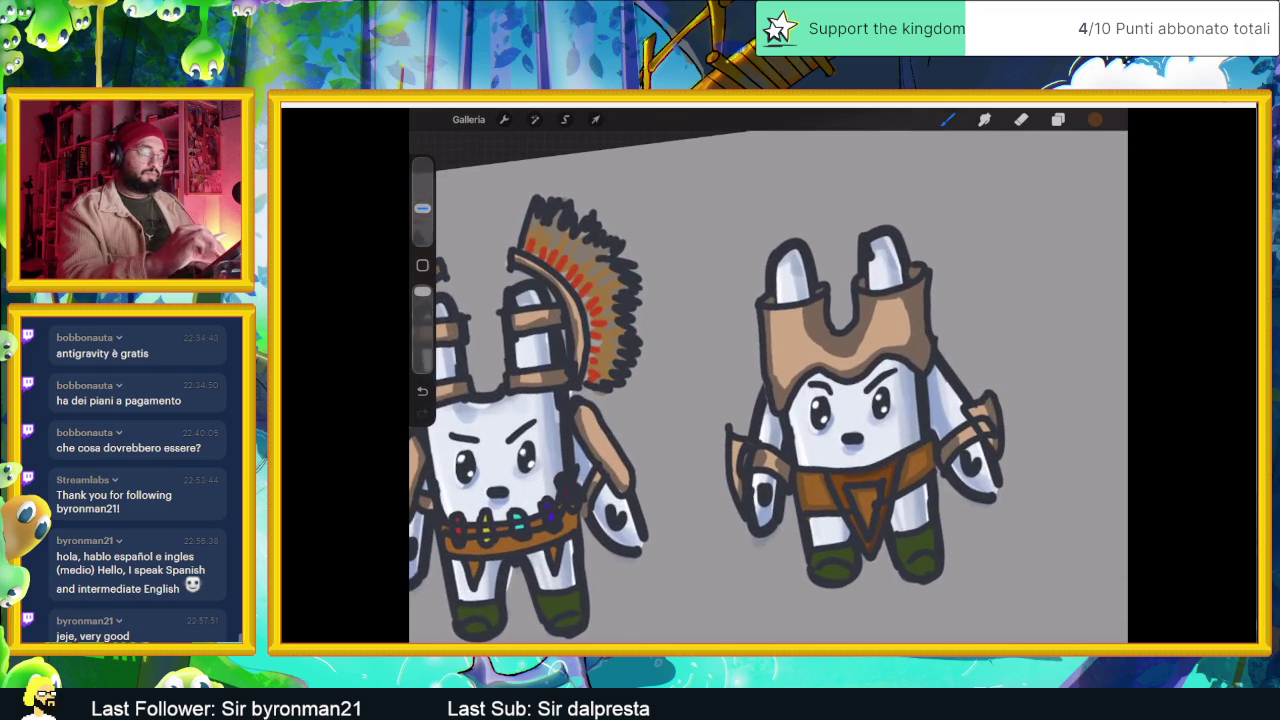
scroll(768, 375, "up", 2)
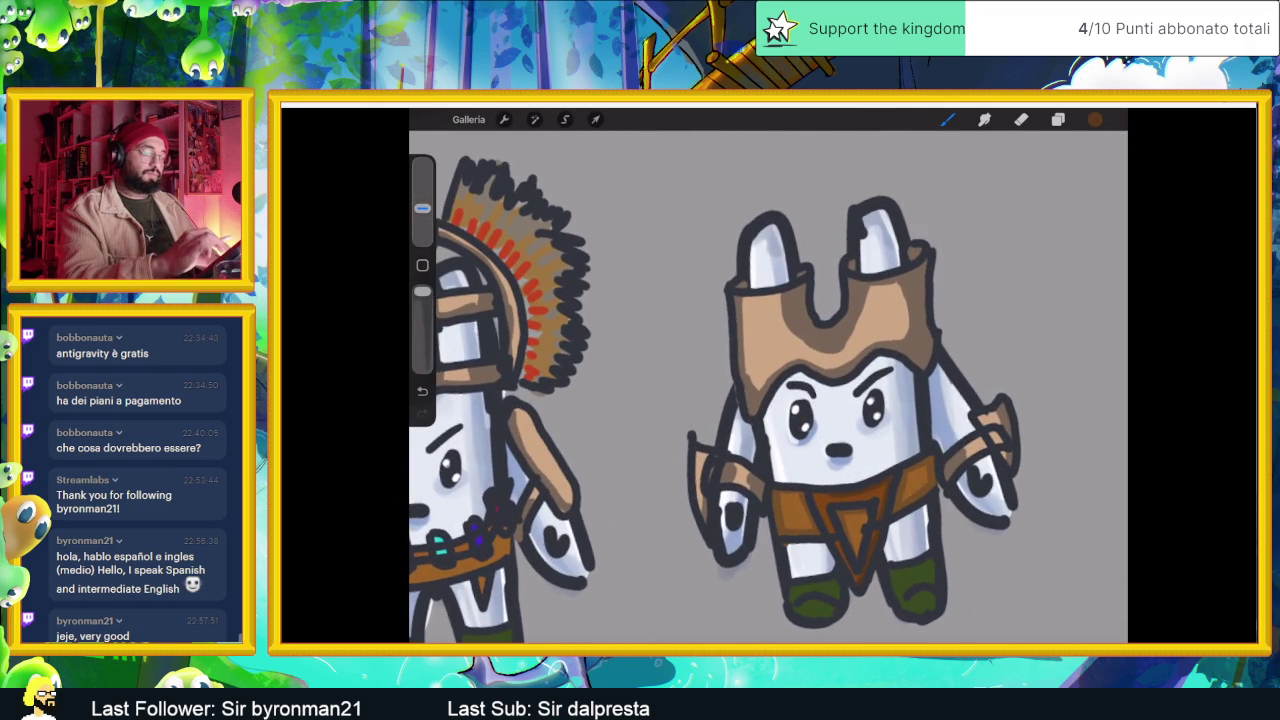
scroll(768, 375, "down", 3)
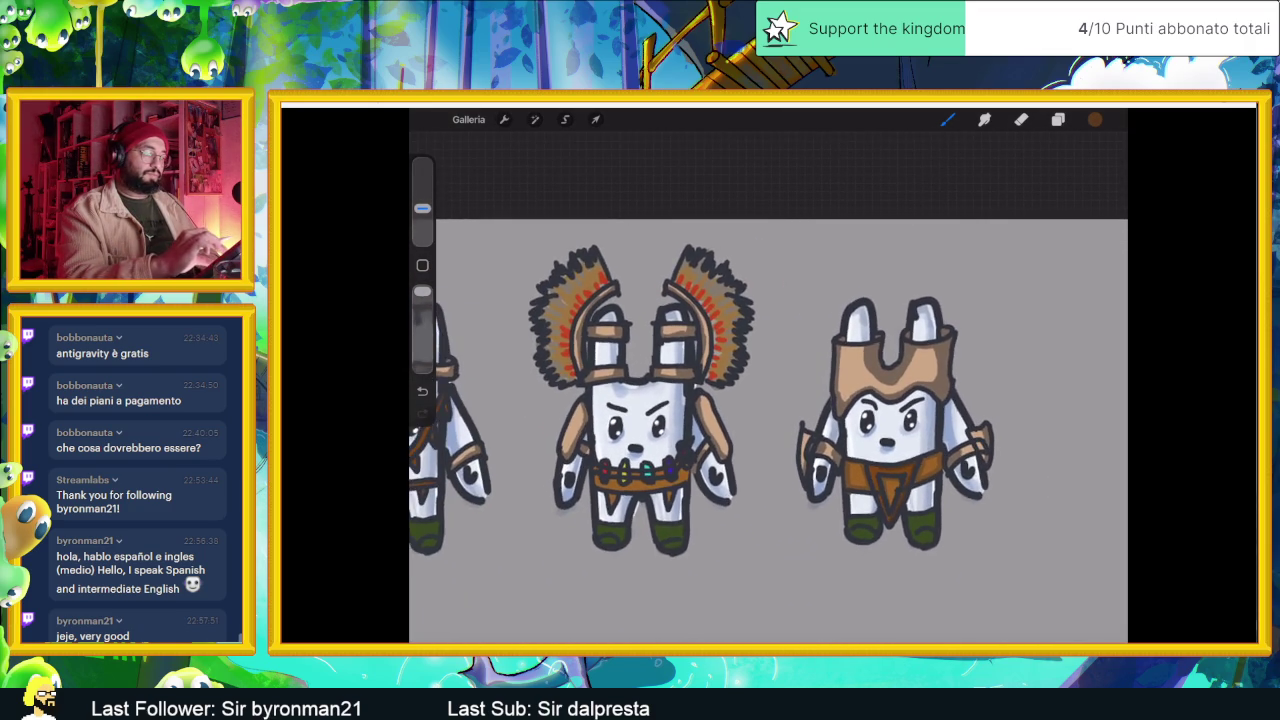
scroll(768, 400, "down", 2)
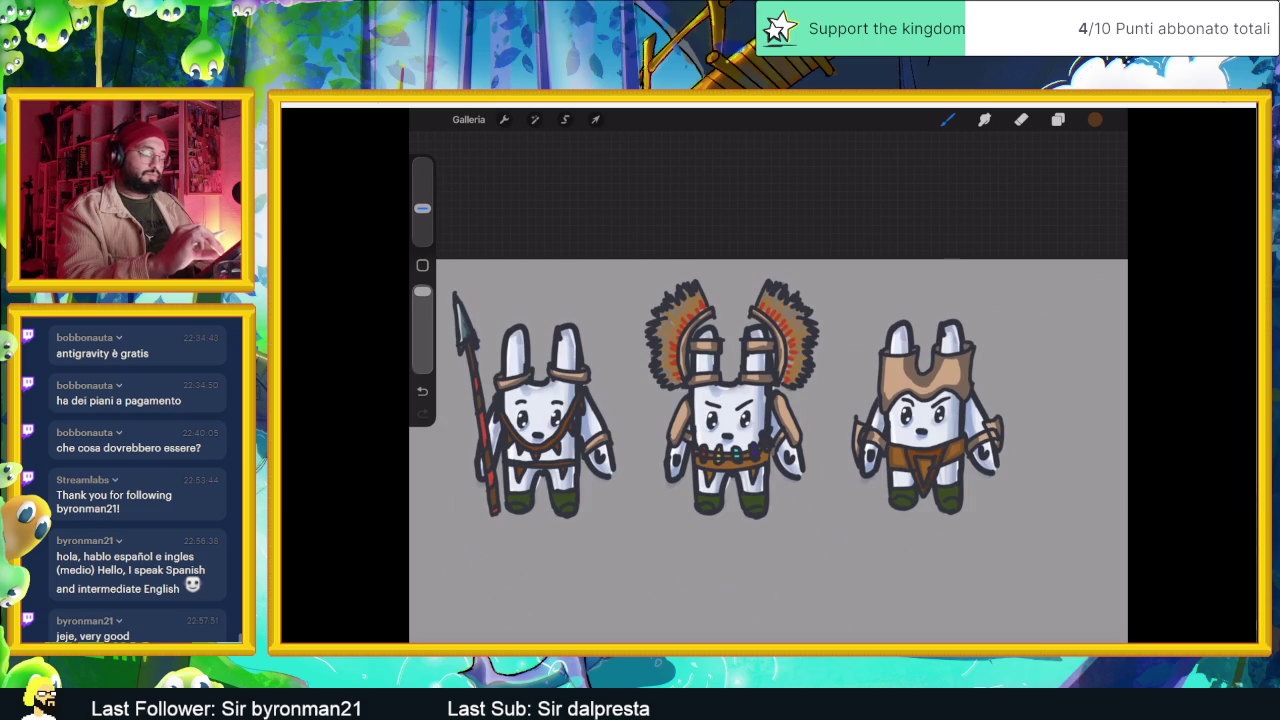
scroll(768, 400, "up", 2)
left_click(1058, 119)
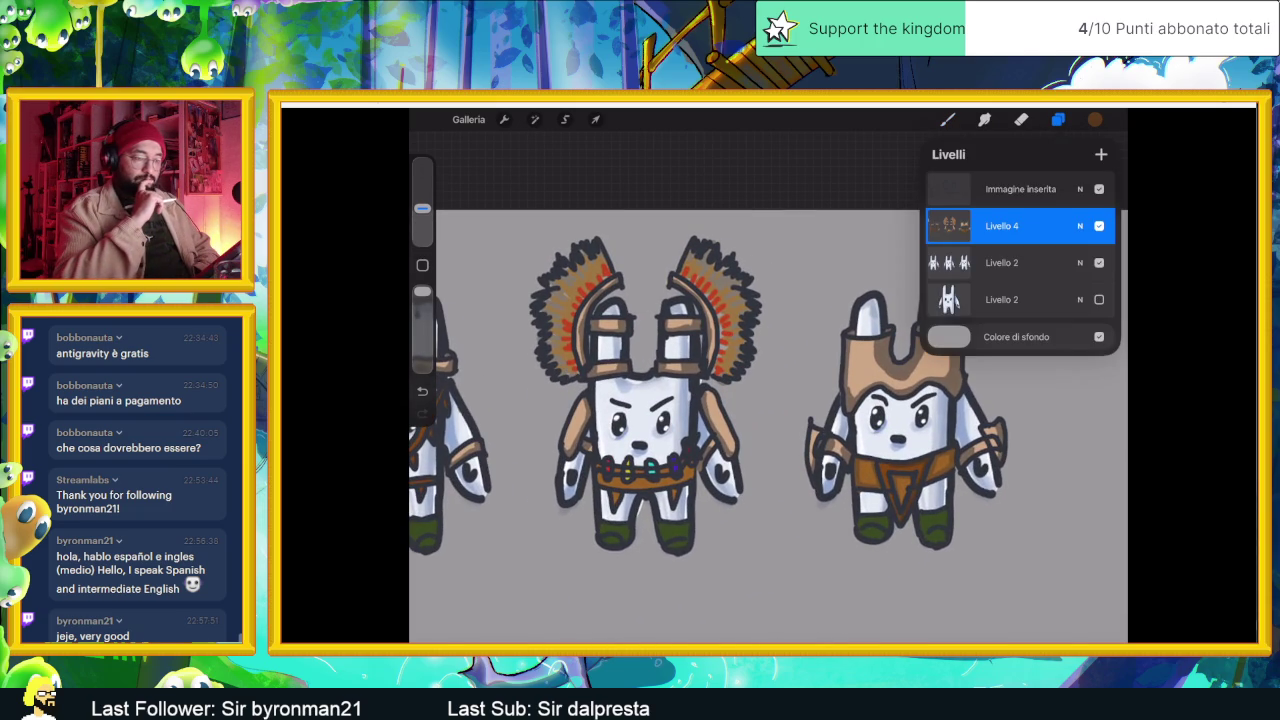
- Sample the feet's dark green, adjust it, and paint lighter highlights on the right bunny's feet
left_click(935, 500)
left_click(935, 498)
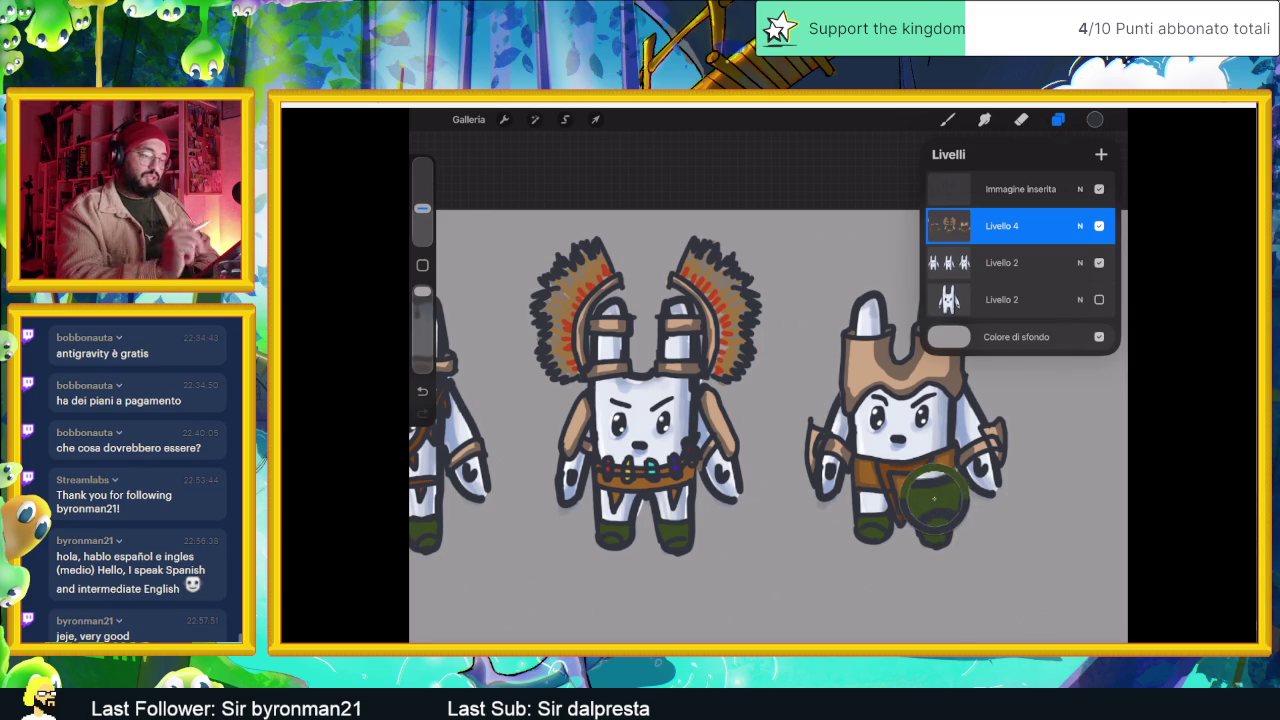
left_click(1095, 119)
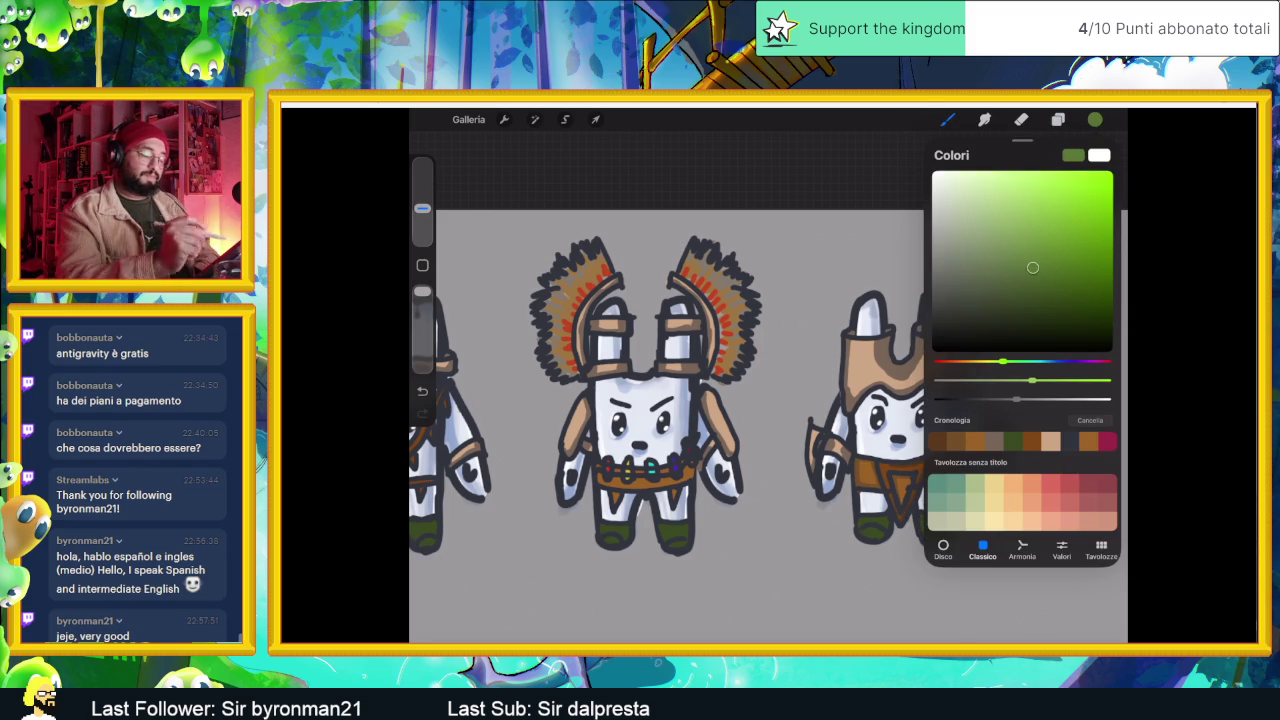
left_click(1095, 119)
scroll(870, 420, "up", 5)
left_click_drag(897, 534, 919, 528)
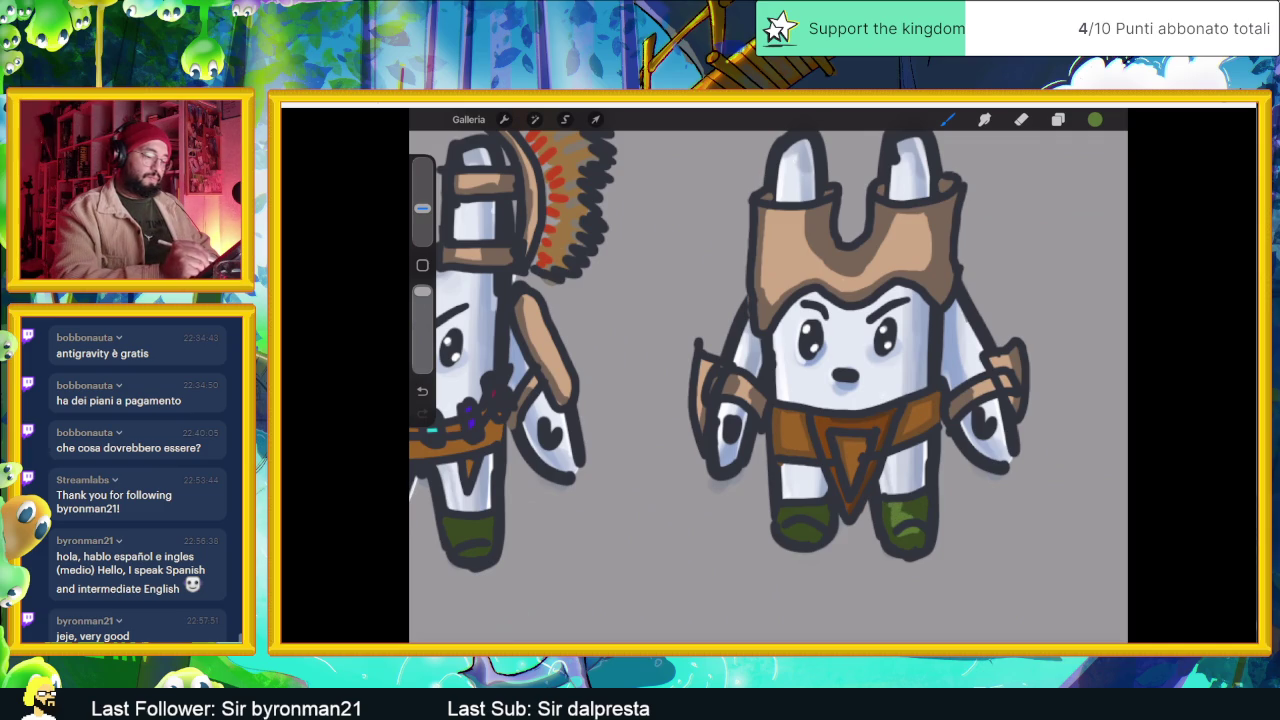
left_click_drag(786, 530, 808, 525)
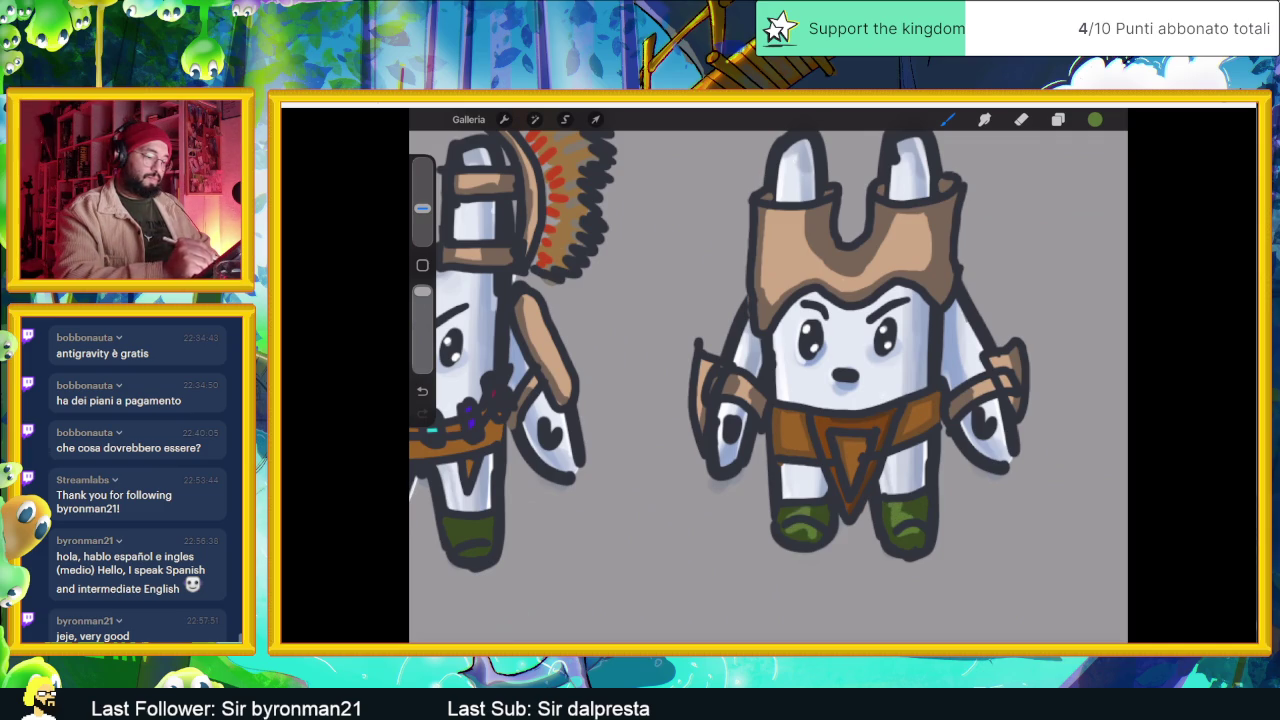
- Add lighter green highlights to both of the middle bunny's feet
scroll(768, 376, "down", 5)
scroll(768, 376, "up", 5)
scroll(768, 376, "up", 3)
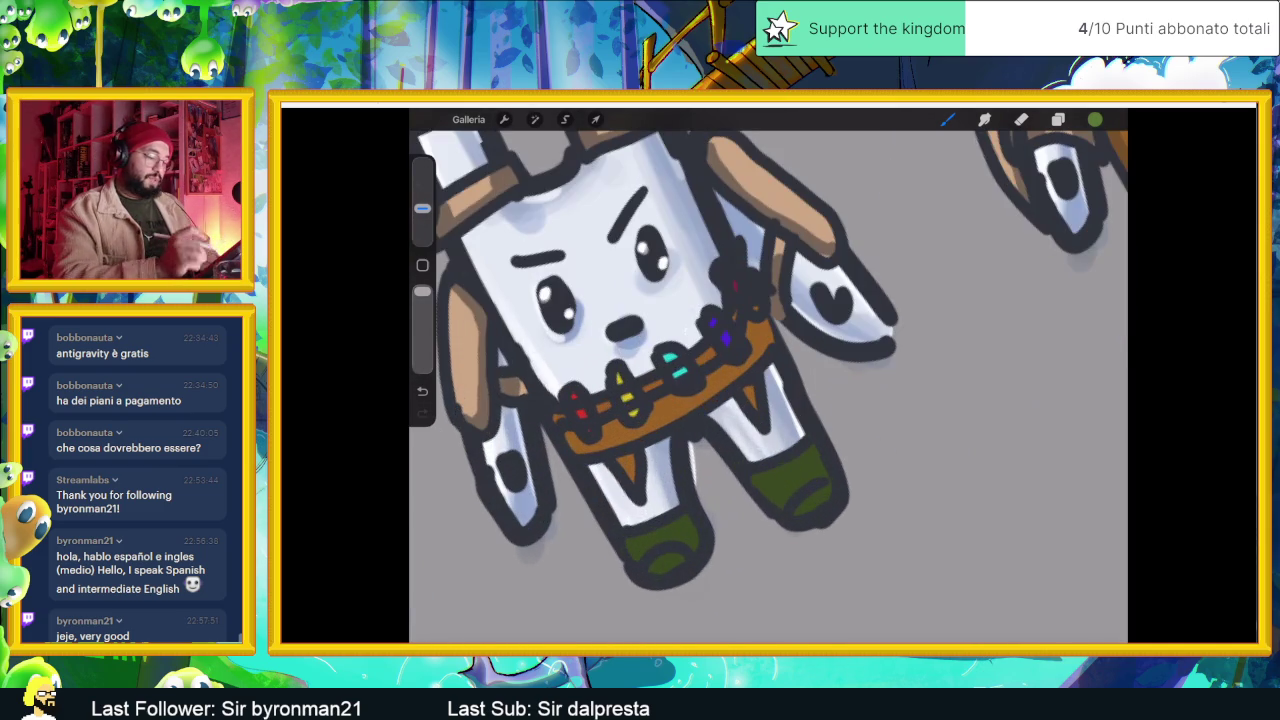
mouse_move(816, 510)
left_mouse_down()
mouse_move(778, 468)
mouse_move(766, 488)
mouse_move(804, 476)
mouse_move(786, 462)
left_mouse_up()
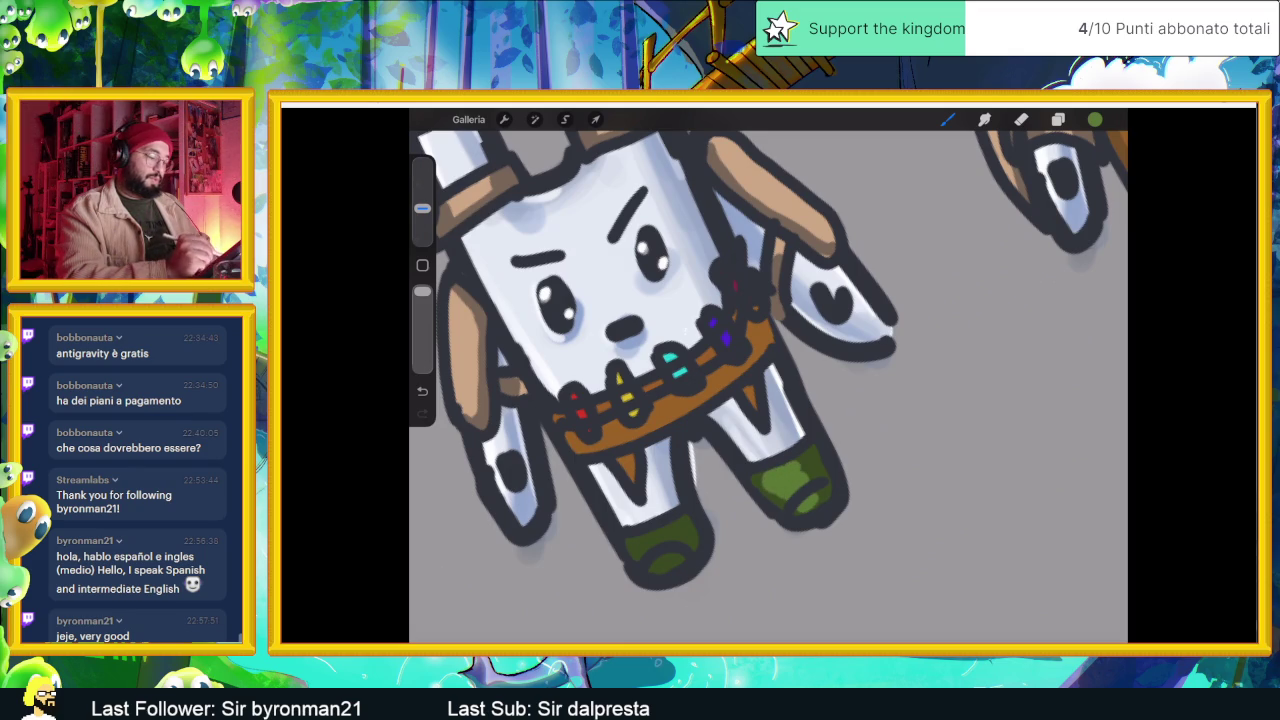
mouse_move(656, 568)
left_mouse_down()
mouse_move(674, 556)
mouse_move(646, 534)
mouse_move(670, 528)
left_mouse_up()
- Highlight the spear-carrying bunny's feet in lighter green, with extra strokes on the left foot
scroll(768, 375, "down", 5)
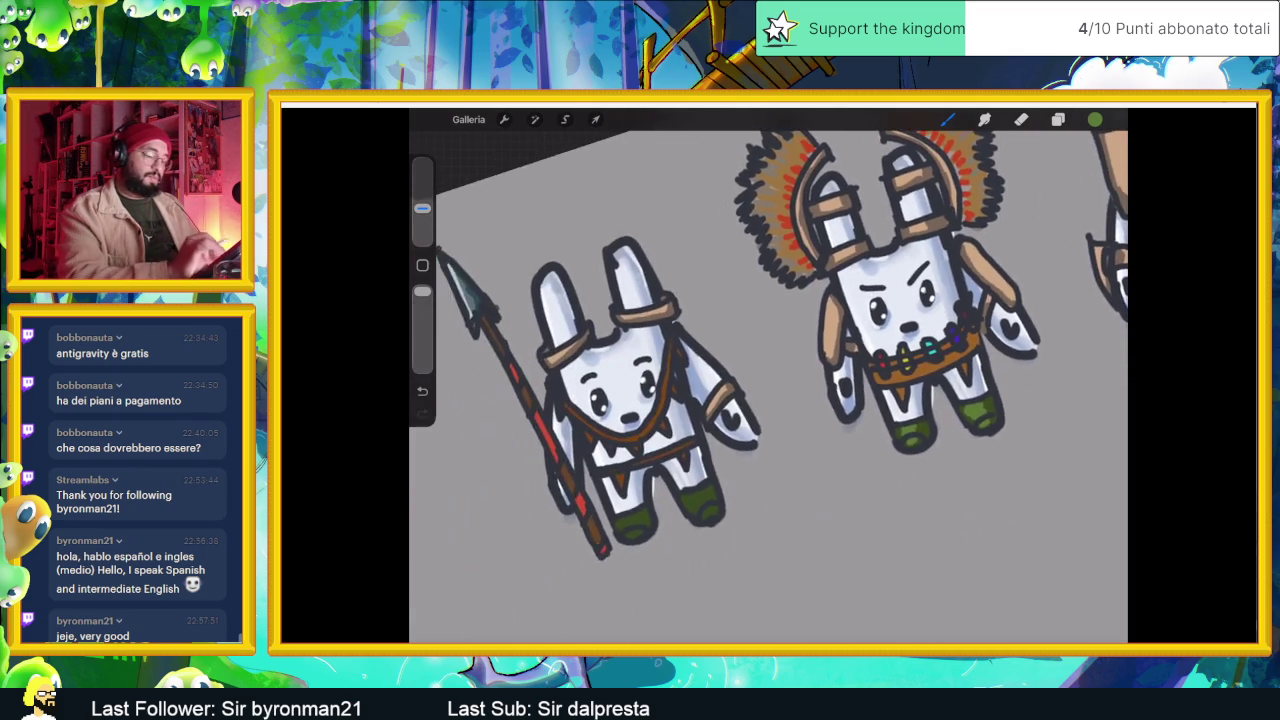
scroll(768, 375, "up", 5)
scroll(768, 375, "left", 2)
mouse_move(770, 512)
left_mouse_down()
mouse_move(792, 498)
mouse_move(766, 474)
mouse_move(760, 438)
mouse_move(774, 464)
left_mouse_up()
mouse_move(540, 574)
left_mouse_down()
mouse_move(574, 556)
mouse_move(570, 522)
left_mouse_up()
left_click_drag(524, 538, 580, 506)
scroll(768, 375, "down", 3)
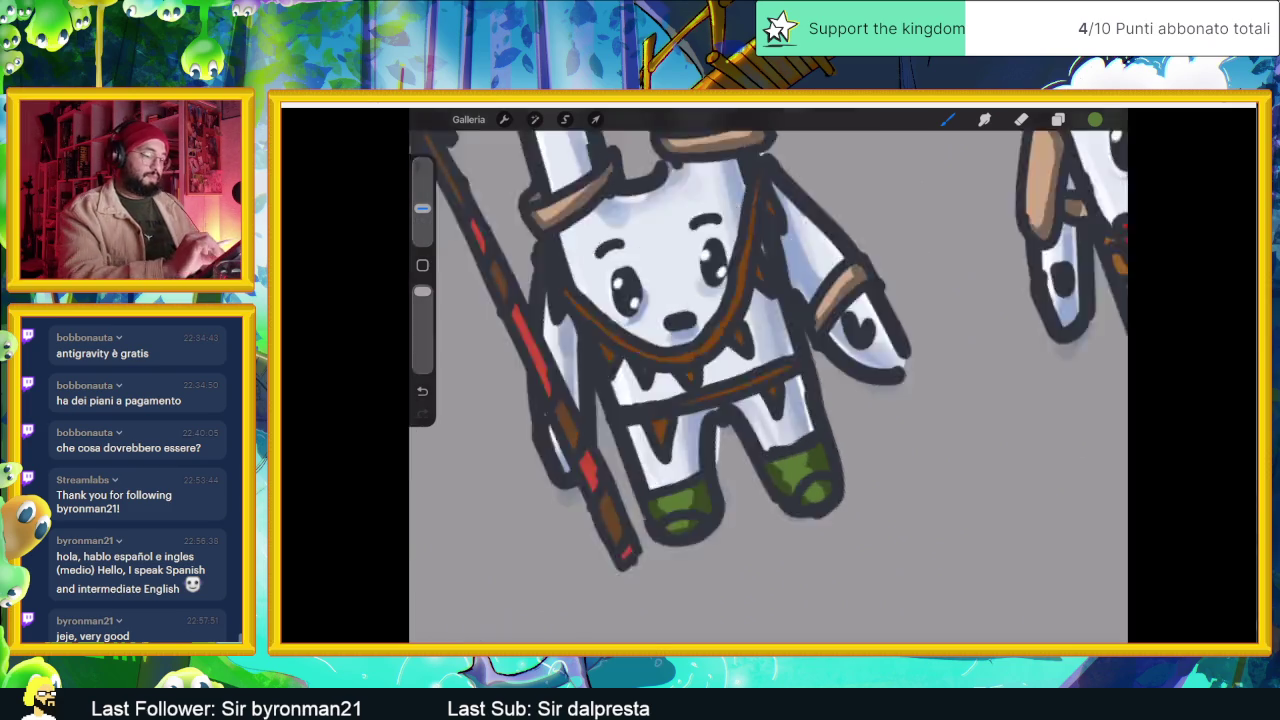
scroll(768, 375, "down", 3)
scroll(768, 375, "down", 2)
scroll(840, 390, "up", 1)
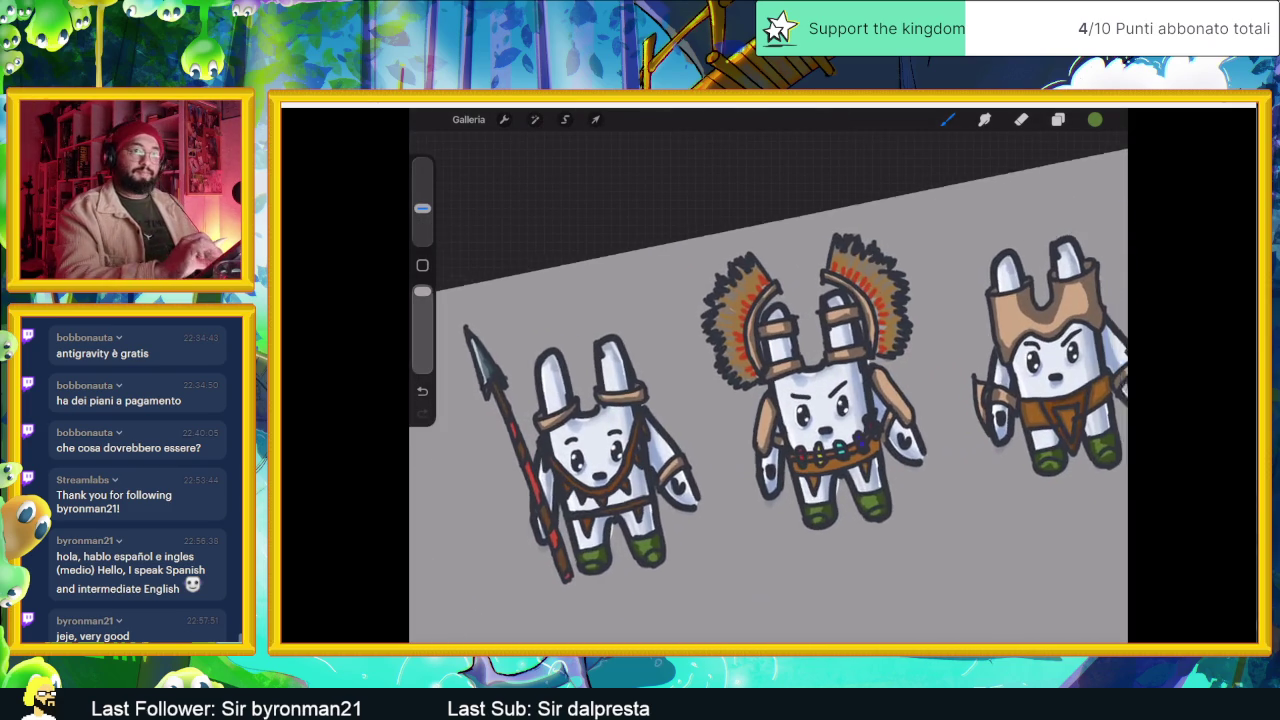
scroll(840, 390, "up", 3)
scroll(760, 350, "up", 2)
scroll(760, 350, "up", 1)
left_click(837, 498)
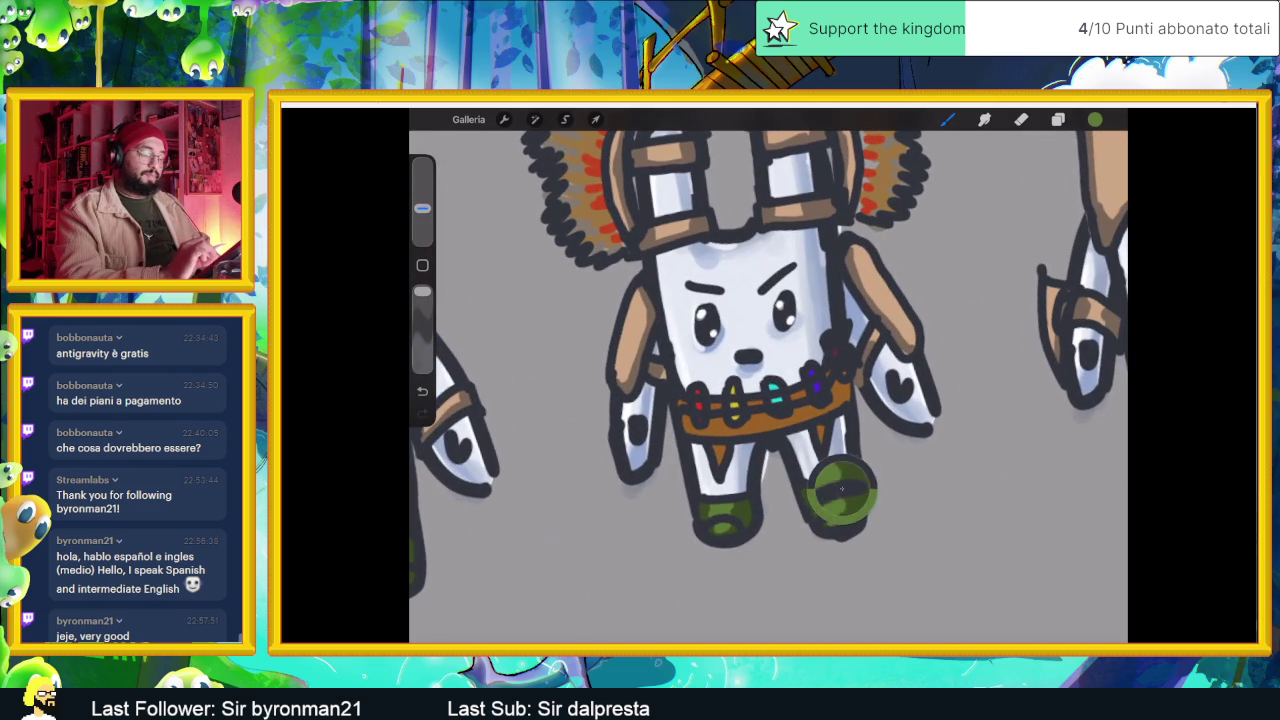
- Shift the sampled foot green down-left in the colour square to a darker, muted tone
left_click(1095, 119)
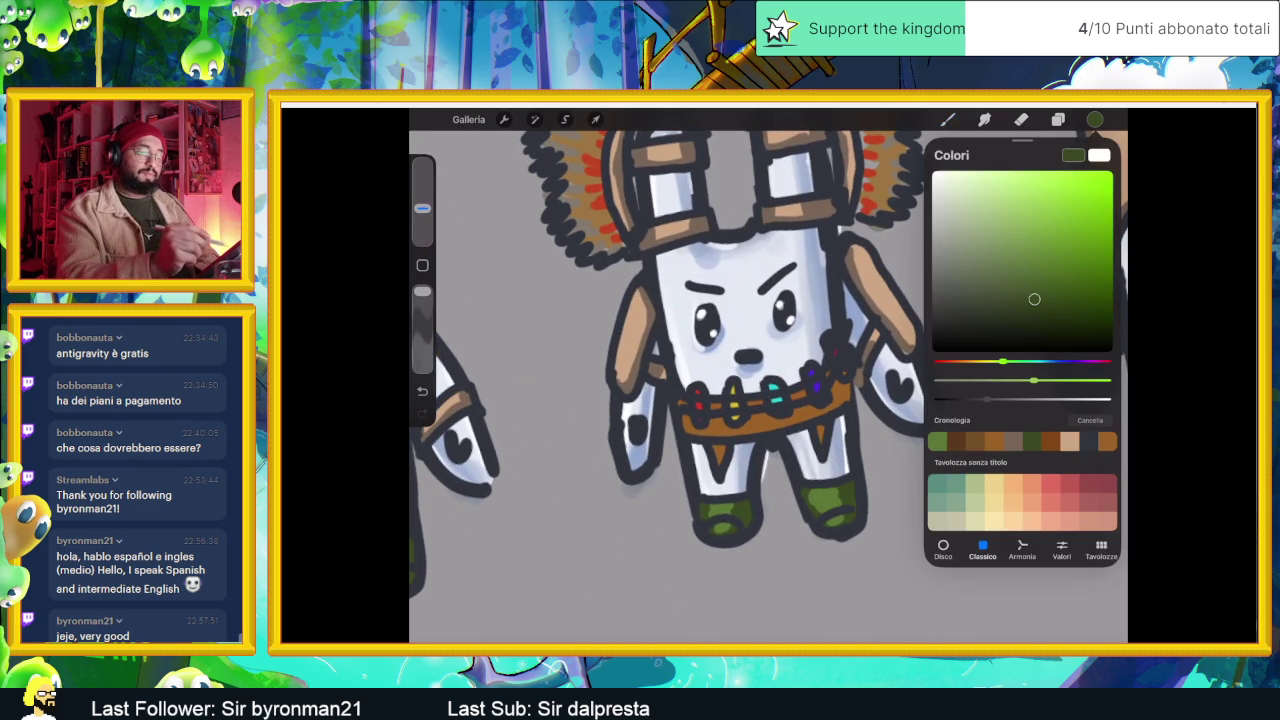
left_click_drag(1034, 299, 1006, 304)
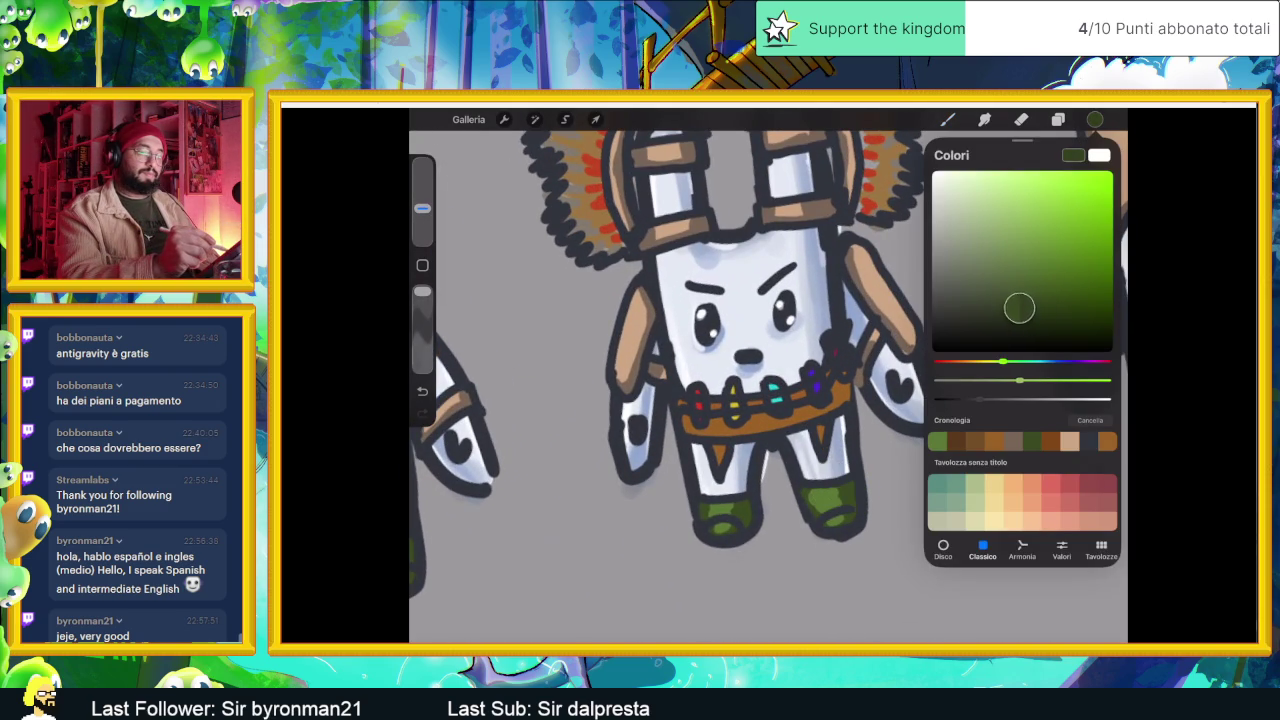
left_click(948, 119)
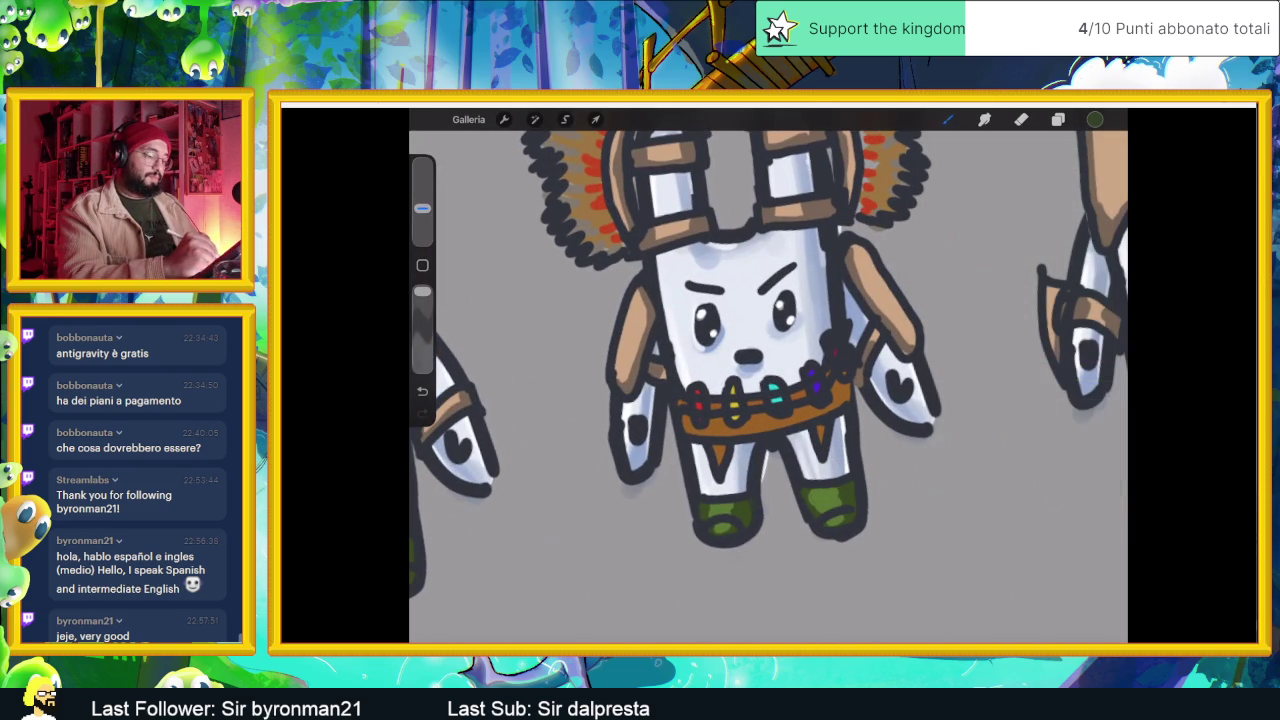
scroll(768, 380, "up", 5)
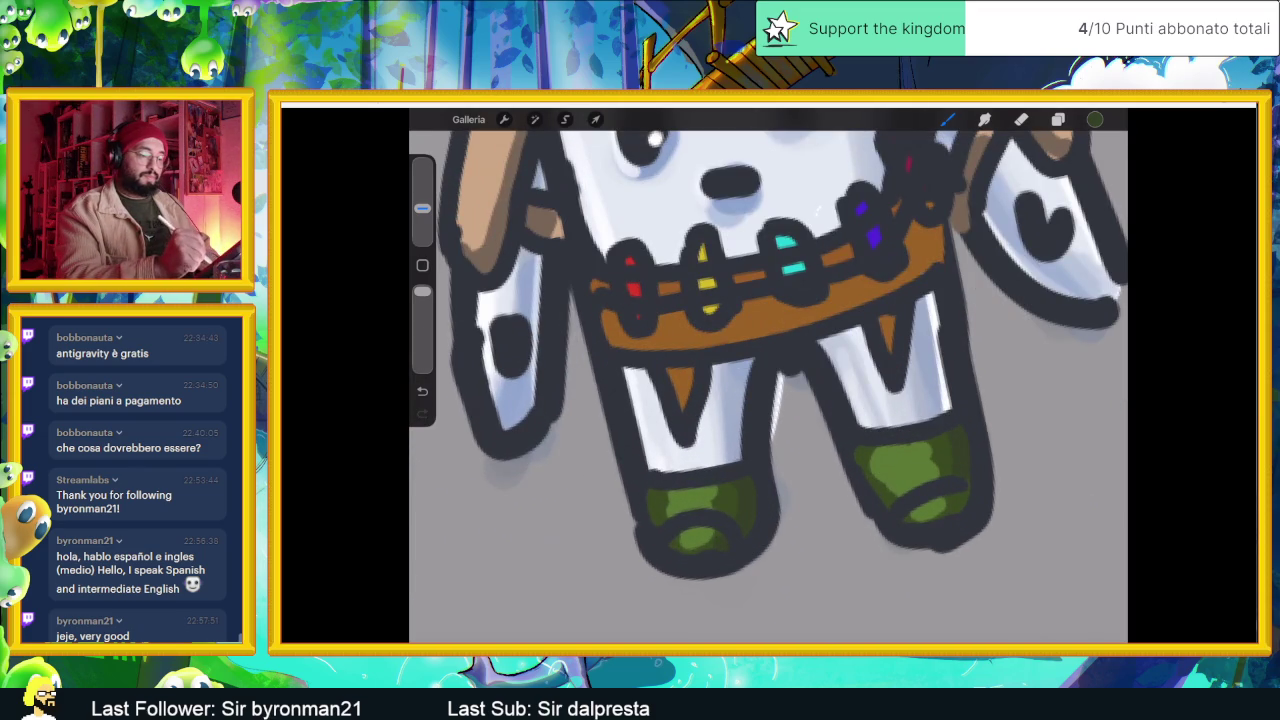
scroll(768, 380, "down", 3)
scroll(768, 380, "down", 2)
scroll(768, 380, "up", 5)
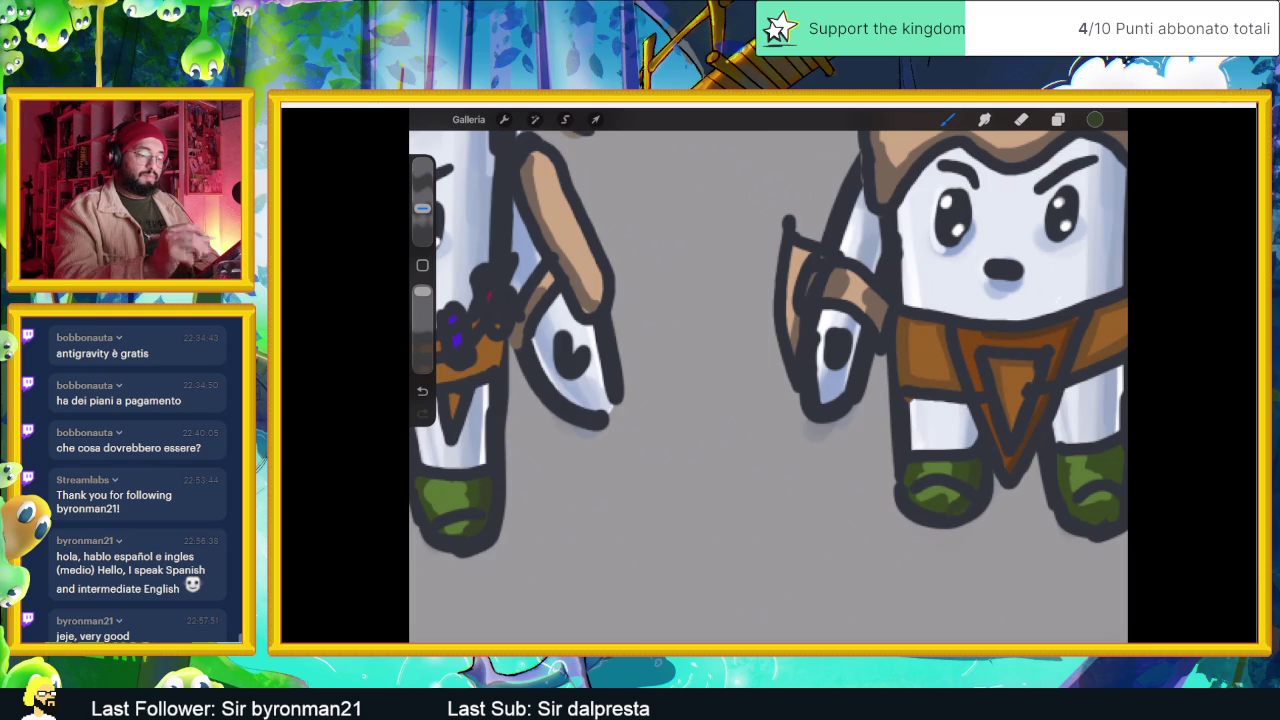
scroll(768, 380, "down", 2)
scroll(768, 380, "down", 3)
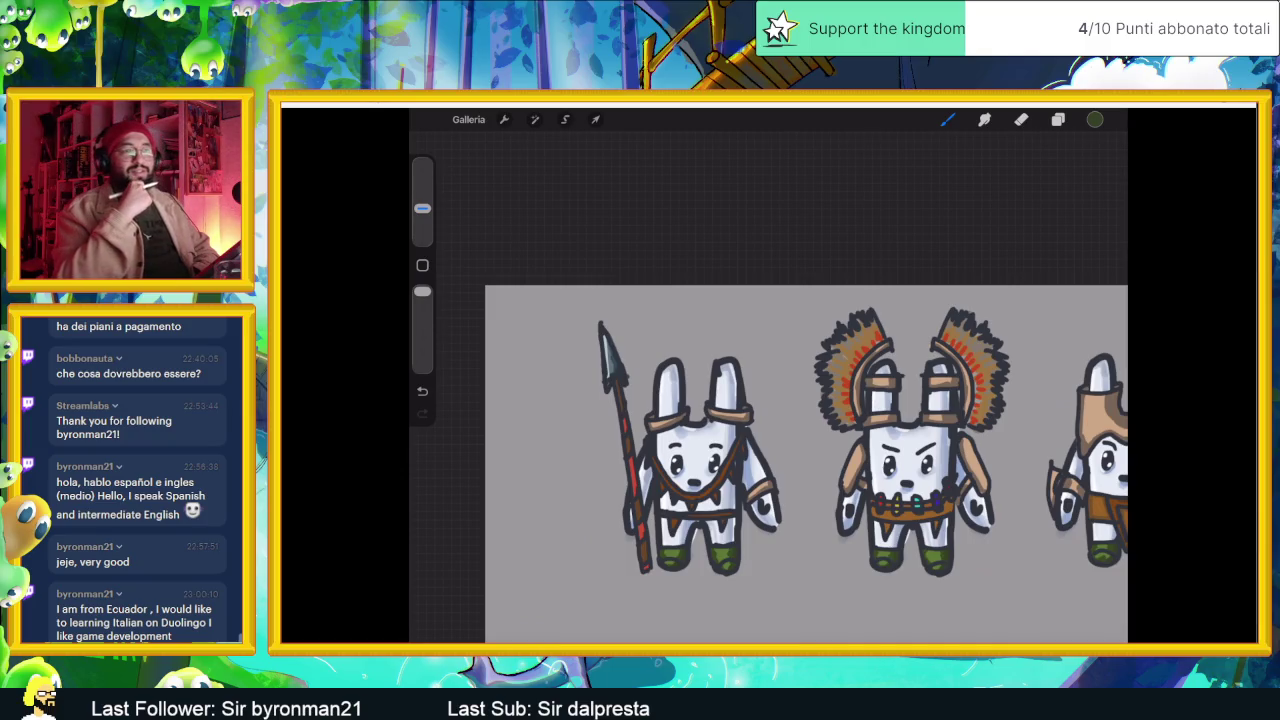
scroll(806, 460, "down", 2)
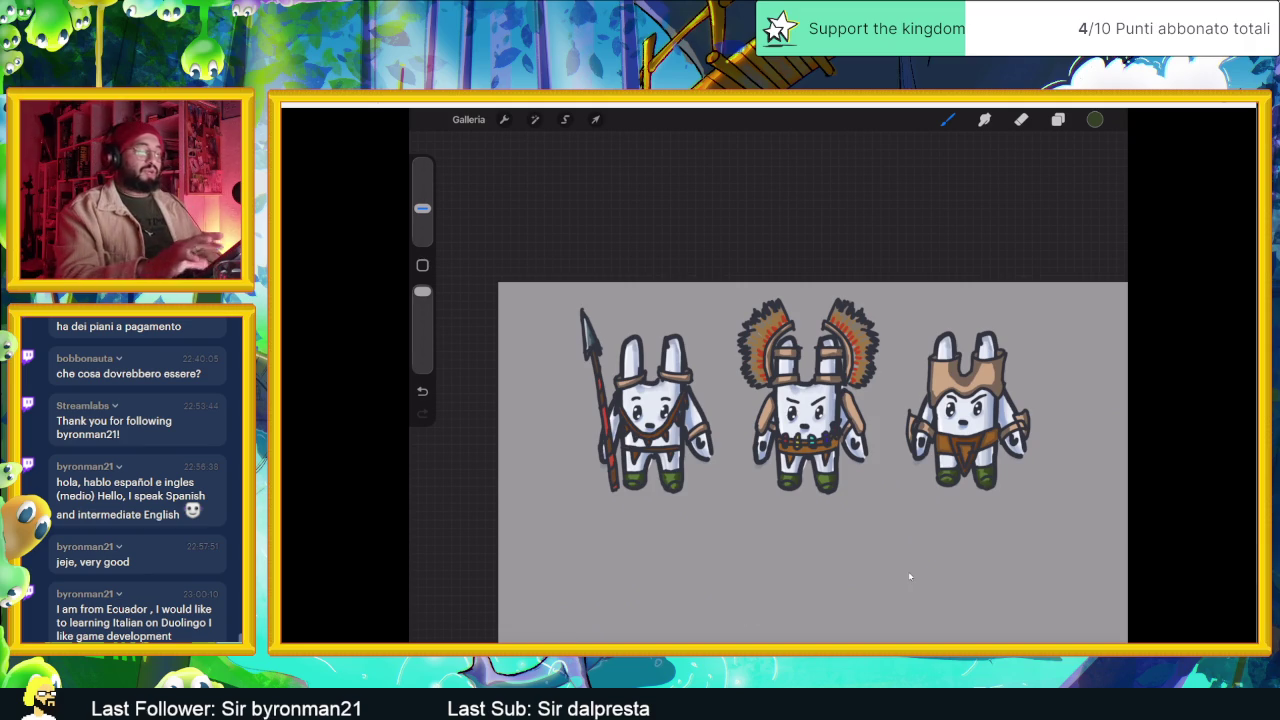
scroll(909, 576, "down", 2)
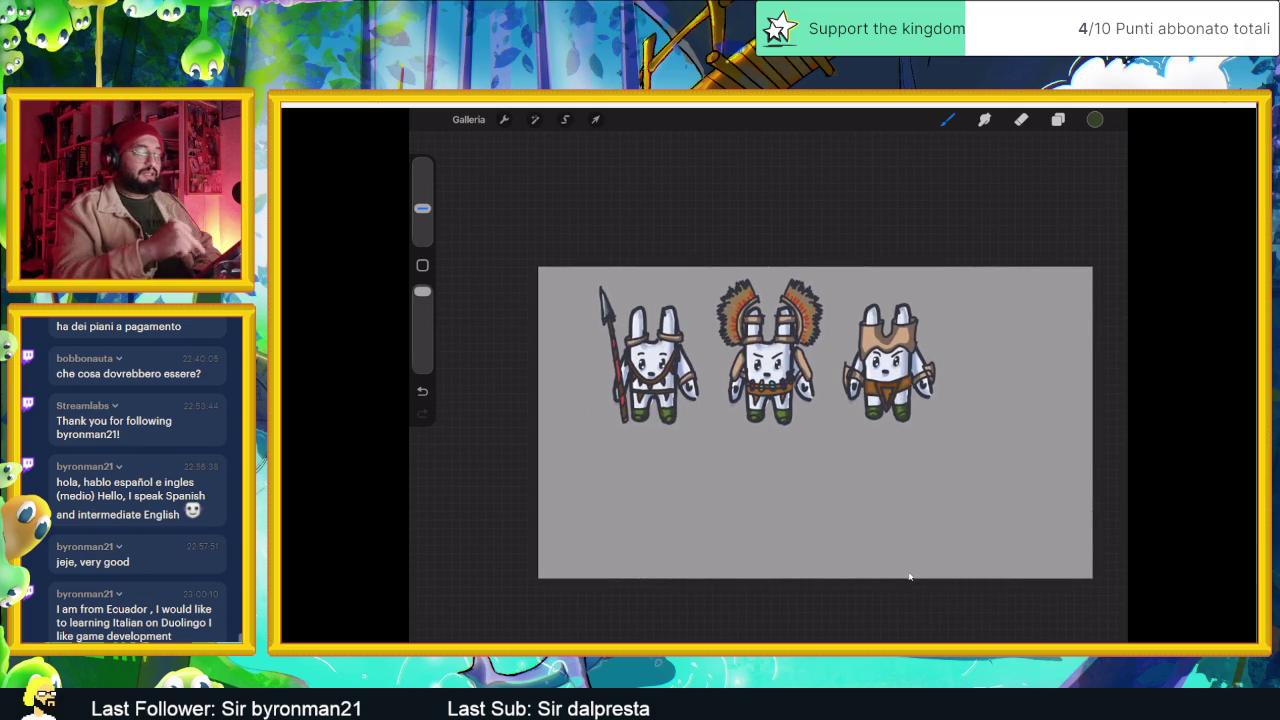
- Hide the Procreate mirror, return to Godot, and save and launch the dungeon level with Run Project
left_click(1202, 110)
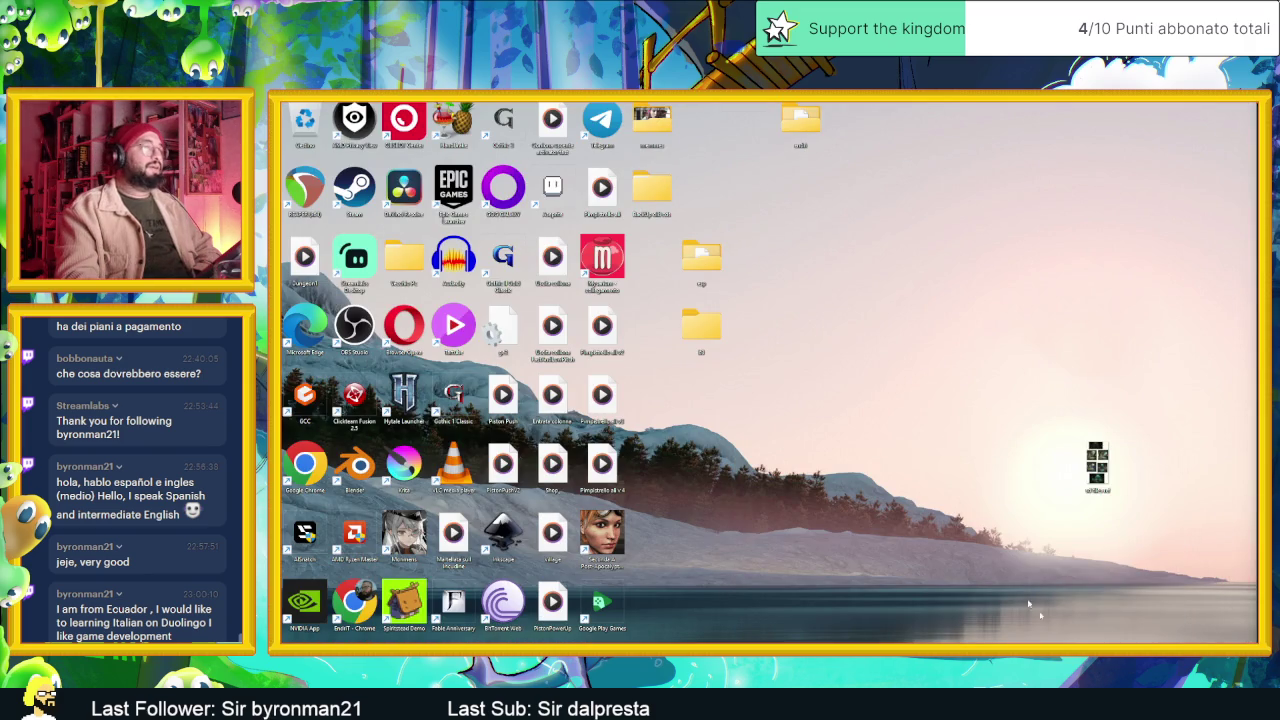
key("alt+Tab")
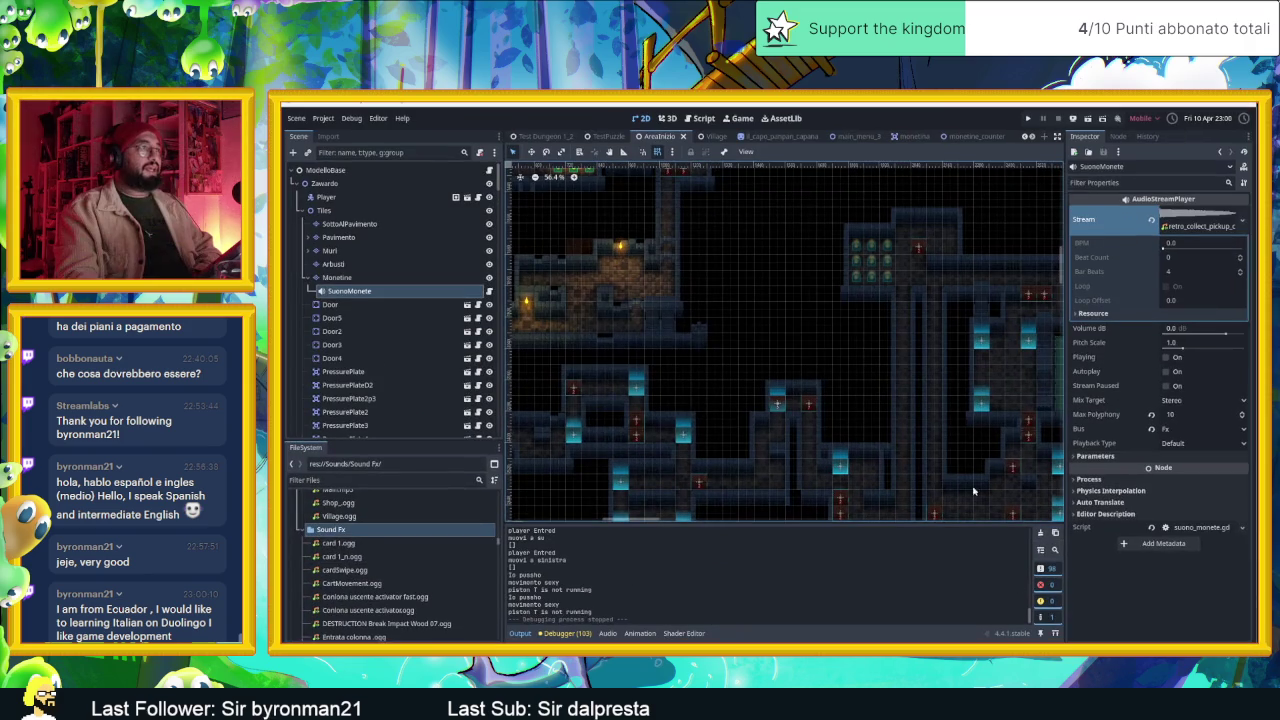
scroll(792, 320, "up", 1)
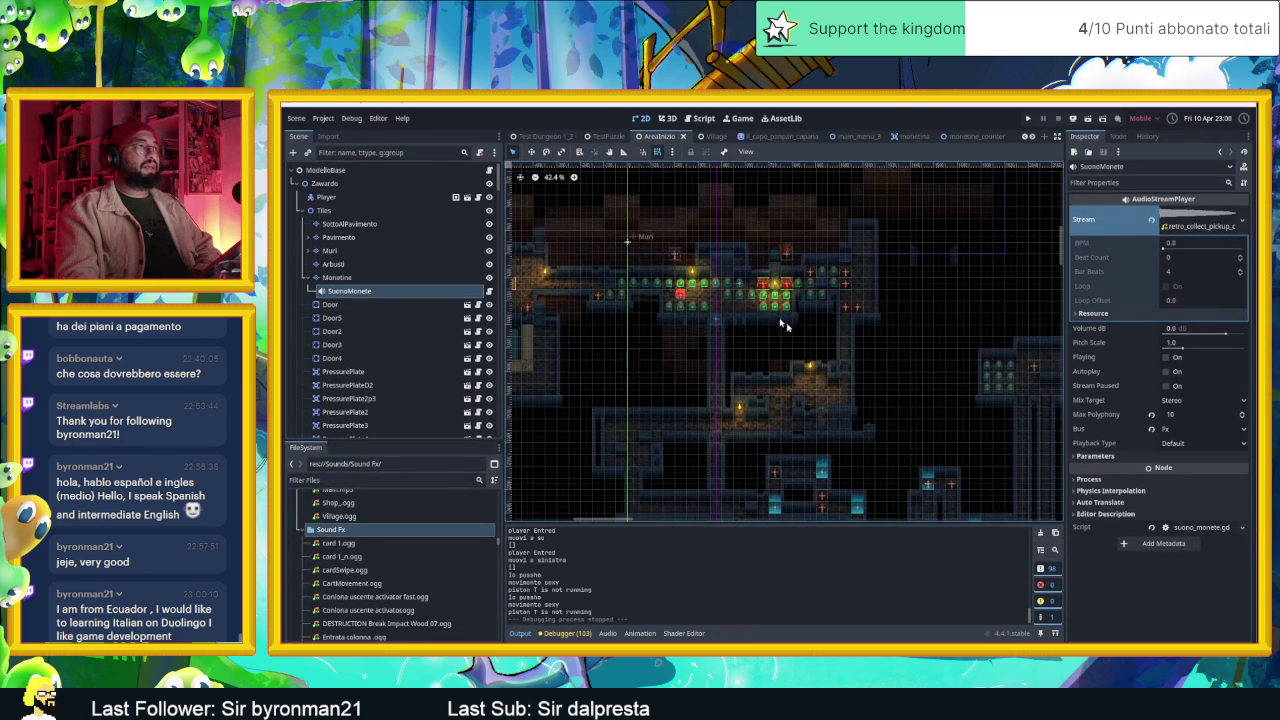
scroll(785, 322, "up", 1)
left_click(1088, 118)
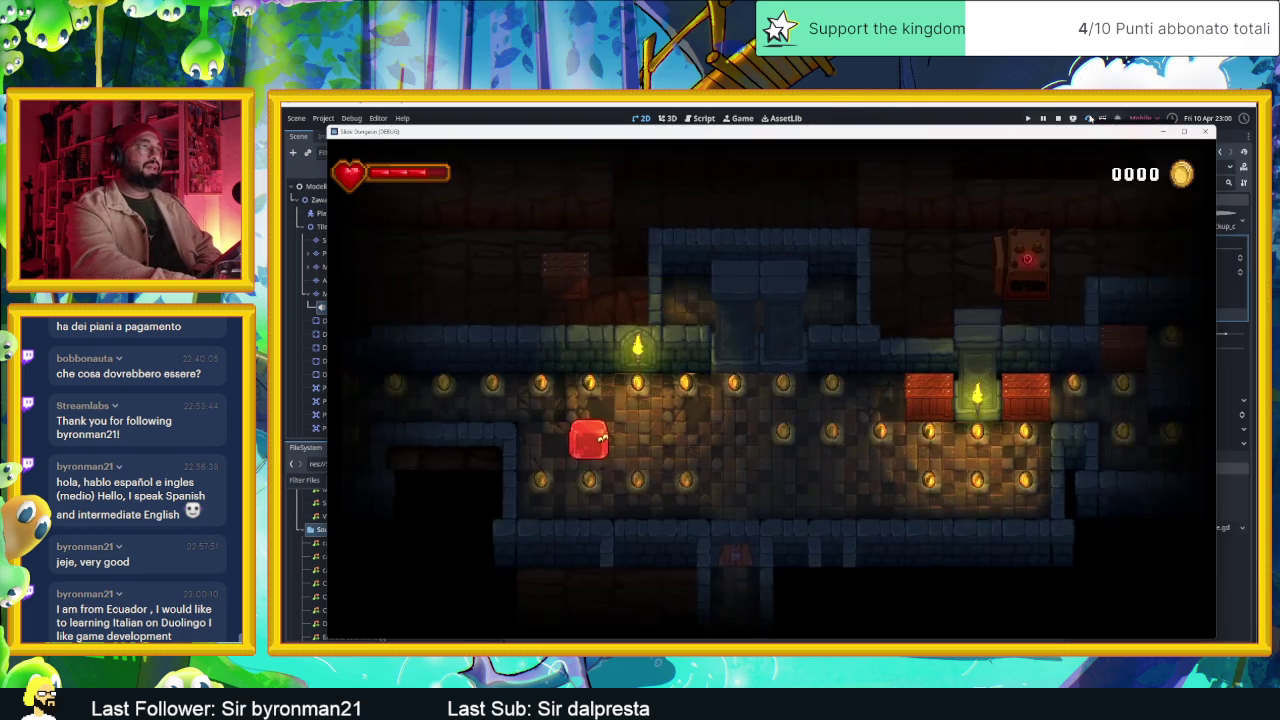
- Slide the player around the first room, collecting coins and breaking the crate
key("Down")
key("Right")
key("Up")
key("Left")
key("Down")
key("Right")
key("Up")
- Slide into the next room, collecting coins and reaching the corner
key("Up")
key("Right")
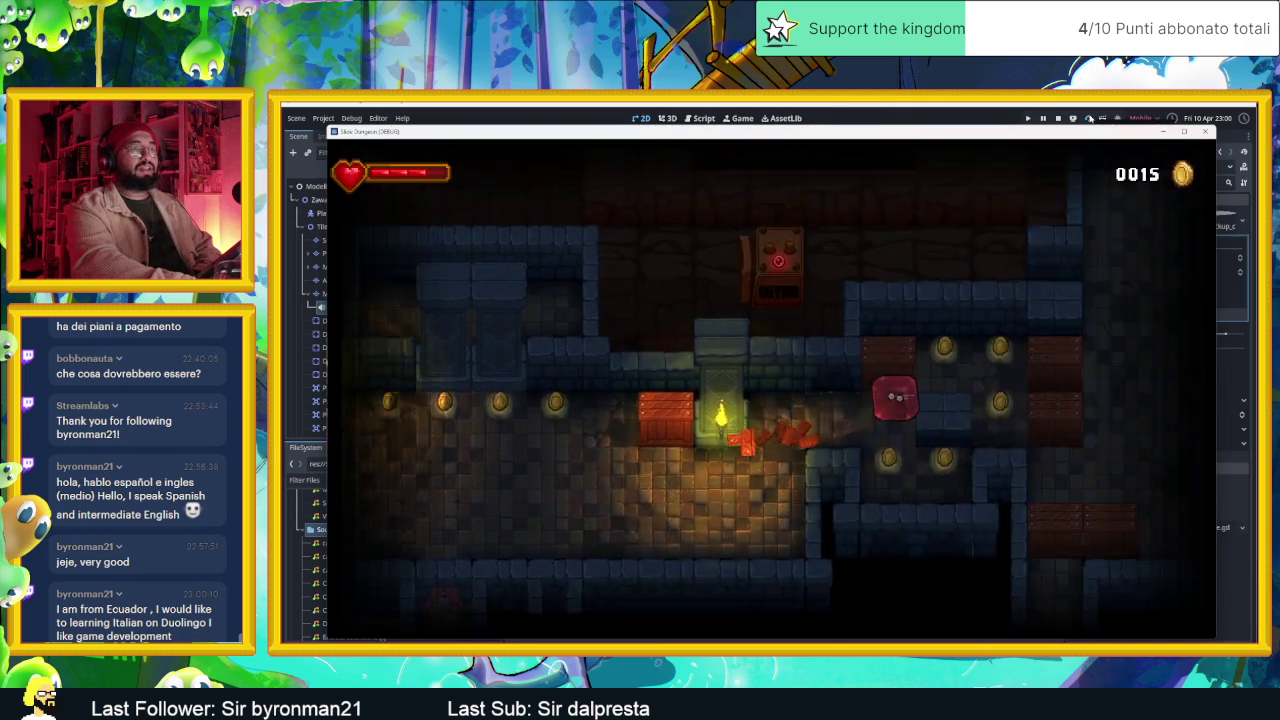
key("Up")
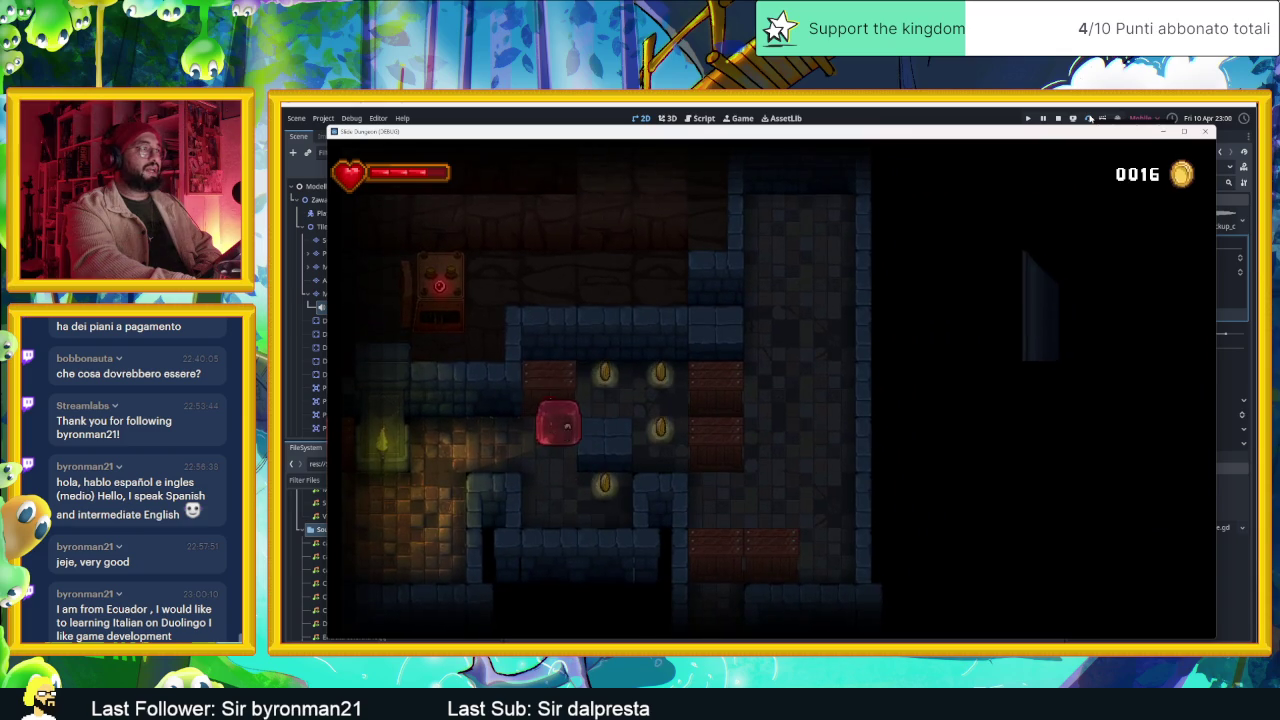
key("Up")
key("Right")
key("Left")
key("Right")
key("Up")
key("Left")
key("Down")
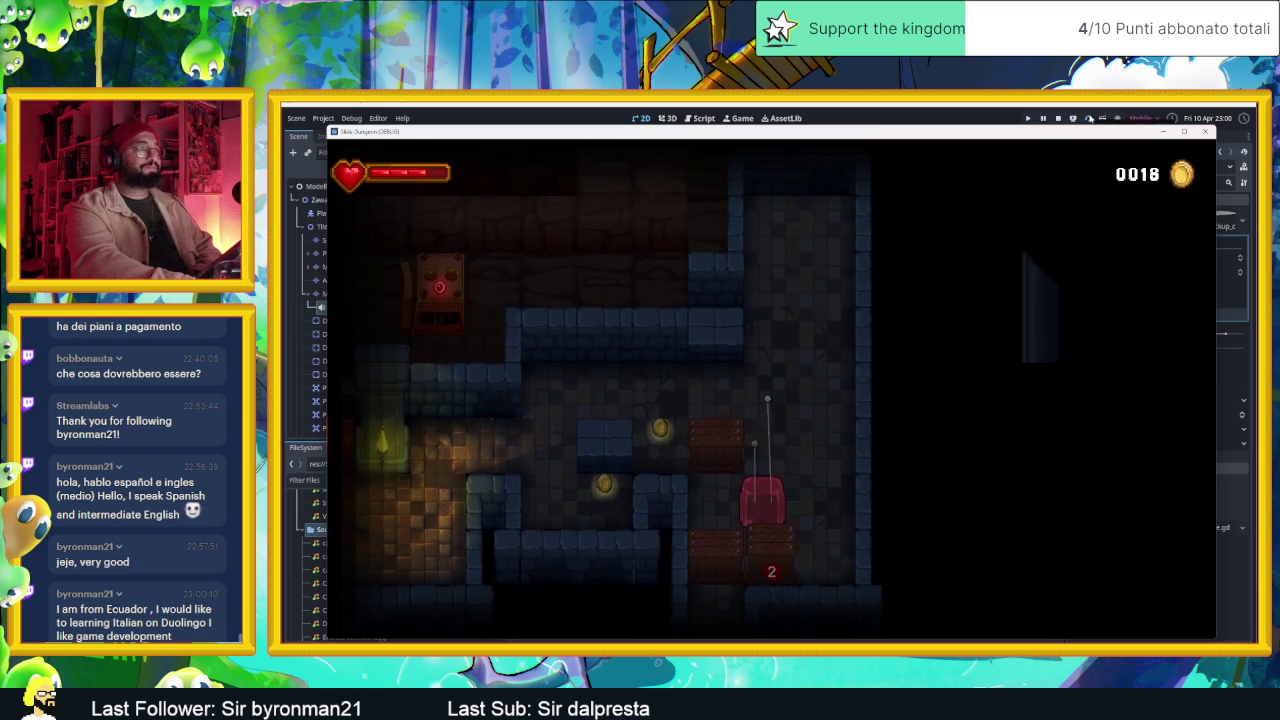
key("Right")
- Slide up and down the column, breaking the crate marked 2
key("Up")
key("Left")
key("Down")
key("Up")
key("Down")
key("Up")
key("Down")
key("Right")
key("Left")
key("Right")
key("Left")
- Navigate the maze into the new room and onto the arrow tile
key("Down")
key("Left")
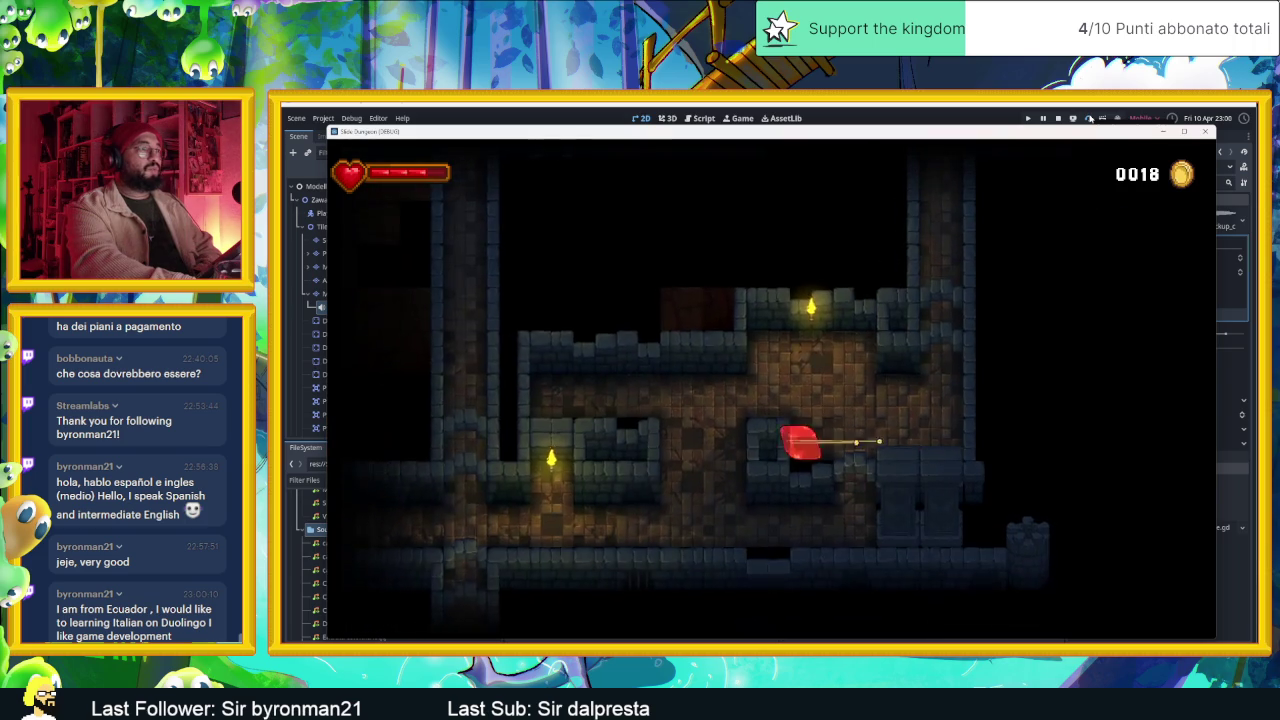
key("Right")
key("Up")
key("Down")
key("Left")
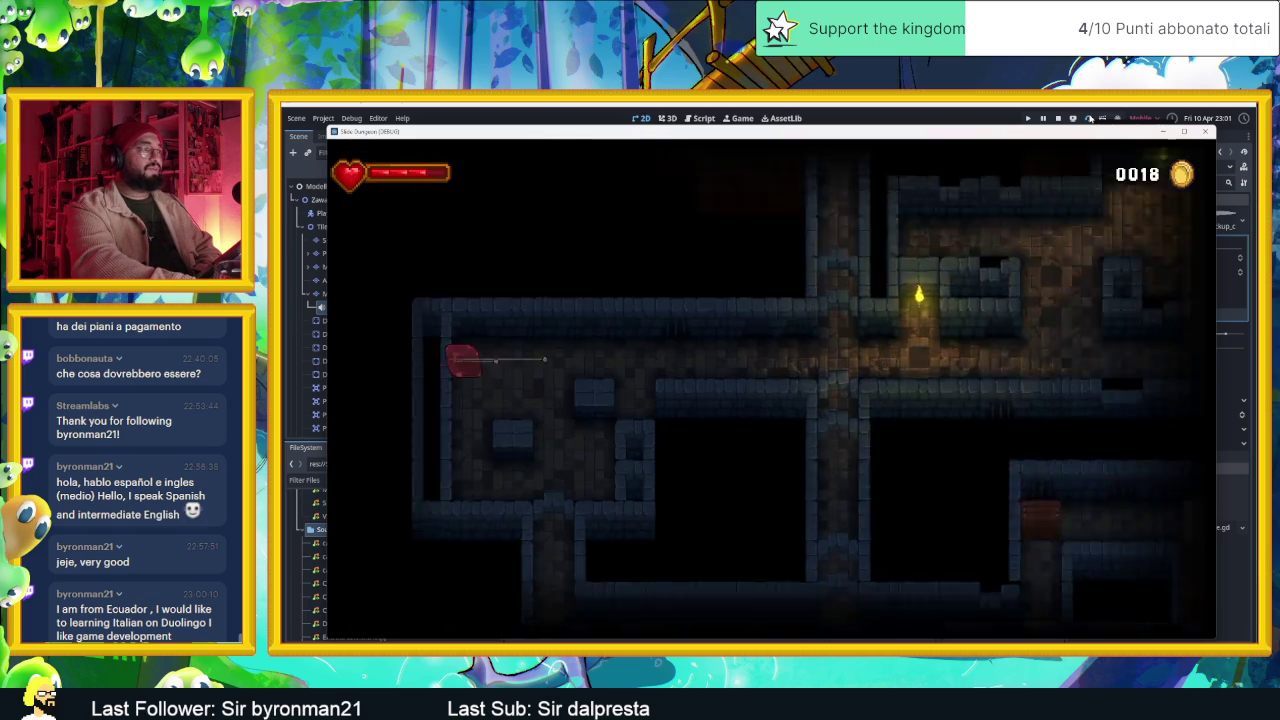
key("Down")
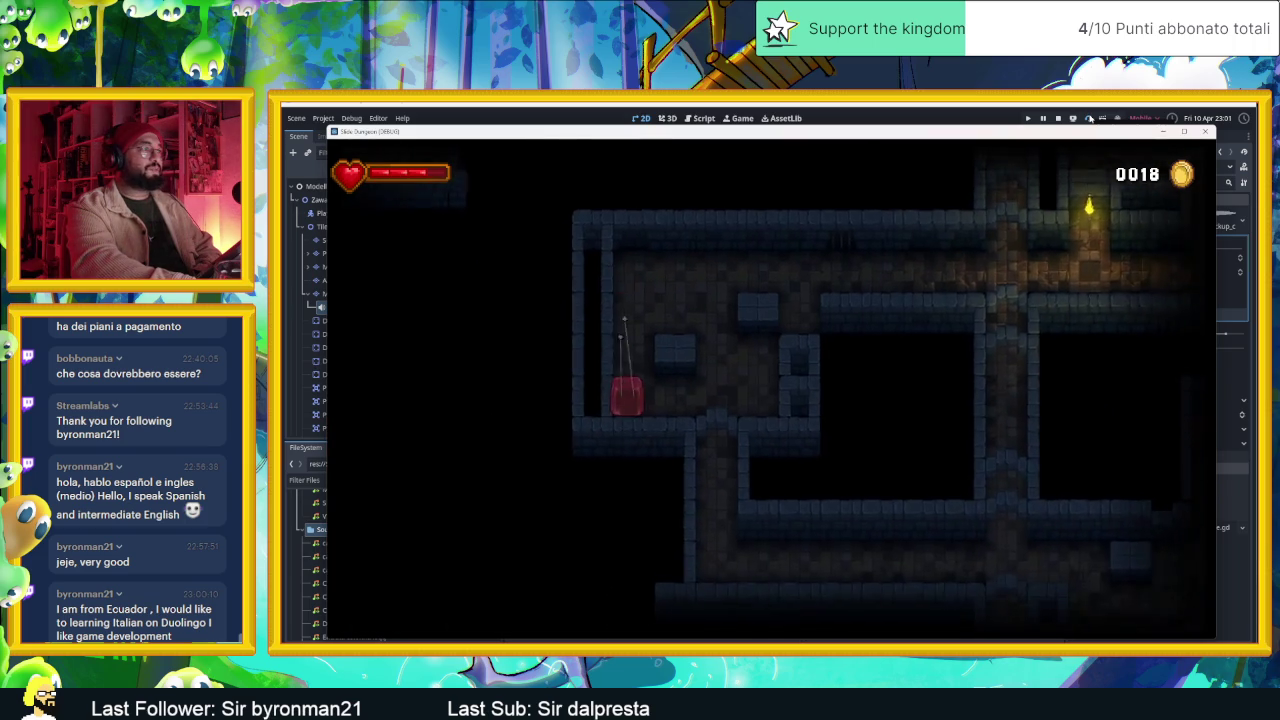
key("Right")
key("Down")
key("Right")
key("Left")
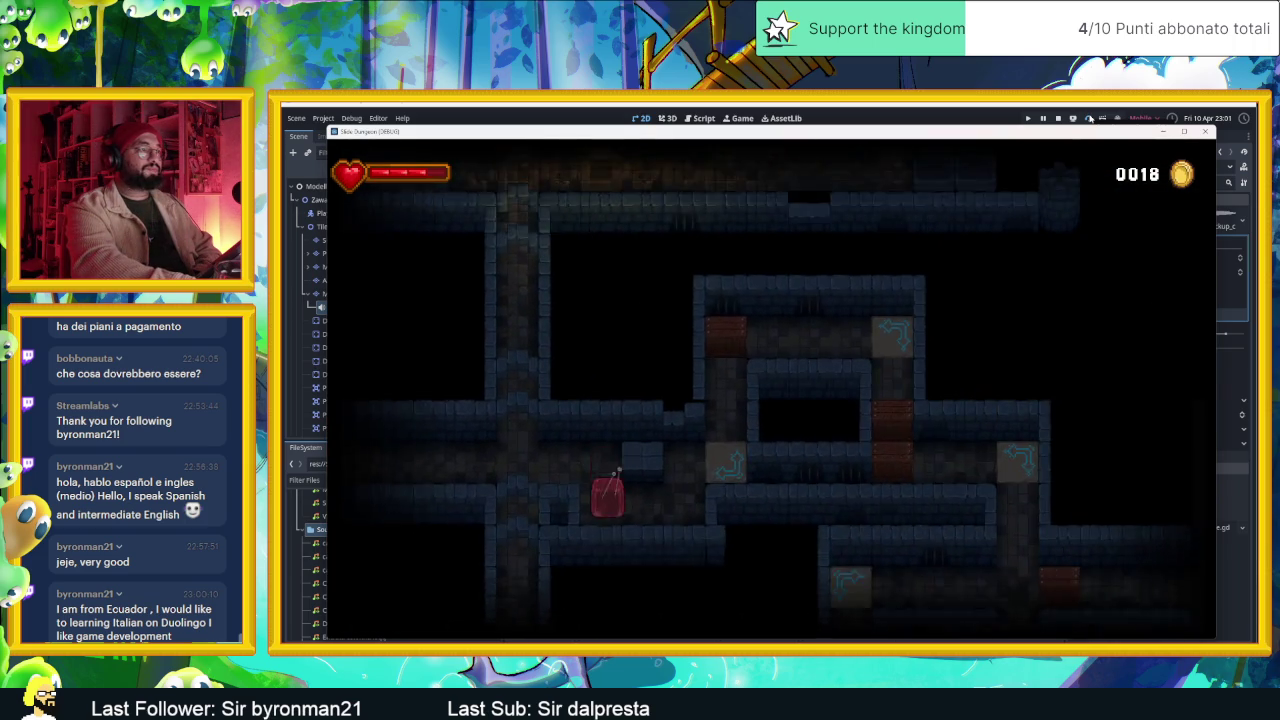
key("Right")
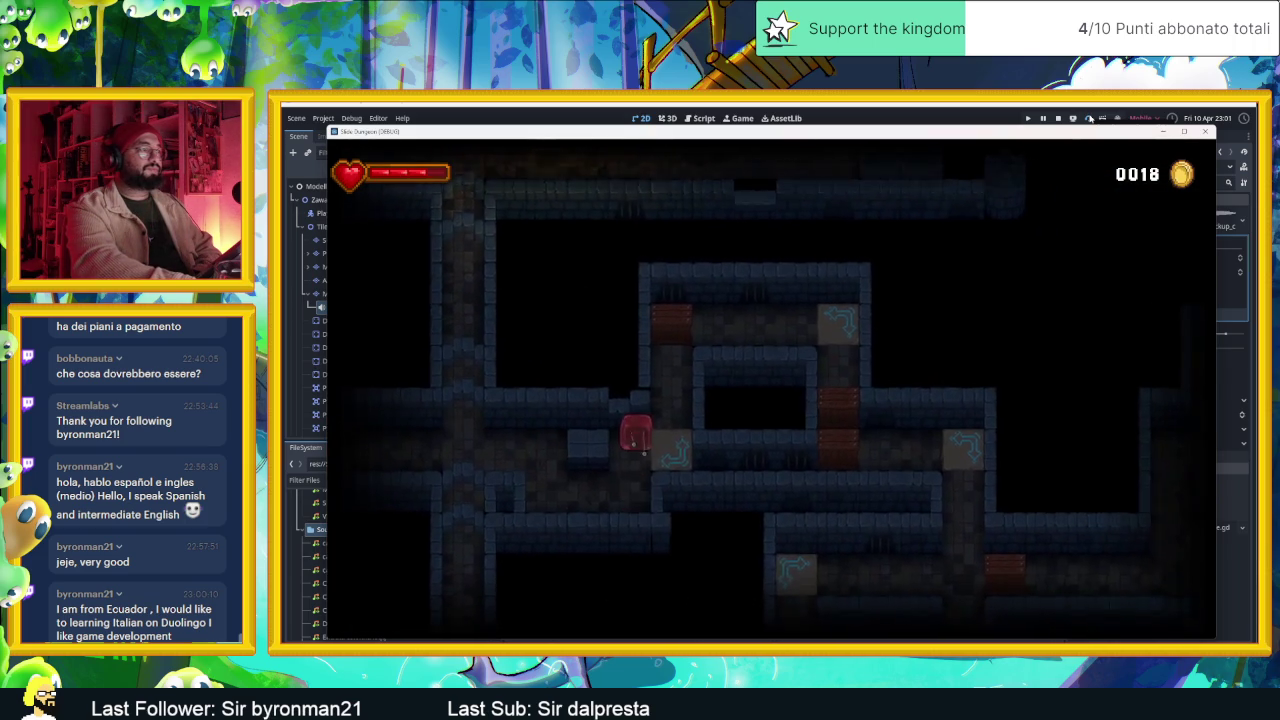
- Pass through the blue arrow room and exit right, reaching 0025 coins
key("Right")
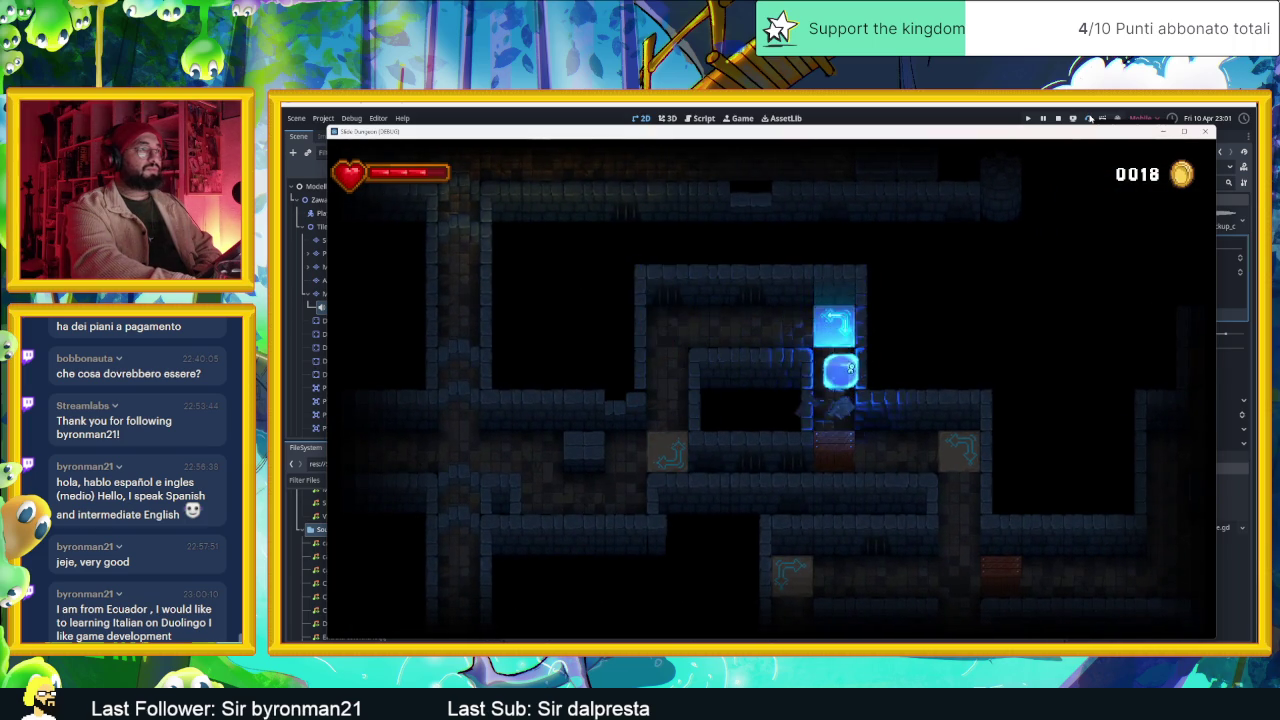
key("Up")
key("Right")
key("Right")
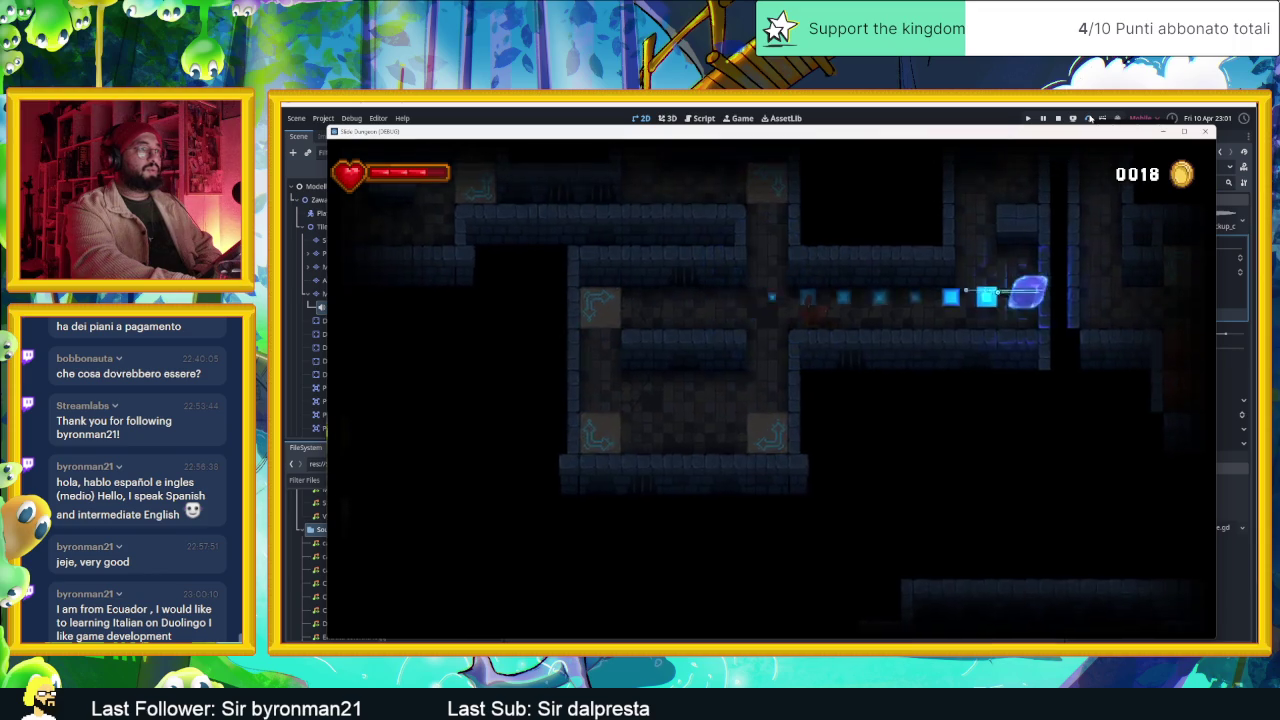
key("Down")
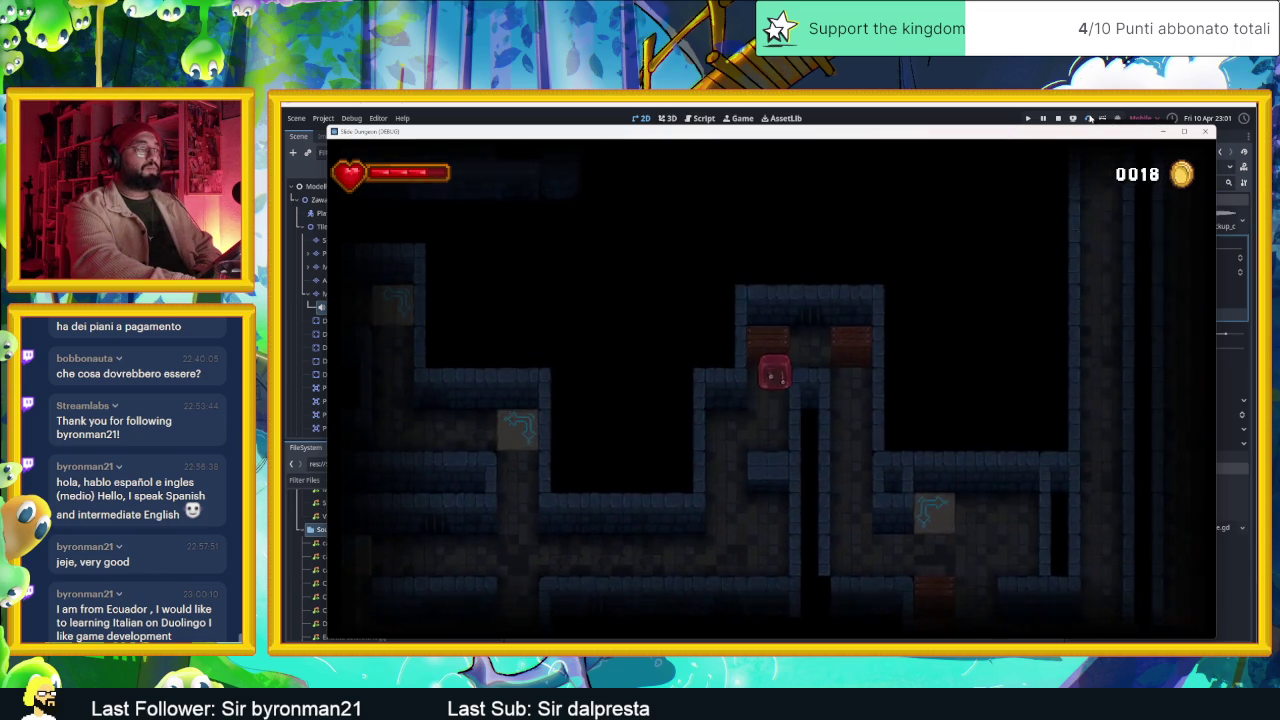
key("Down")
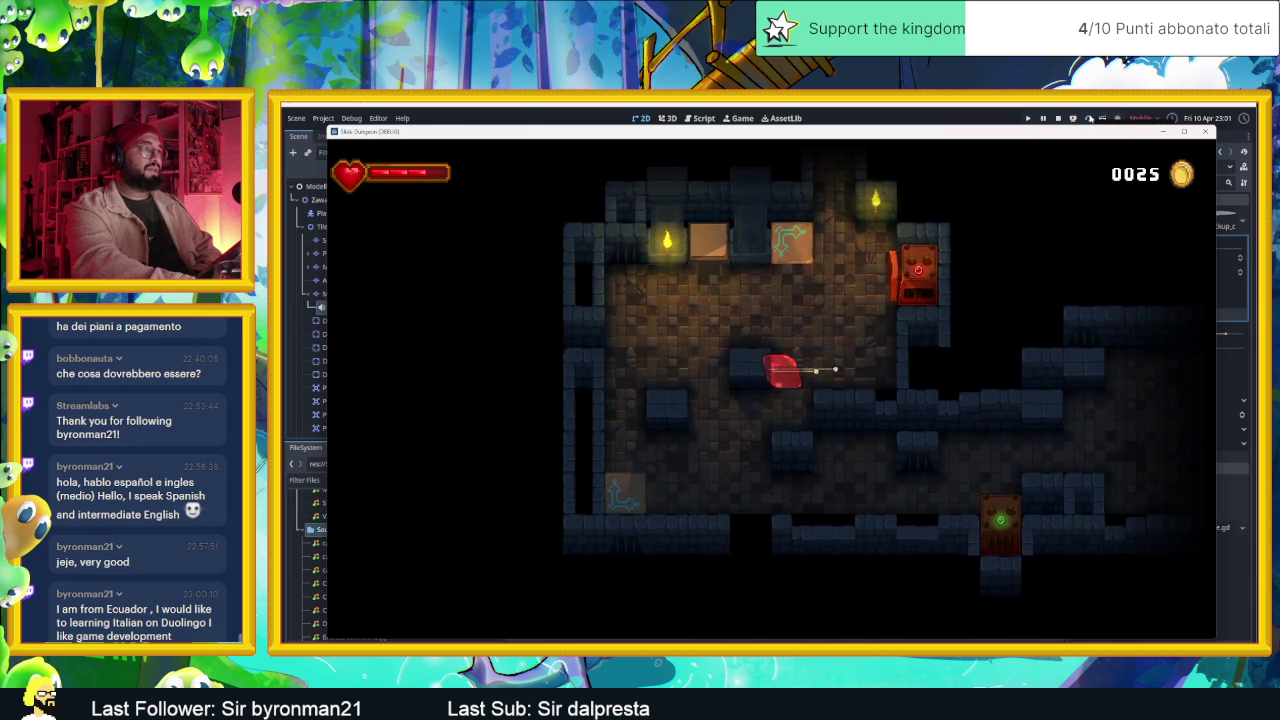
- Guide the slime through the torch room and the green-gem door into the room above
key("Left")
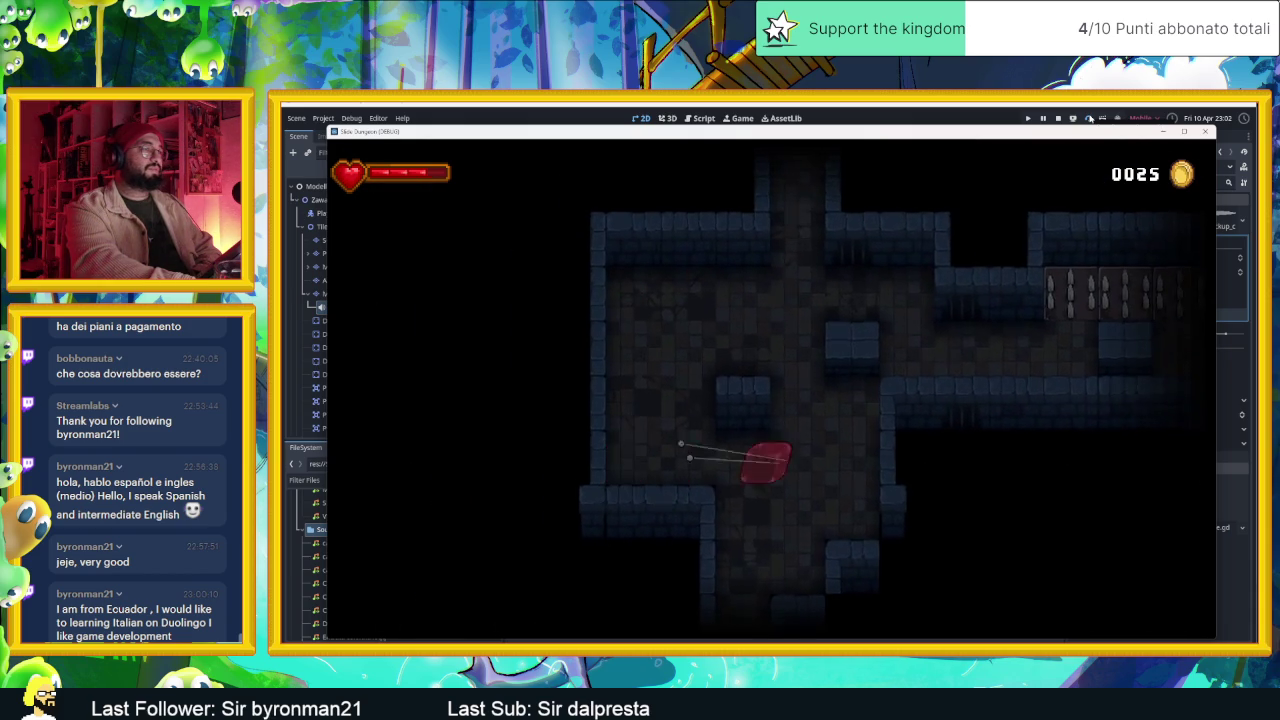
key("Down")
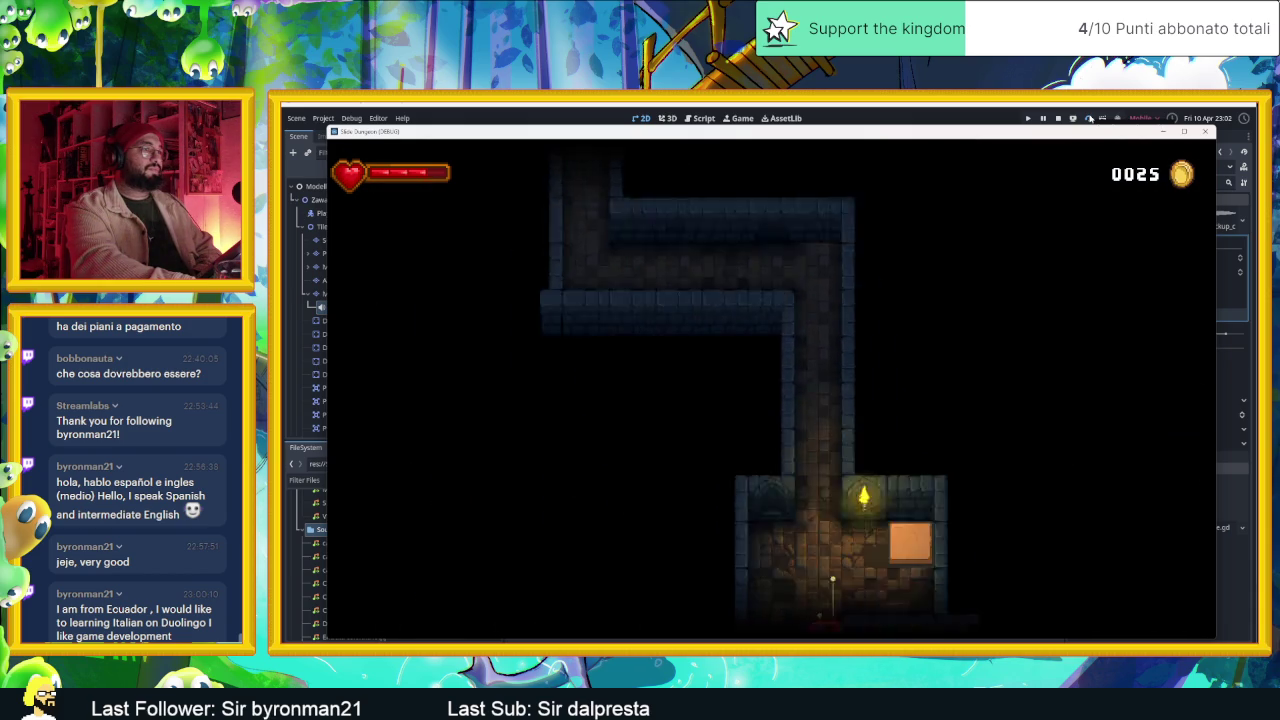
key("Left")
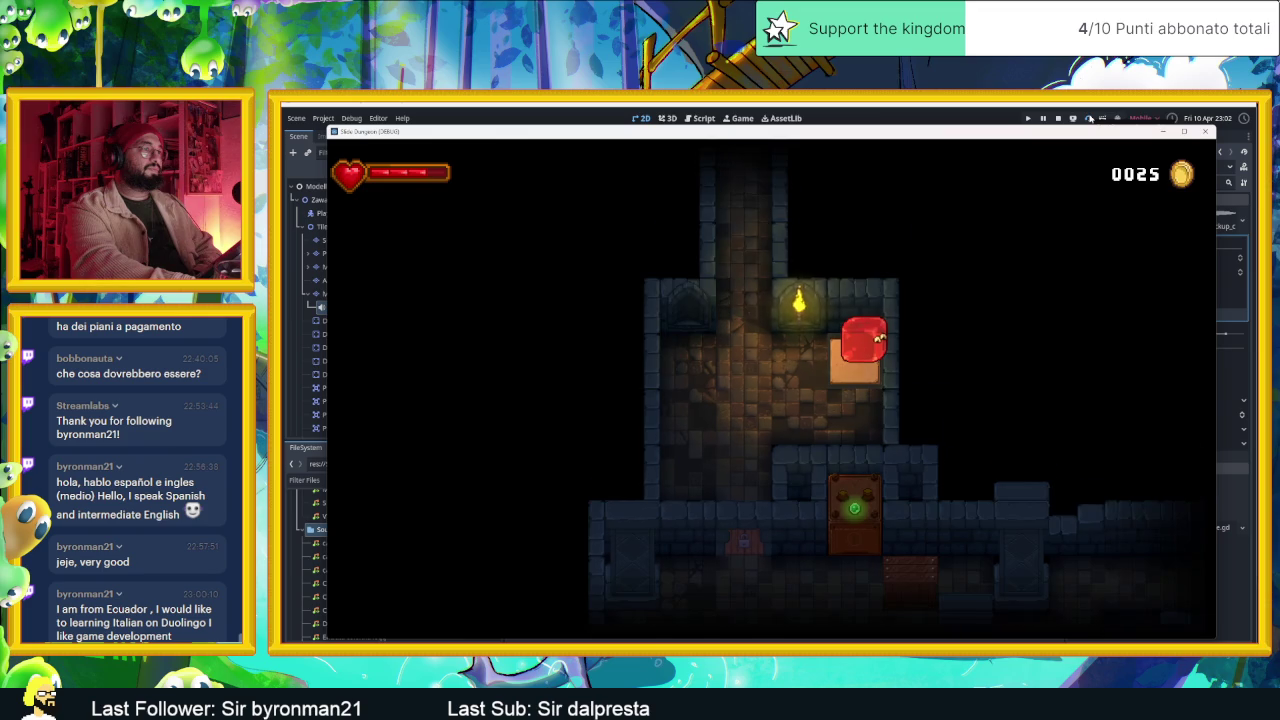
key("Up")
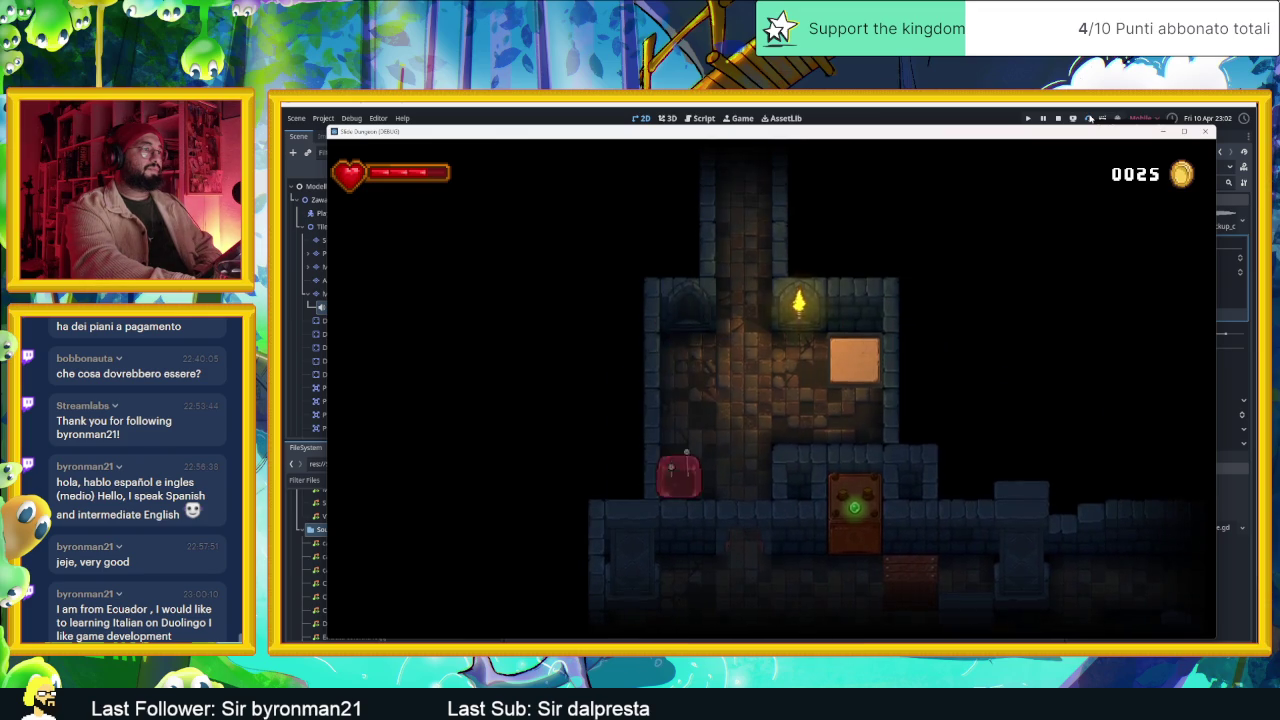
key("Down")
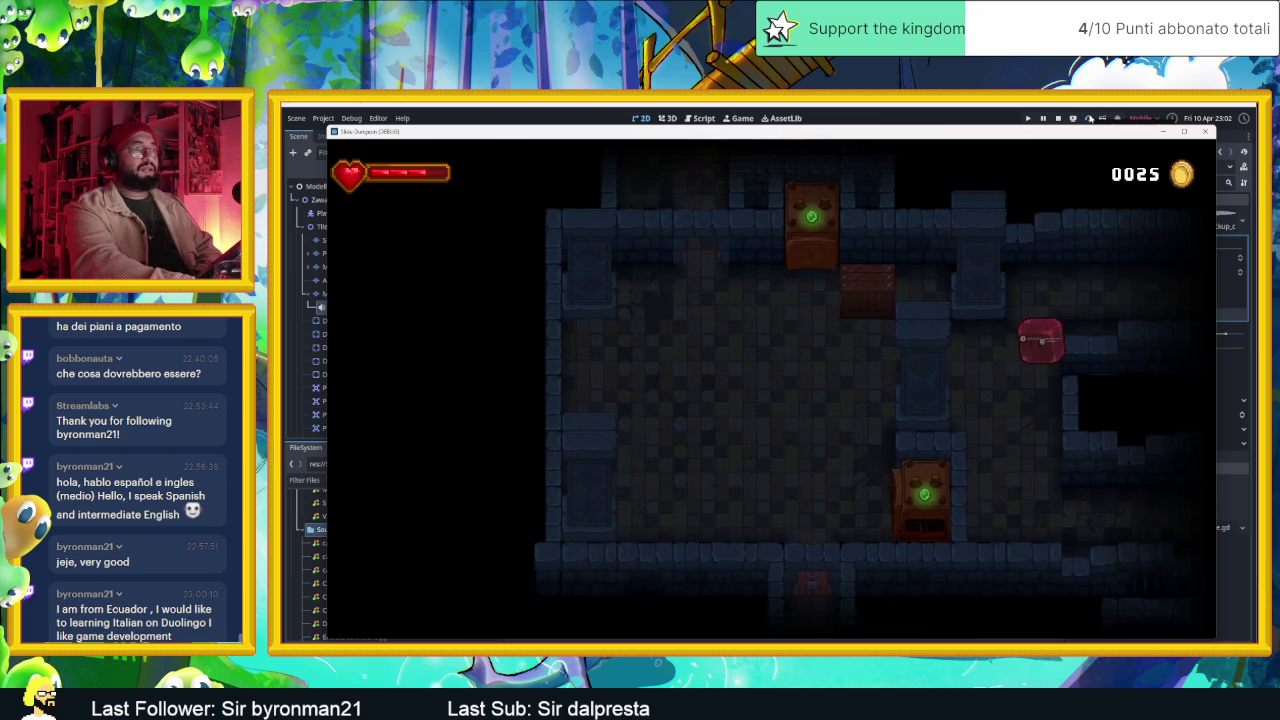
key("Right")
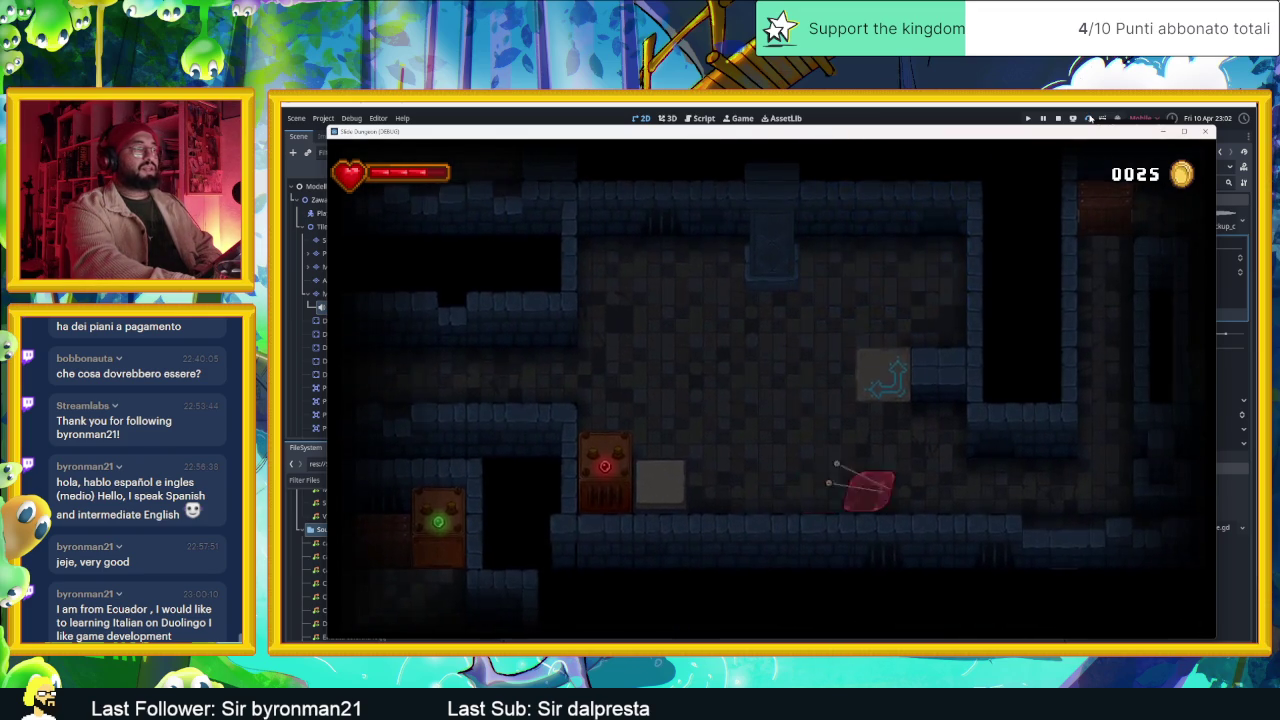
key("Up")
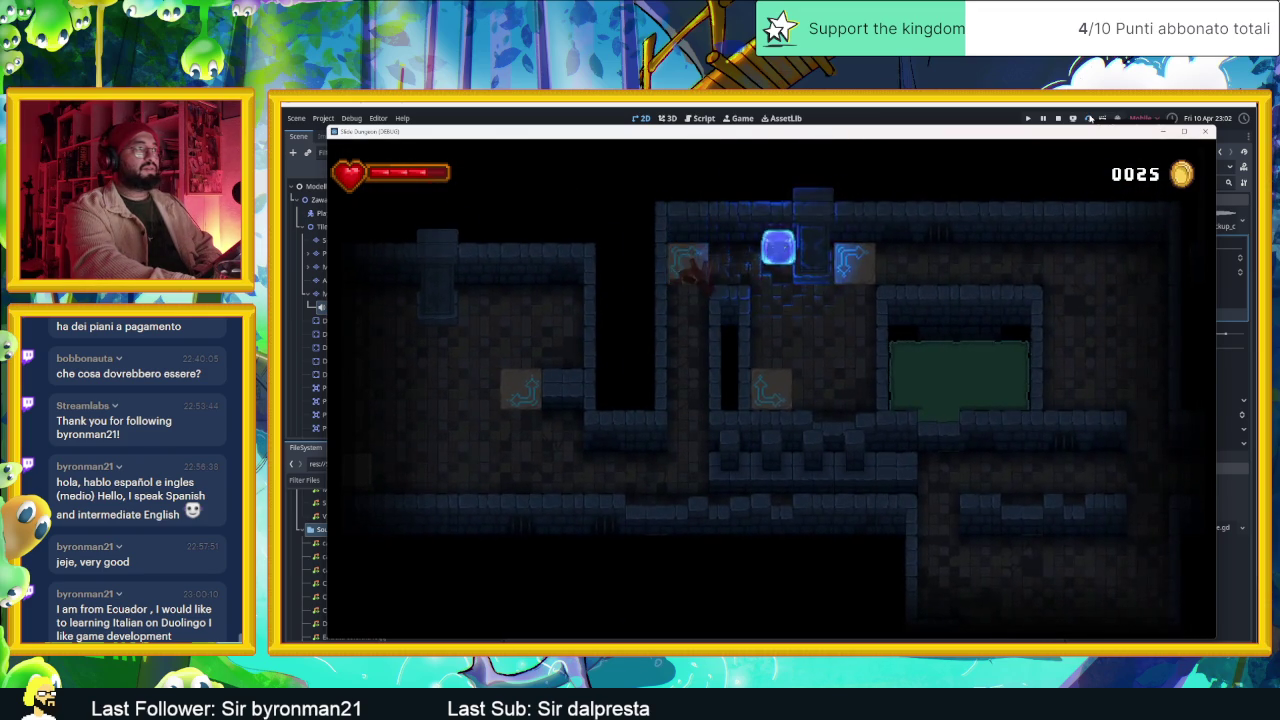
- Slide the slime through several rooms toward the column of crates
key("Right")
key("Down")
key("Left")
key("Up")
key("Down")
key("Left")
key("Down")
key("Right")
key("Left")
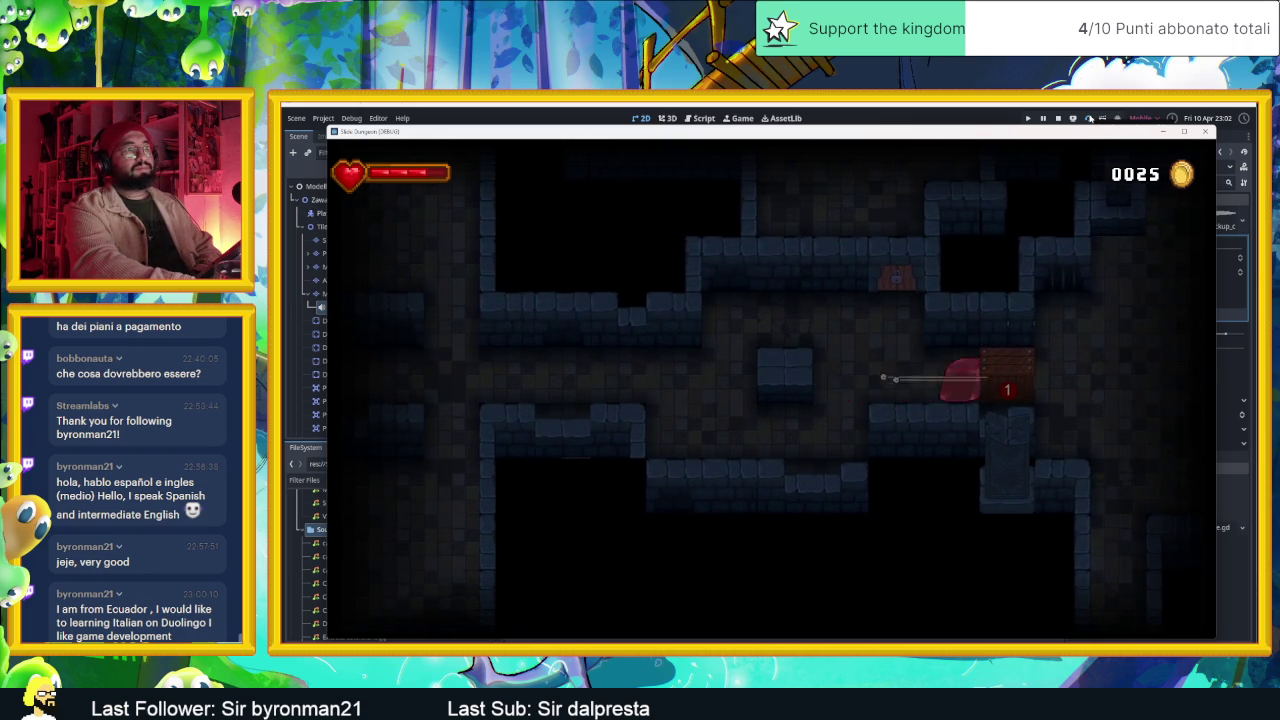
key("Down")
key("Right")
key("Up")
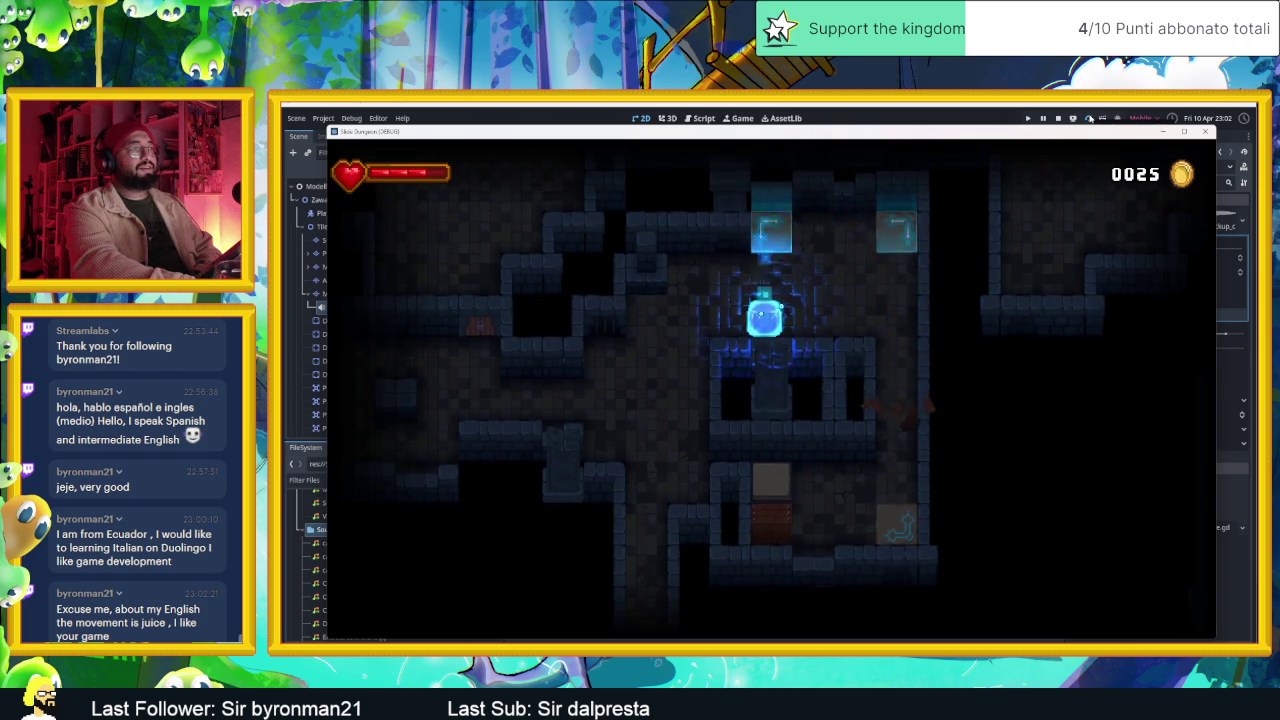
- Move the slime into new areas, ending on the glowing tiles
key("Up")
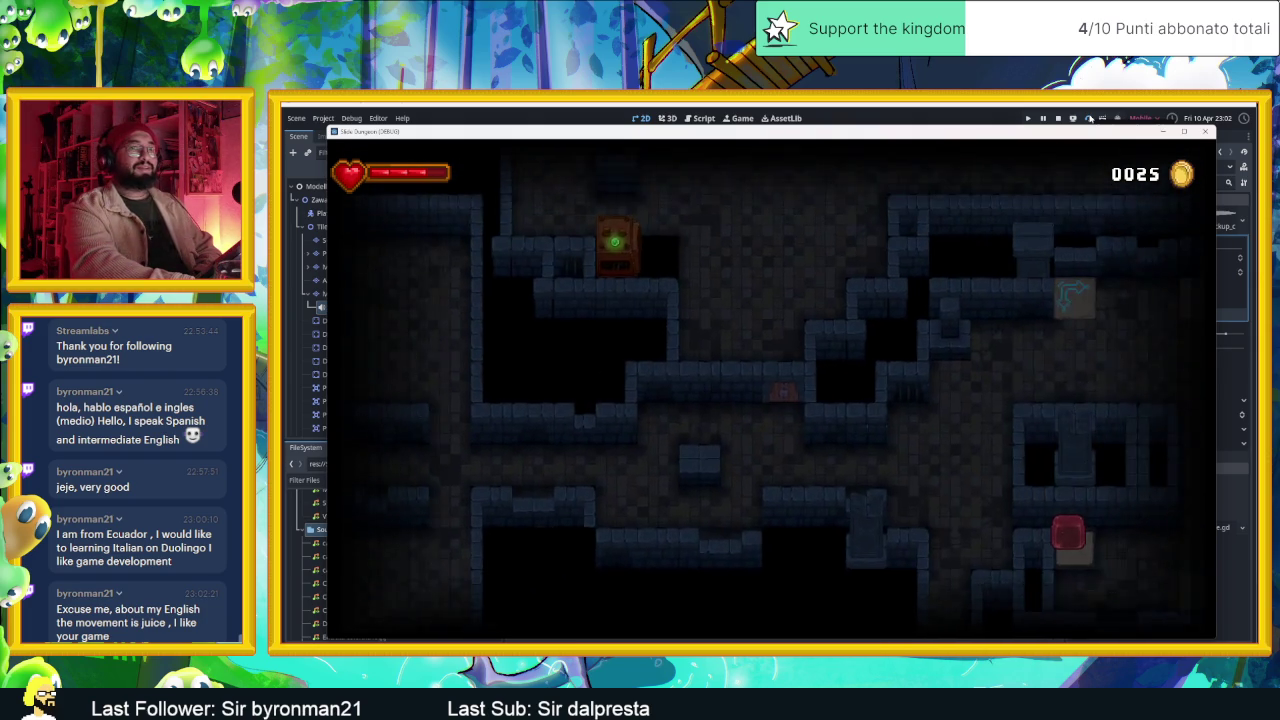
key("Right")
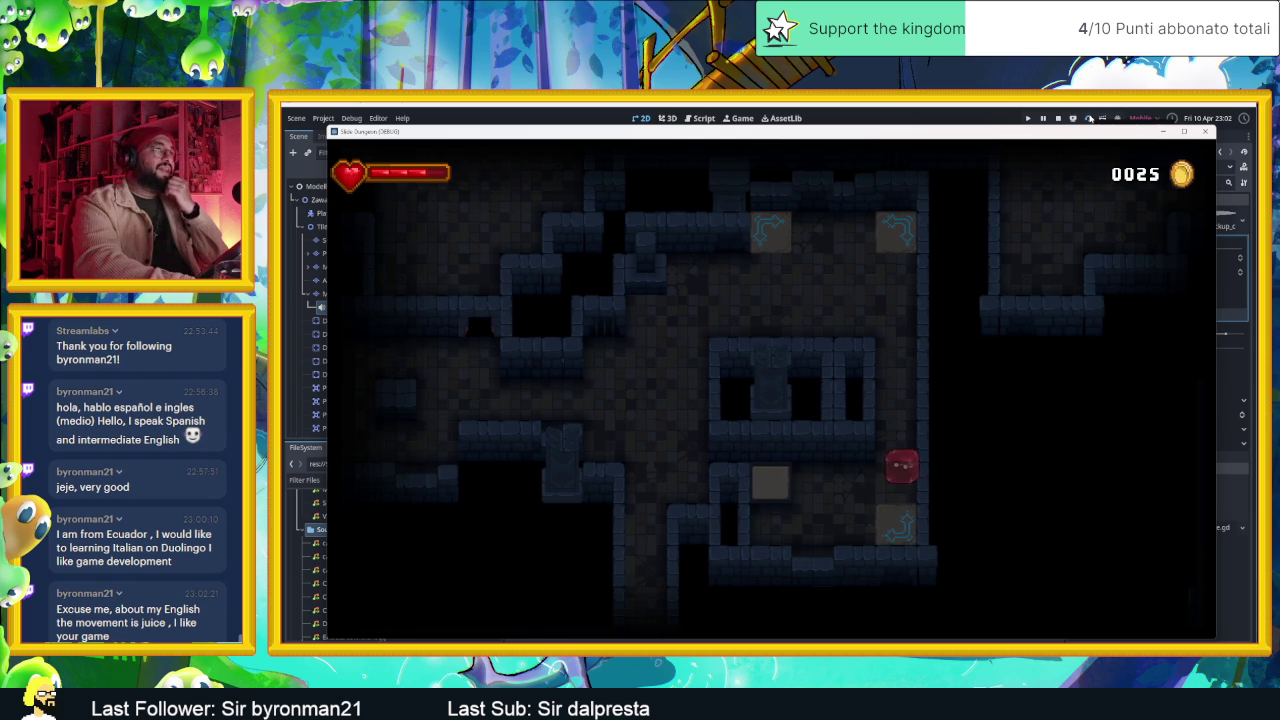
key("Left")
key("Up")
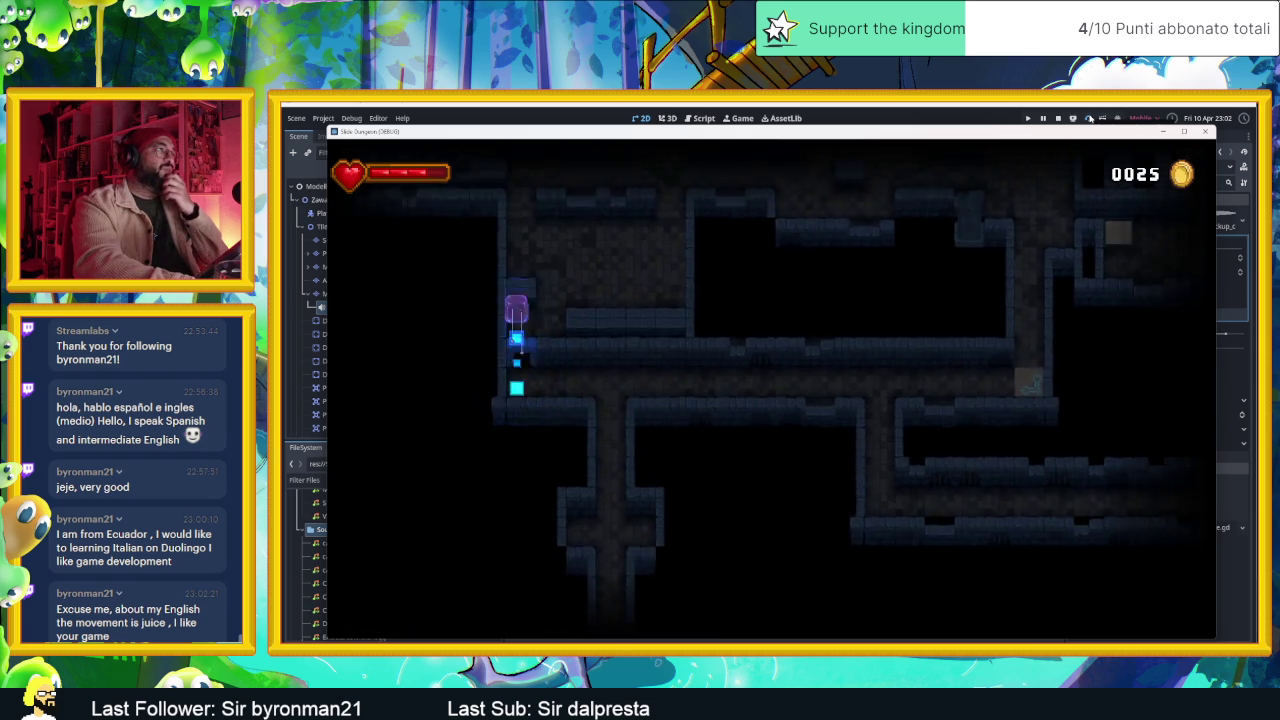
key("Up")
key("Right")
key("Left")
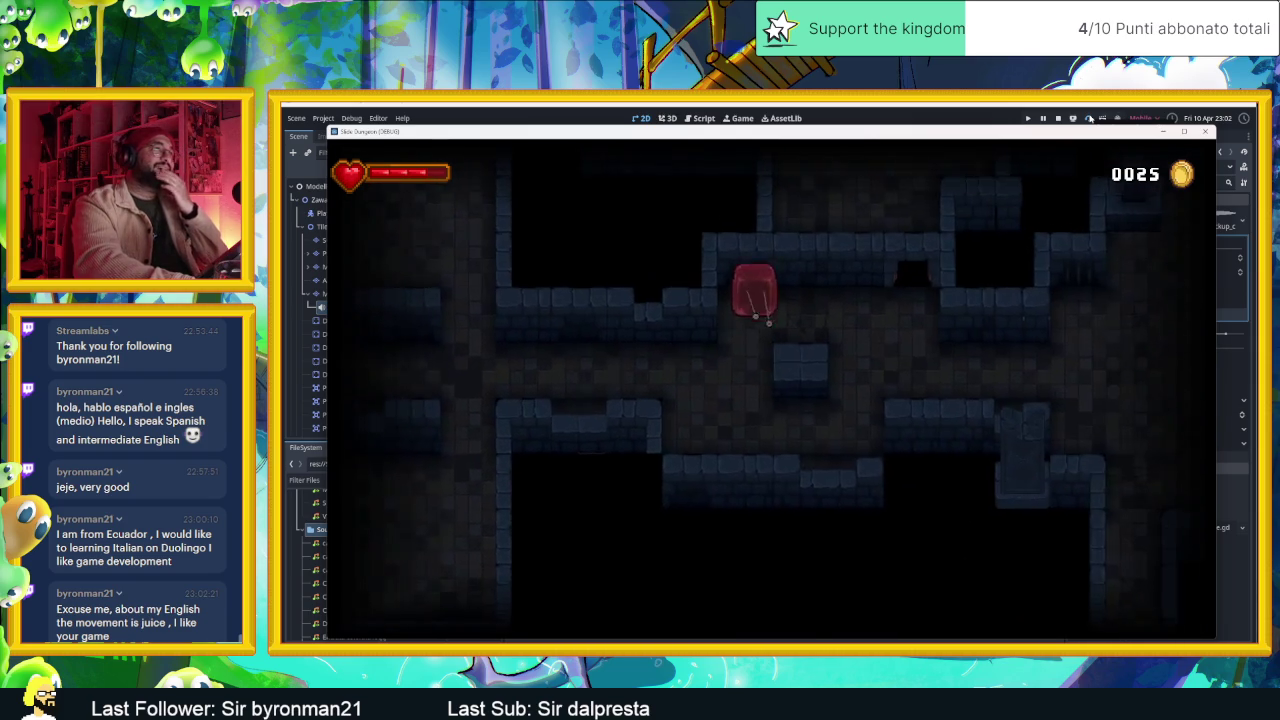
key("Up")
key("Left")
key("Up")
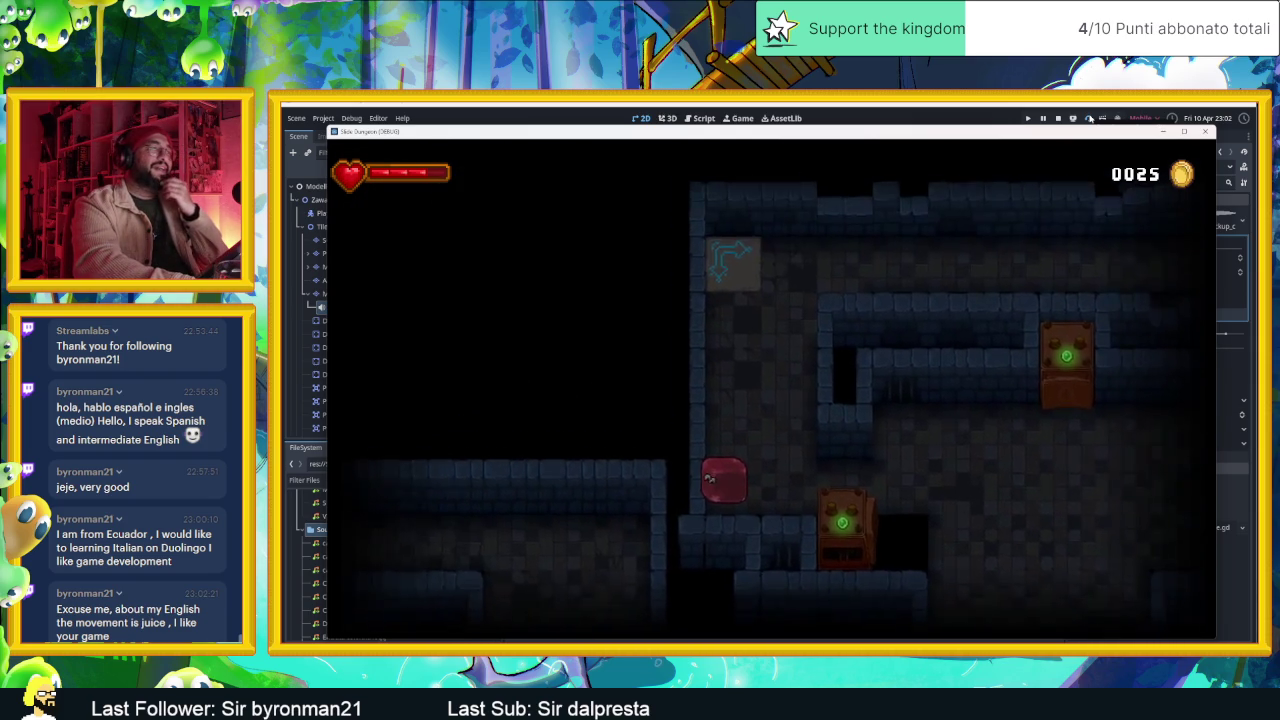
key("Right")
key("Down")
- Push the blue block from the blue tile, then slide up past the torch
key("Left")
key("Up")
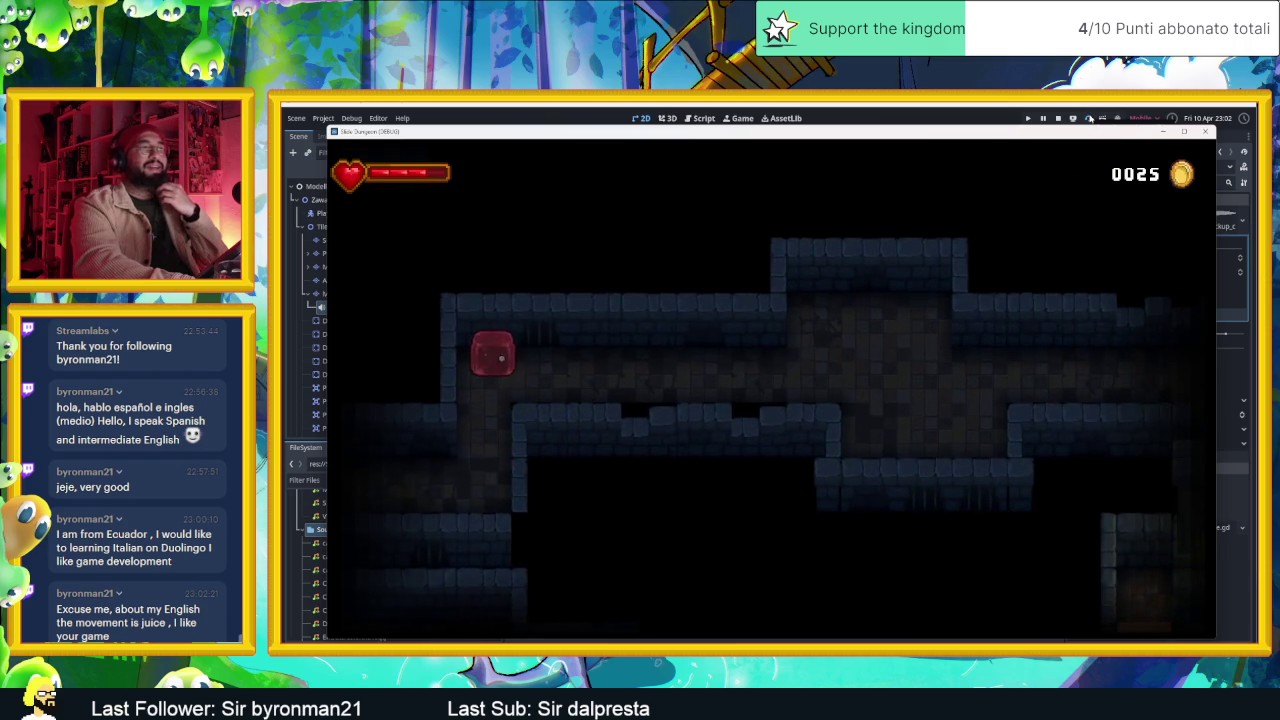
key("Up")
key("Down")
key("Left")
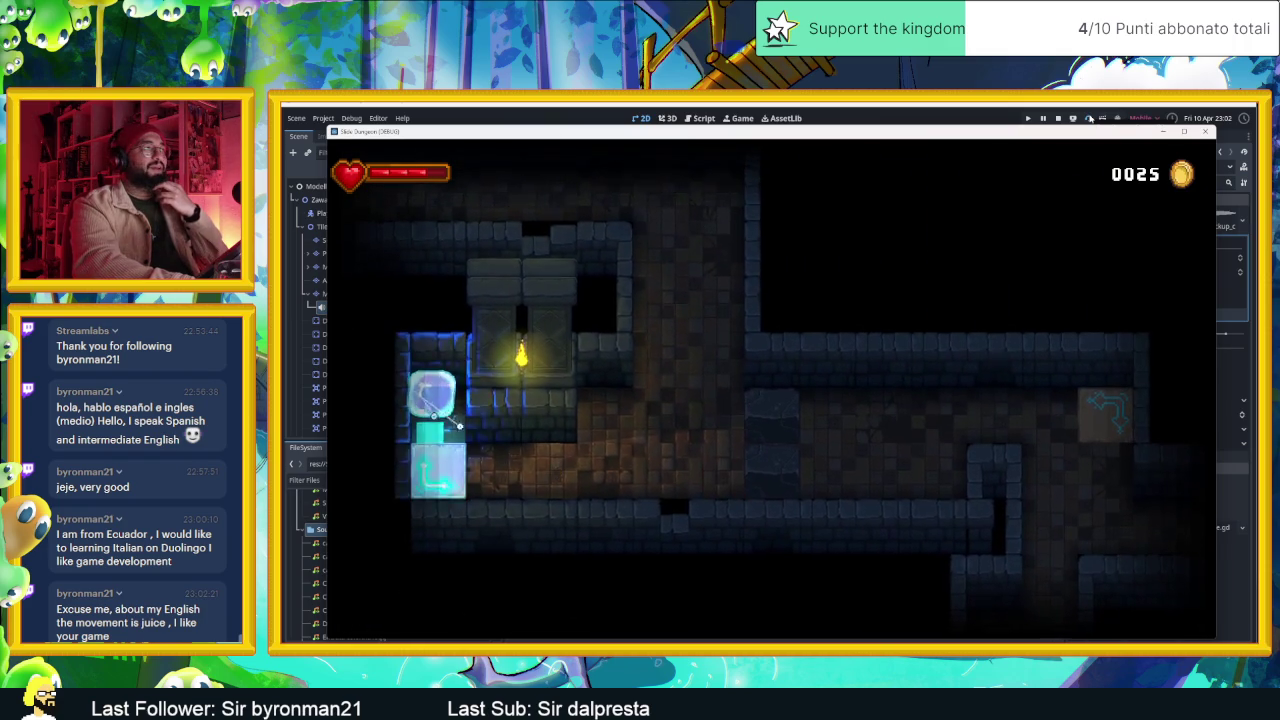
key("Right")
key("Right")
key("Down")
key("Down")
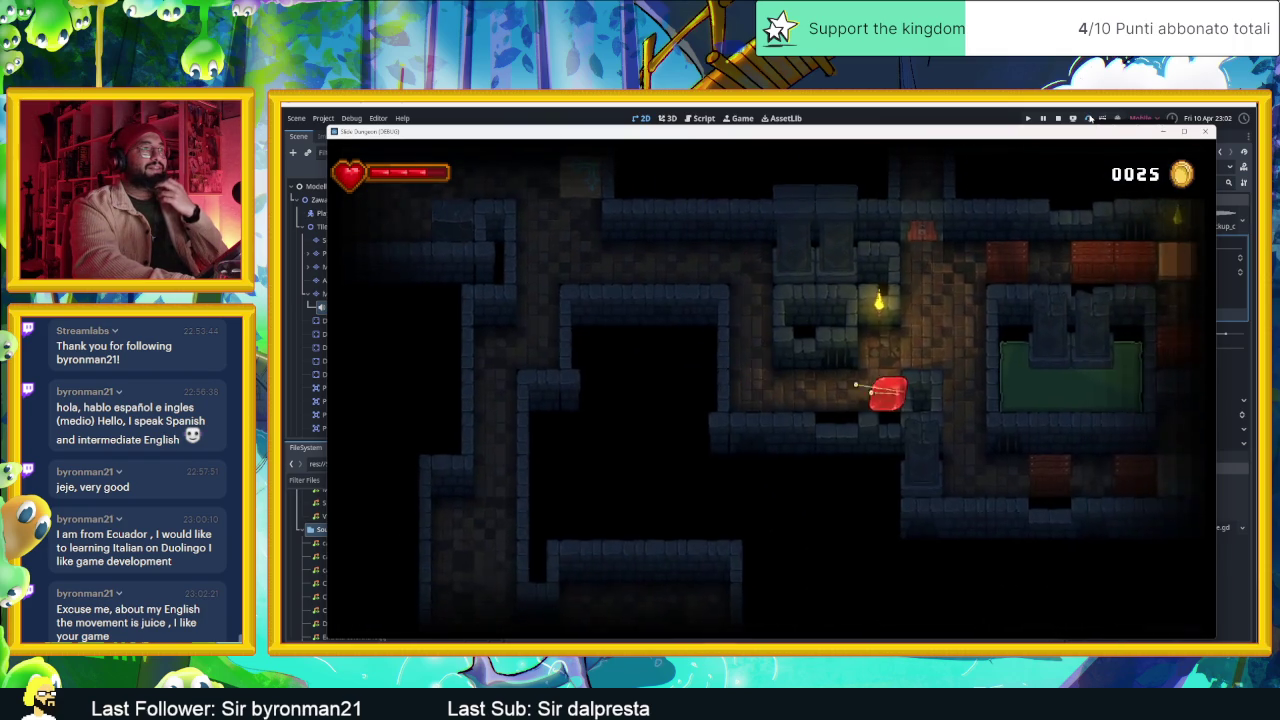
key("Up")
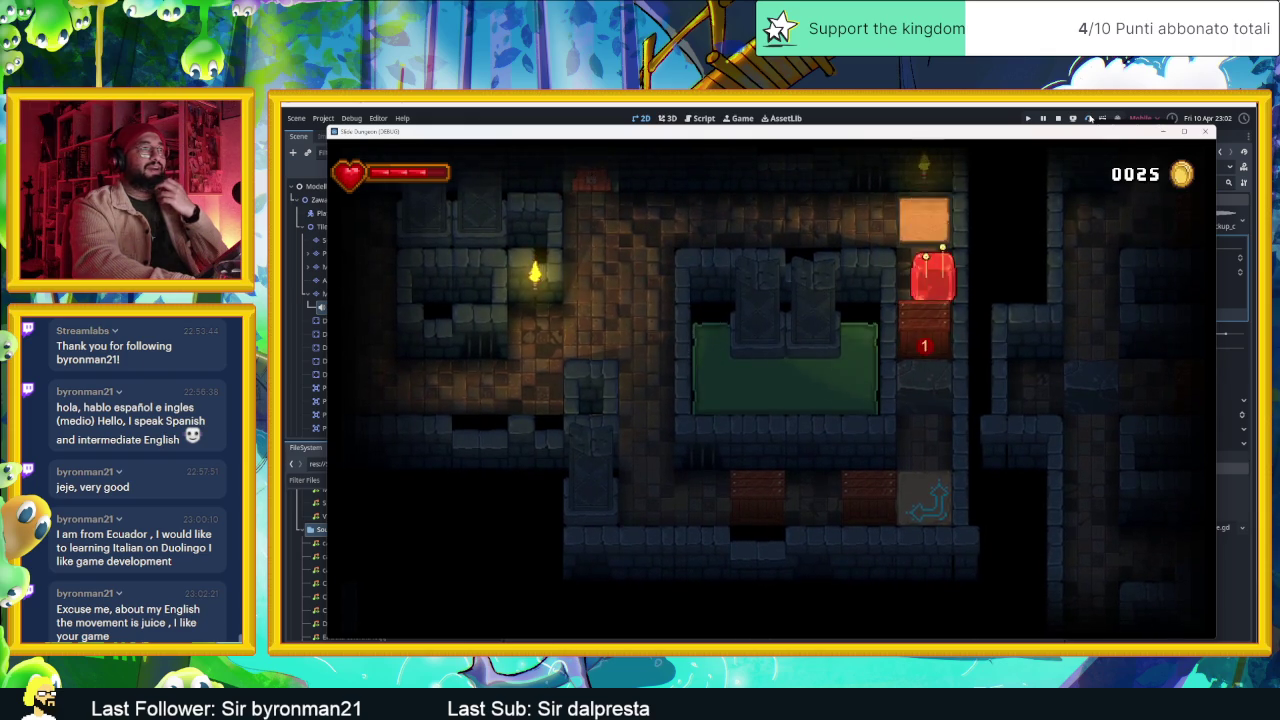
- Ride the arrow tiles from the bottom row up to the top-left corridor
key("Down")
key("Right")
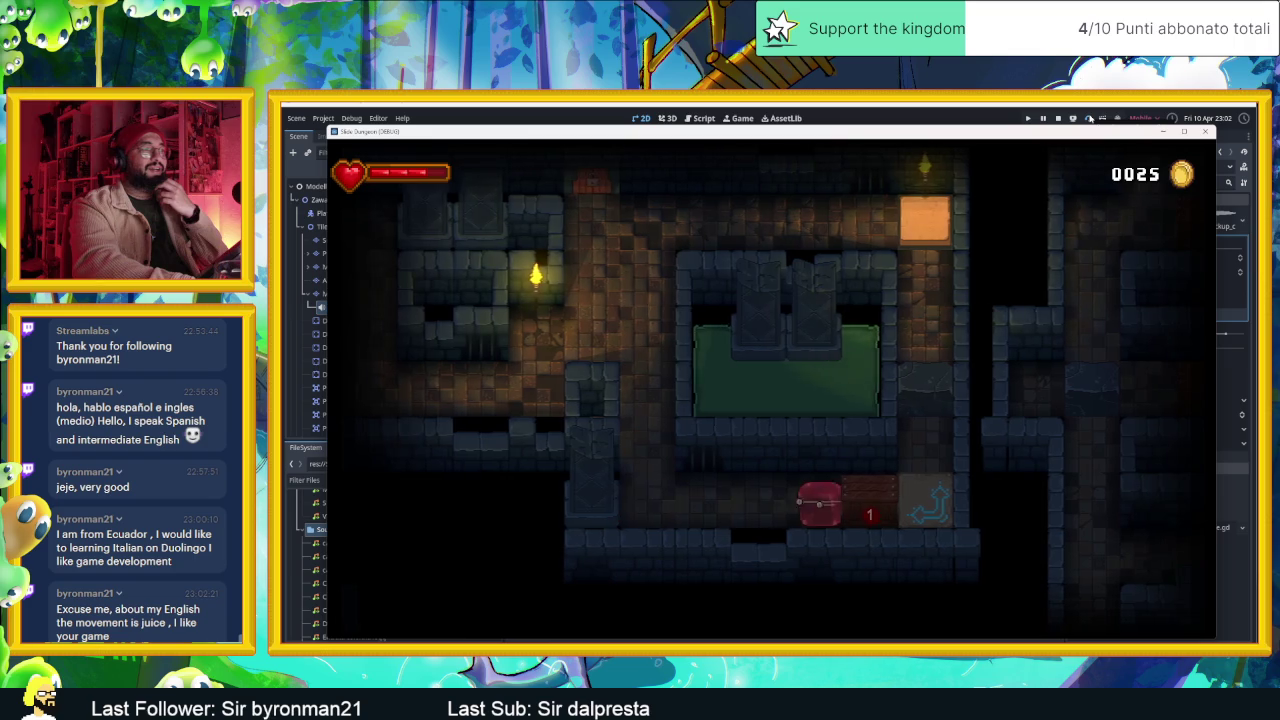
key("Down")
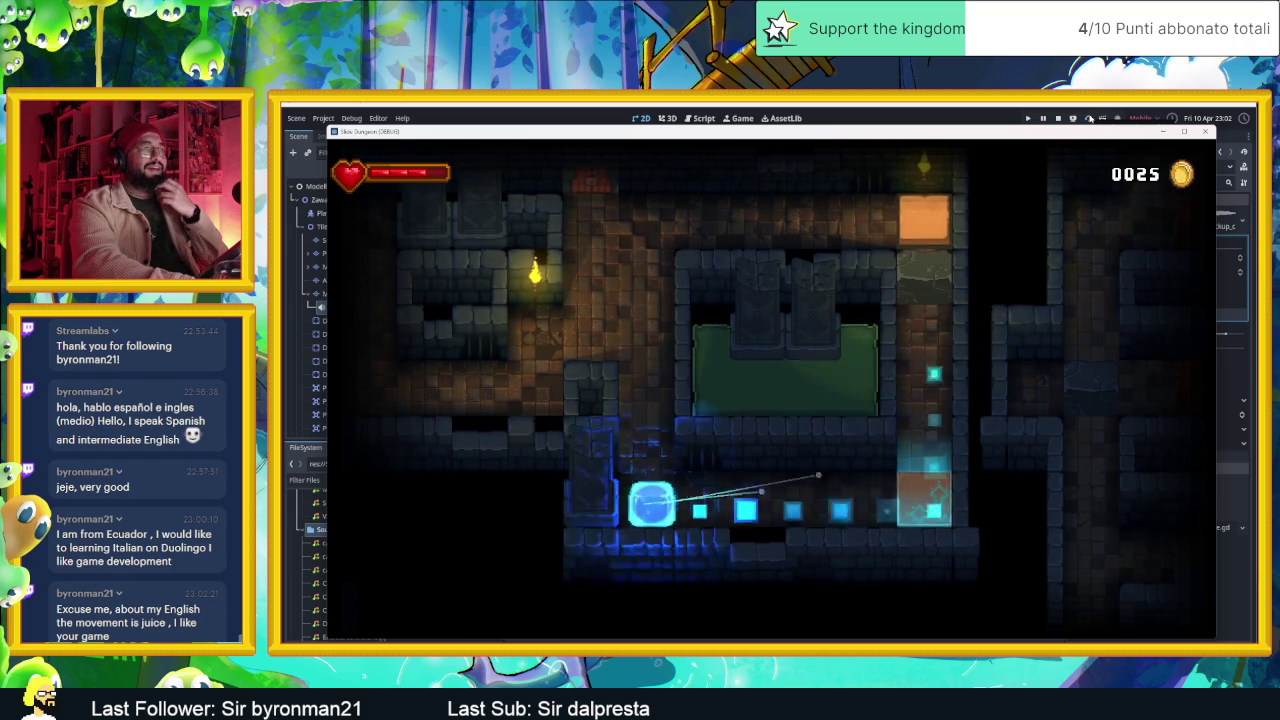
key("Right")
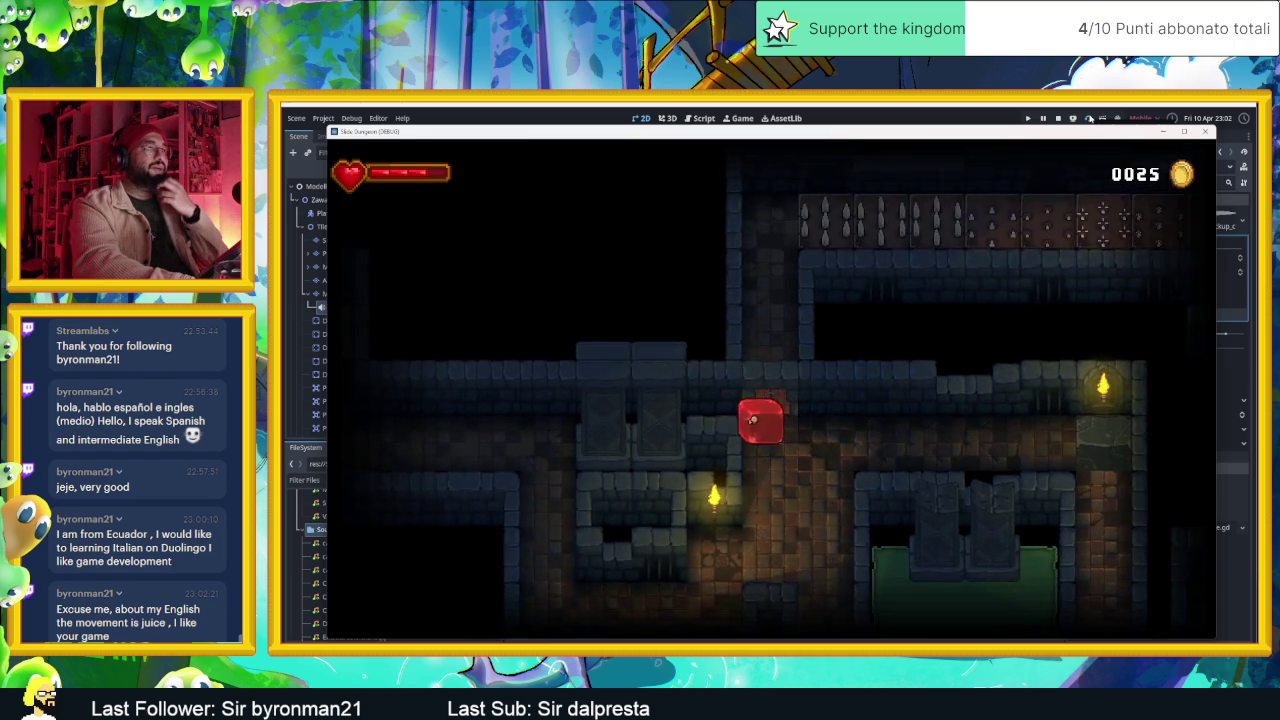
key("Up")
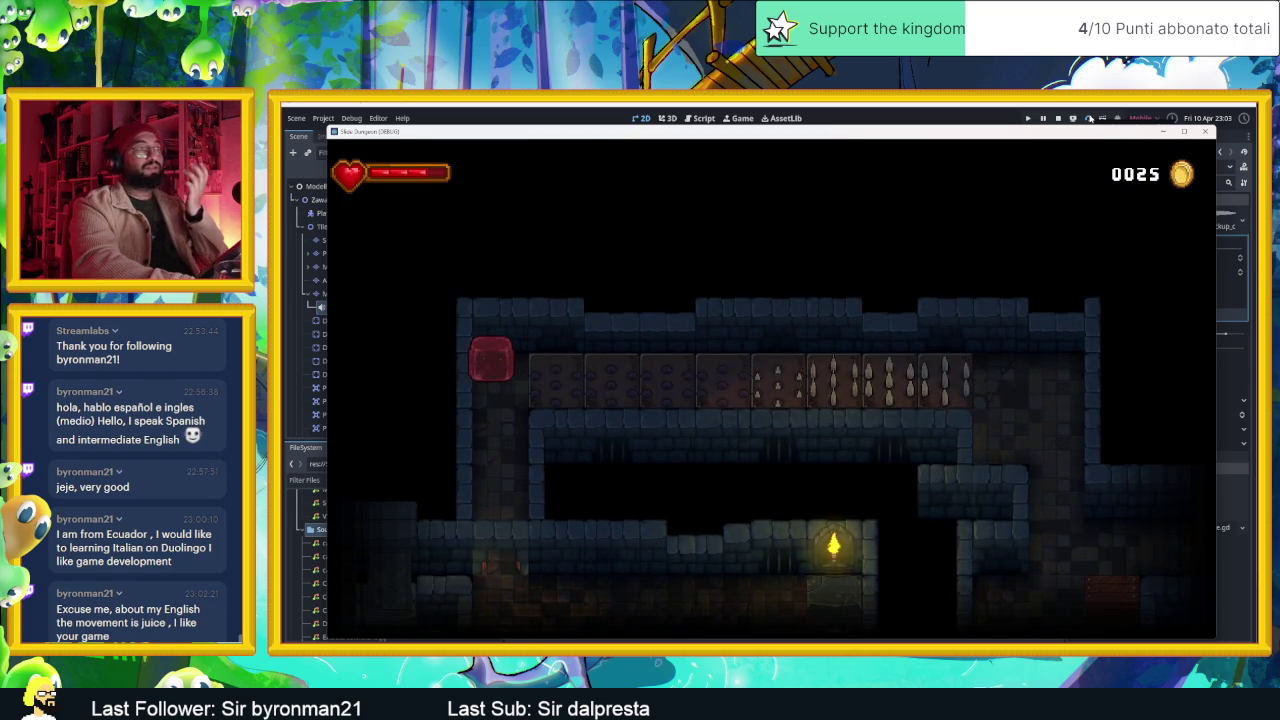
key("Down")
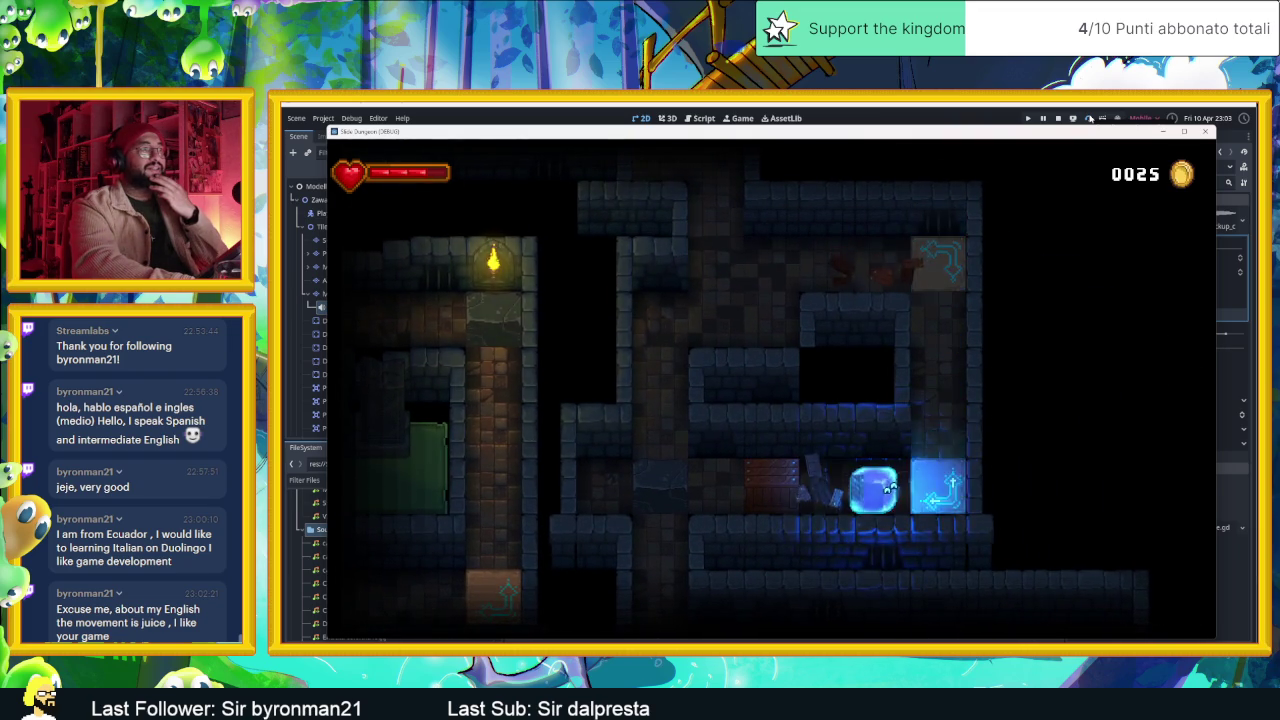
key("Right")
key("Right")
key("Right")
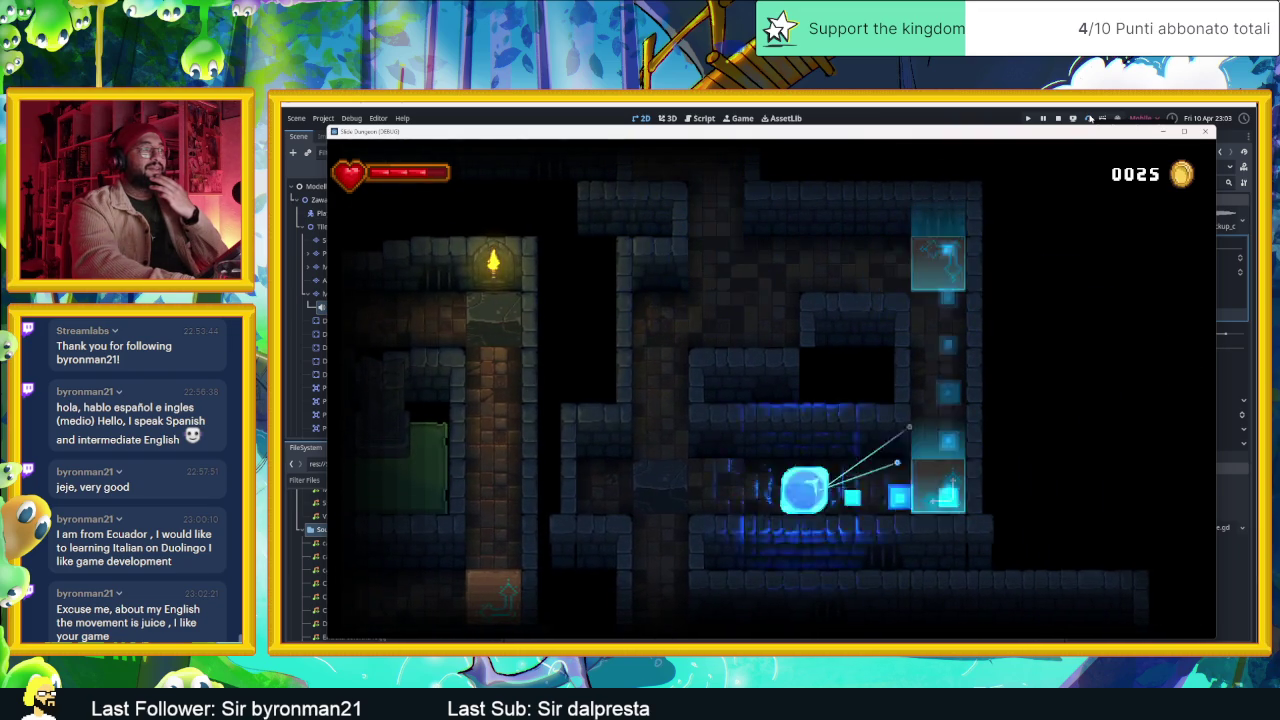
key("Up")
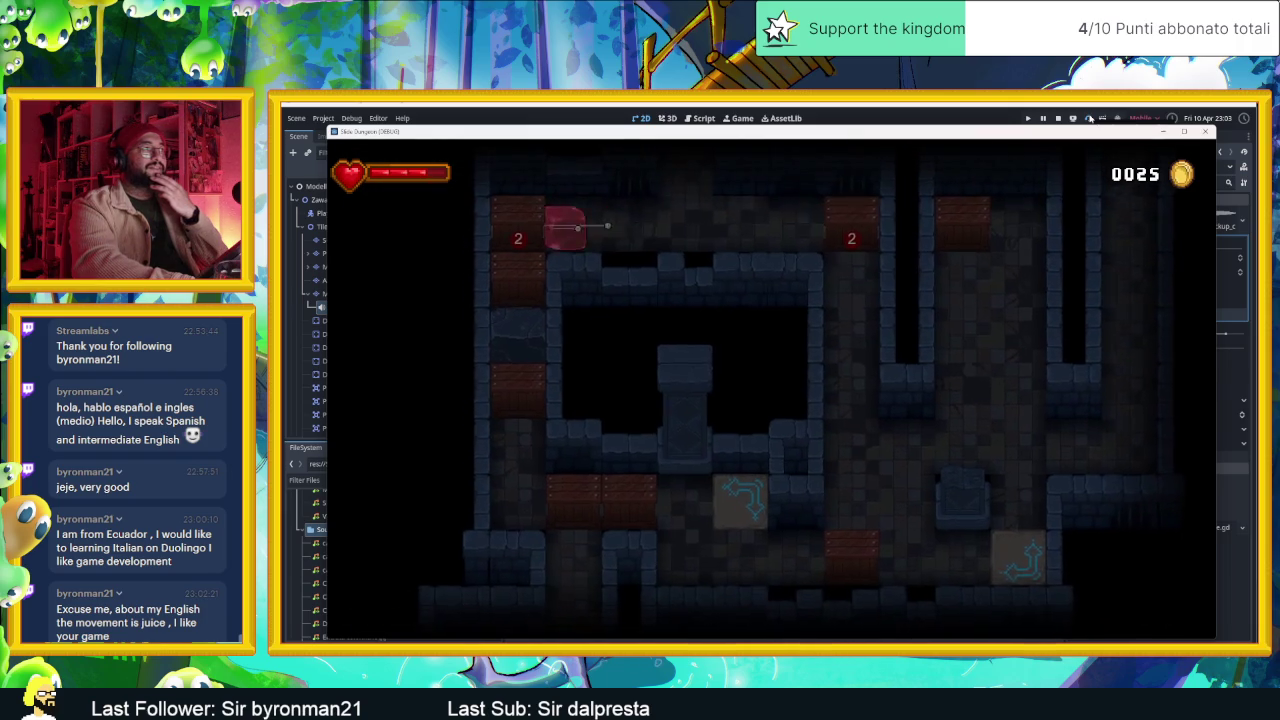
key("Up")
- Bounce the slime between corridors via the arrow tiles up to the top arrow tile
key("Right")
key("Up")
key("Left")
key("Up")
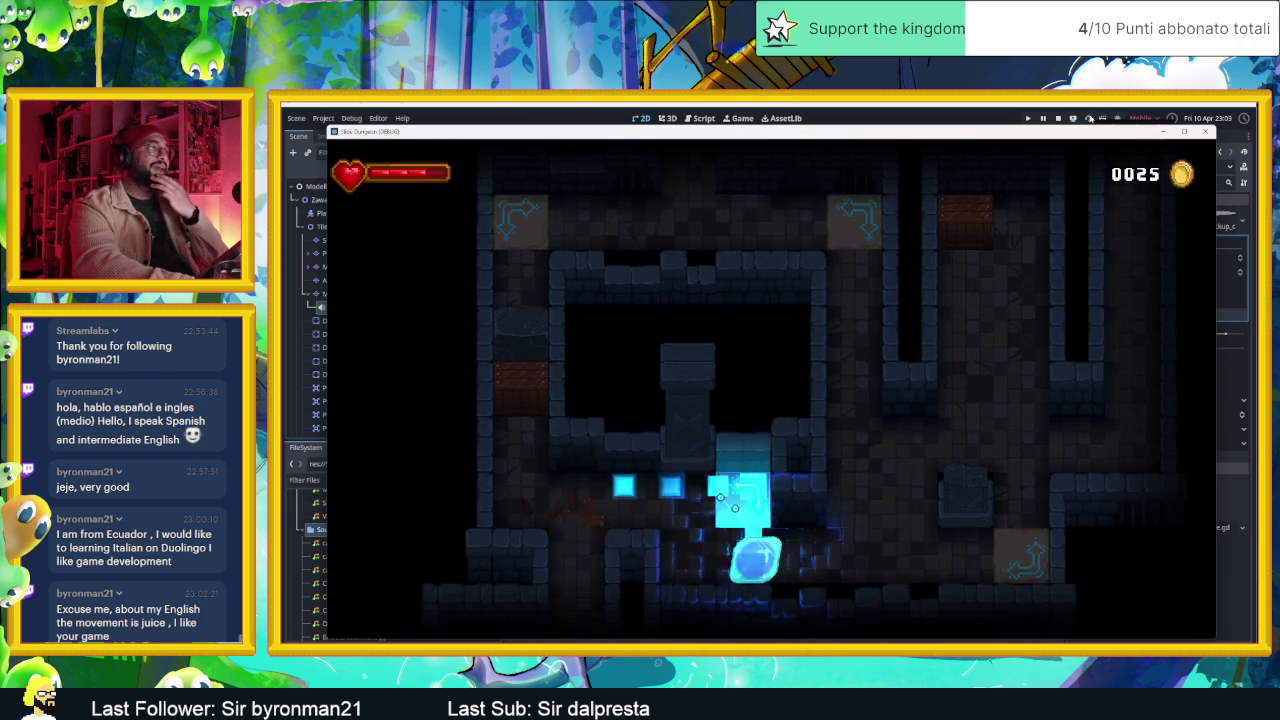
key("Up")
key("Right")
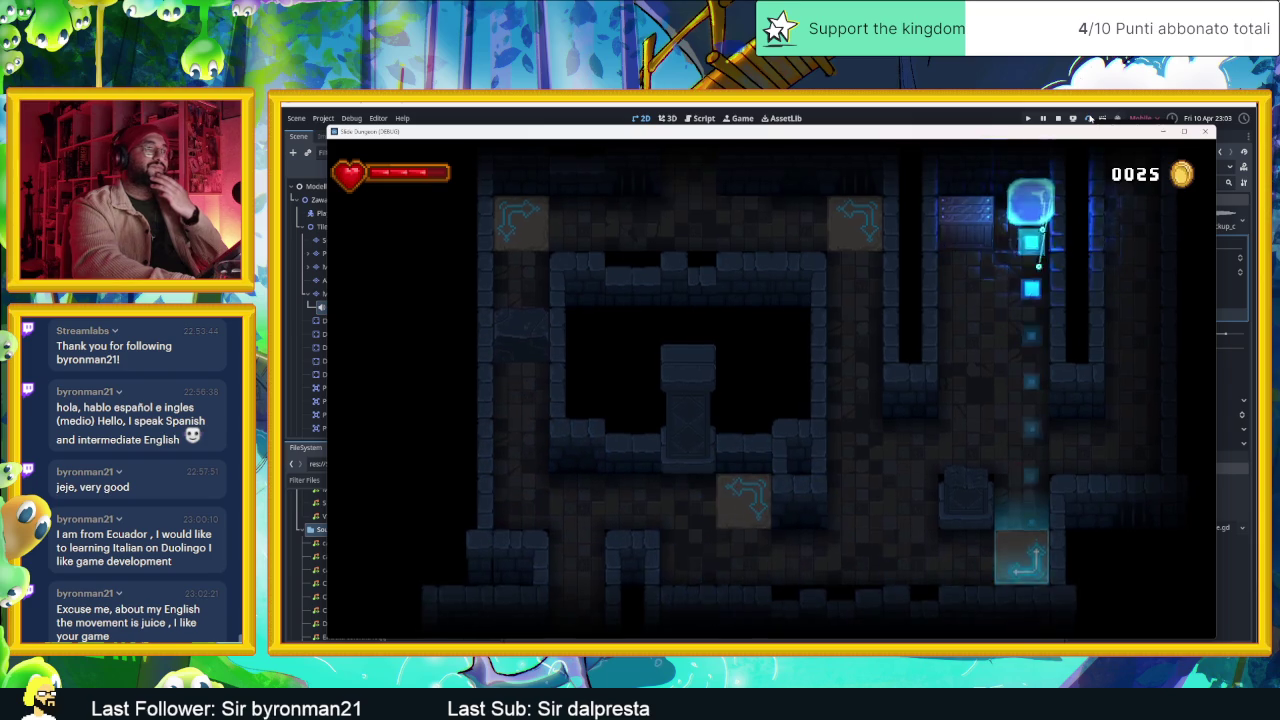
key("Left")
key("Down")
key("Left")
key("Up")
key("Up")
key("Up")
key("Down")
key("Down")
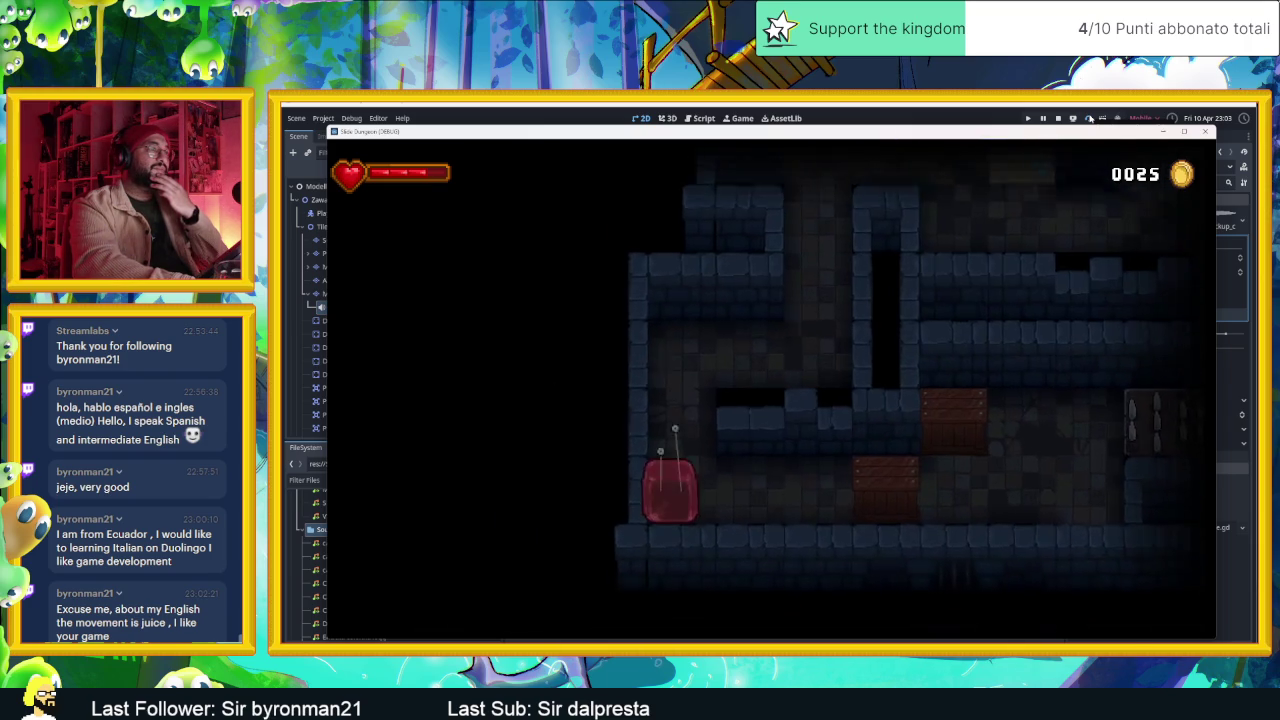
- Land the slime on the box marked 1 and enter the spike room
key("Right")
key("Up")
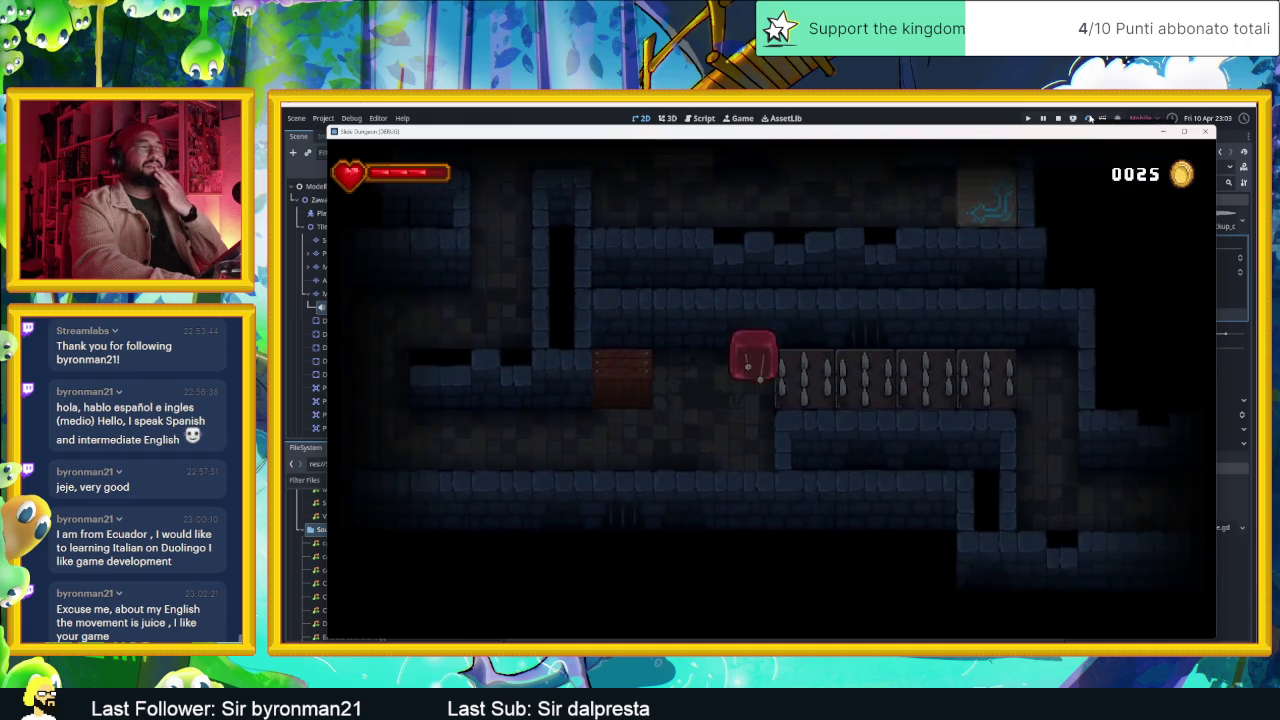
key("Down")
key("Left")
key("Up")
key("Left")
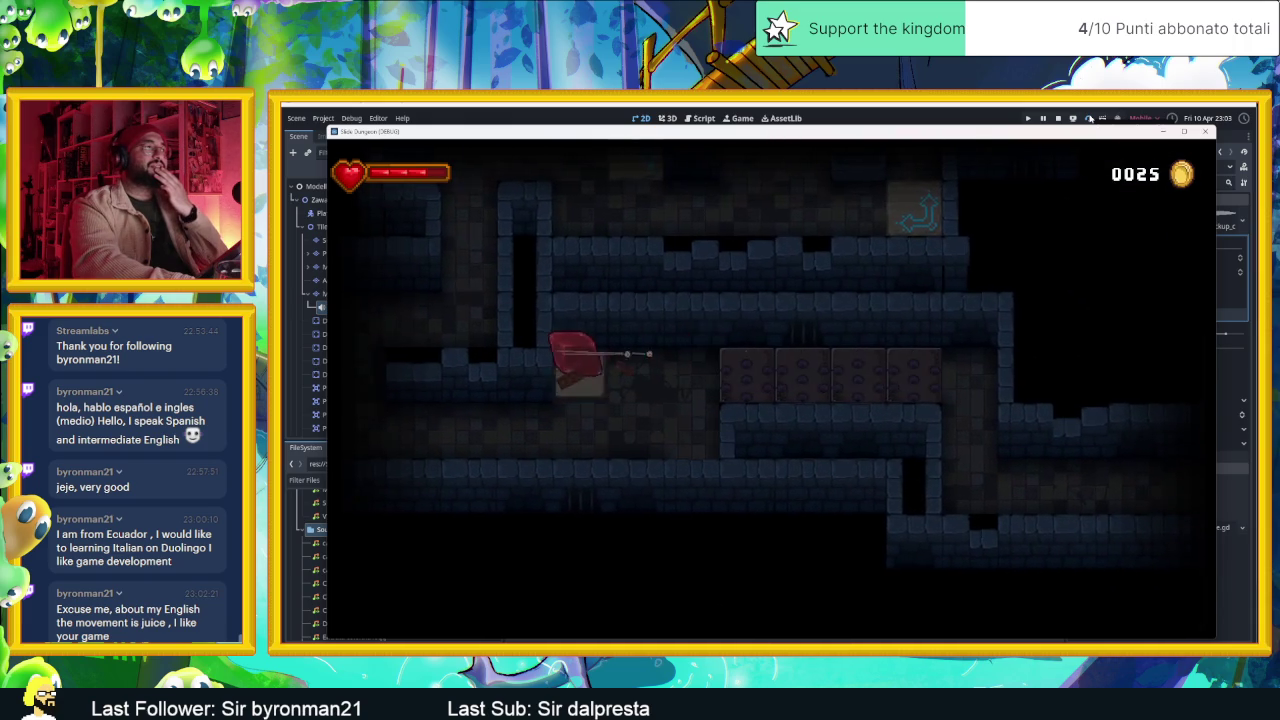
key("Down")
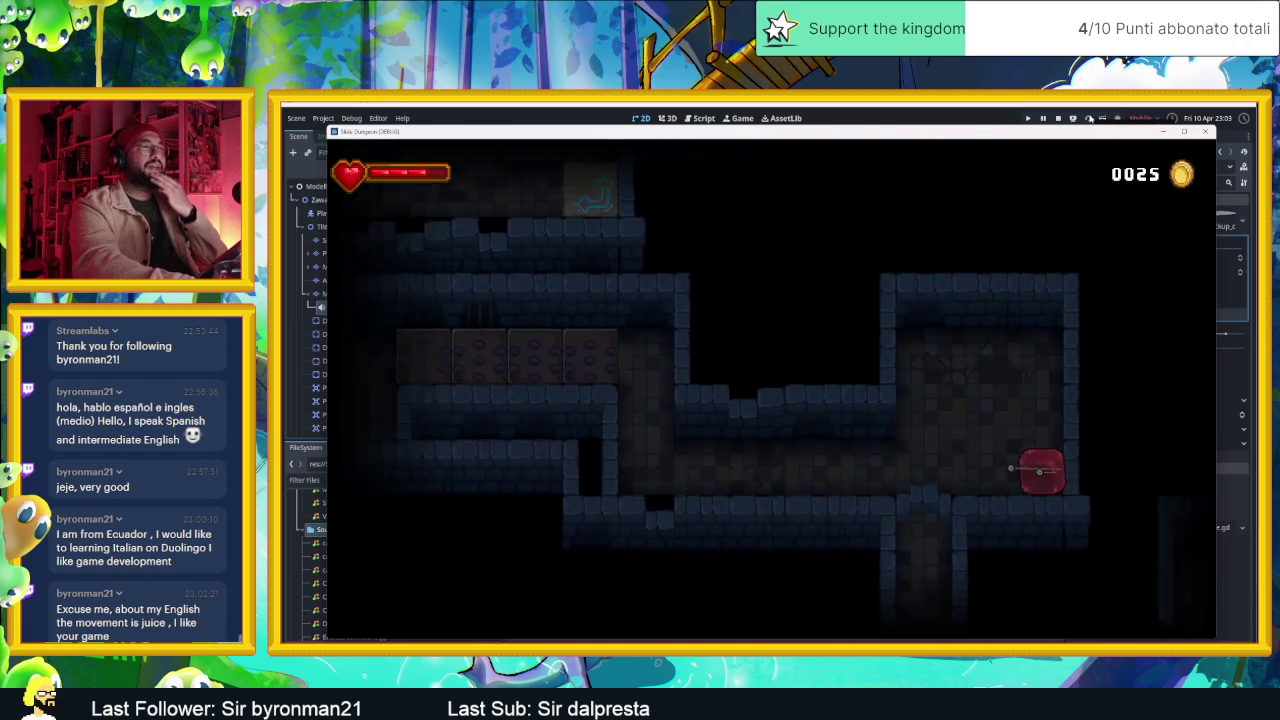
key("Up")
key("Left")
key("Right")
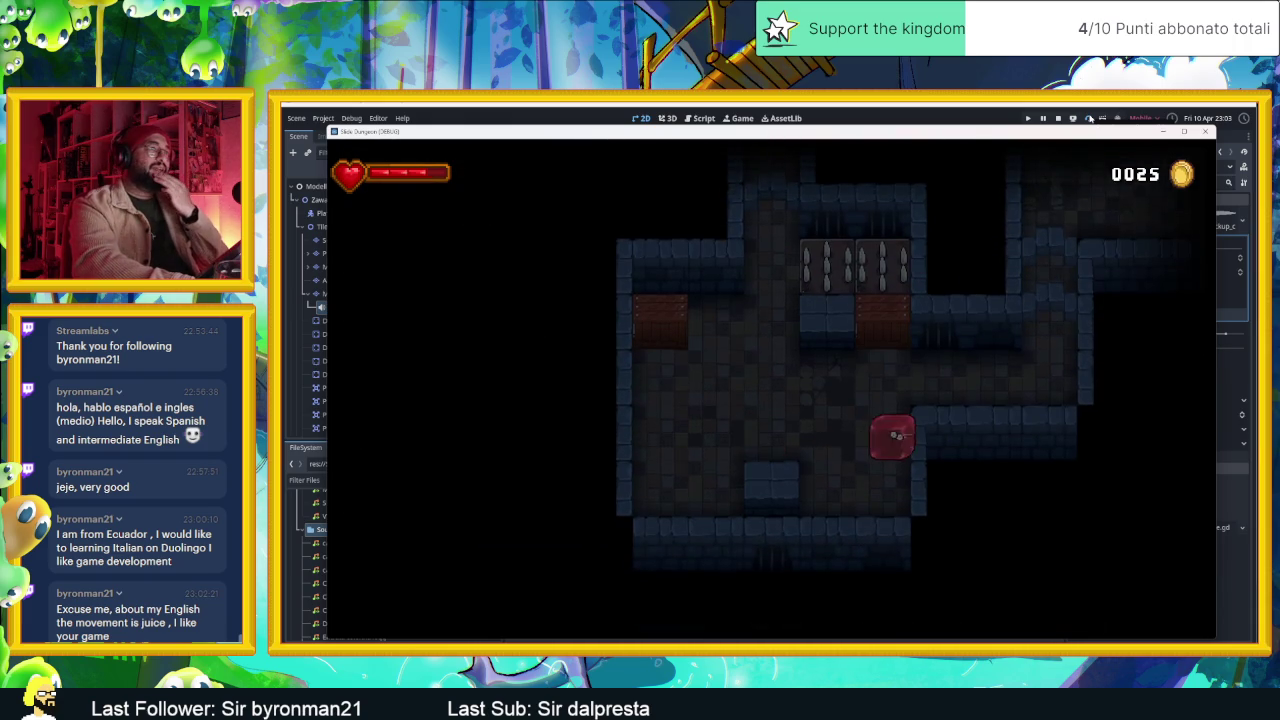
- Dash the slime through the following rooms to the stone block by the spikes
key("Right")
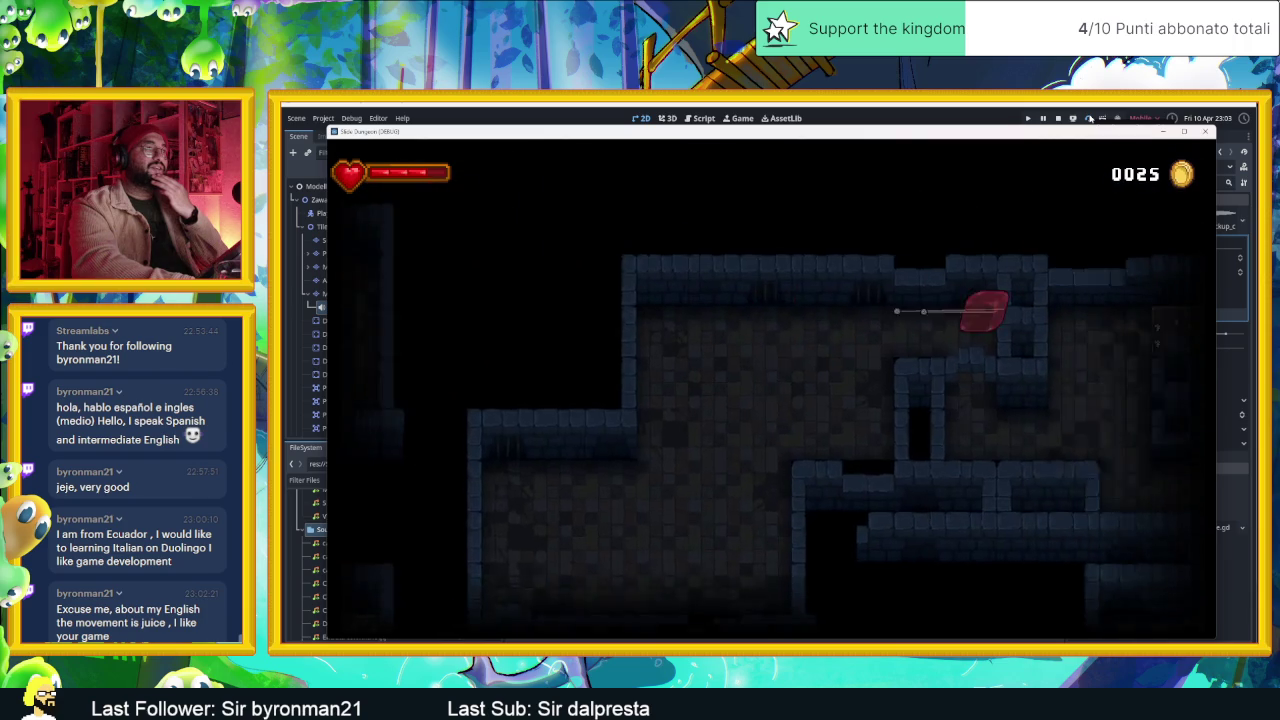
key("Down")
key("Down")
key("Right")
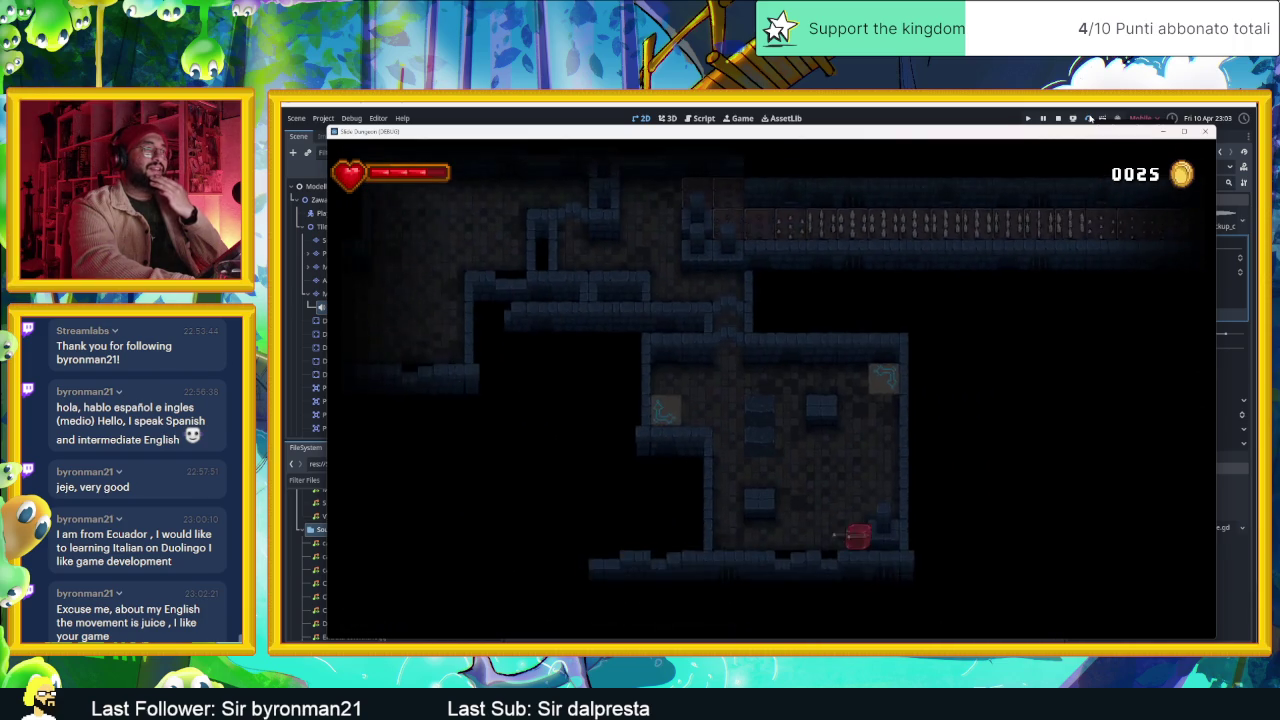
key("Up")
key("Down")
key("Up")
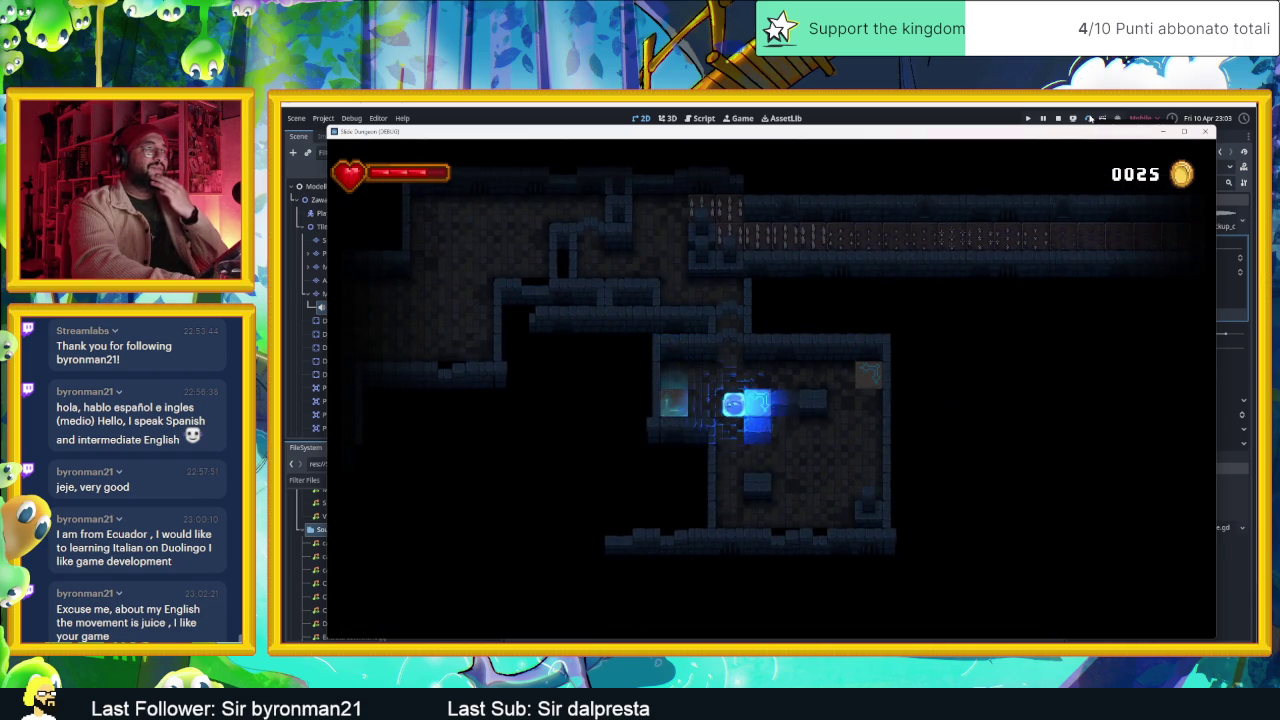
key("Up")
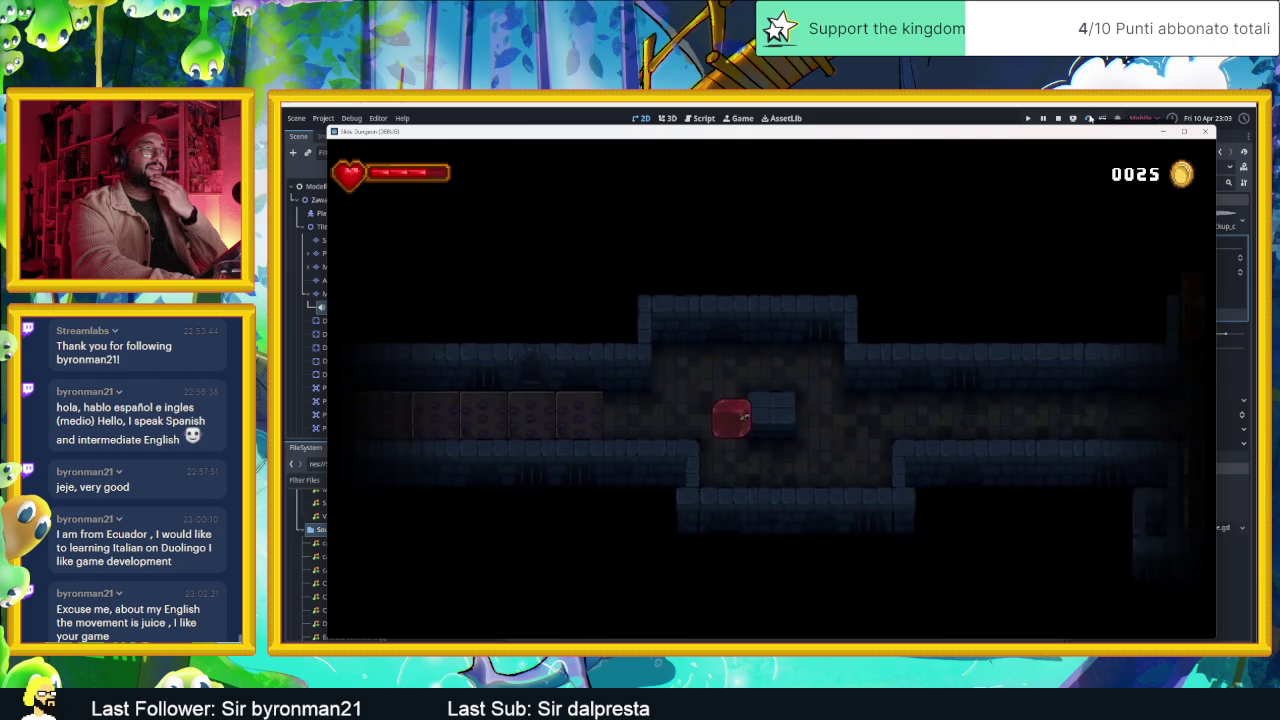
key("Right")
key("Up")
key("Up")
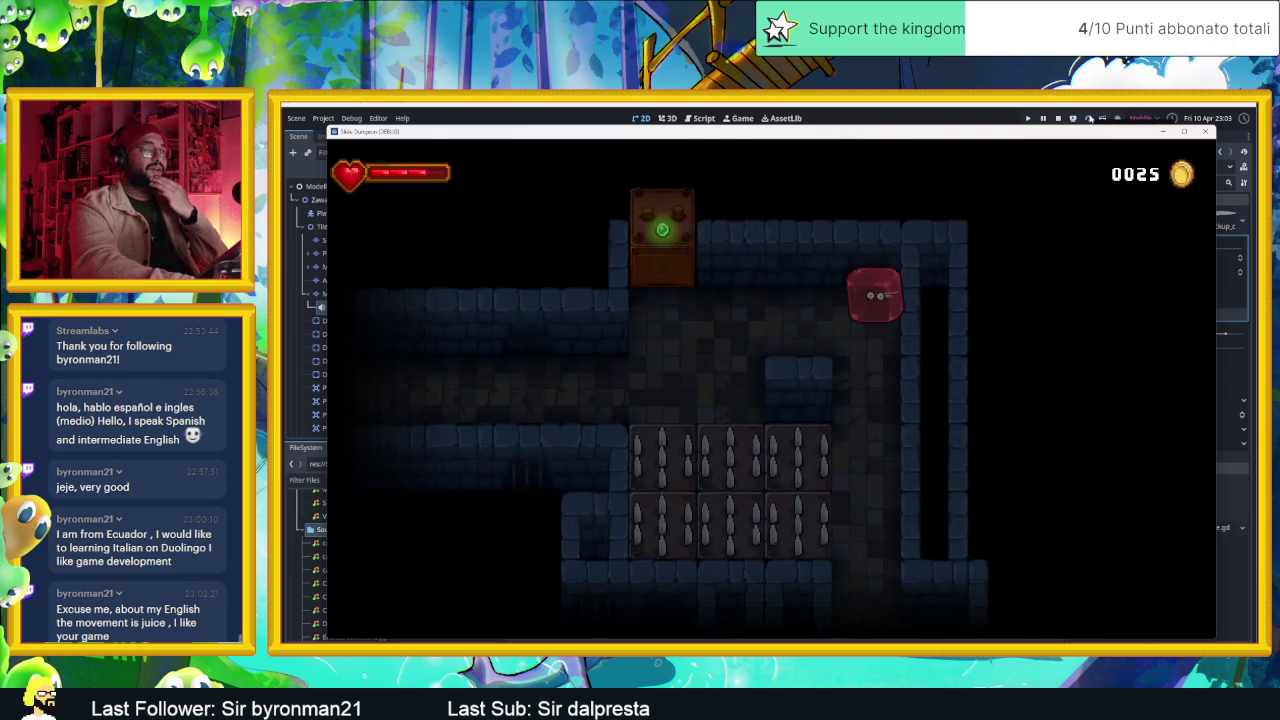
- Run the spike corridor and torch-lit room to reach the thank-you end screen
key("Down")
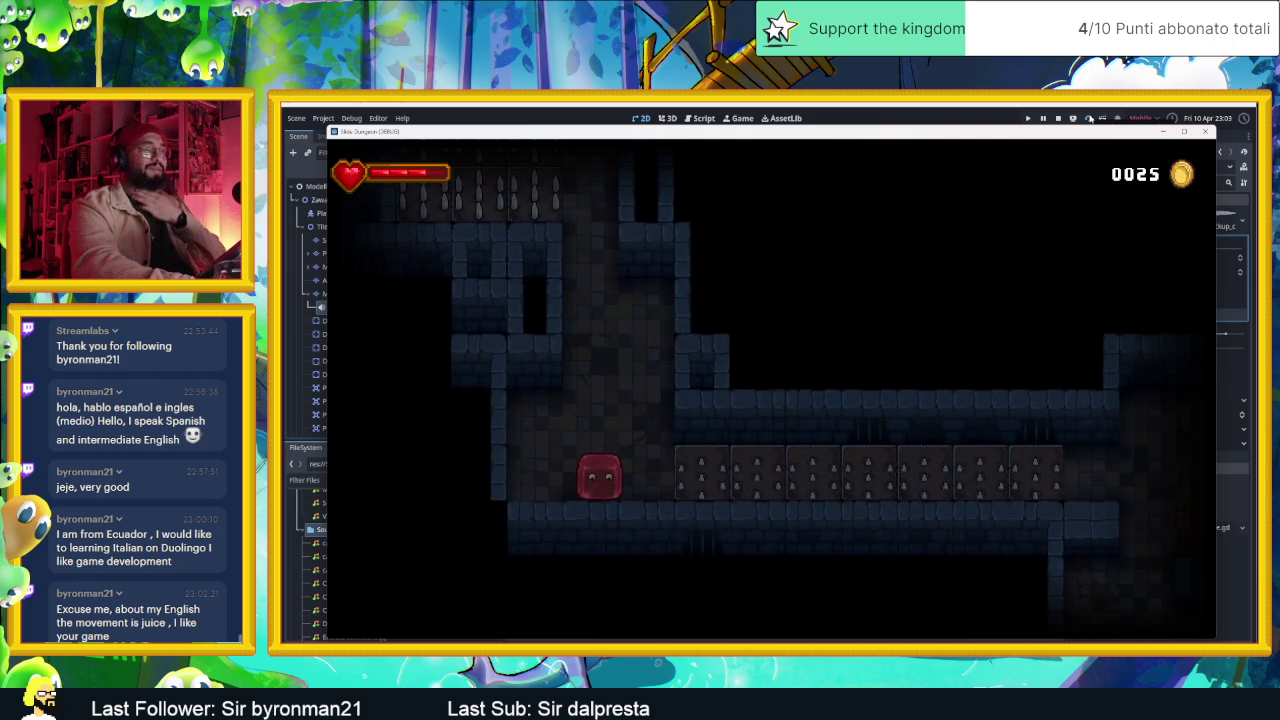
key("Down")
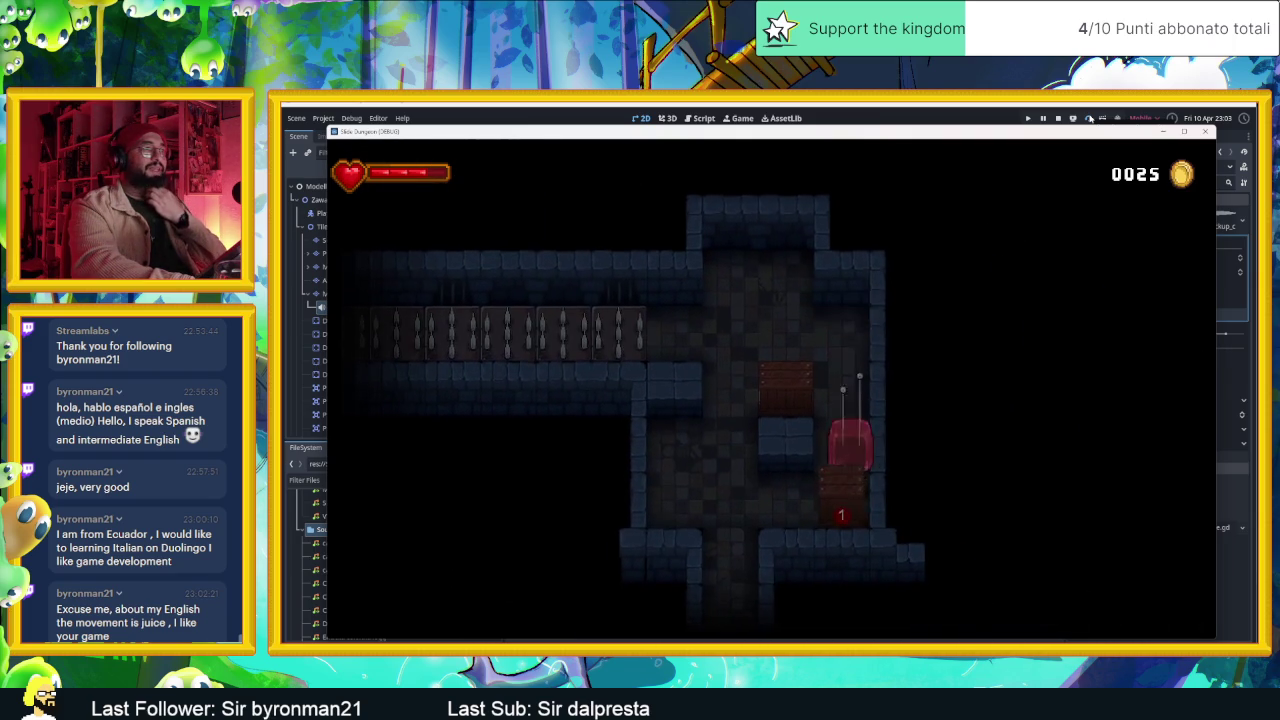
key("Down")
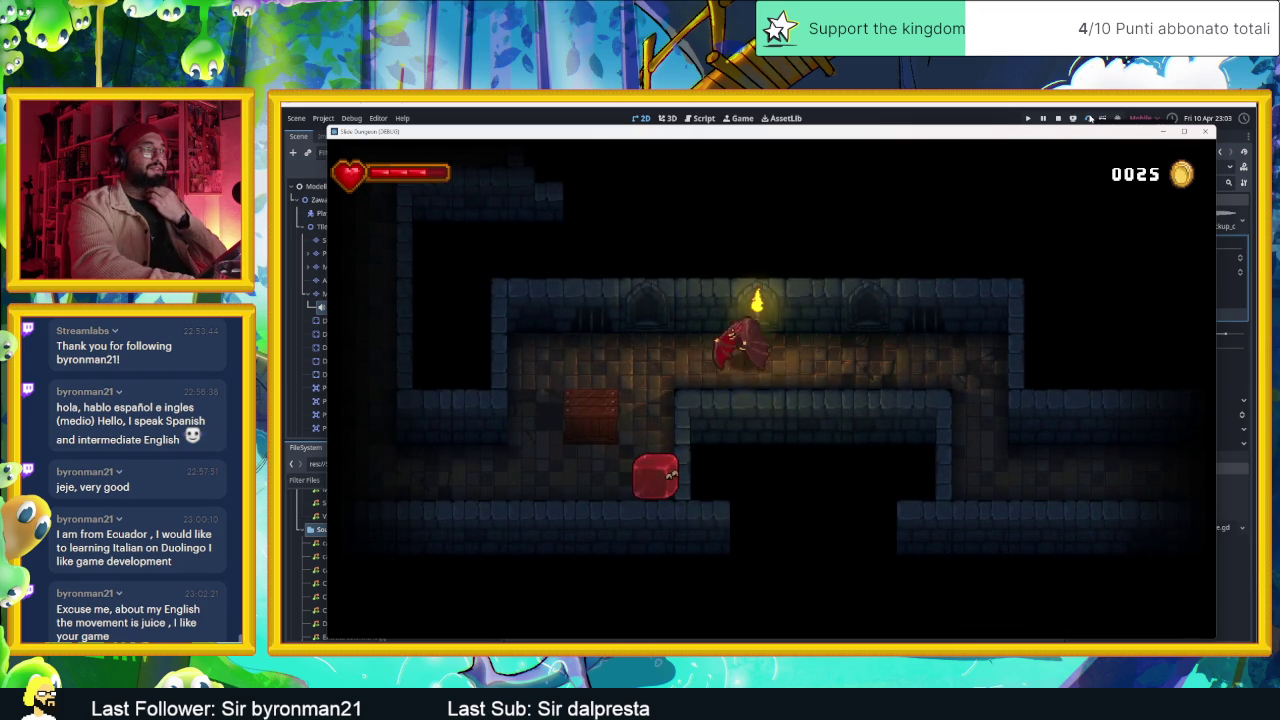
key("Right")
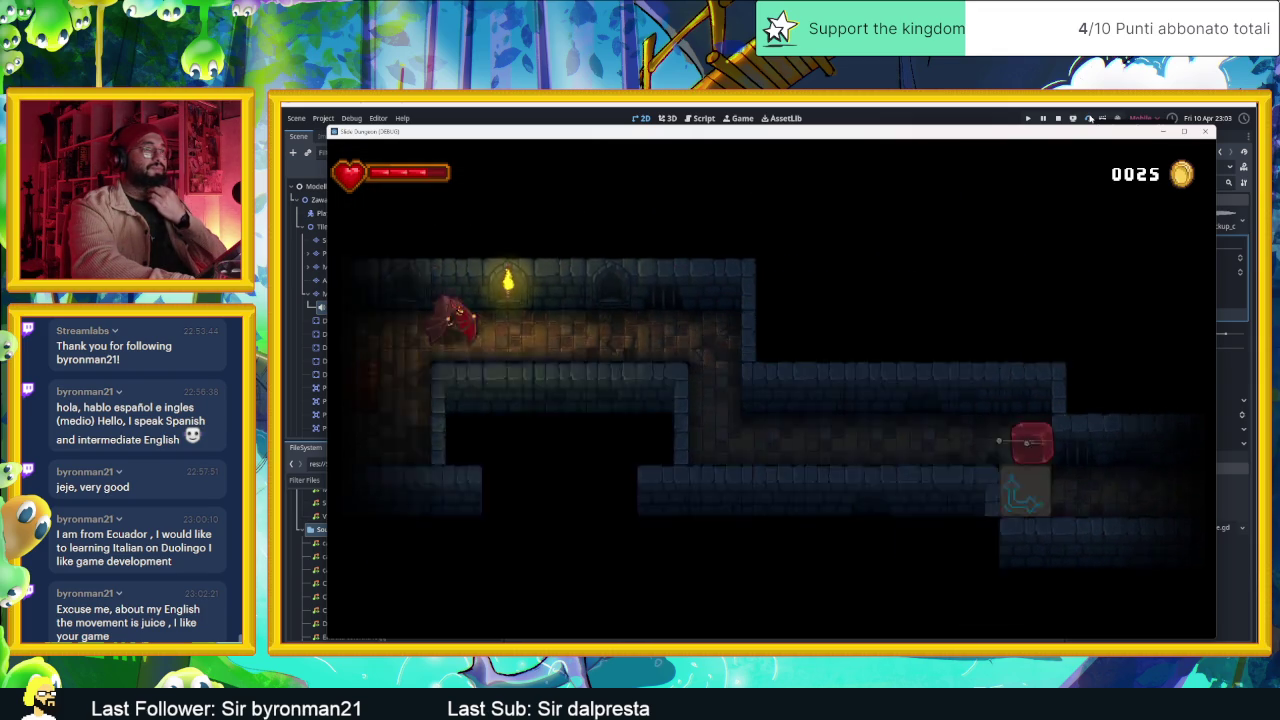
key("Right")
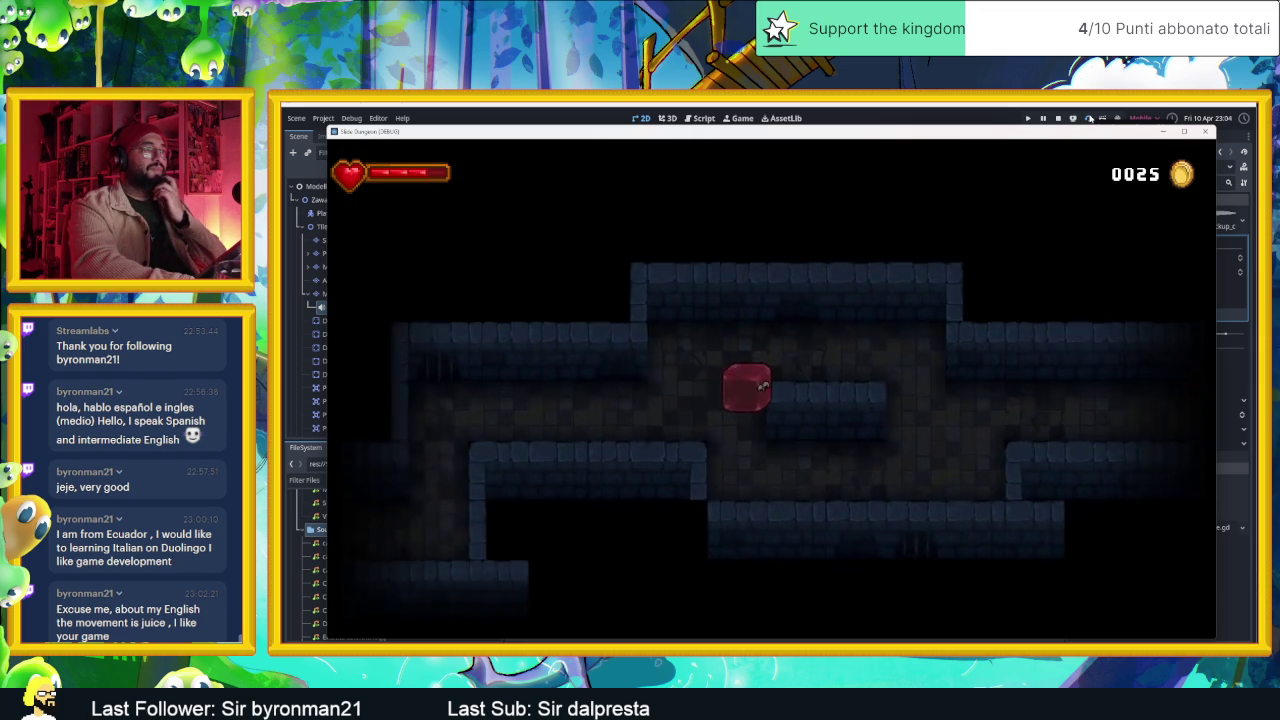
key("Down")
key("Up")
key("Down")
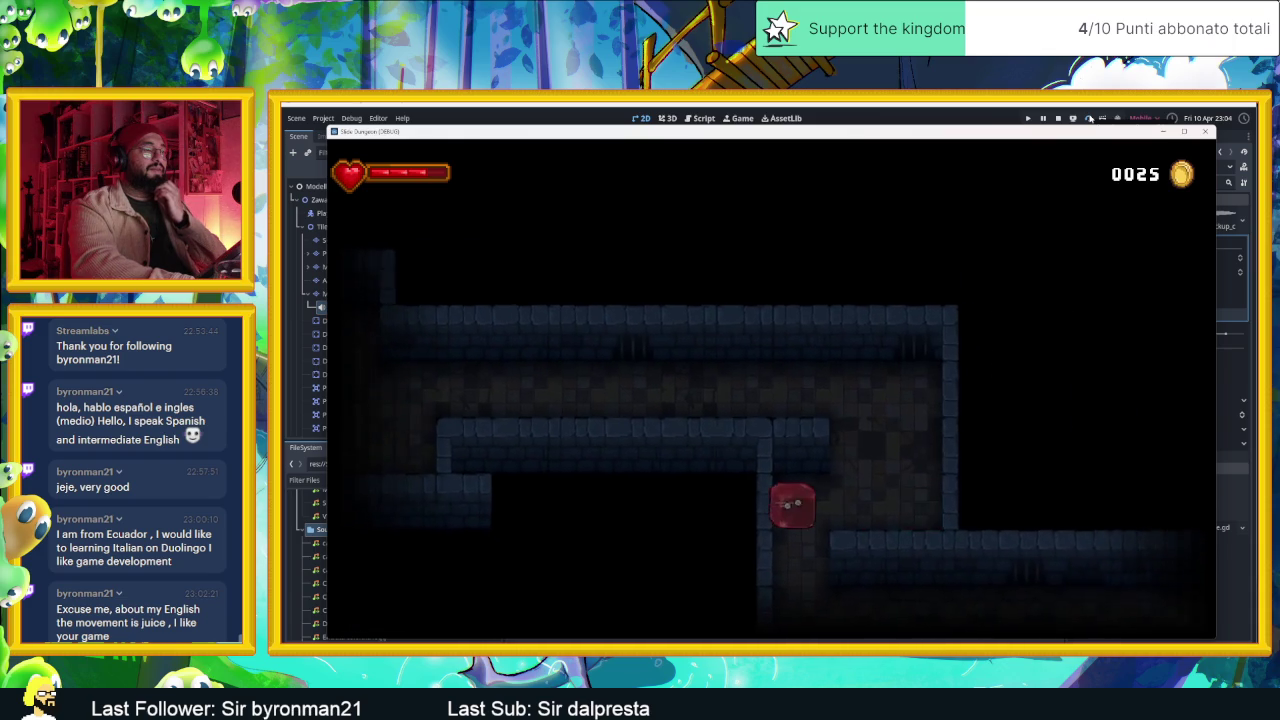
key("Down")
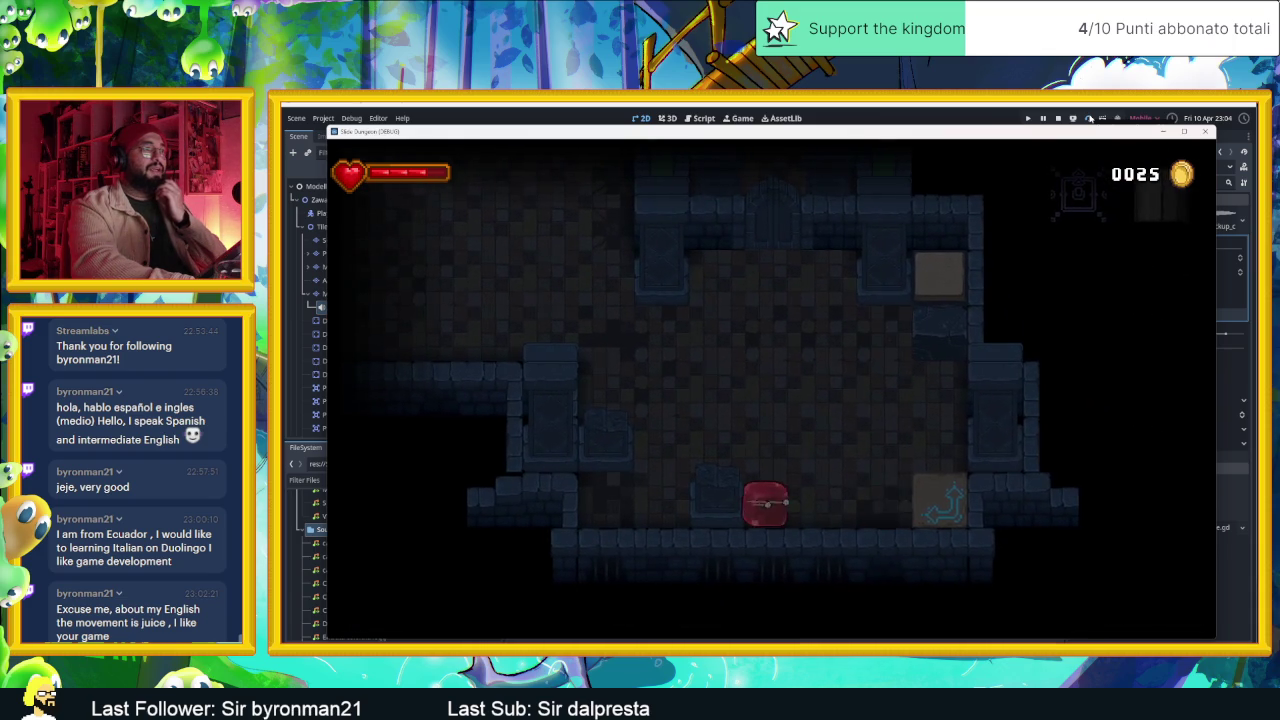
key("Down")
key("Up")
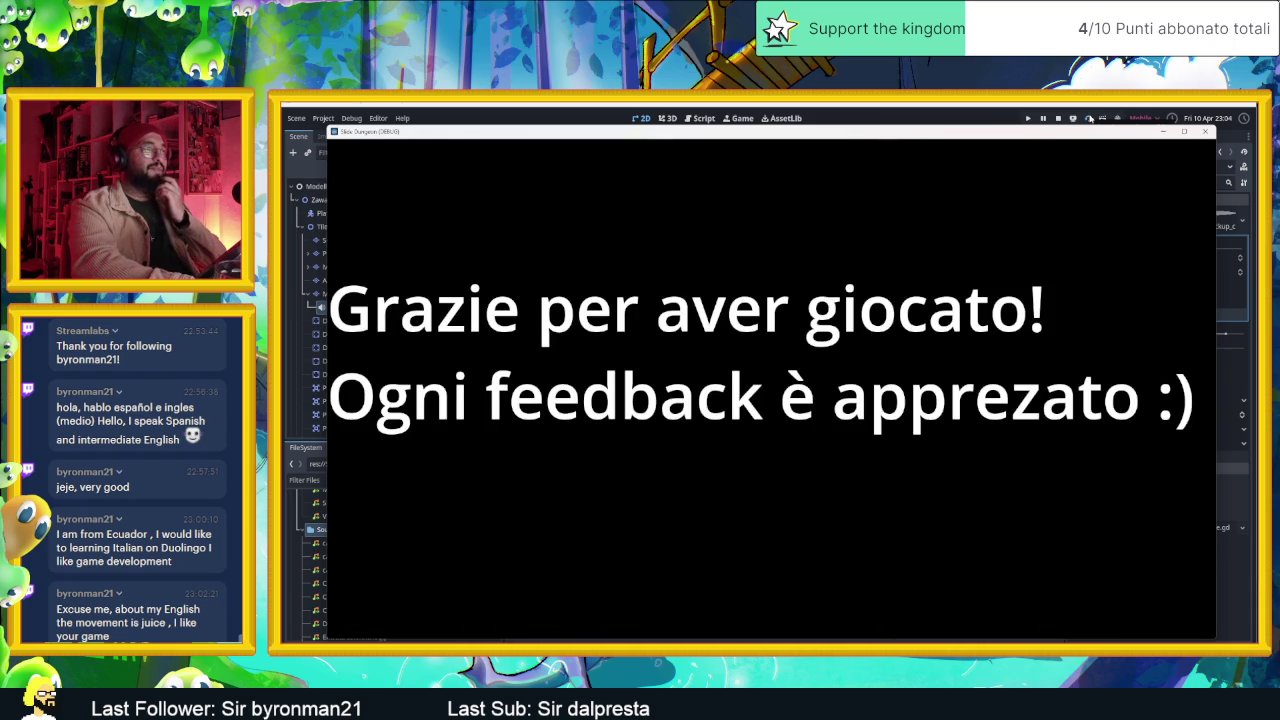
- Close the finished game window and save the Village scene
left_click(1203, 131)
left_click(712, 135)
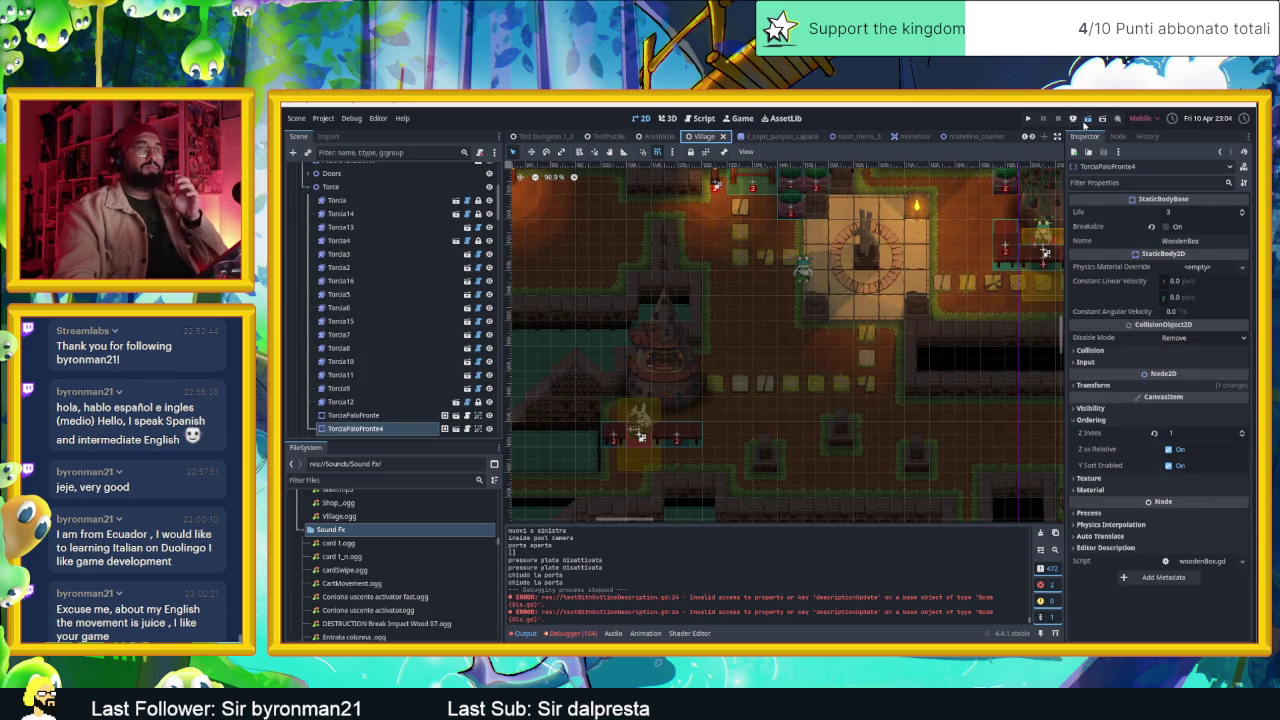
key("ctrl+s")
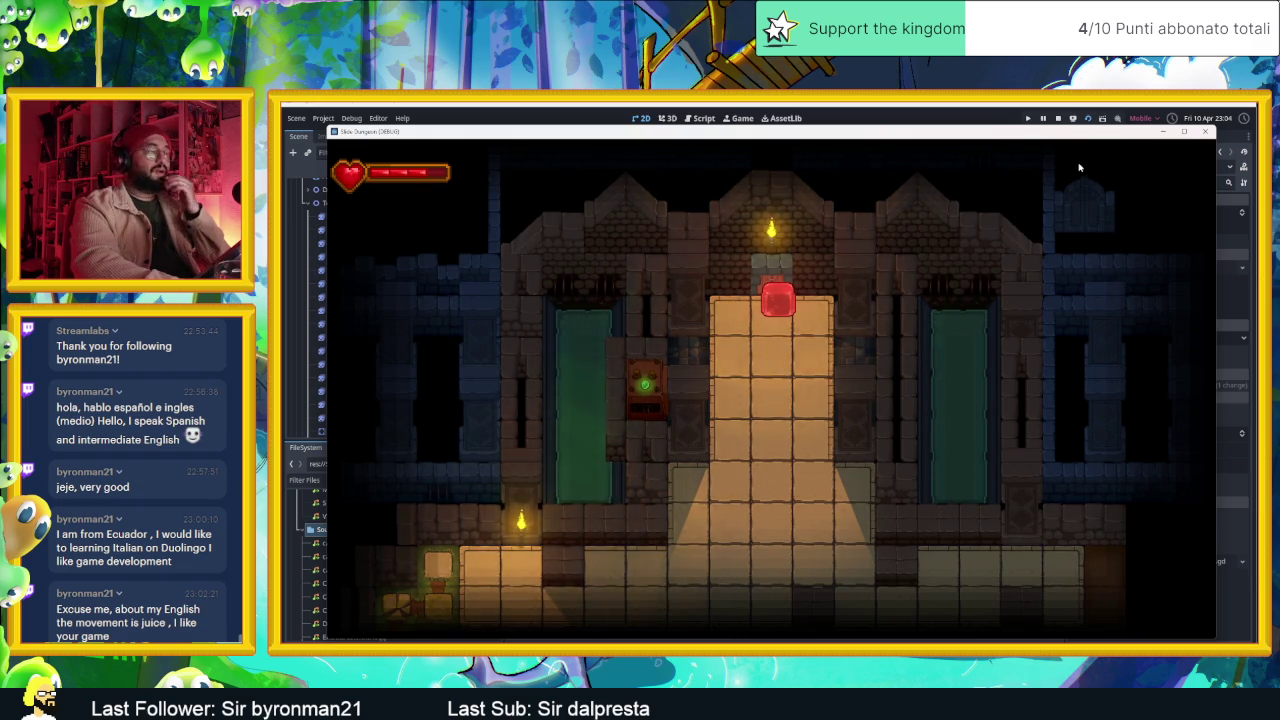
- Walk the slime down and left into the tower garden, up to the village chief
key("Down")
key("Left")
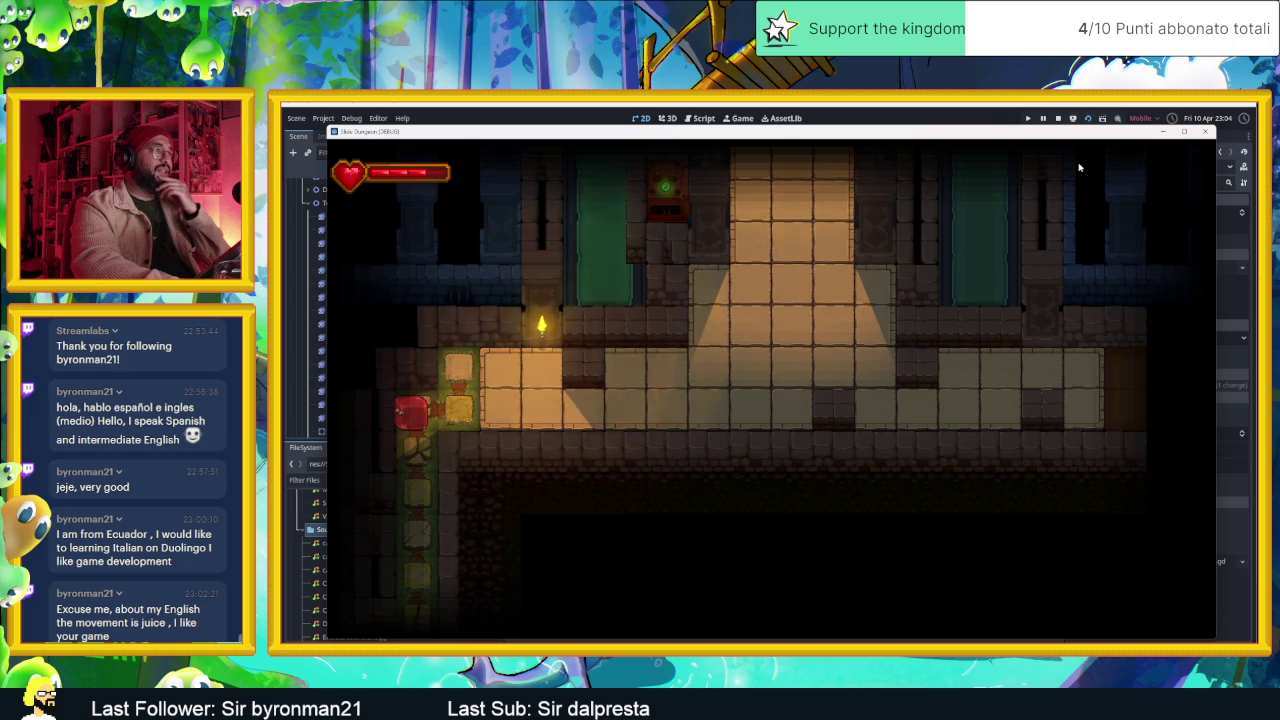
key("Down")
key("Left")
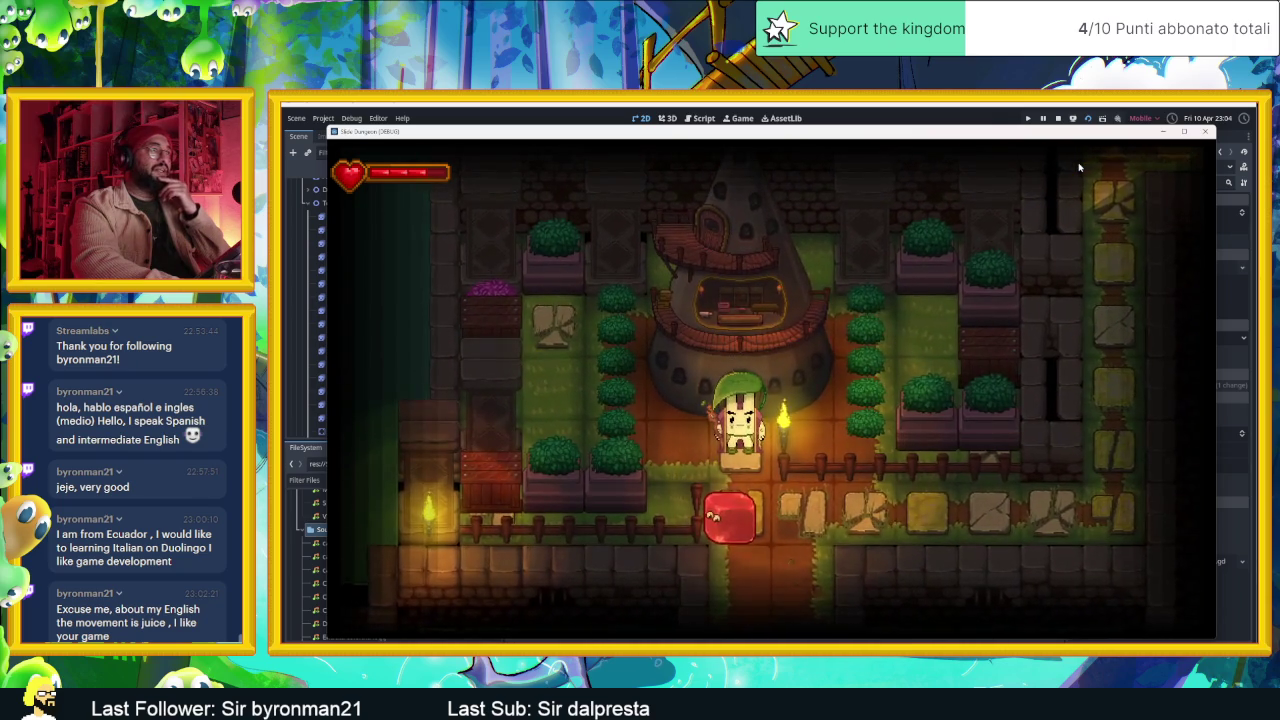
key("Up")
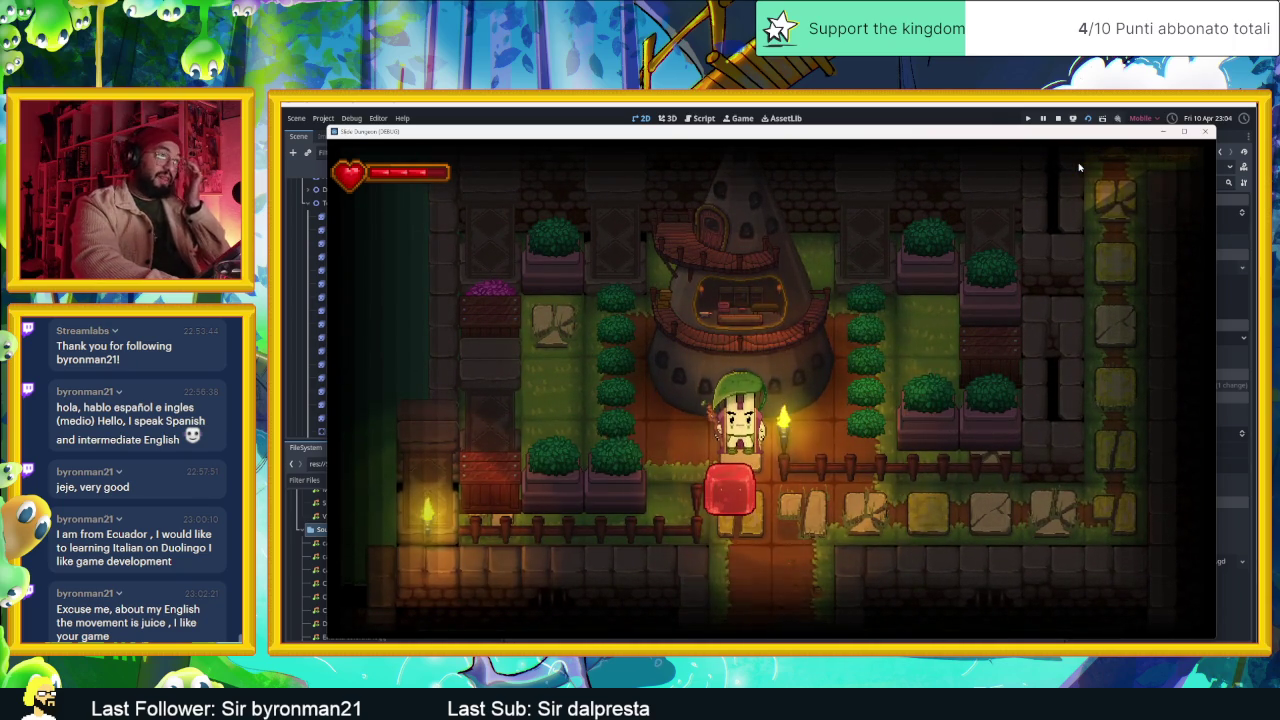
- Talk to the bunny village chief and advance through the dialogue lines
key("space")
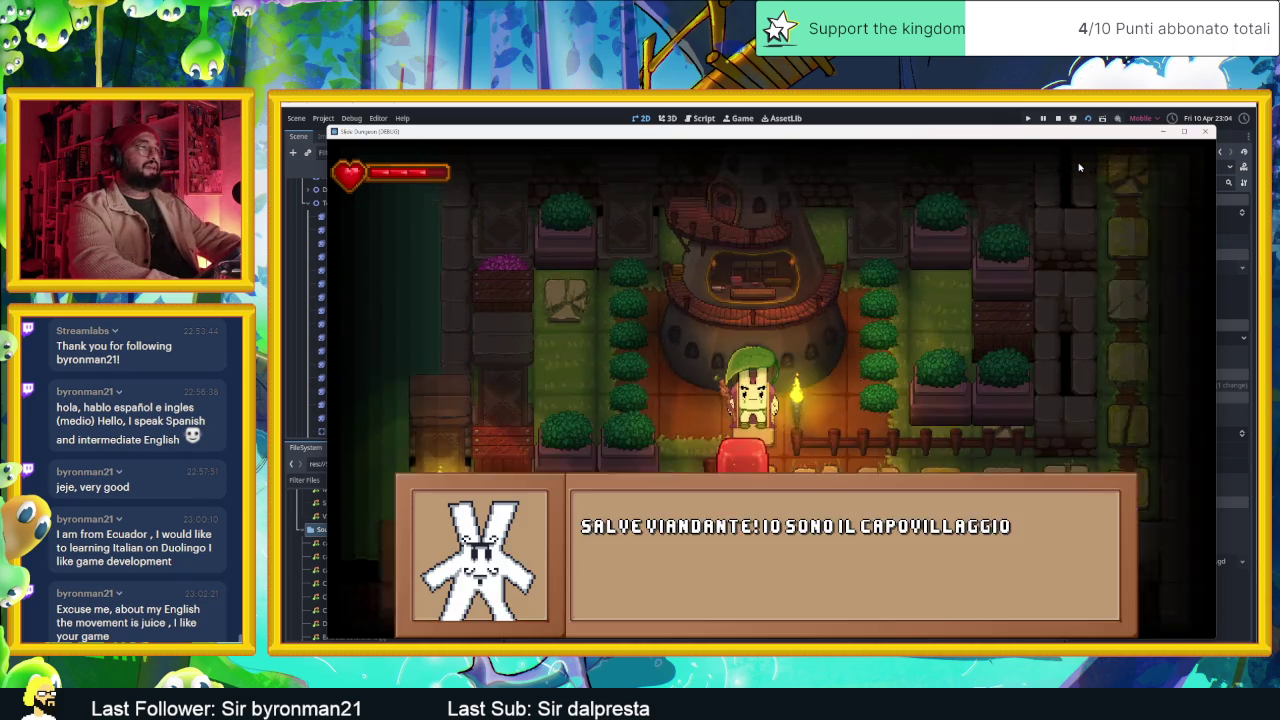
key("space")
key("space")
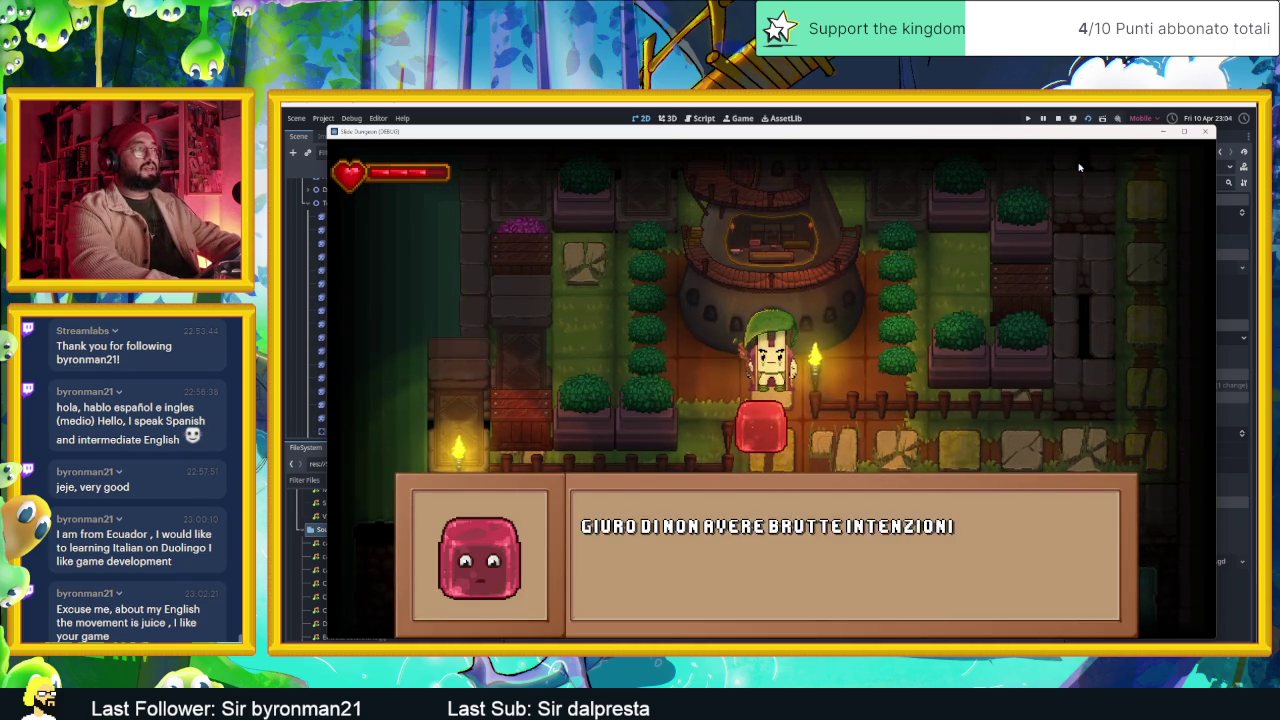
key("space")
key("space")
key("space")
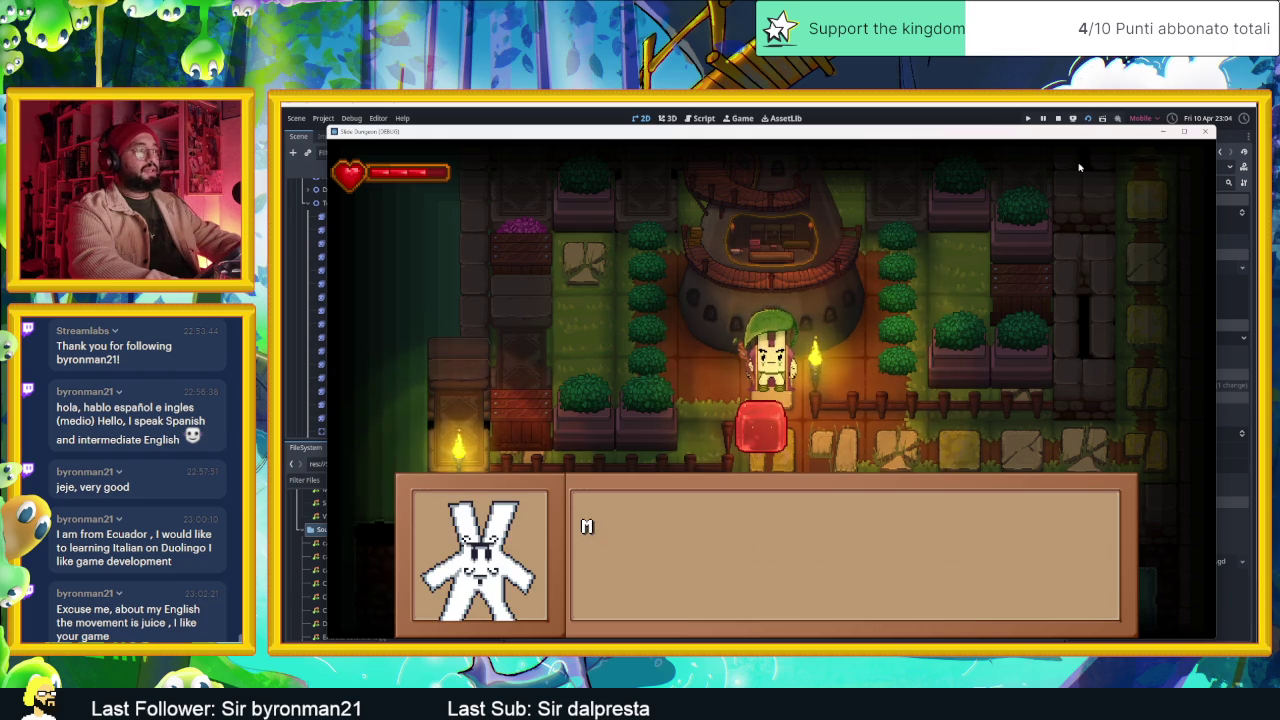
key("space")
key("space")
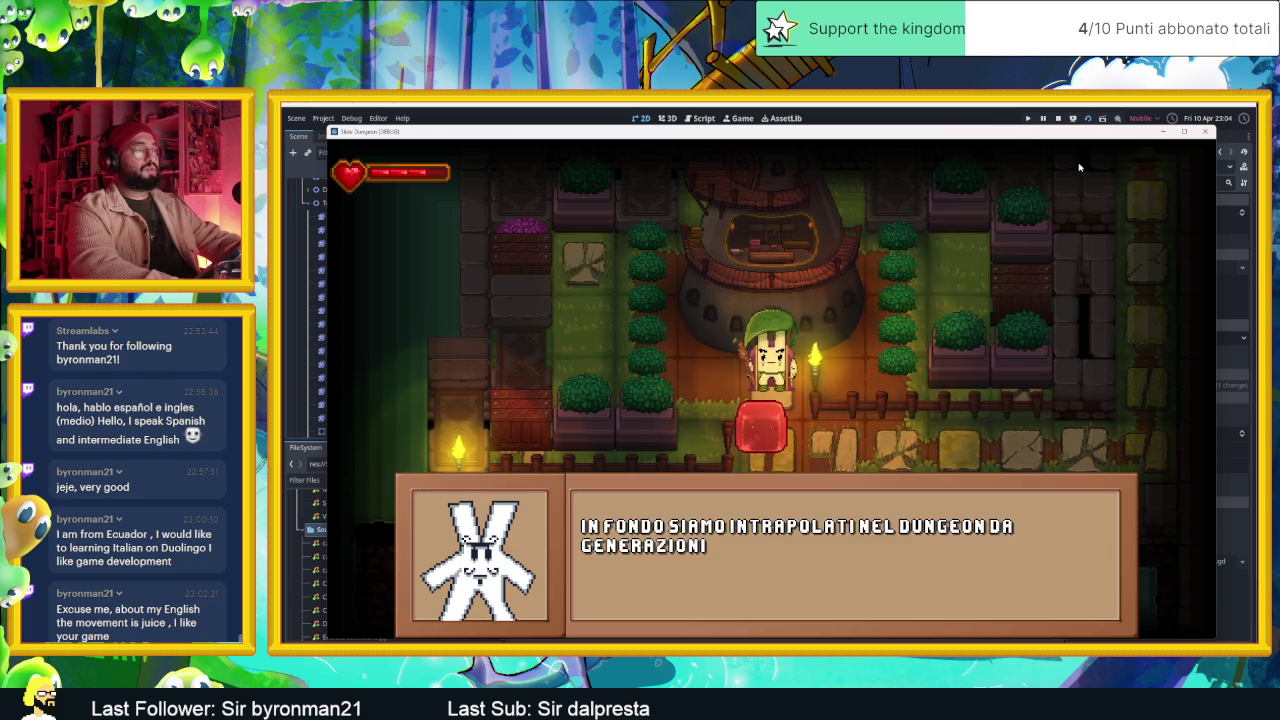
key("space")
key("space")
key("space")
key("space")
key("space")
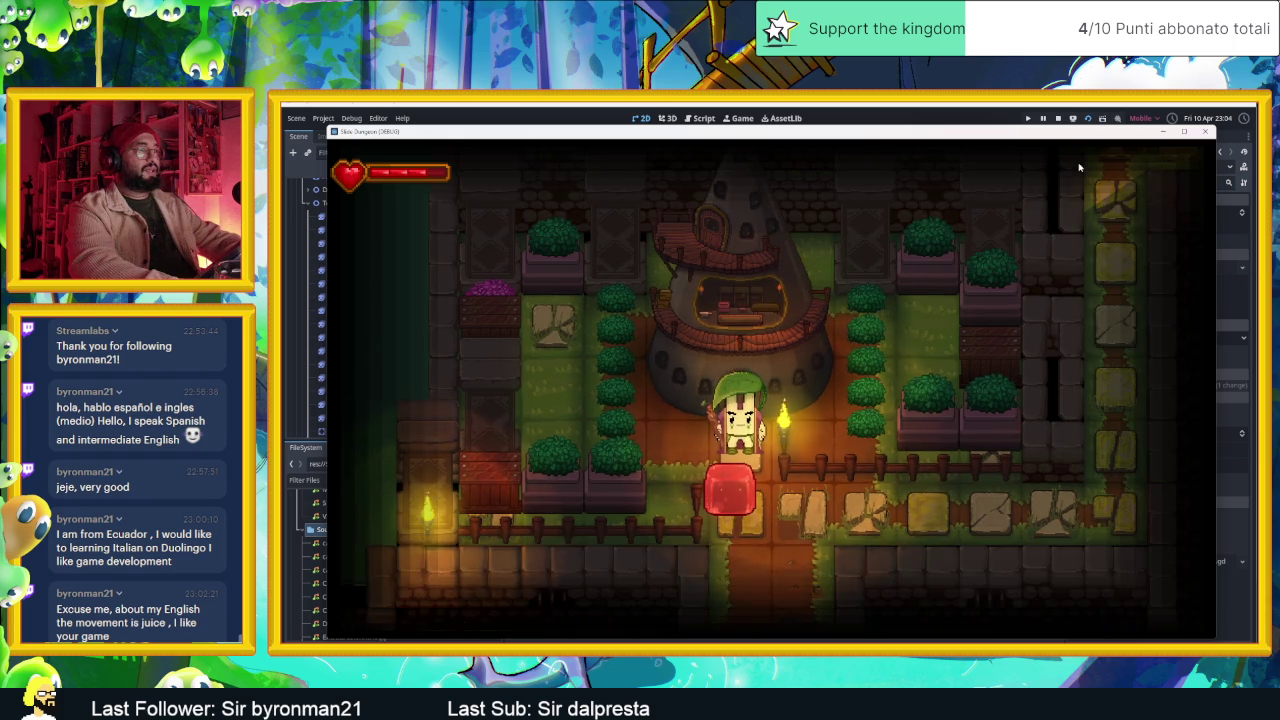
- Travel to the pink-tree garden's pink tile, then down past the statue to the tree-stump room
key("Down")
key("Right")
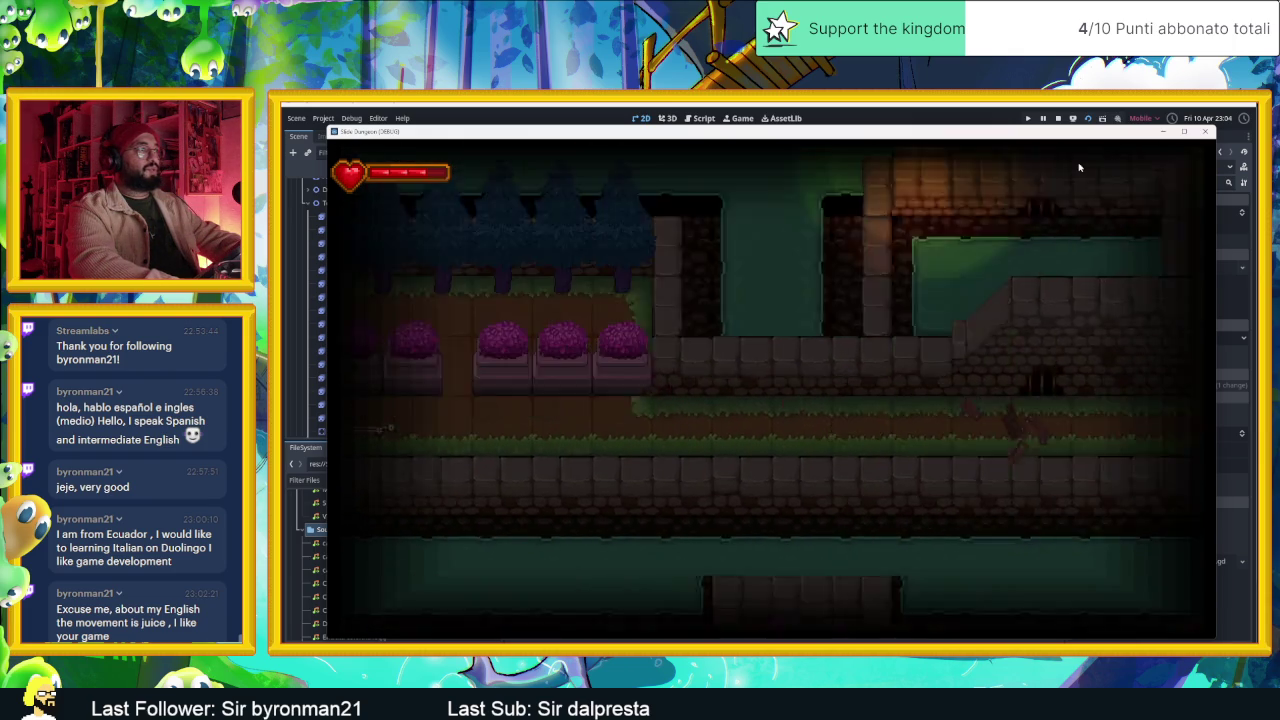
key("Right")
key("Up")
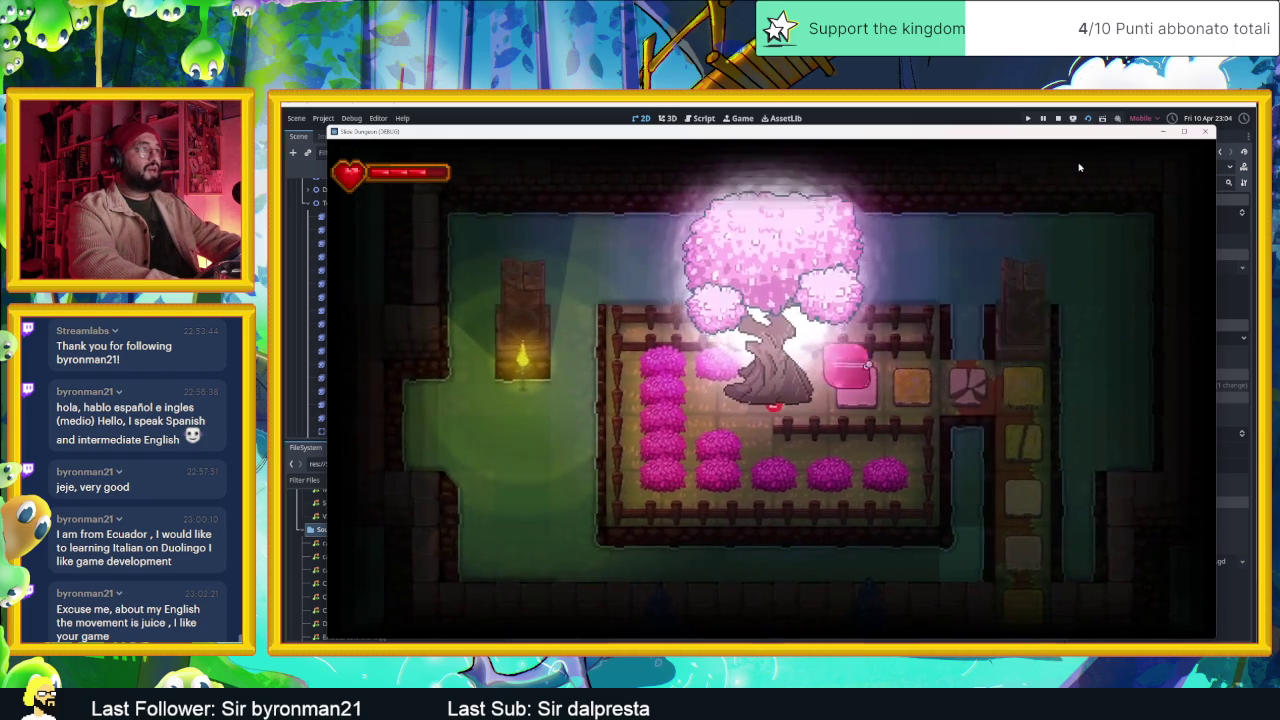
key("Left")
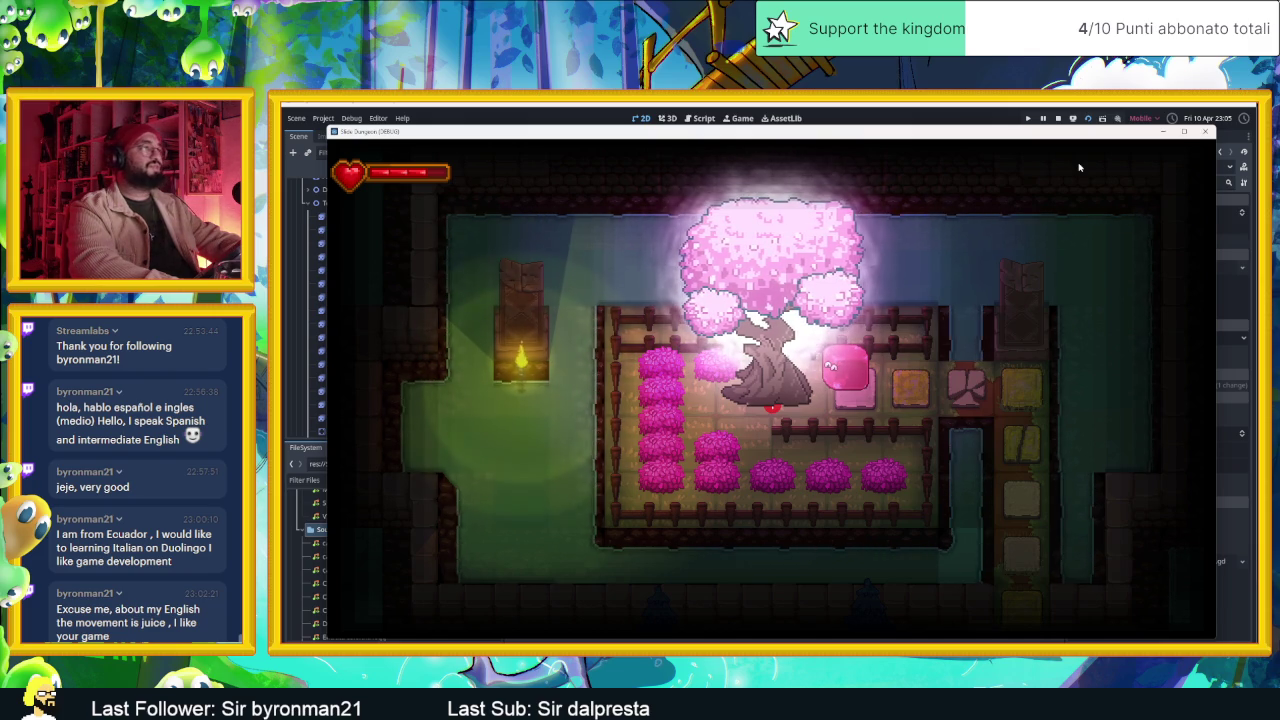
key("Right")
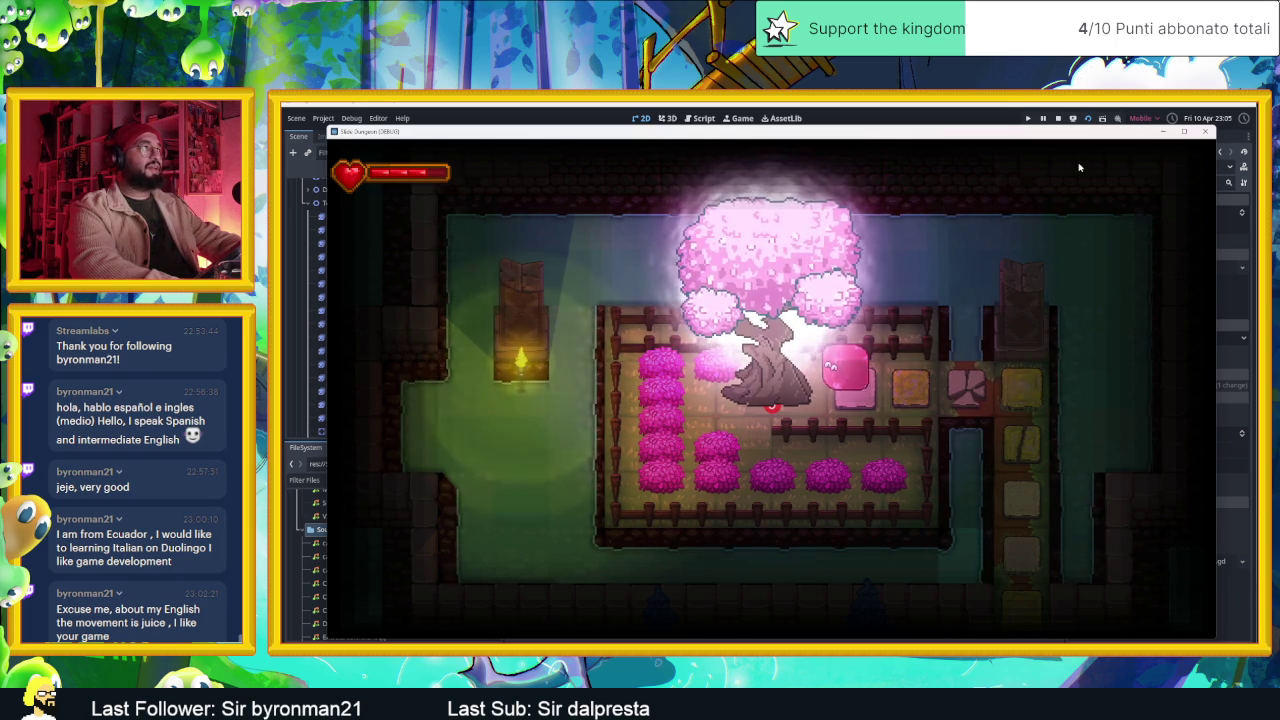
key("Down")
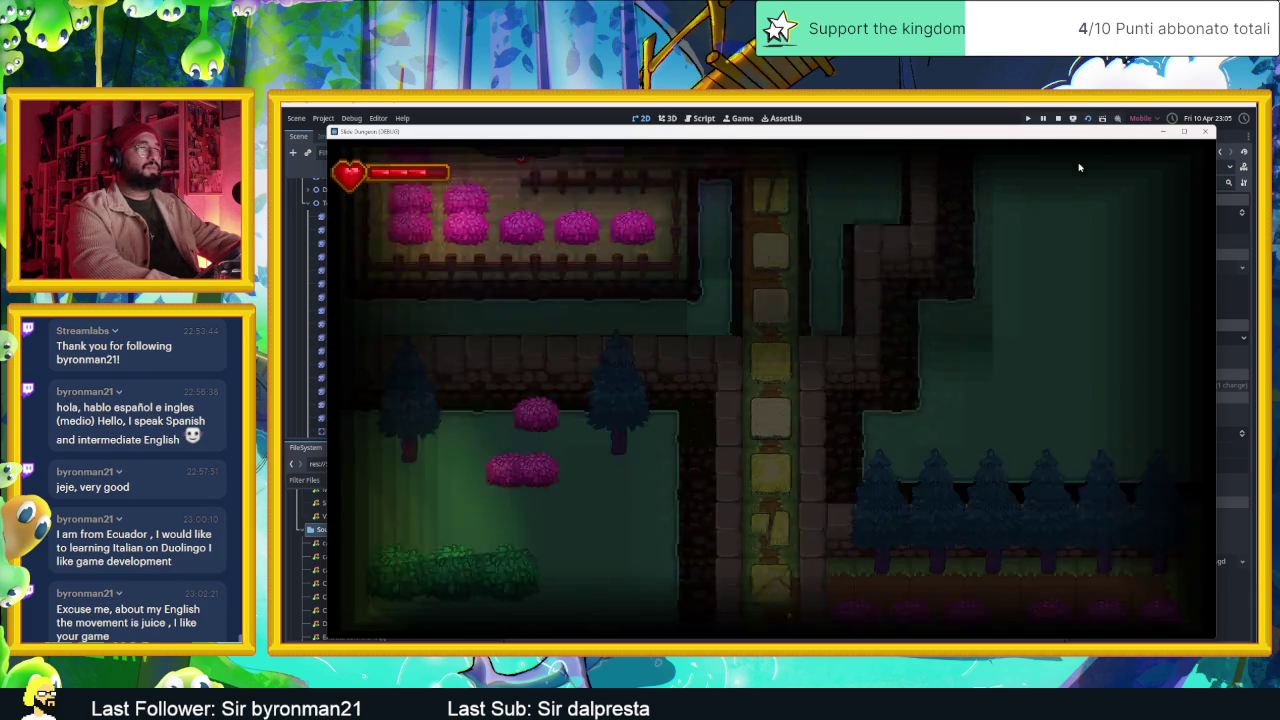
key("Down")
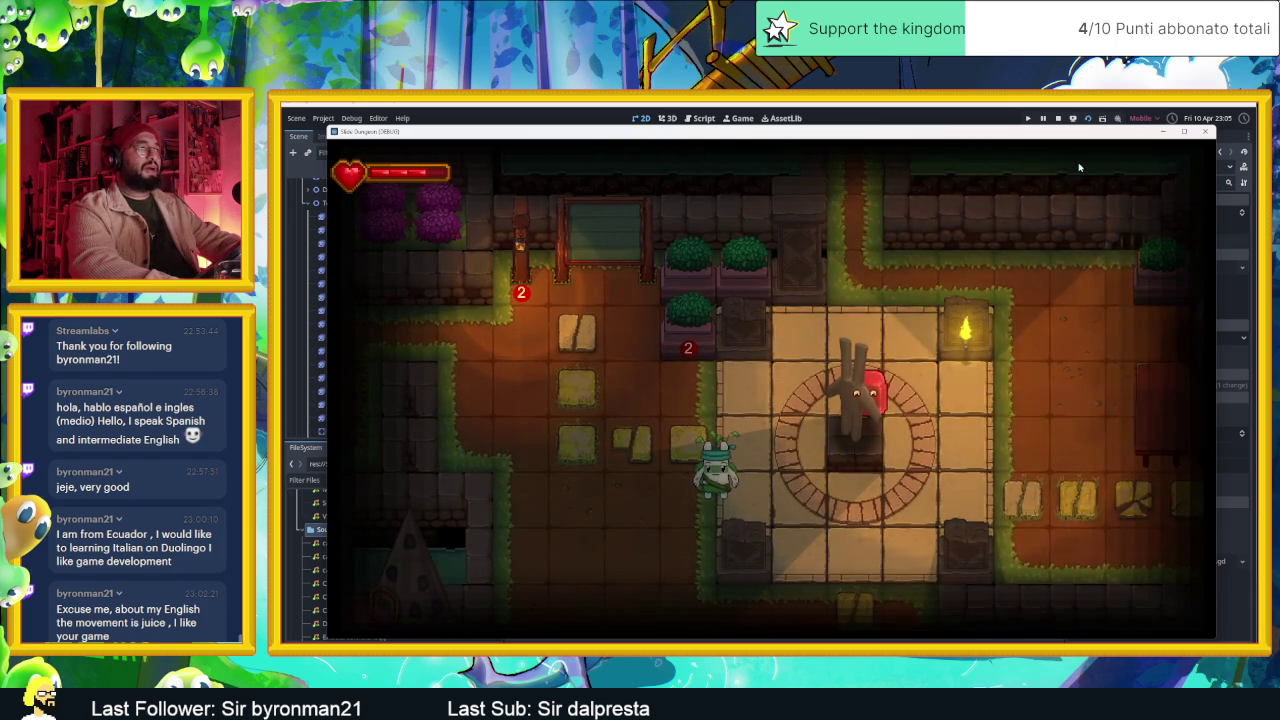
key("Right")
key("Right")
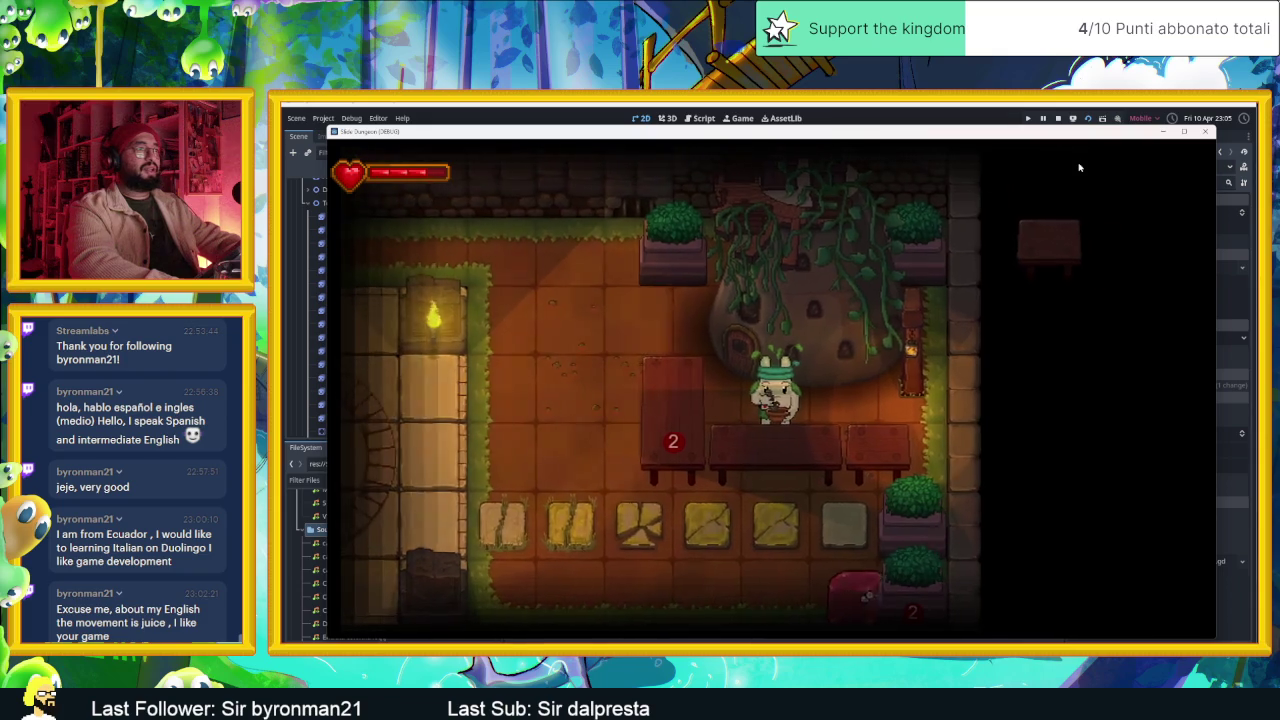
key("Down")
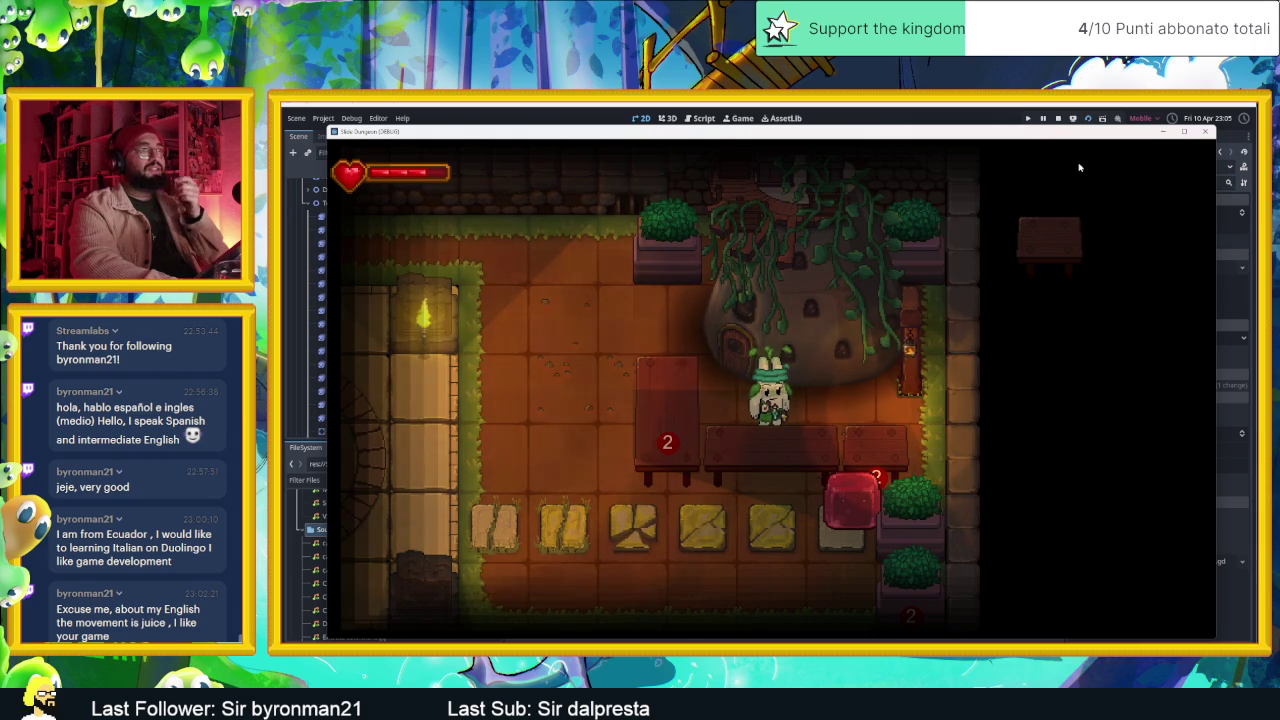
- Walk back through the statue and tiled rooms to the tower room
key("w")
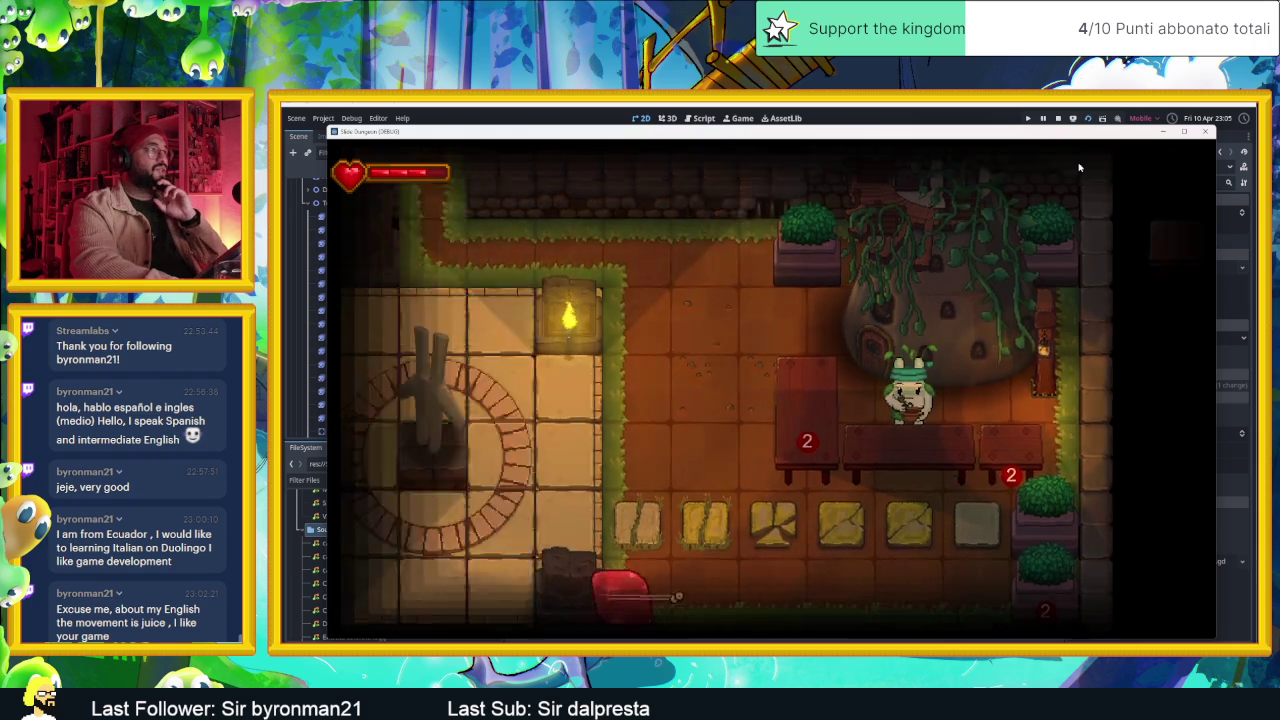
key("a")
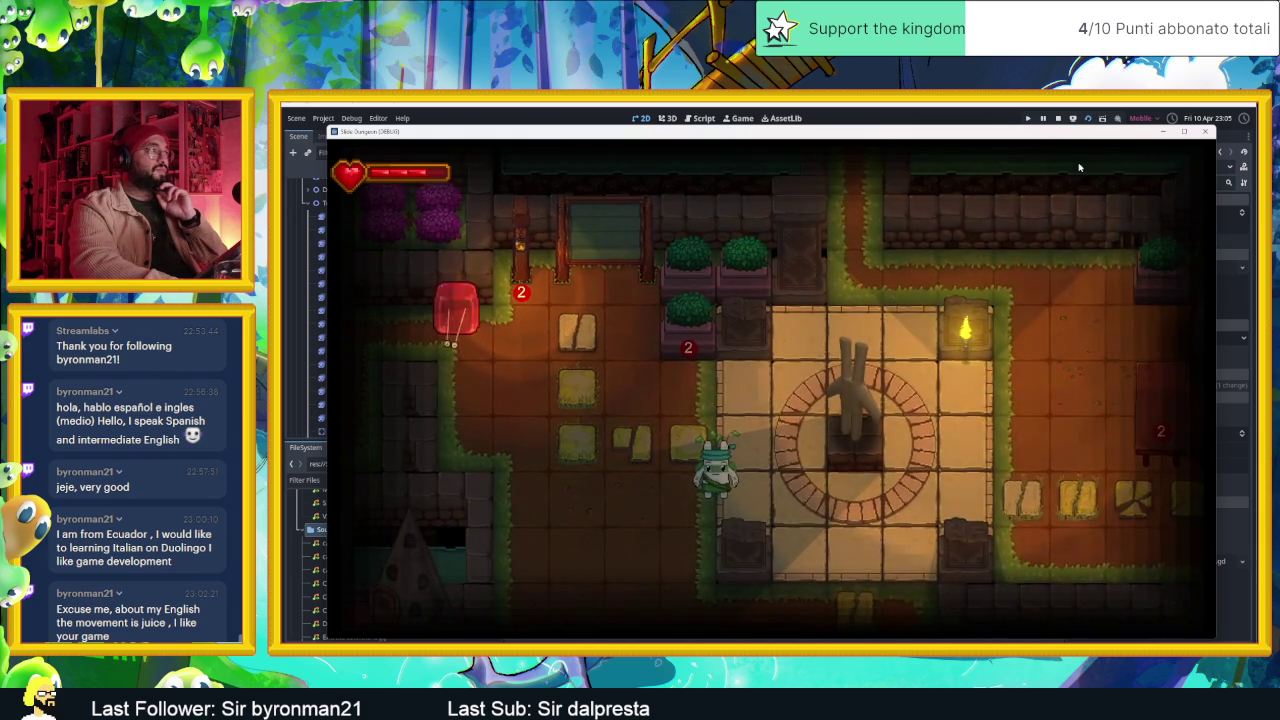
key("d")
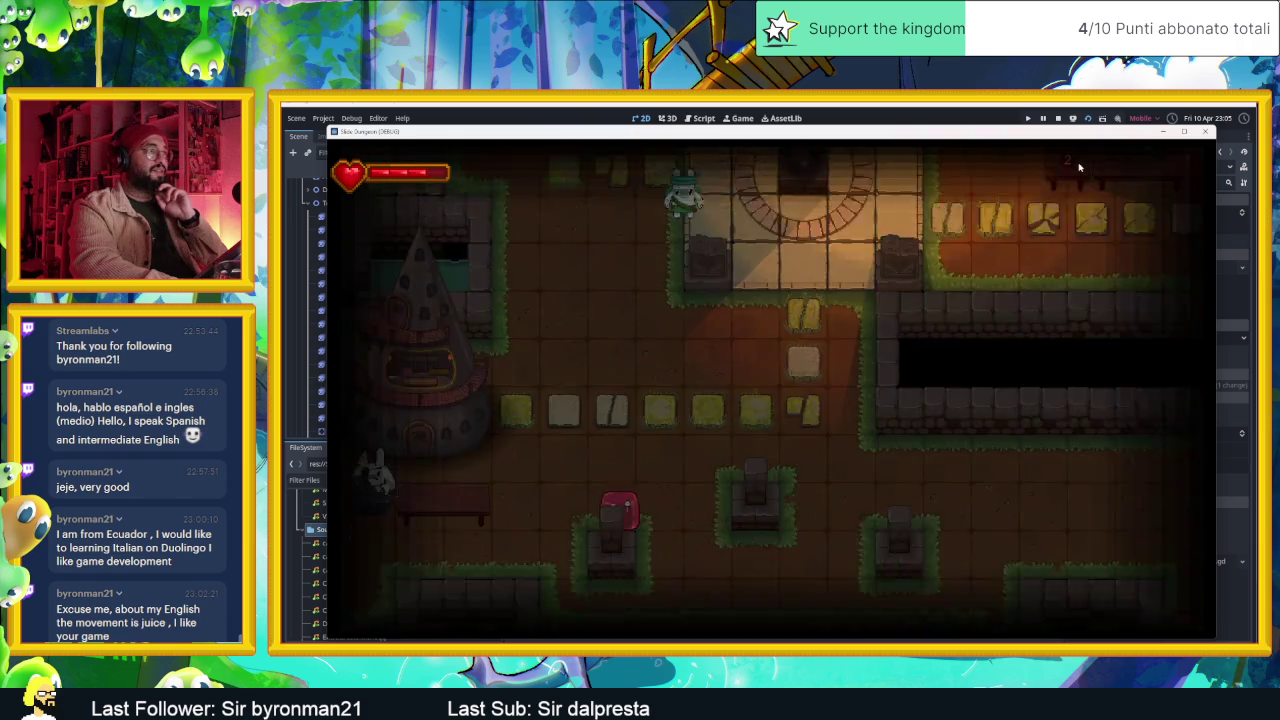
key("a")
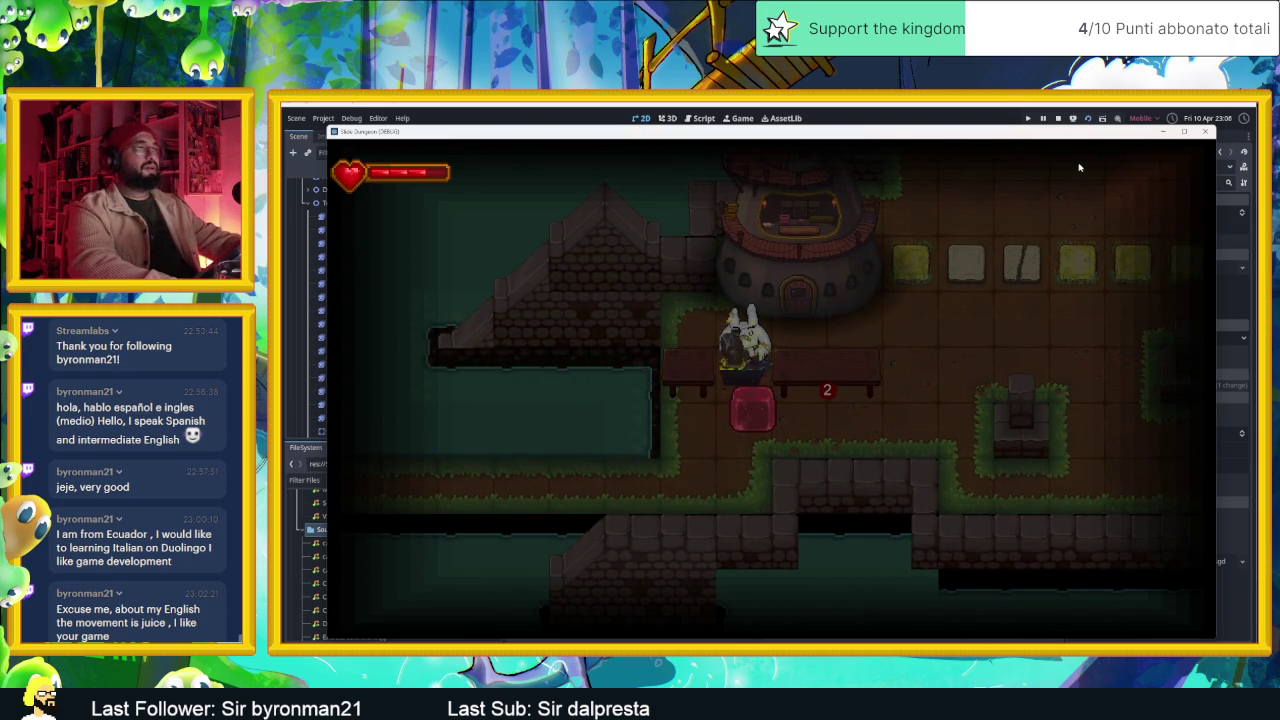
key("i")
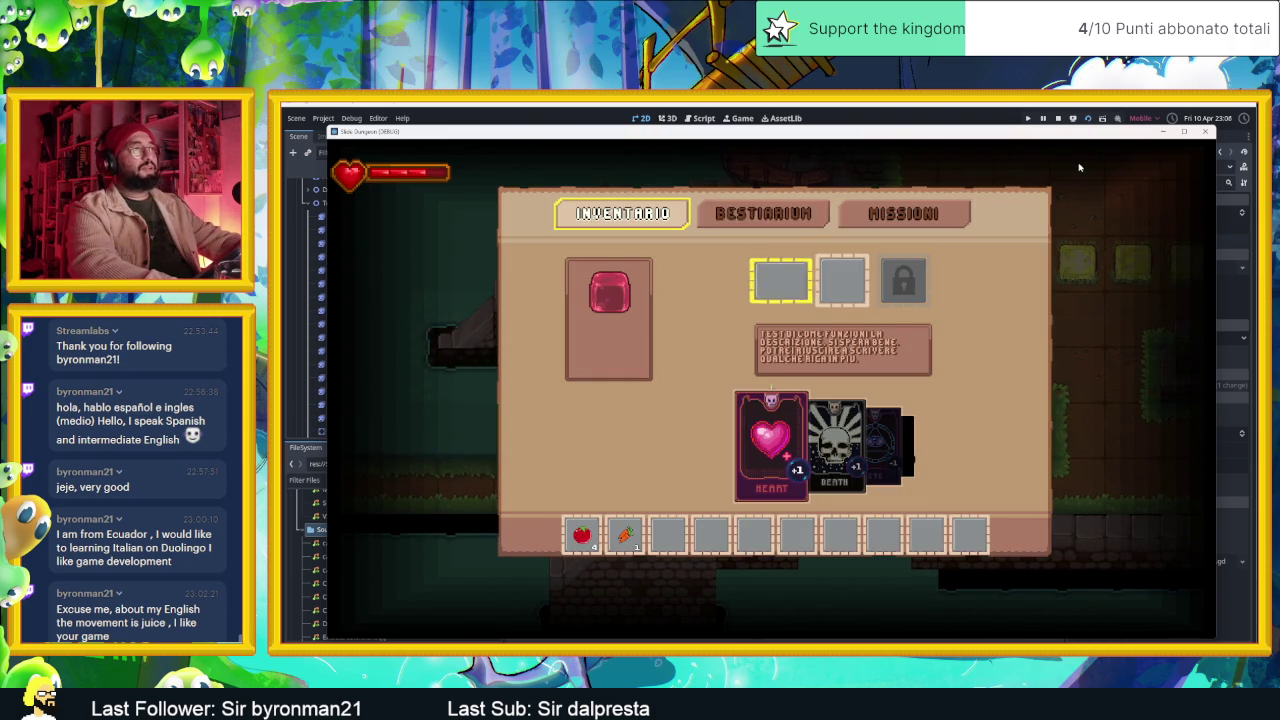
- Equip the Heart card in the first slot and the Death card in the second
key("Right")
key("Right")
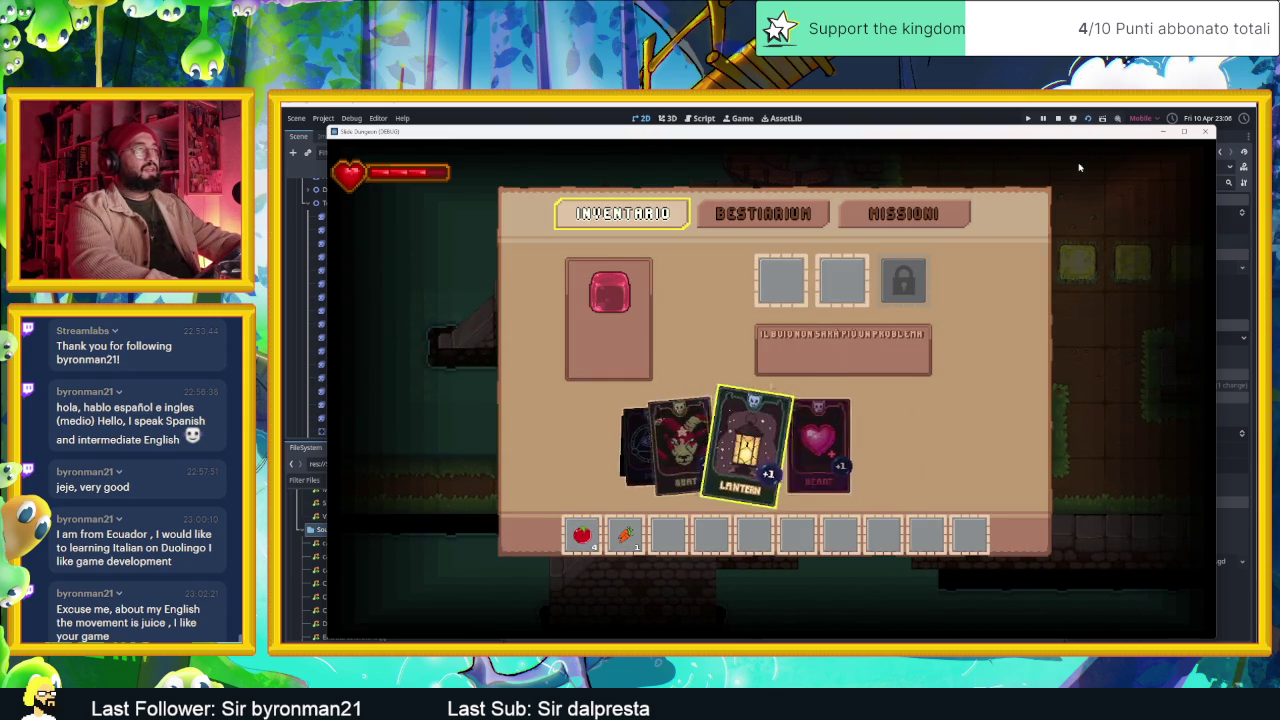
key("Right")
key("Left")
key("Left")
key("Left")
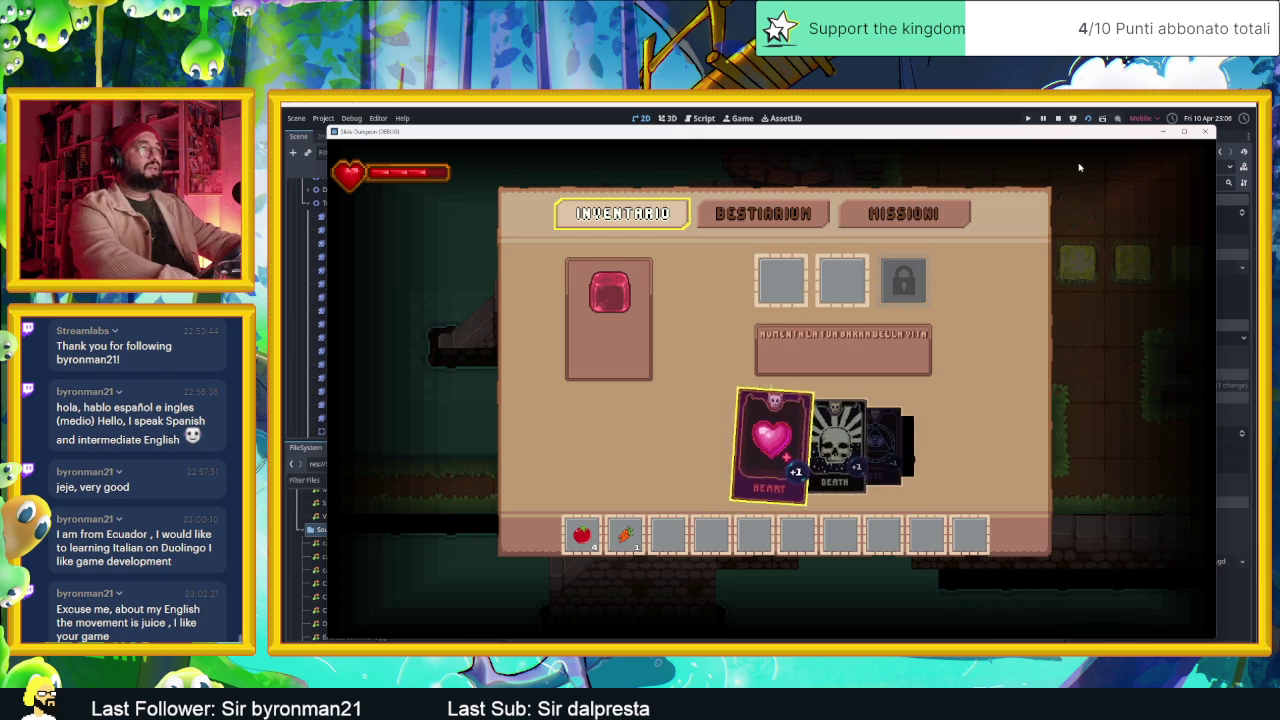
key("Return")
key("Return")
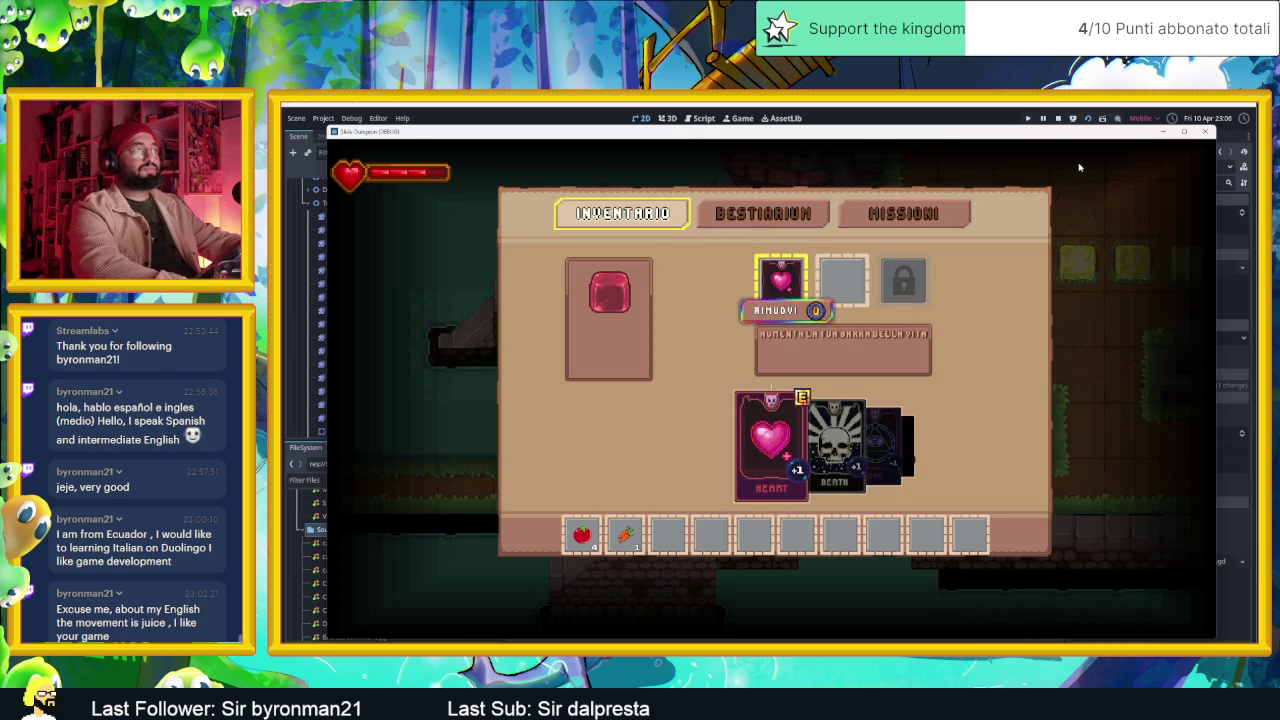
key("Right")
key("Return")
key("Right")
key("Return")
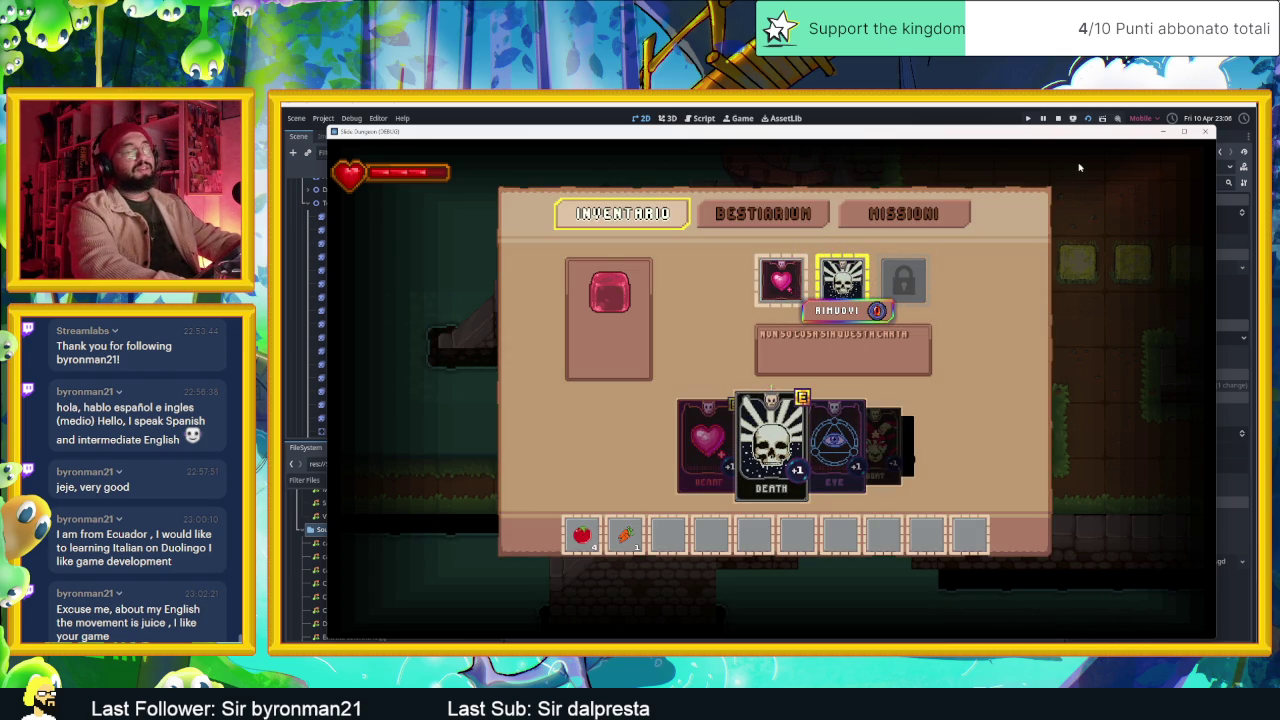
- Browse the Bestiarium entries and the Missioni quest list, then close the menu
key("Down")
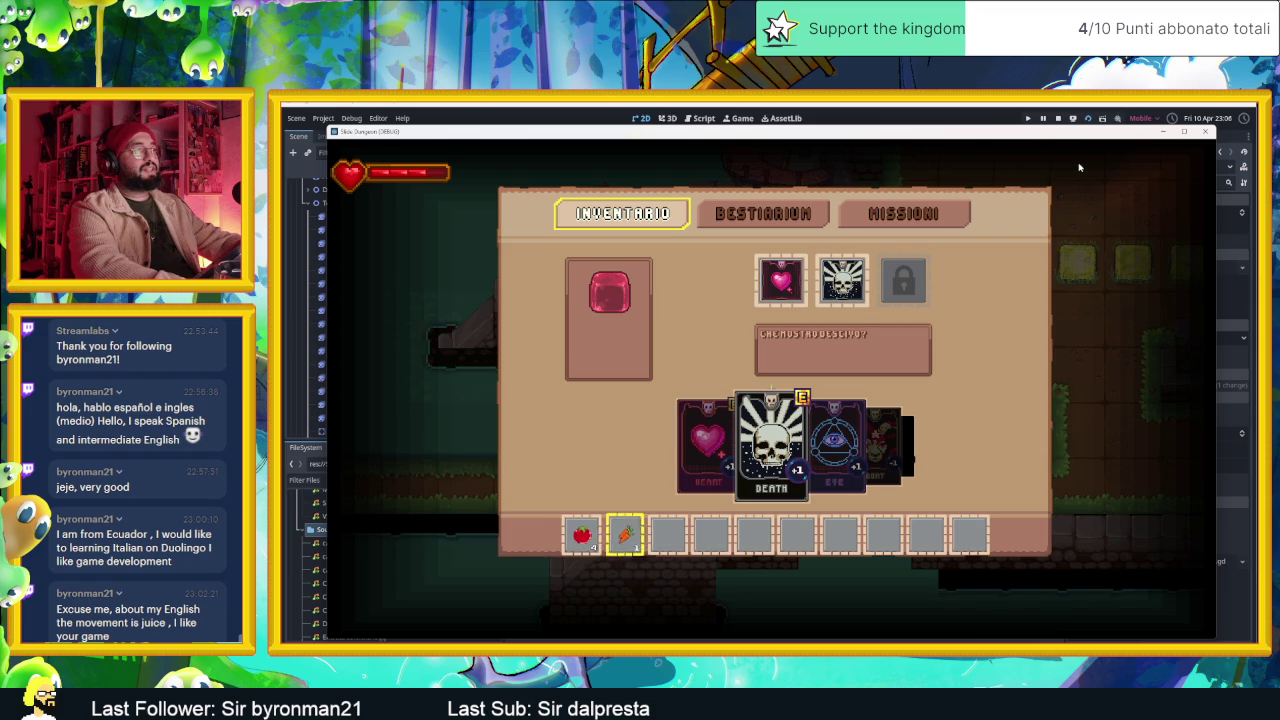
key("Up")
key("Up")
key("Up")
key("Return")
key("Down")
key("Down")
key("Down")
key("Down")
key("Up")
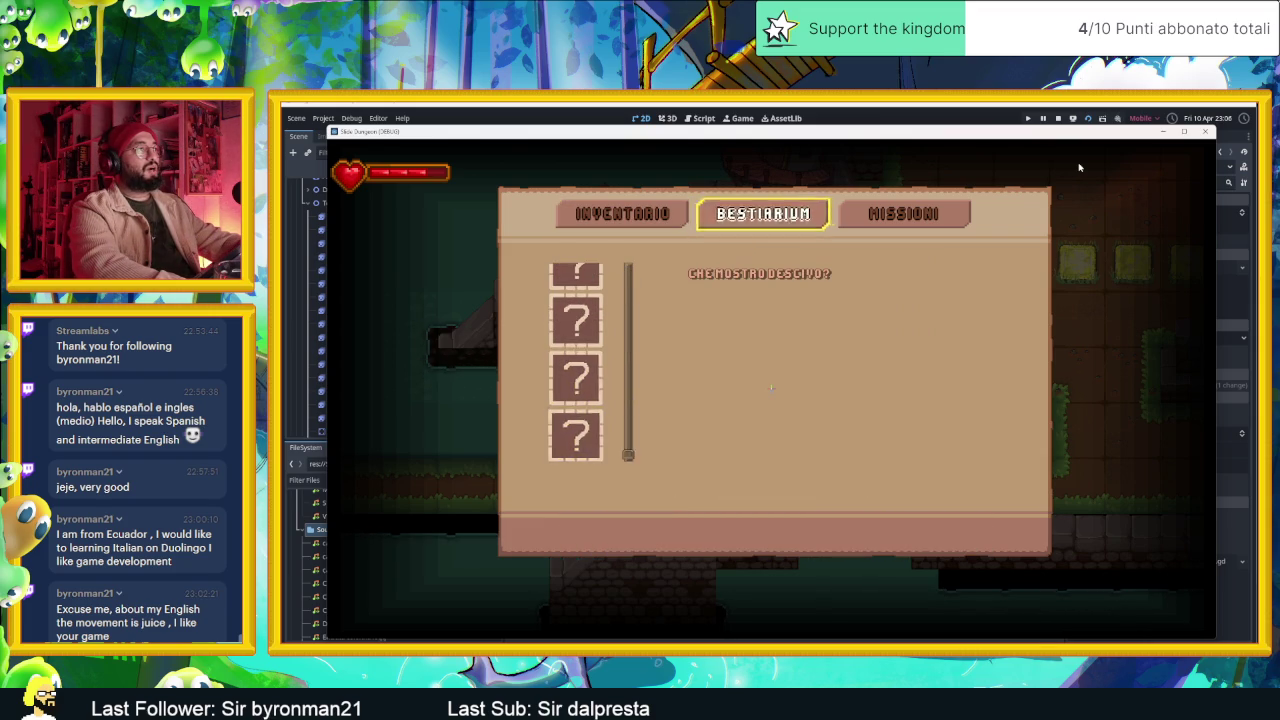
key("Up")
key("Up")
key("Up")
key("Right")
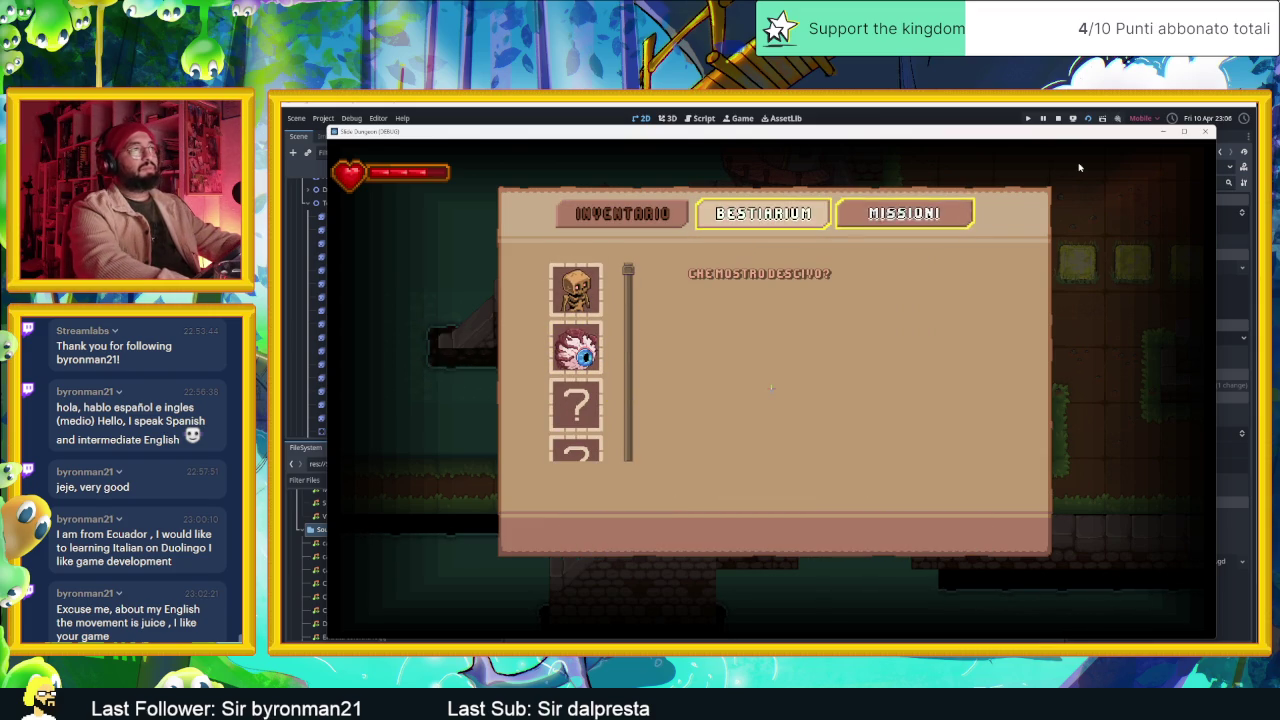
key("Return")
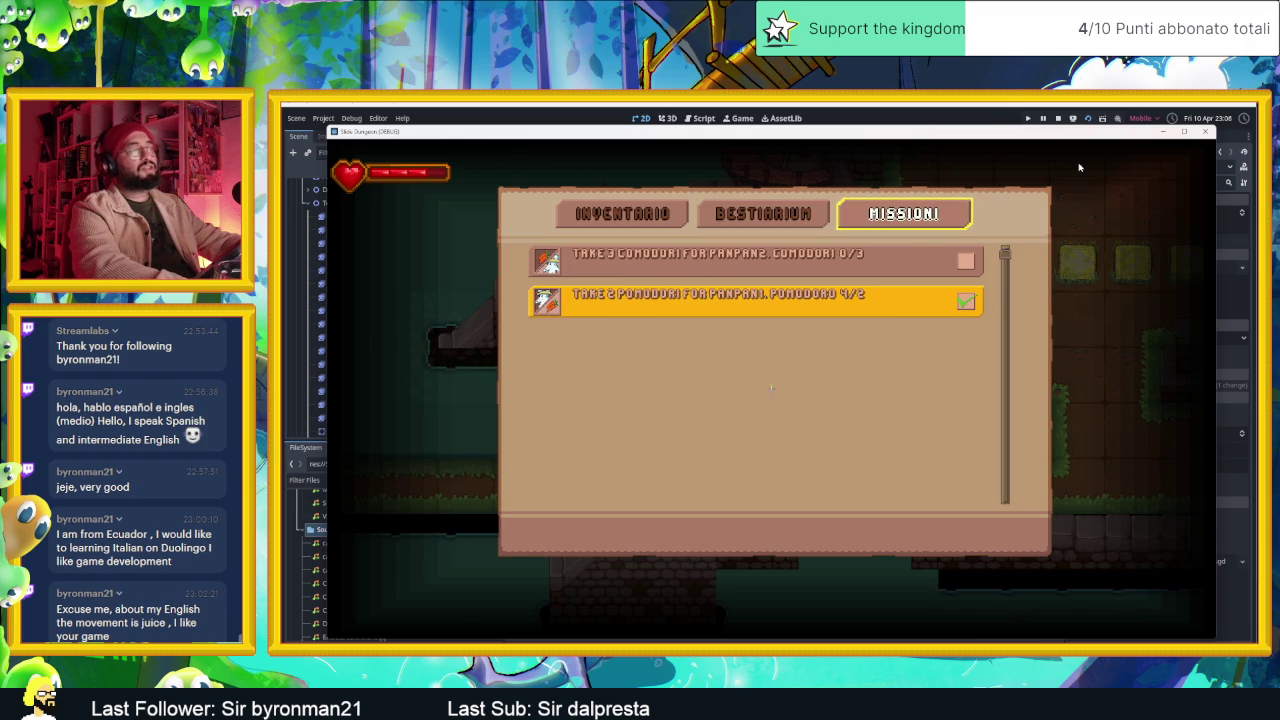
key("Escape")
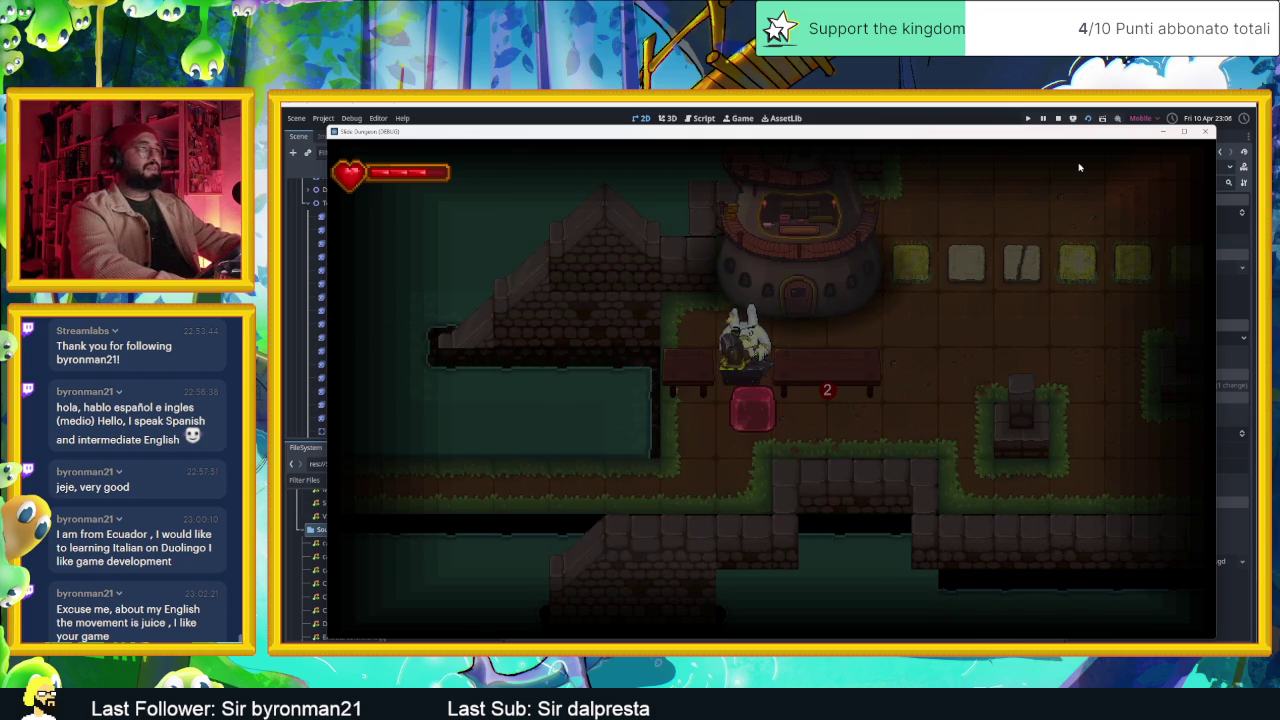
- Walk into the empty room and dash across it, bumping the grey ball
key("Left")
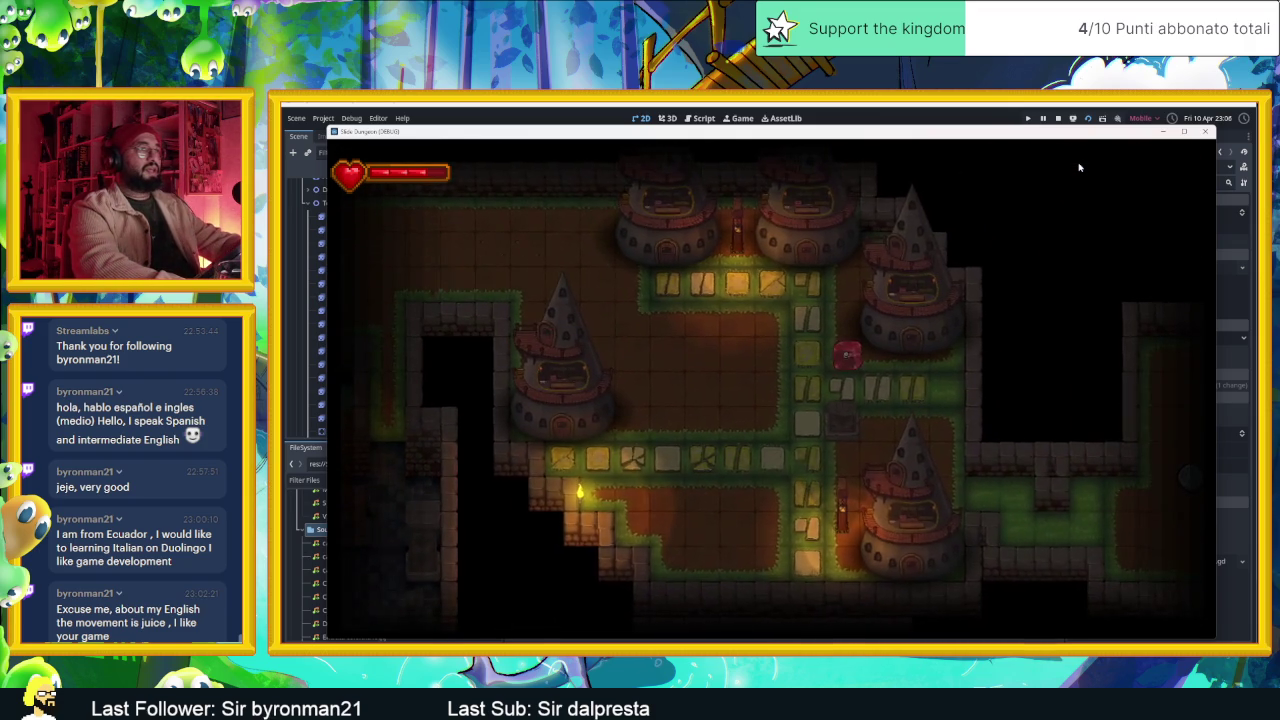
key("Down")
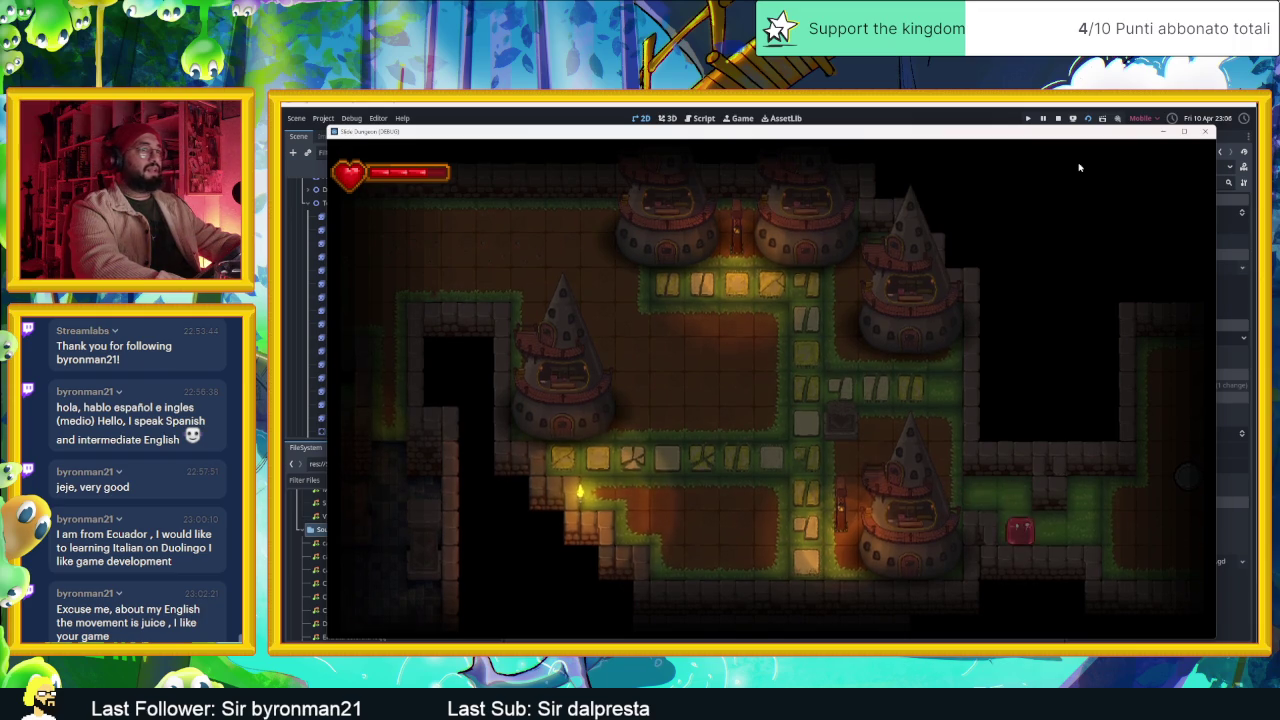
key("Left")
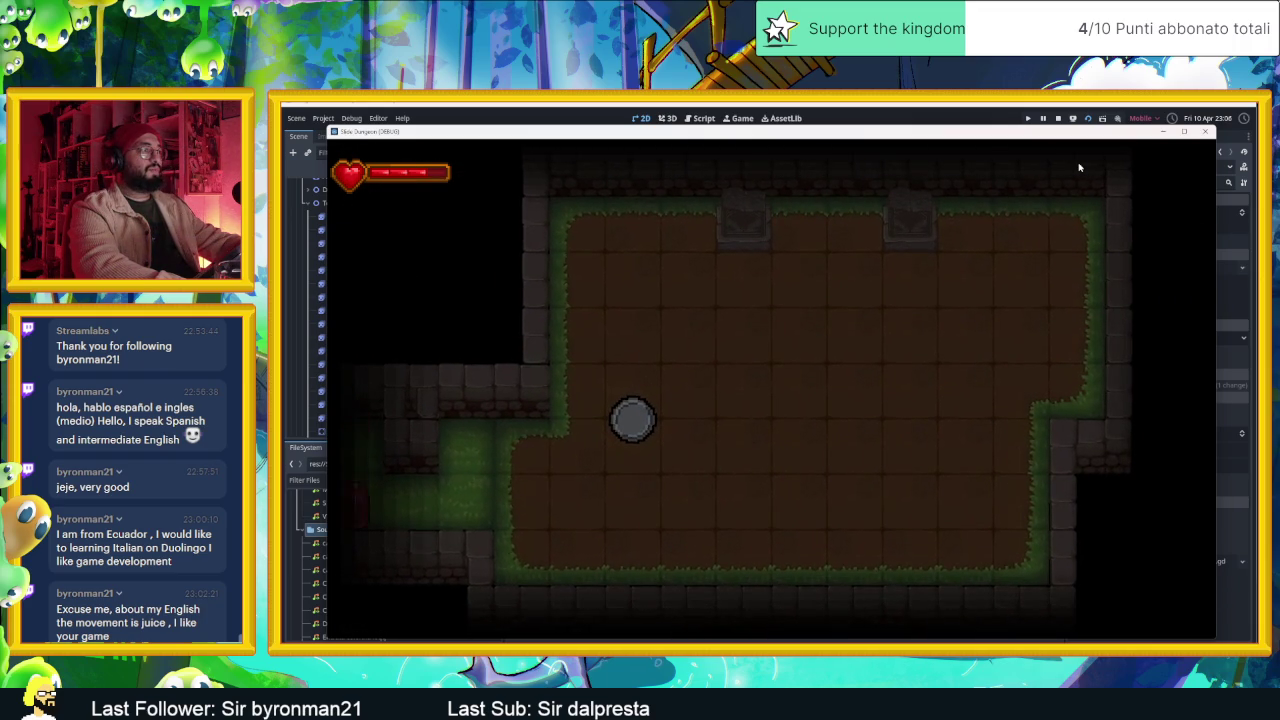
key("Right")
key("Left")
key("Left")
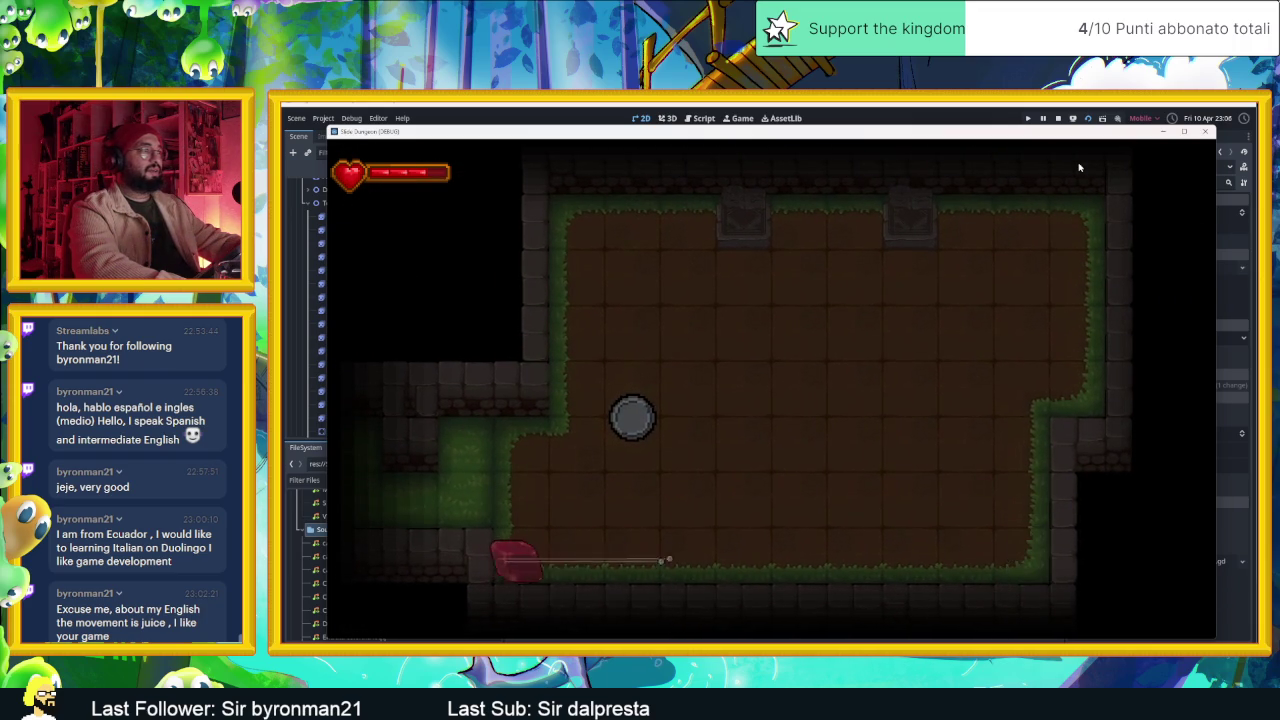
key("Up")
key("Right")
key("Up")
key("Down")
key("Left")
key("Up")
key("Right")
key("Down")
key("Up")
key("Down")
key("Left")
key("Up")
key("Down")
key("Right")
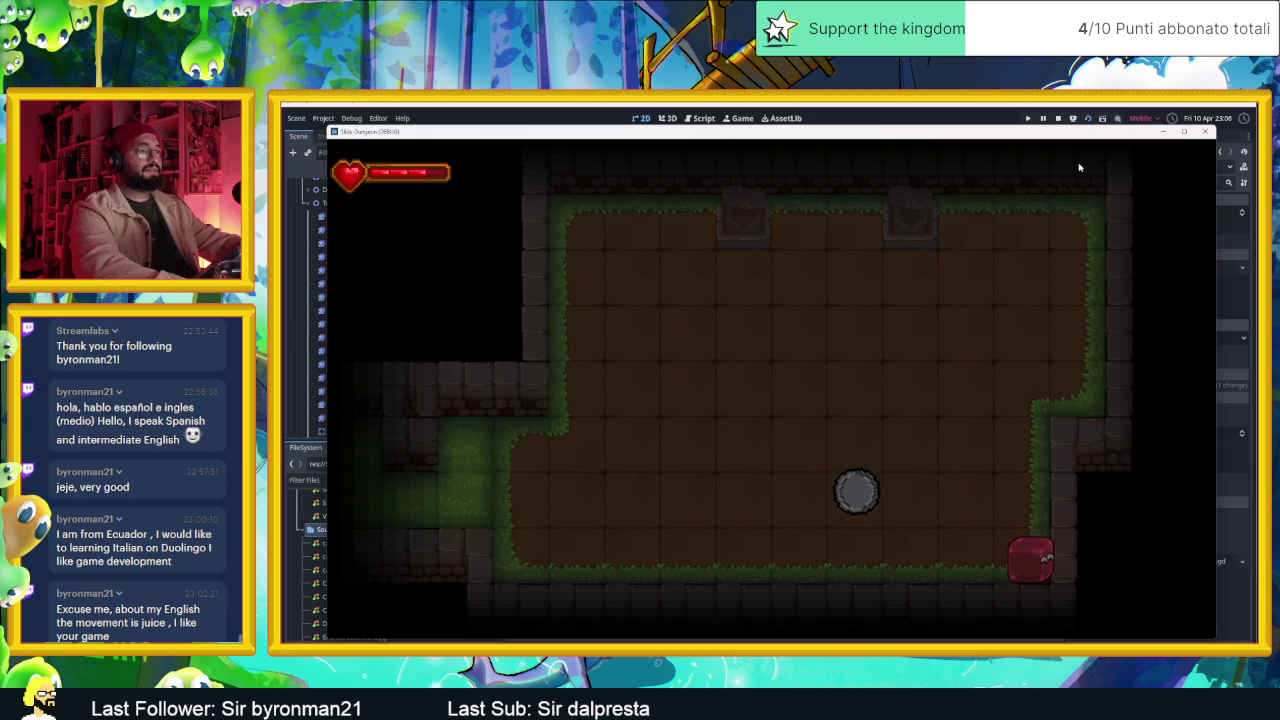
- Dash along the bottom wall and repeatedly between the top wall and bottom-left corner
key("Left")
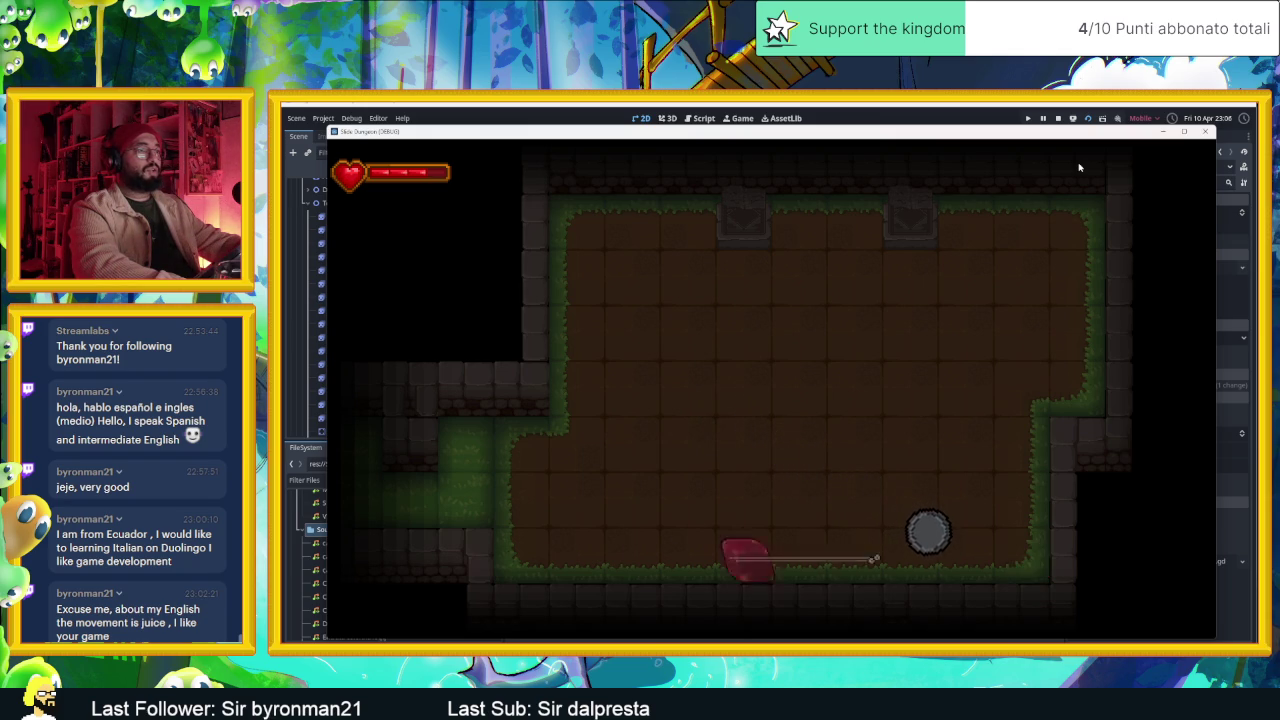
key("Right")
key("Left")
key("Right")
key("Up")
key("Left")
key("Up")
key("Down")
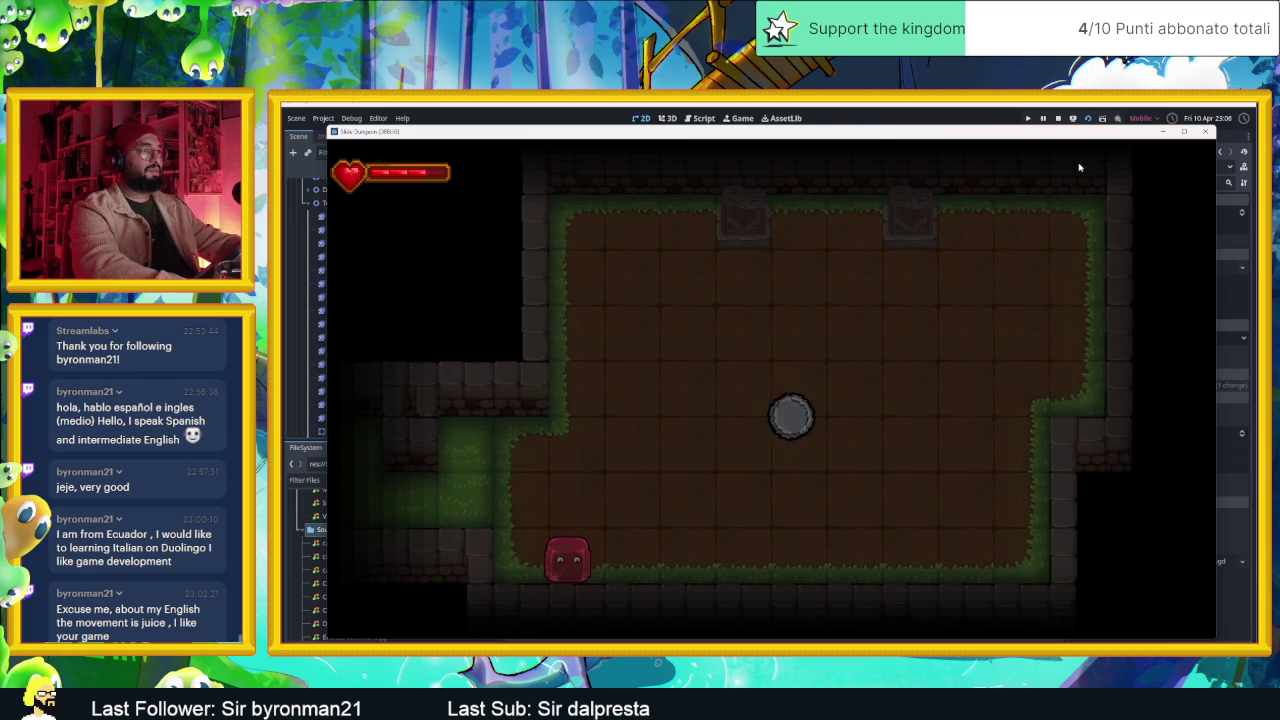
key("Up")
key("Down")
key("Up")
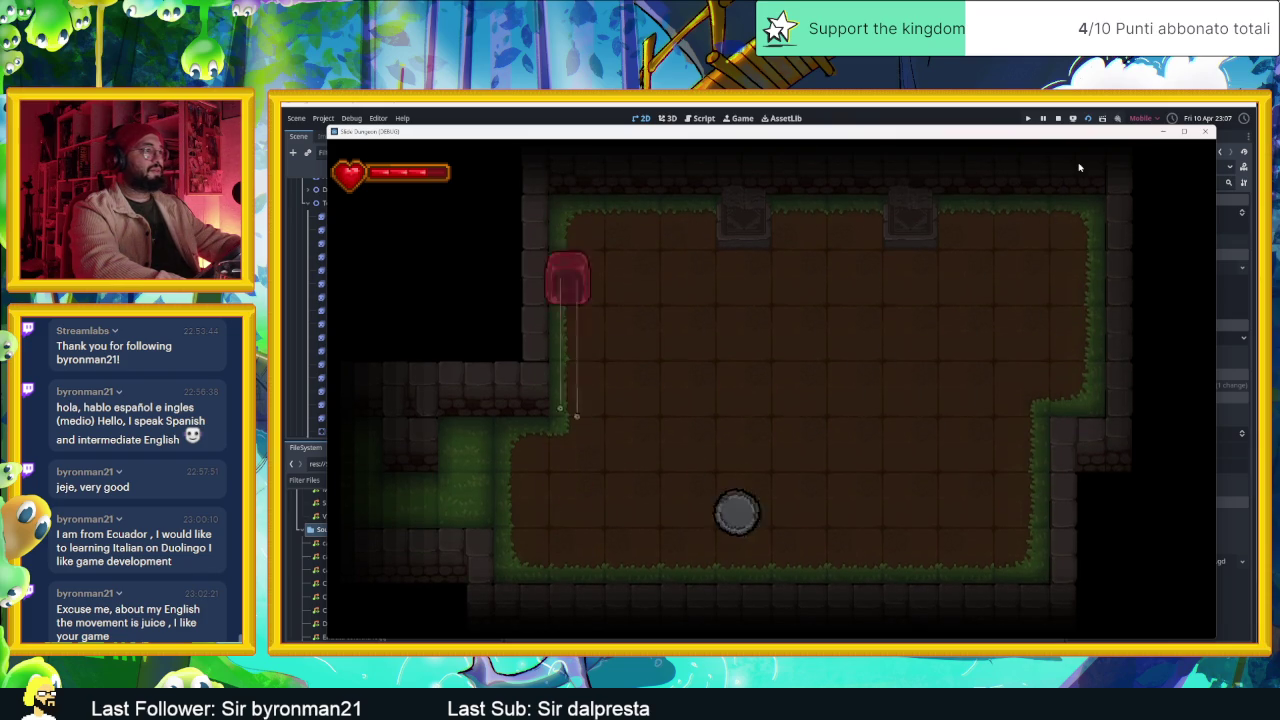
key("Down")
key("Up")
key("Right")
key("Down")
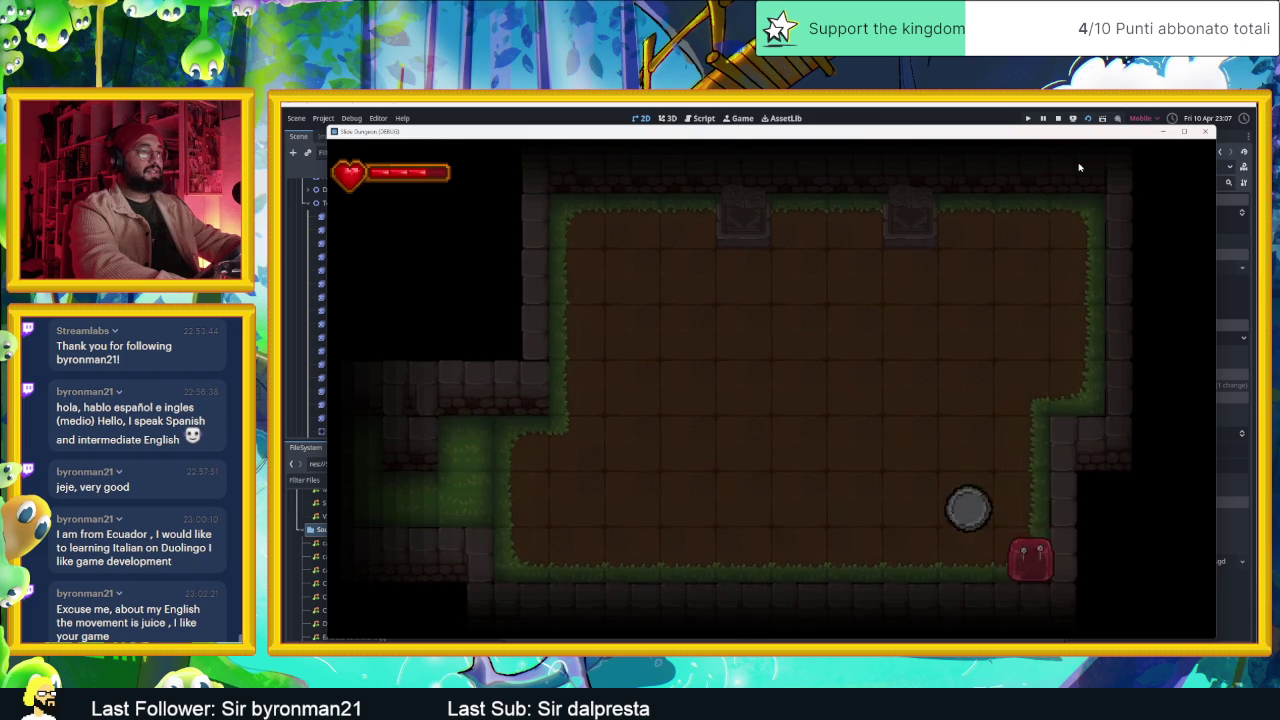
key("Left")
key("Up")
key("Down")
key("Left")
key("Up")
key("Down")
- Keep dashing left and right across the room and along the right wall
key("Right")
key("Down")
key("Left")
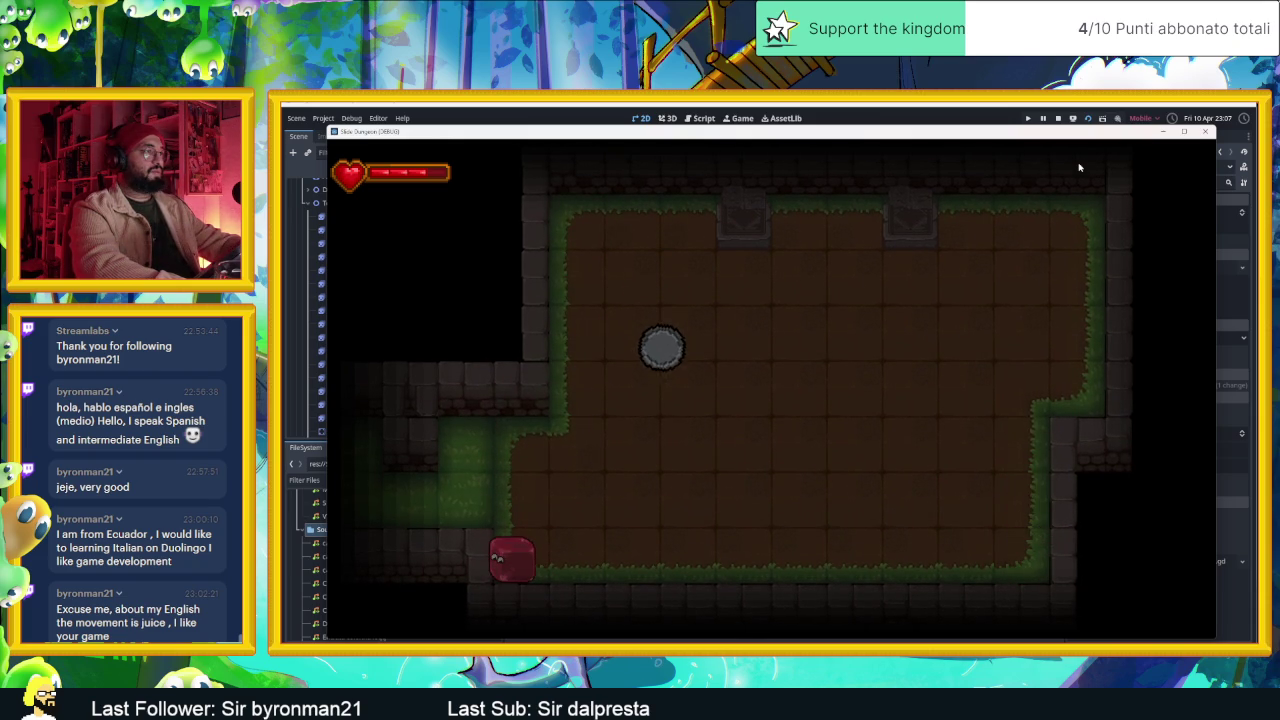
key("Right")
key("Left")
key("Right")
key("Left")
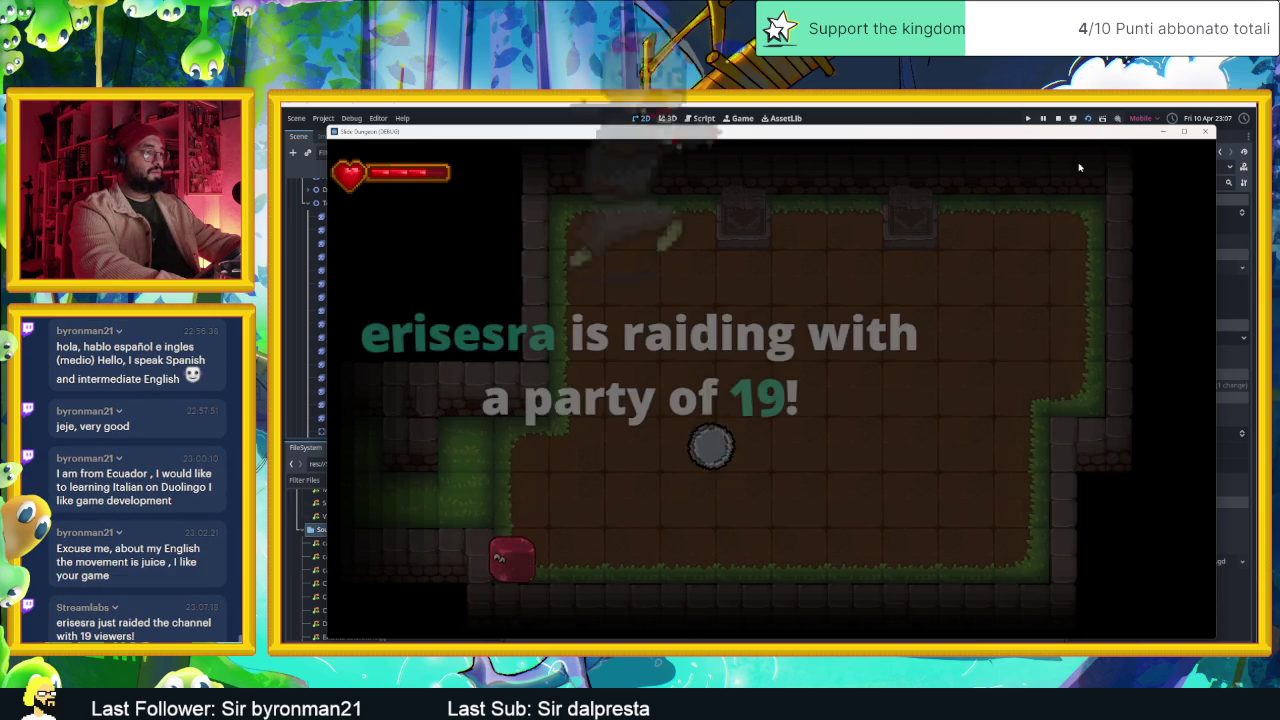
key("Right")
key("Up")
key("Down")
key("Left")
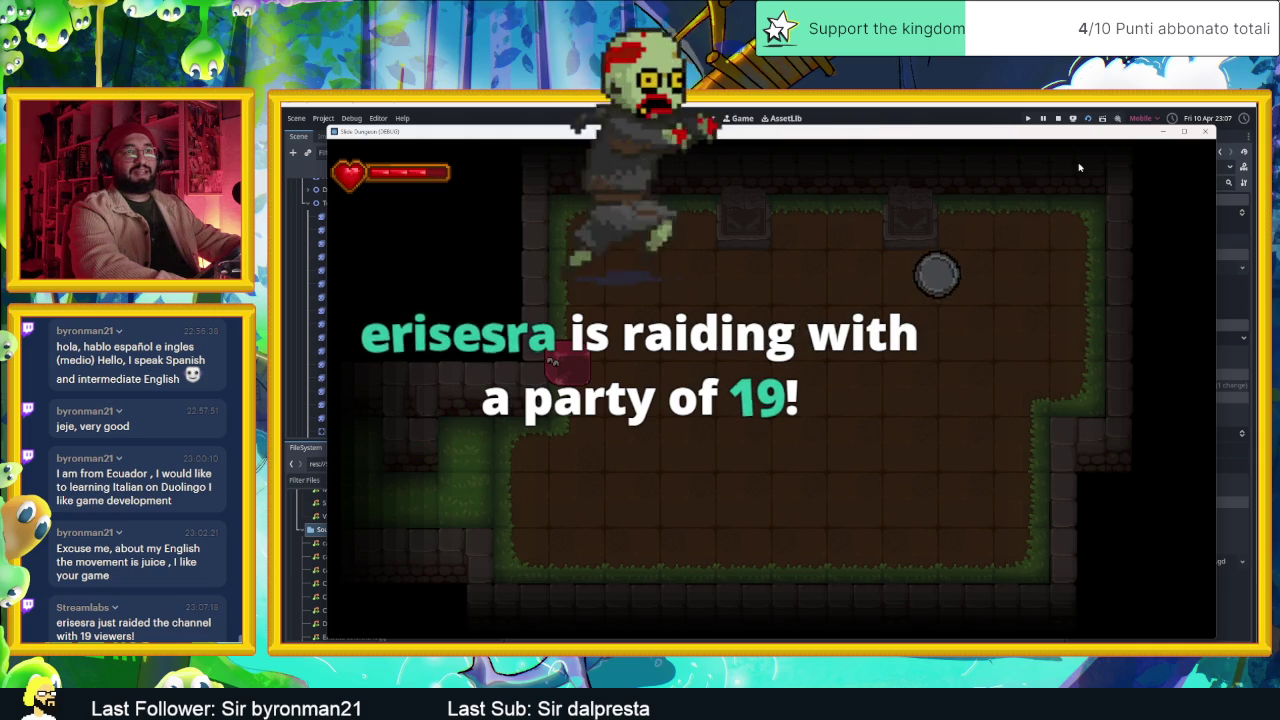
key("Down")
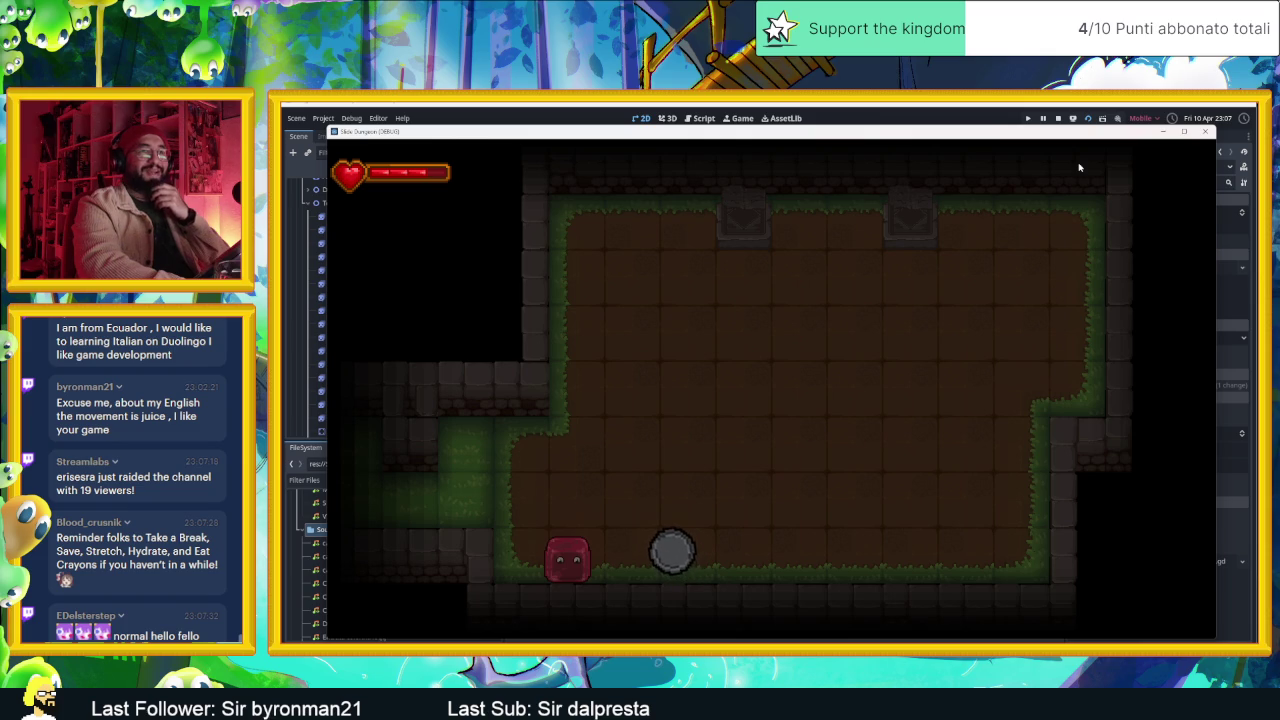
key("Right")
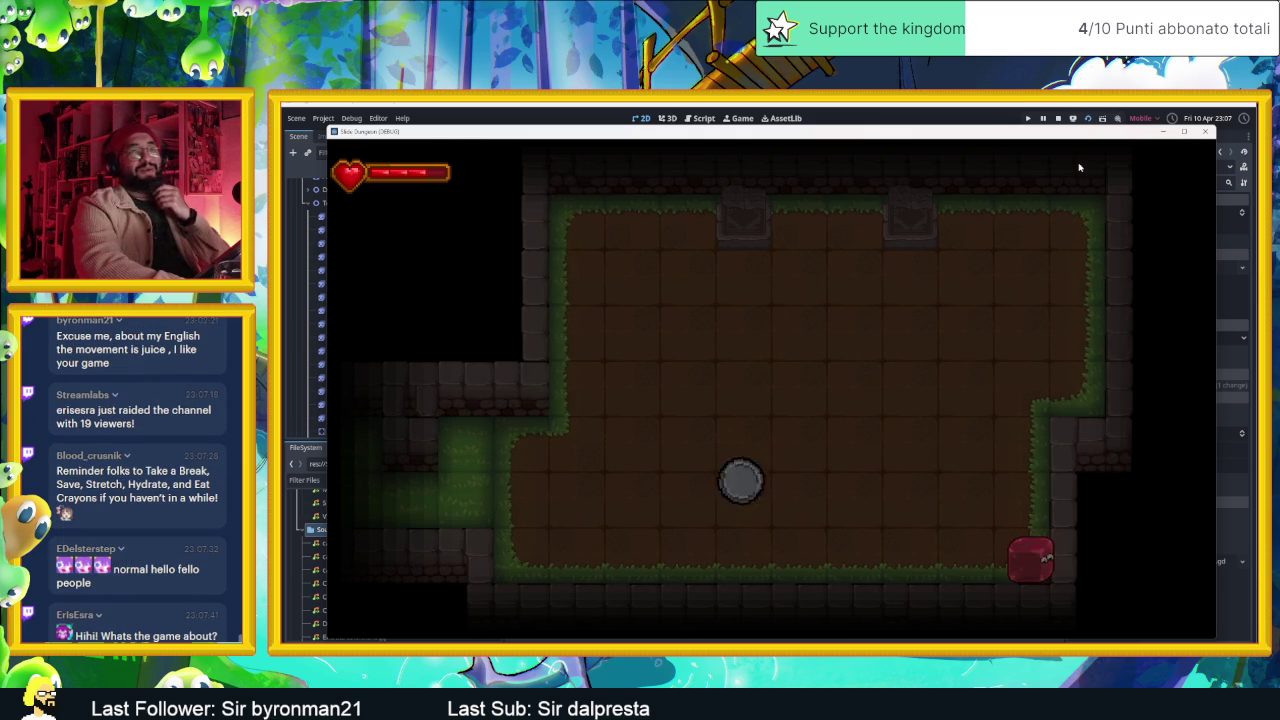
key("Left")
- Leave through the dark corridor and walk back to the village houses
key("Up")
key("Down")
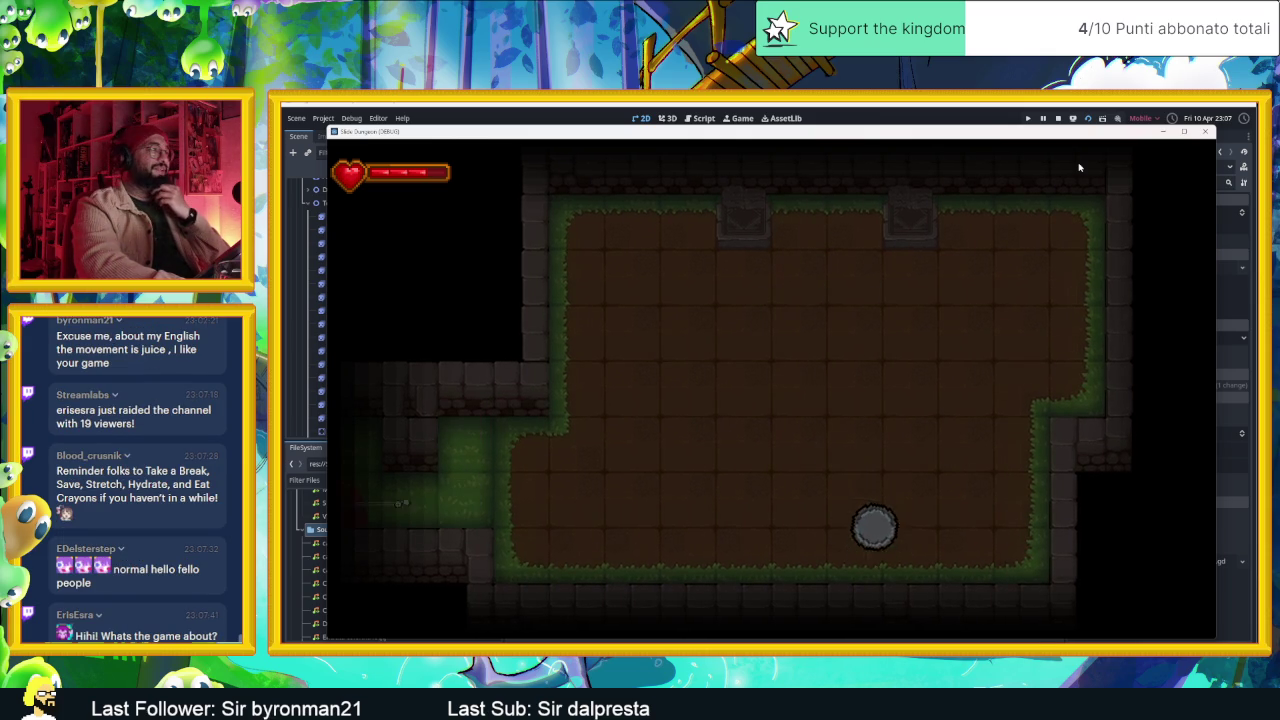
key("Right")
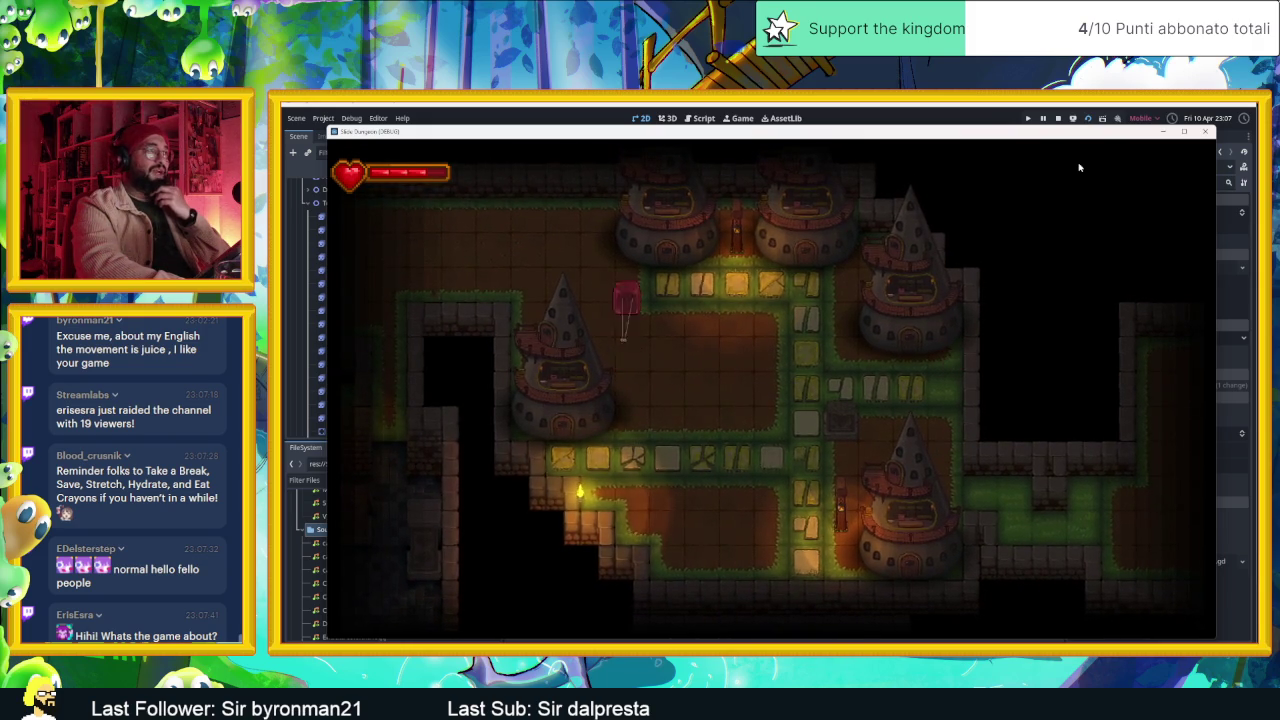
- Walk the slime down through the doorway toward the next dungeon room
key("Down")
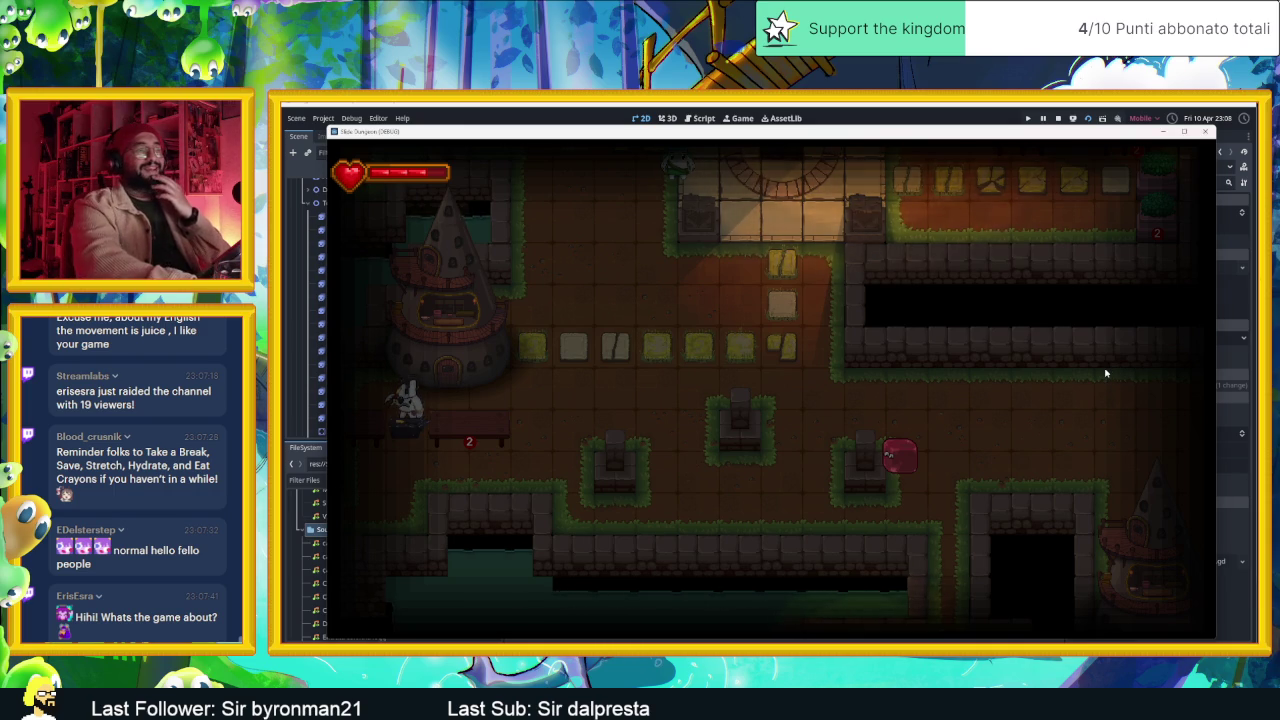
key("s")
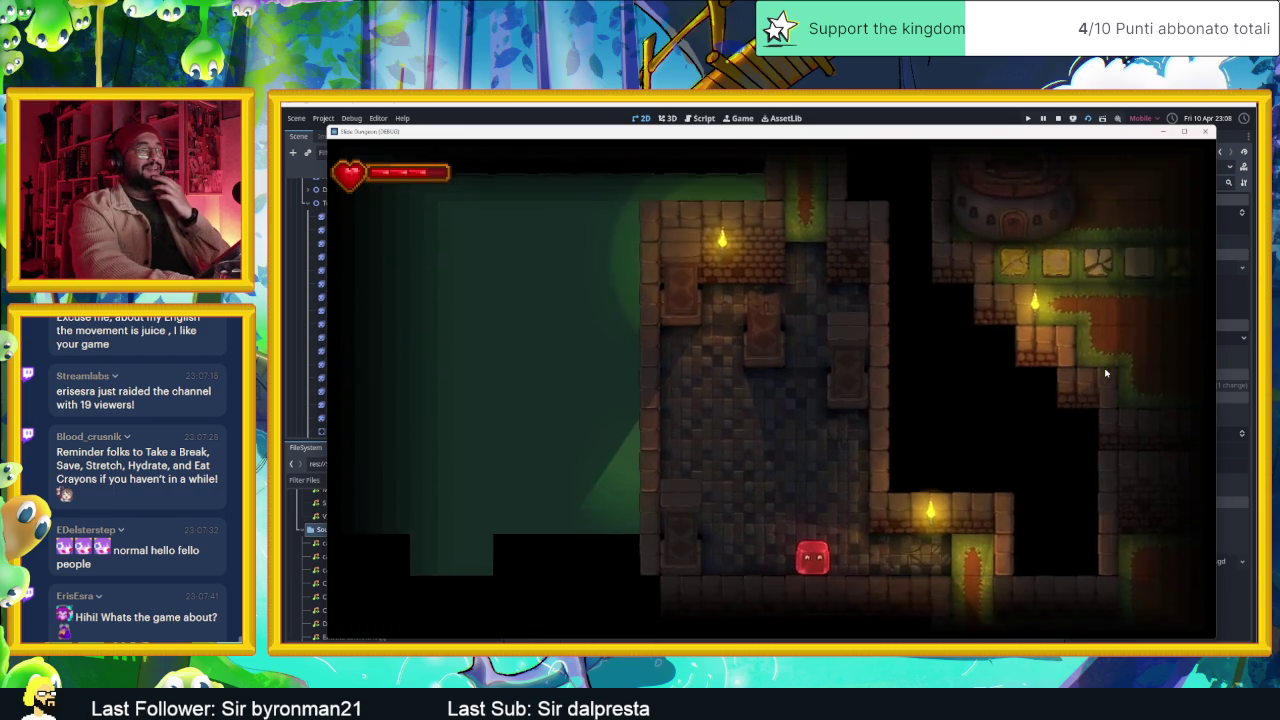
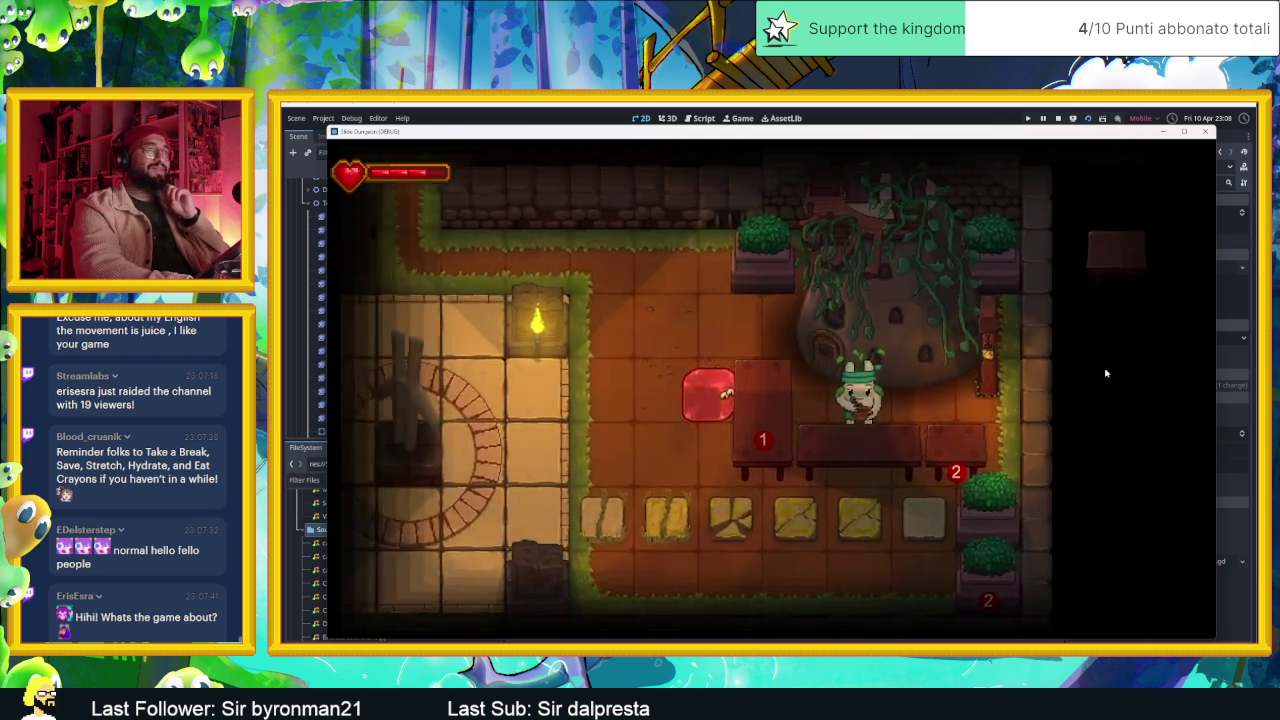
- Slide the slime right, down and left into the statue room, then stop the game
key("Right")
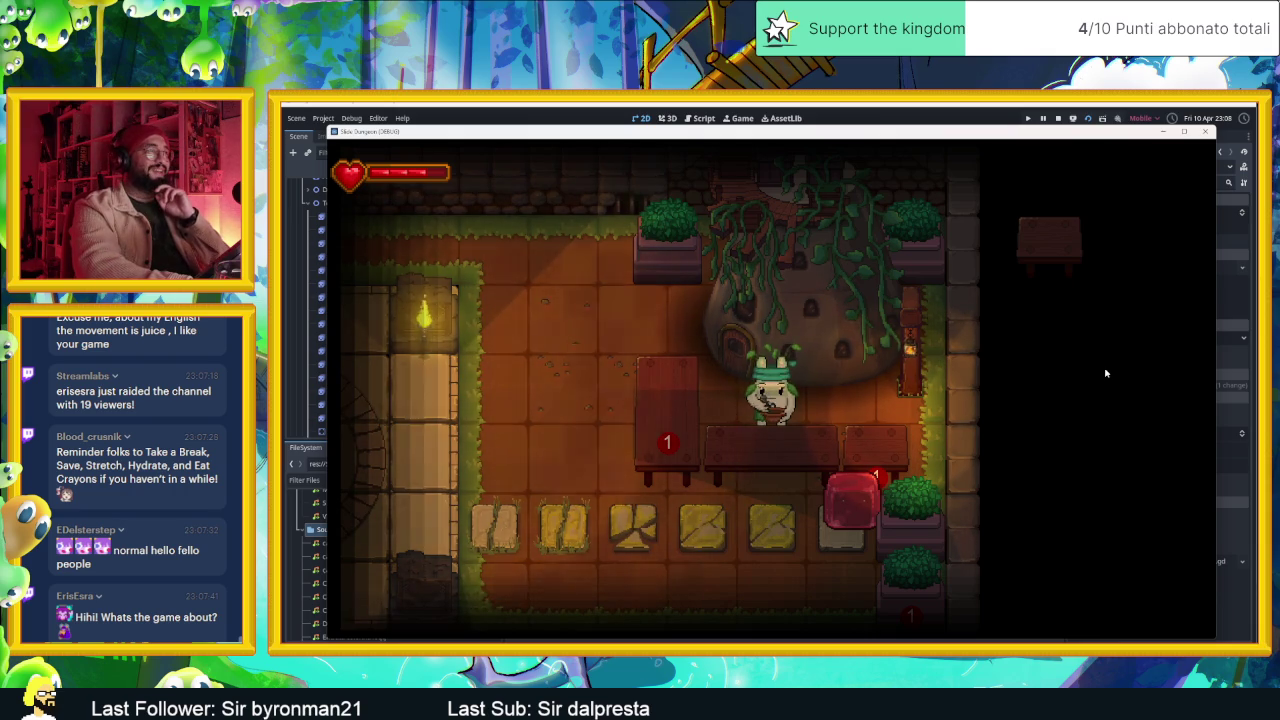
key("Down")
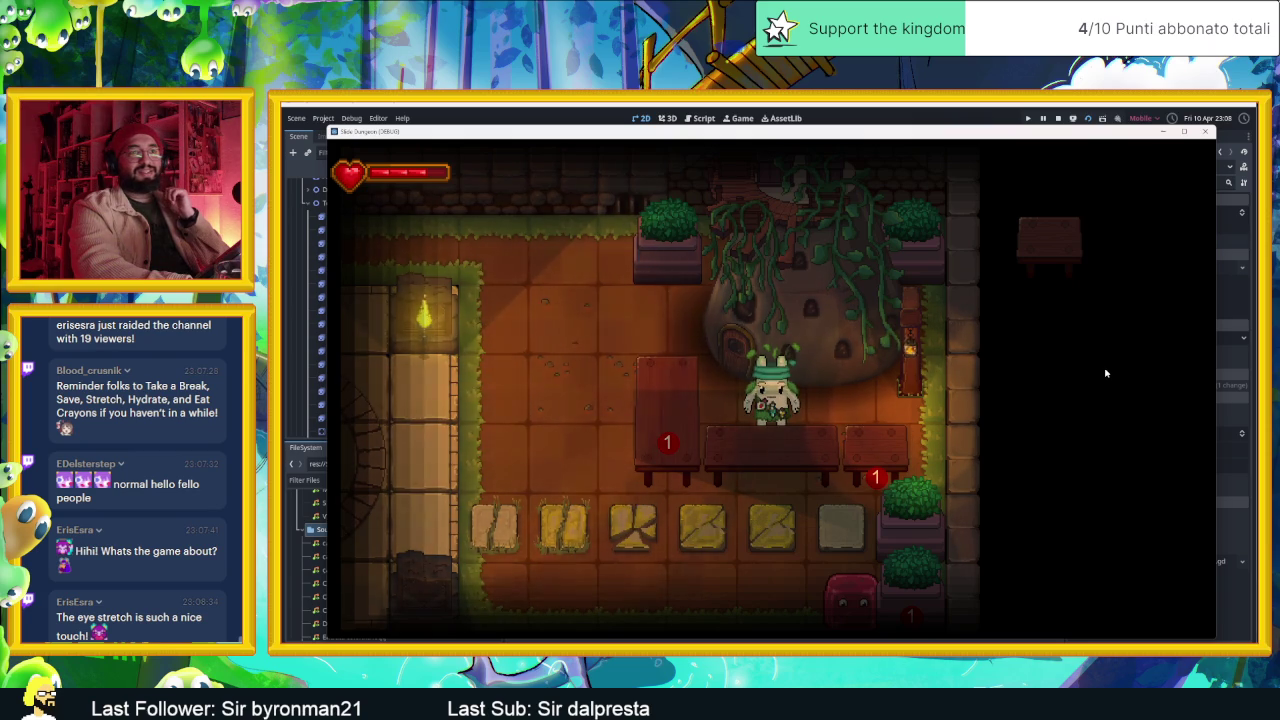
key("Left")
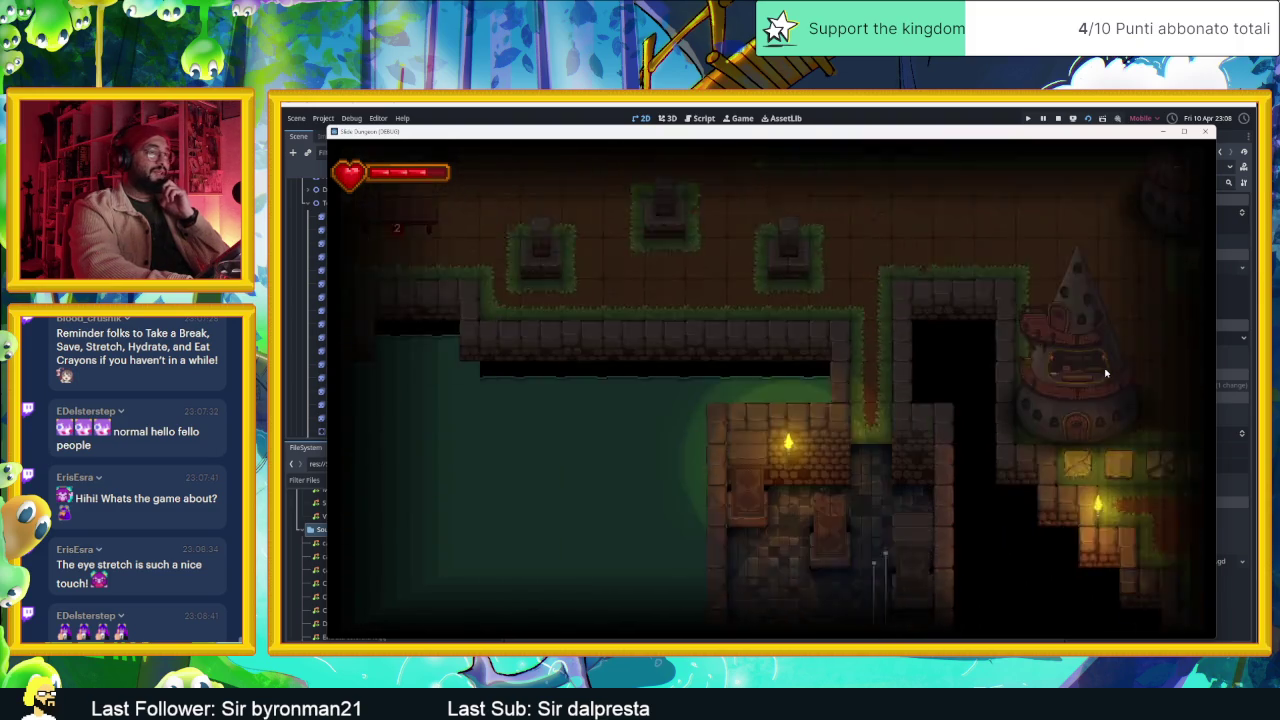
left_click(1205, 133)
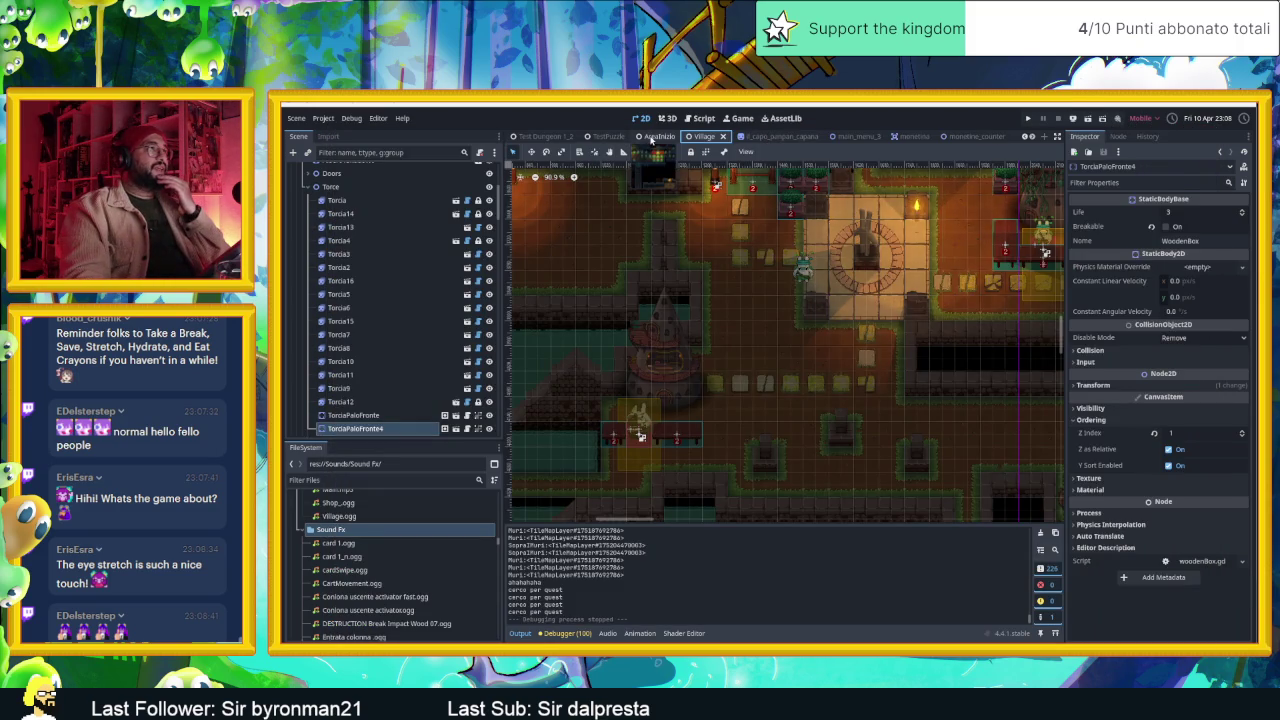
- Run the AreaInizio scene as a test and start sliding the slime right and up
left_click(652, 137)
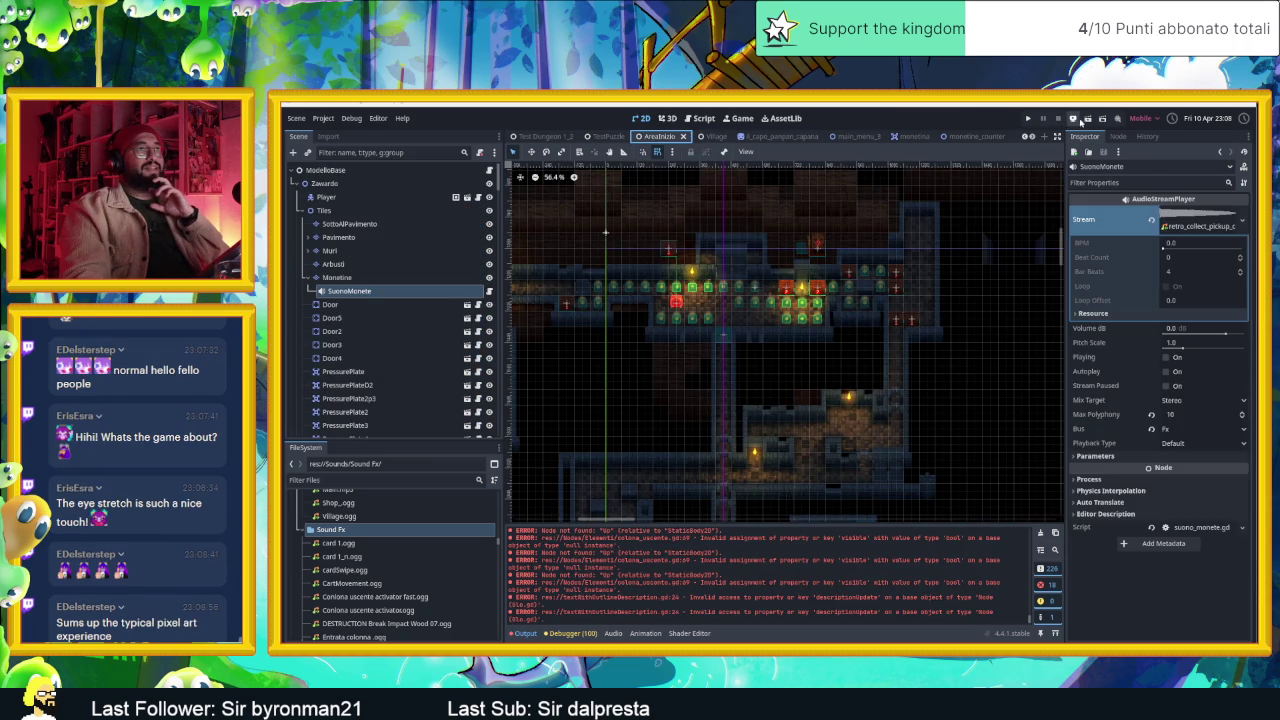
left_click(1087, 121)
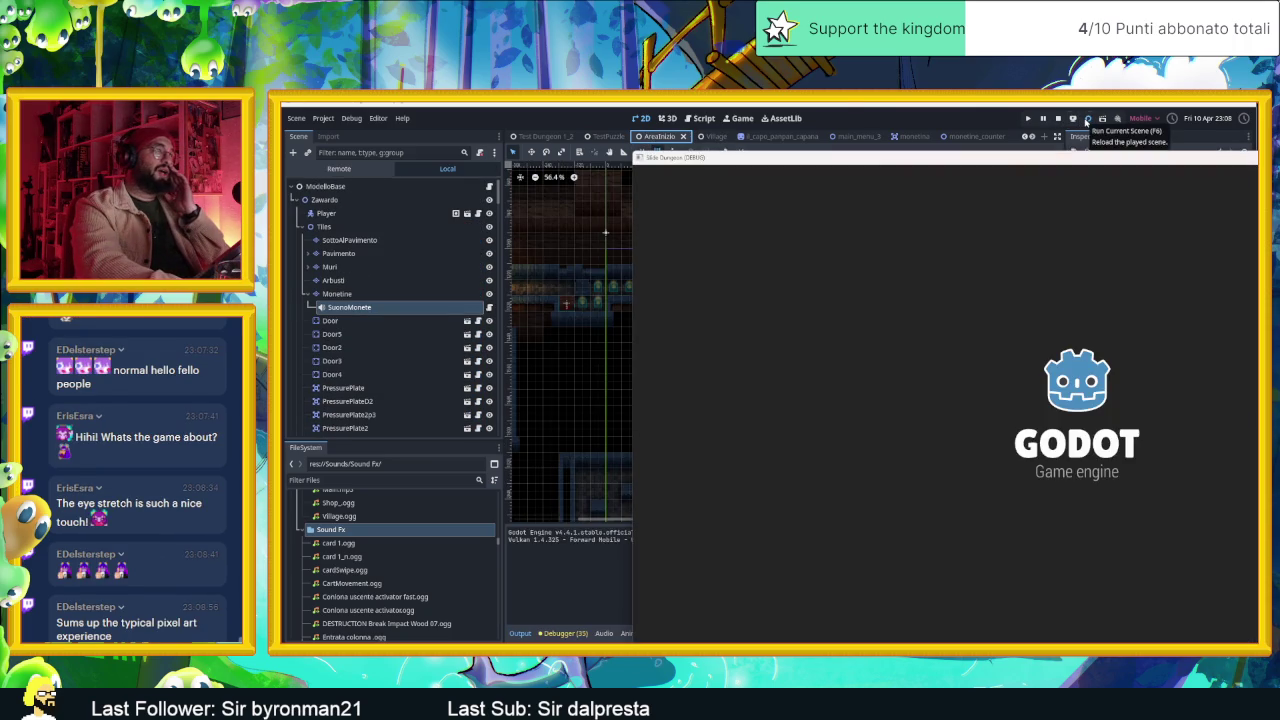
key("Right")
key("Up")
- Steer the slime around the crates, collecting coins across the first rooms
key("Down")
key("Up")
key("Down")
key("Left")
key("Up")
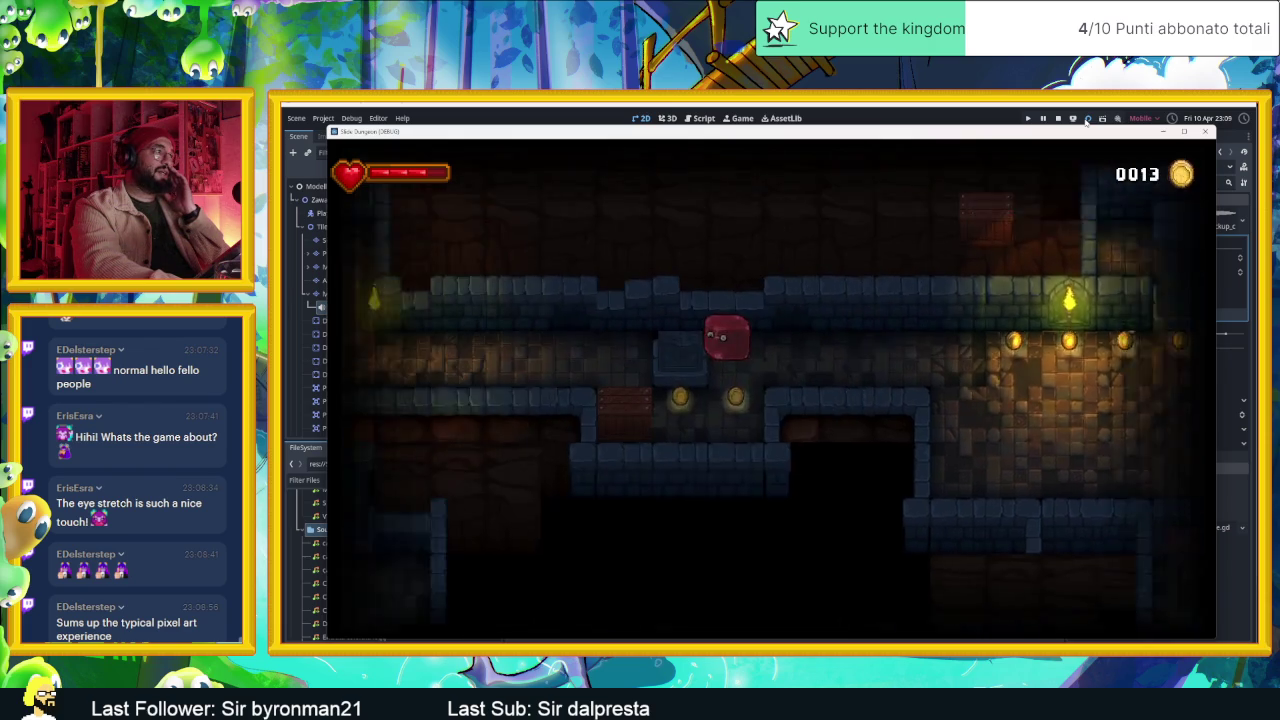
key("Right")
key("Left")
key("Left")
key("Up")
key("Right")
key("Right")
key("Right")
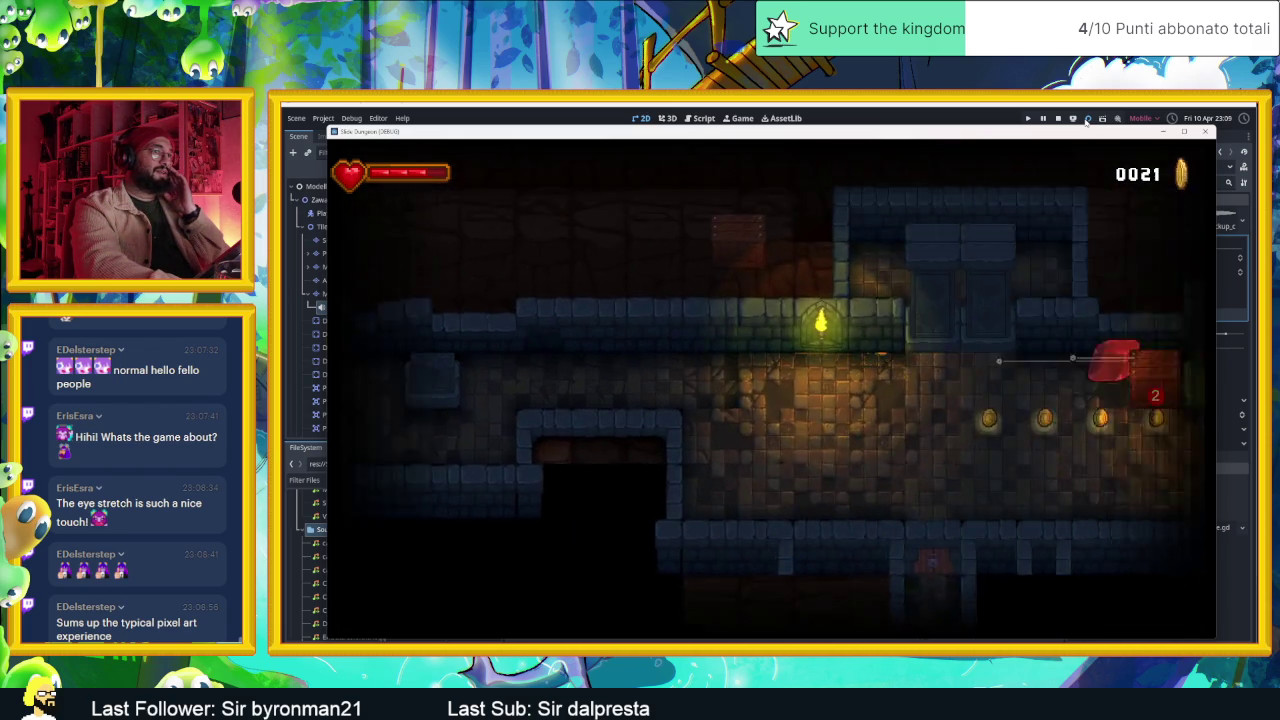
key("Right")
key("Right")
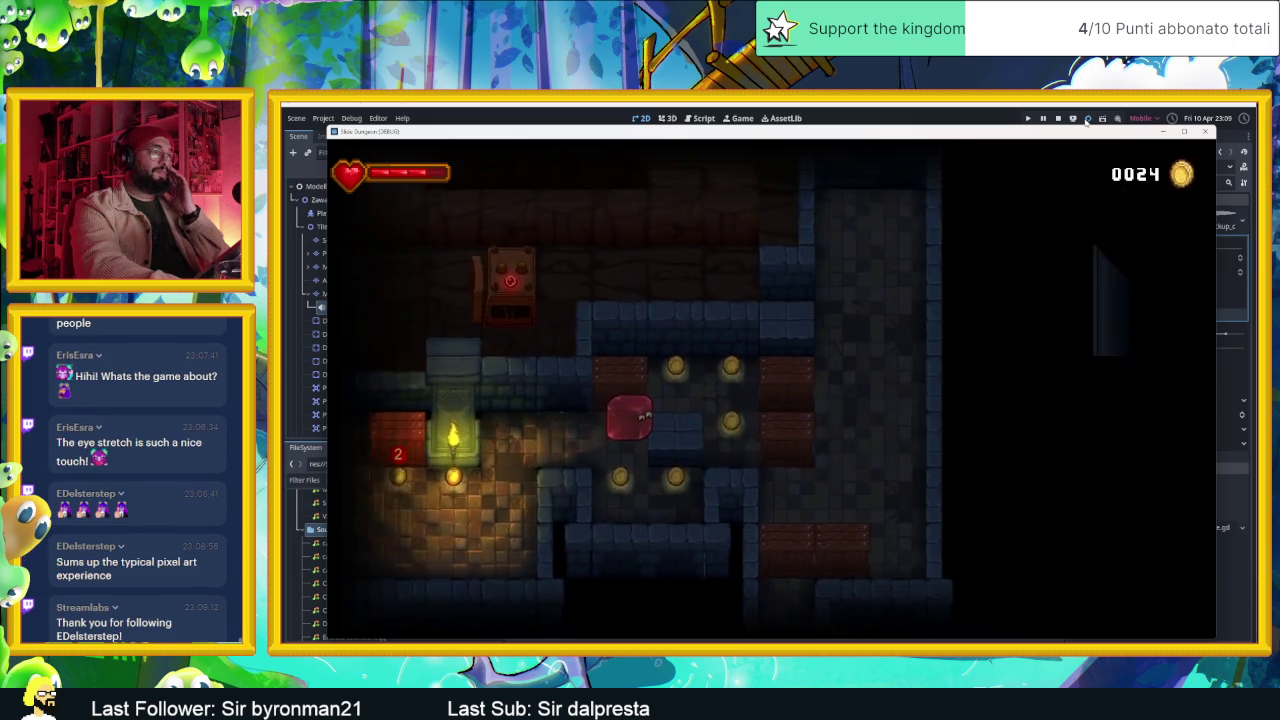
key("Down")
key("Up")
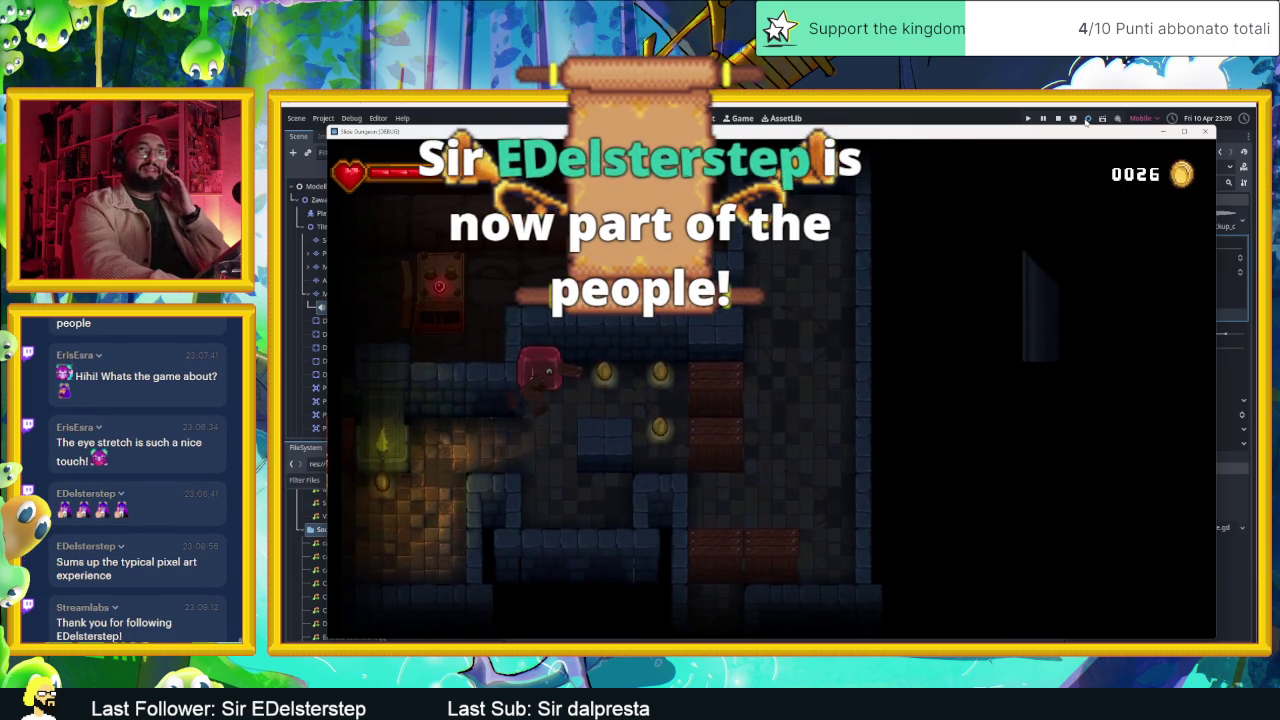
key("Right")
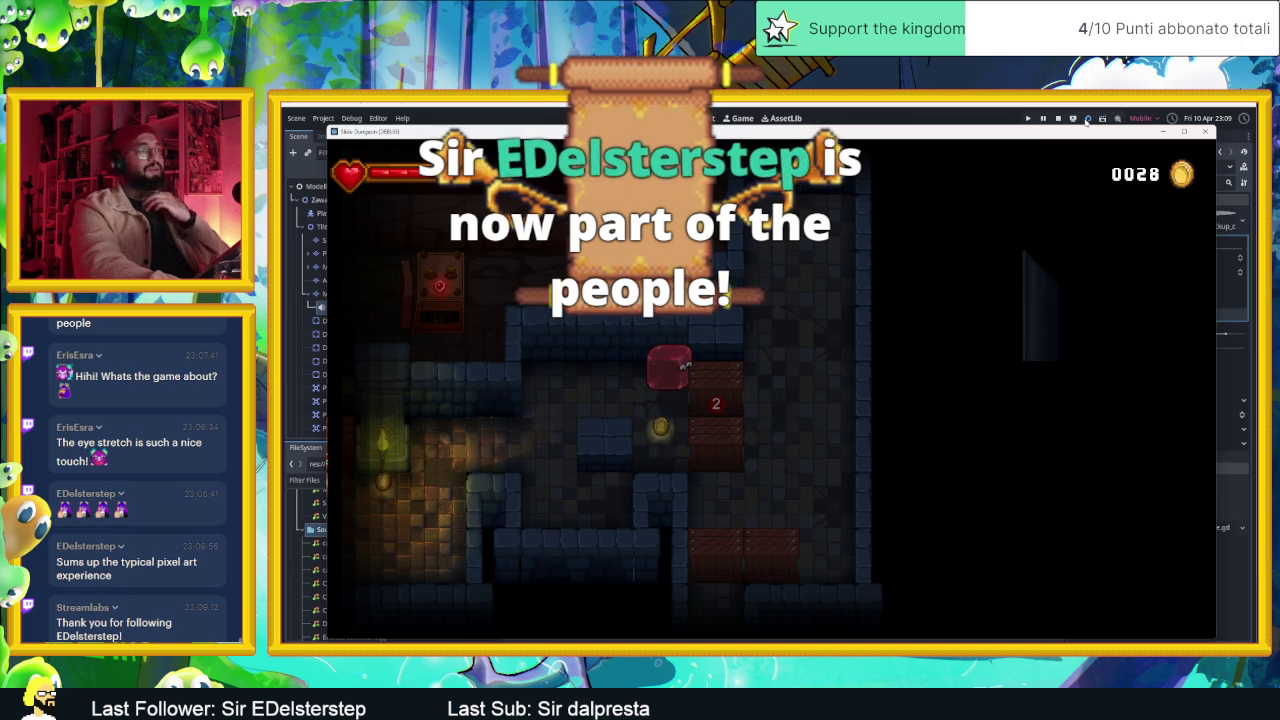
key("Down")
key("Up")
key("Left")
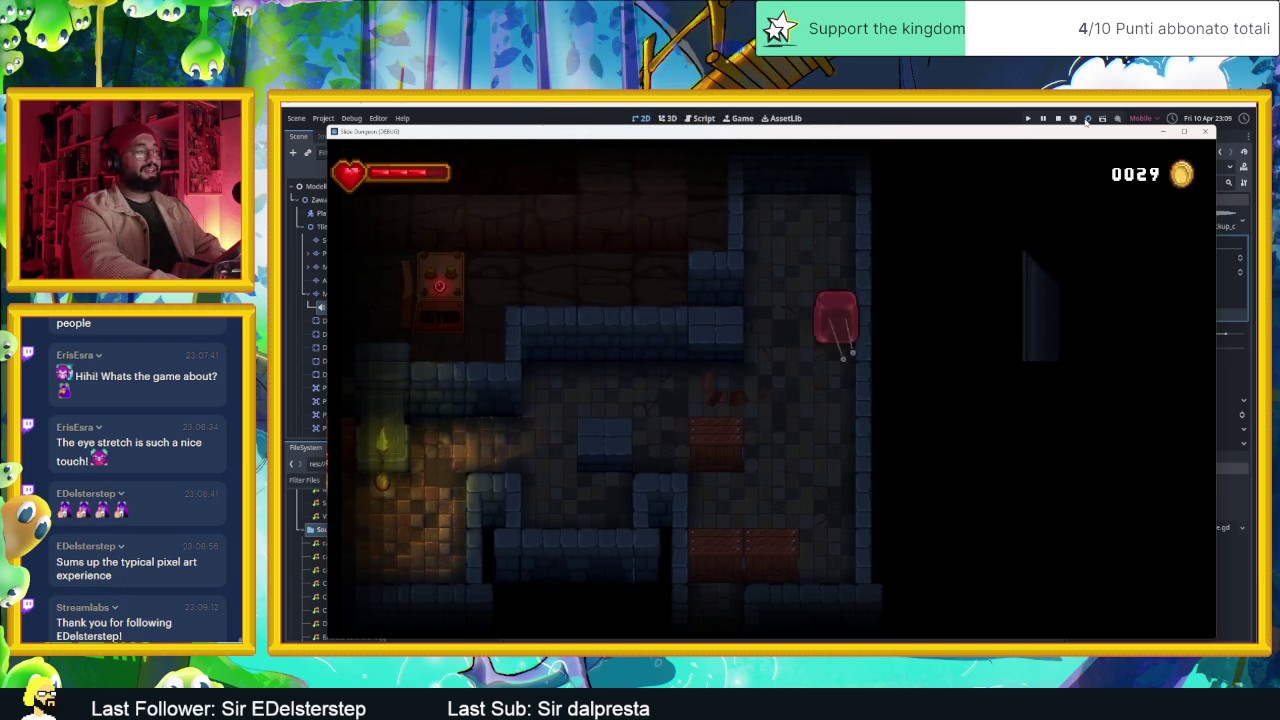
- Guide the slime through the lit room and ride the arrow tiles downward
key("Down")
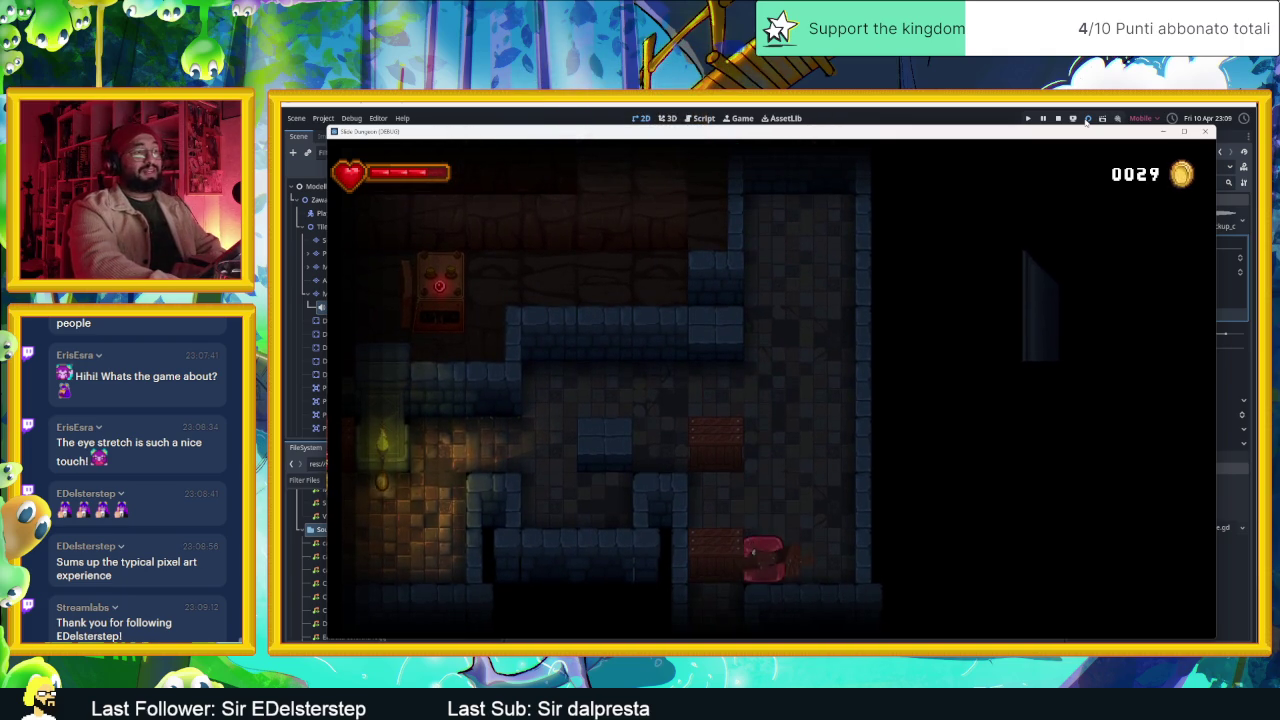
key("Left")
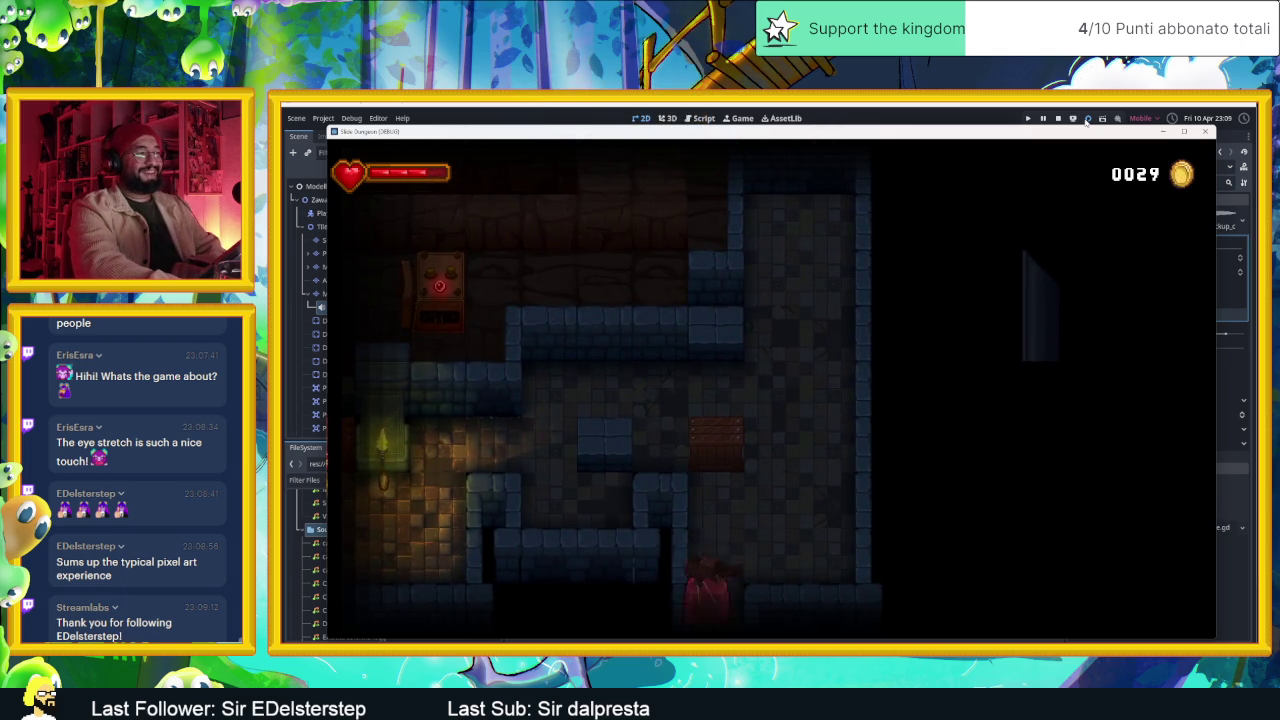
key("Left")
key("Up")
key("Right")
key("Down")
key("Left")
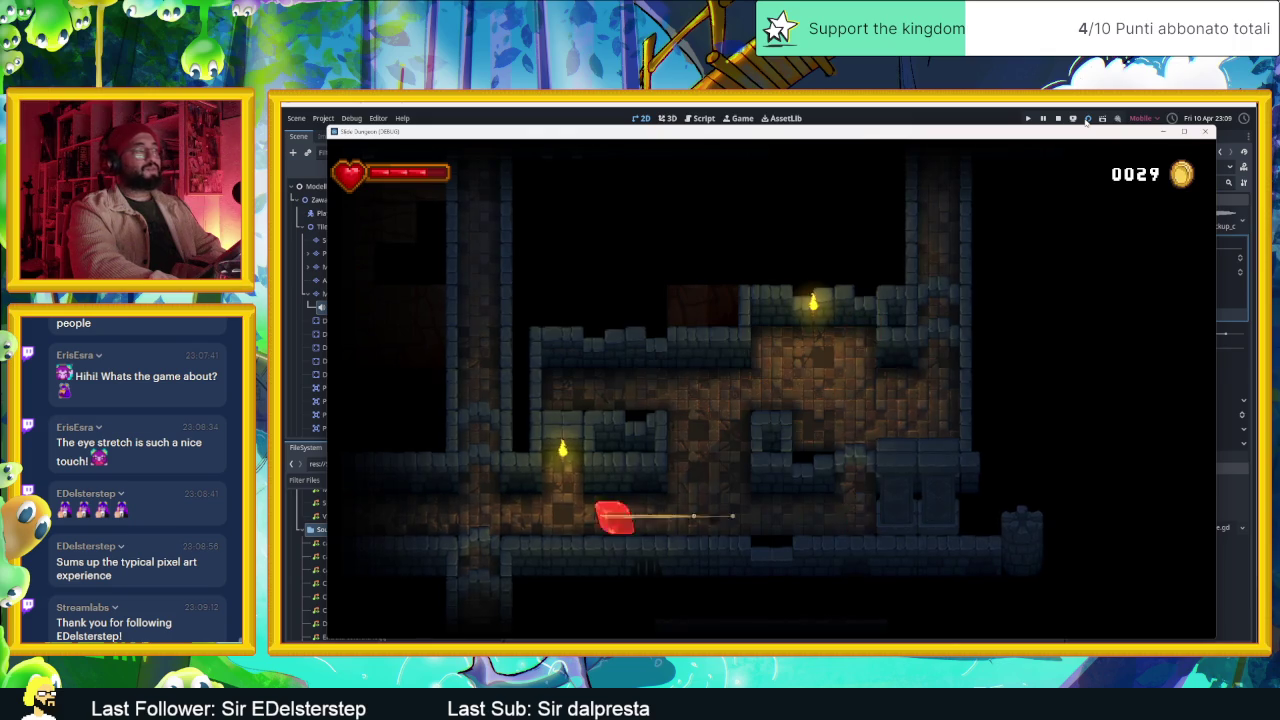
key("Up")
key("Right")
key("Down")
key("Right")
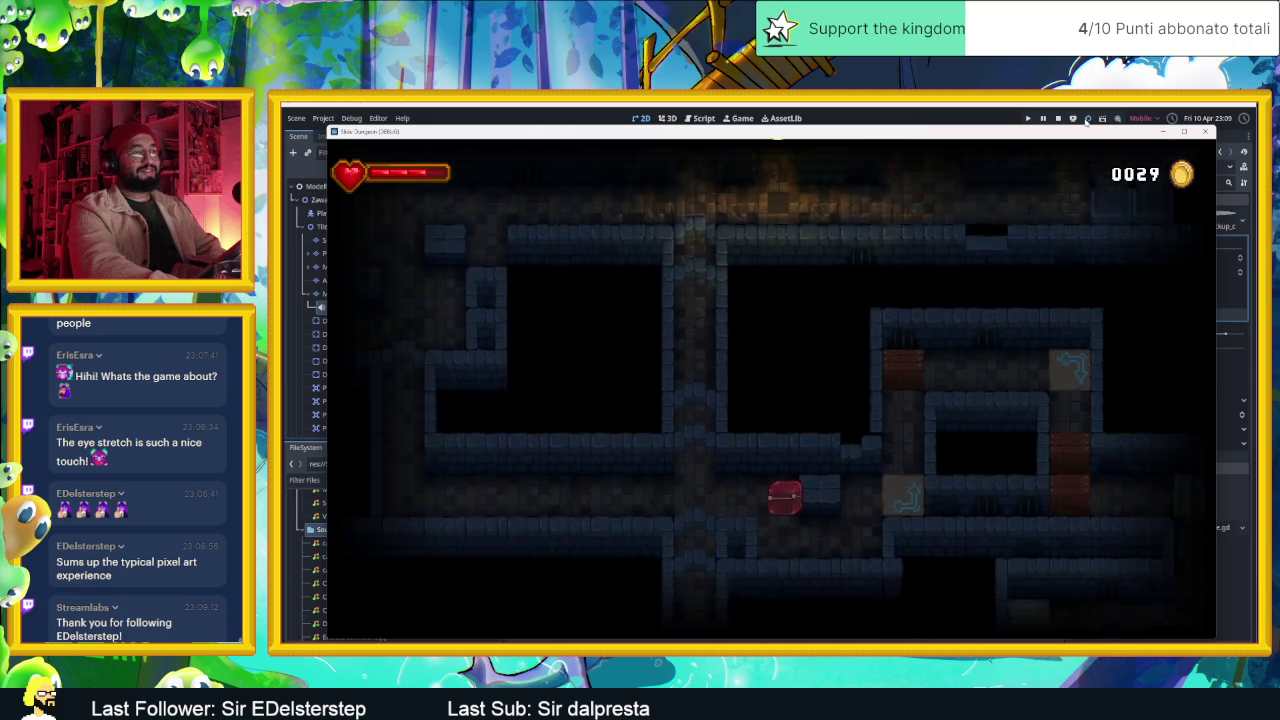
key("Right")
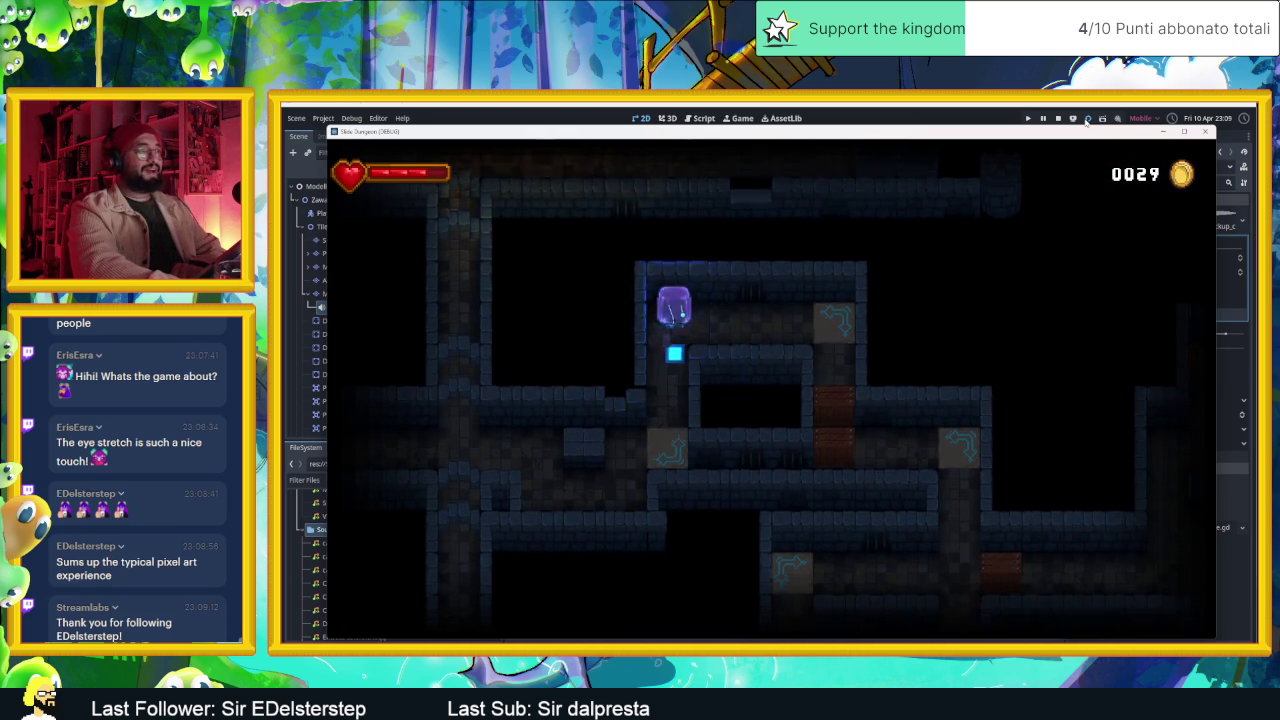
key("Right")
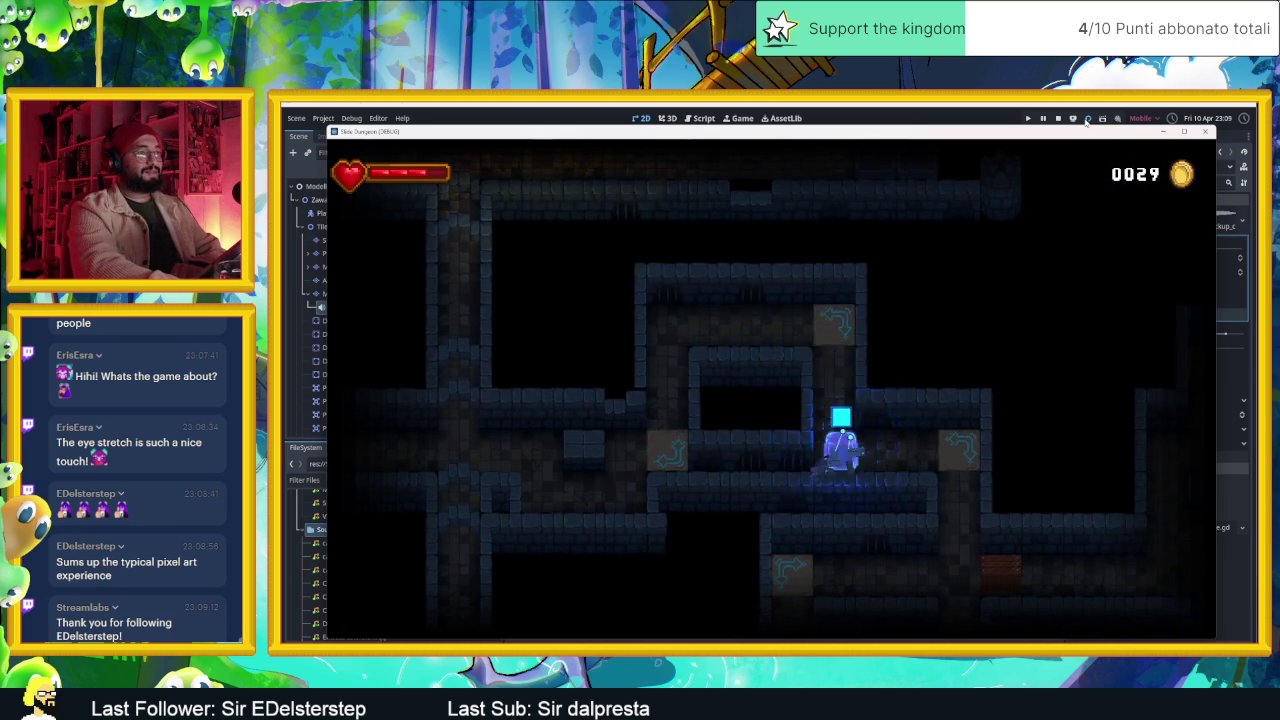
key("Down")
key("Left")
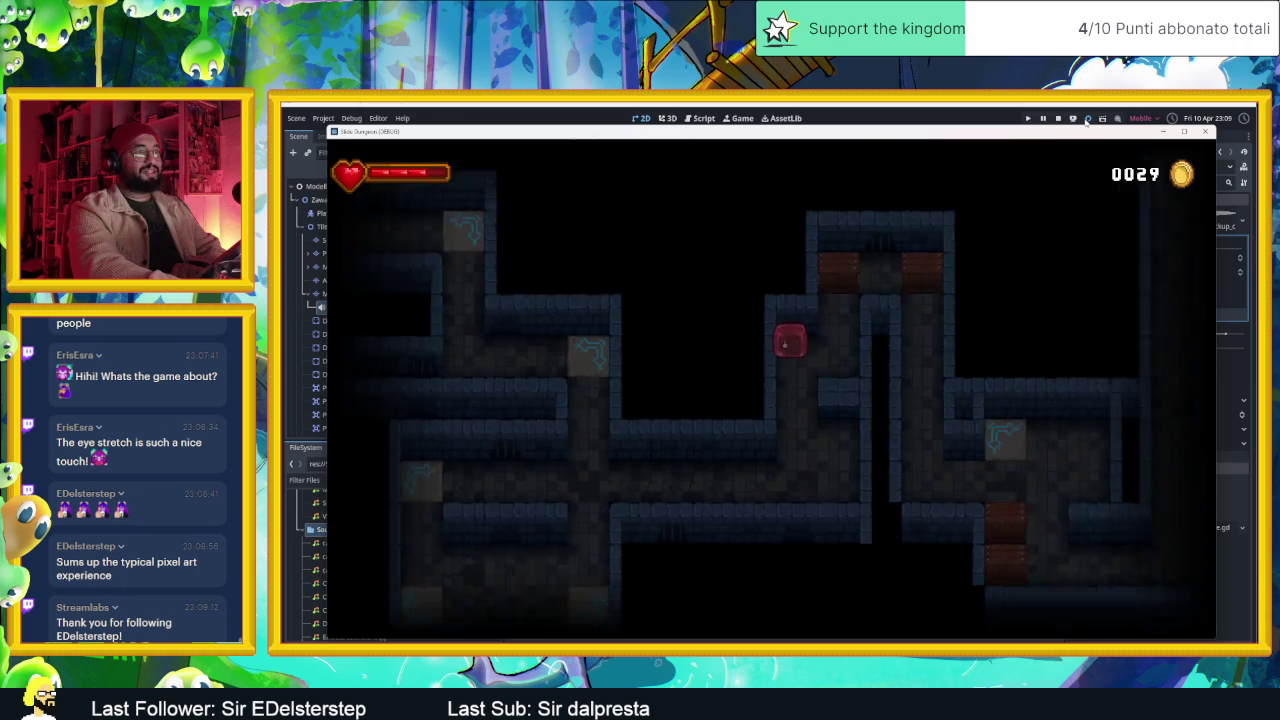
key("Right")
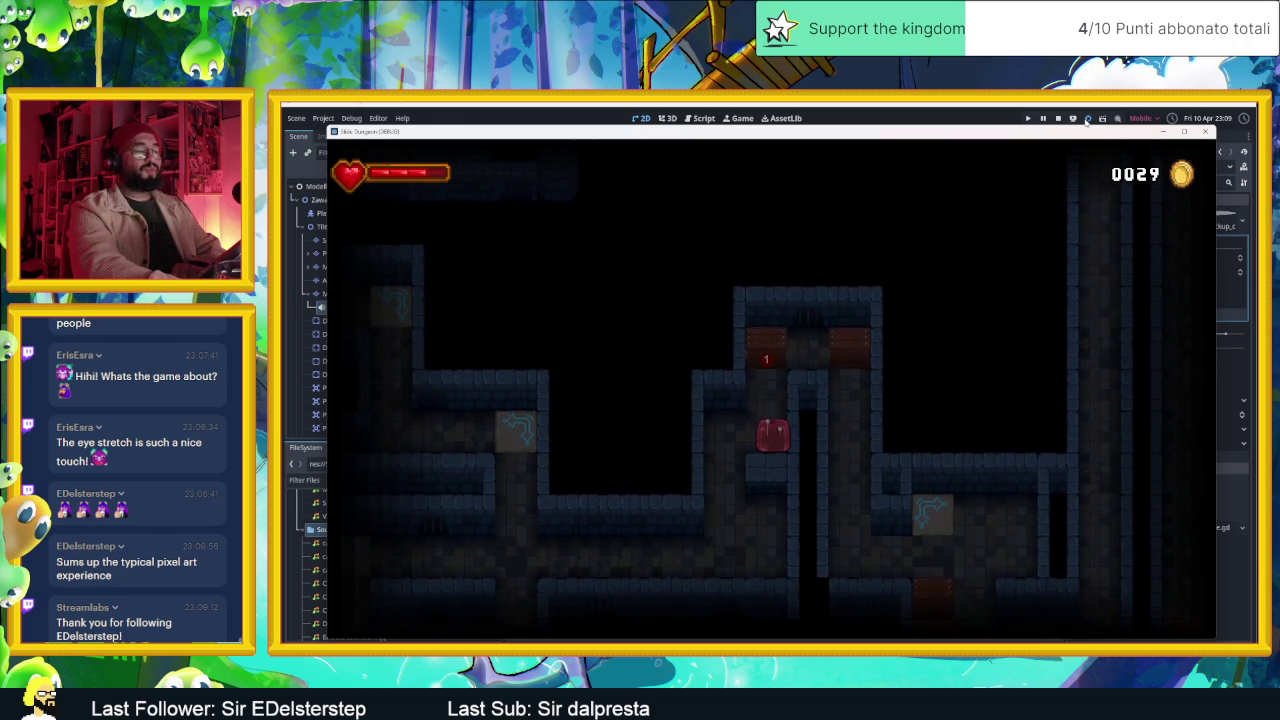
key("Down")
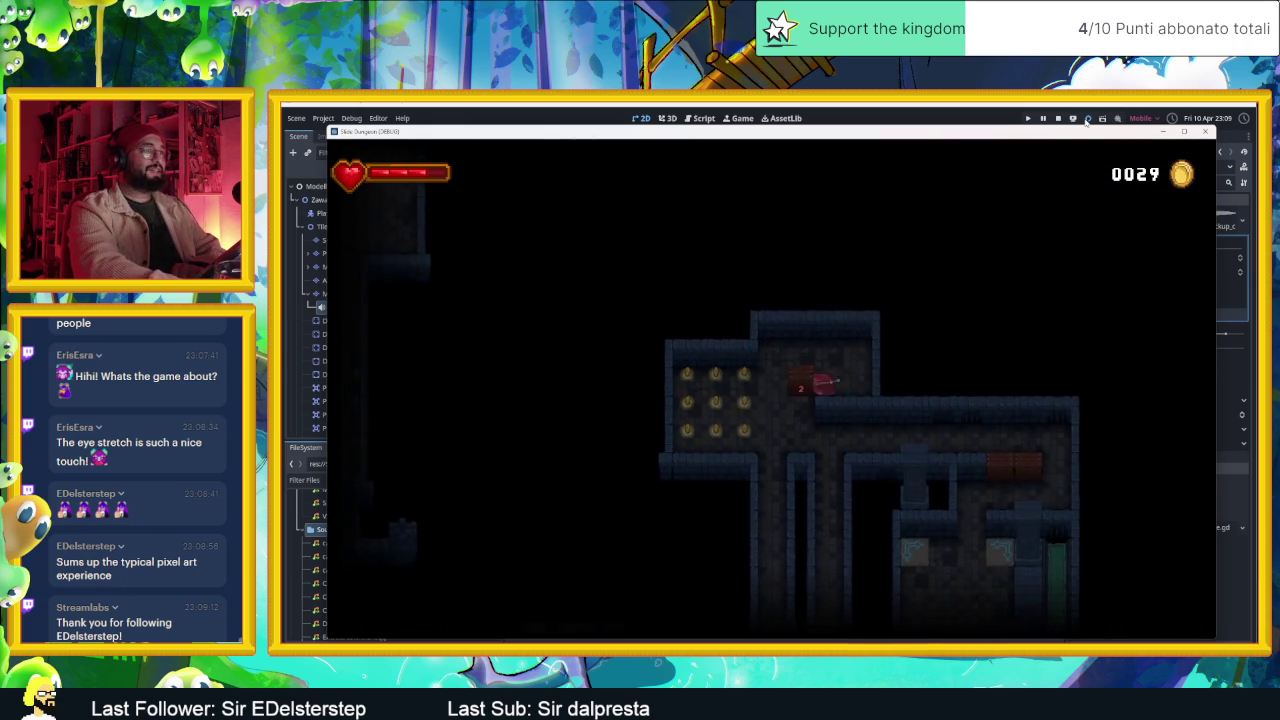
- Collect the top-row coins and slide through the rooms up to the door room
key("Left")
key("Down")
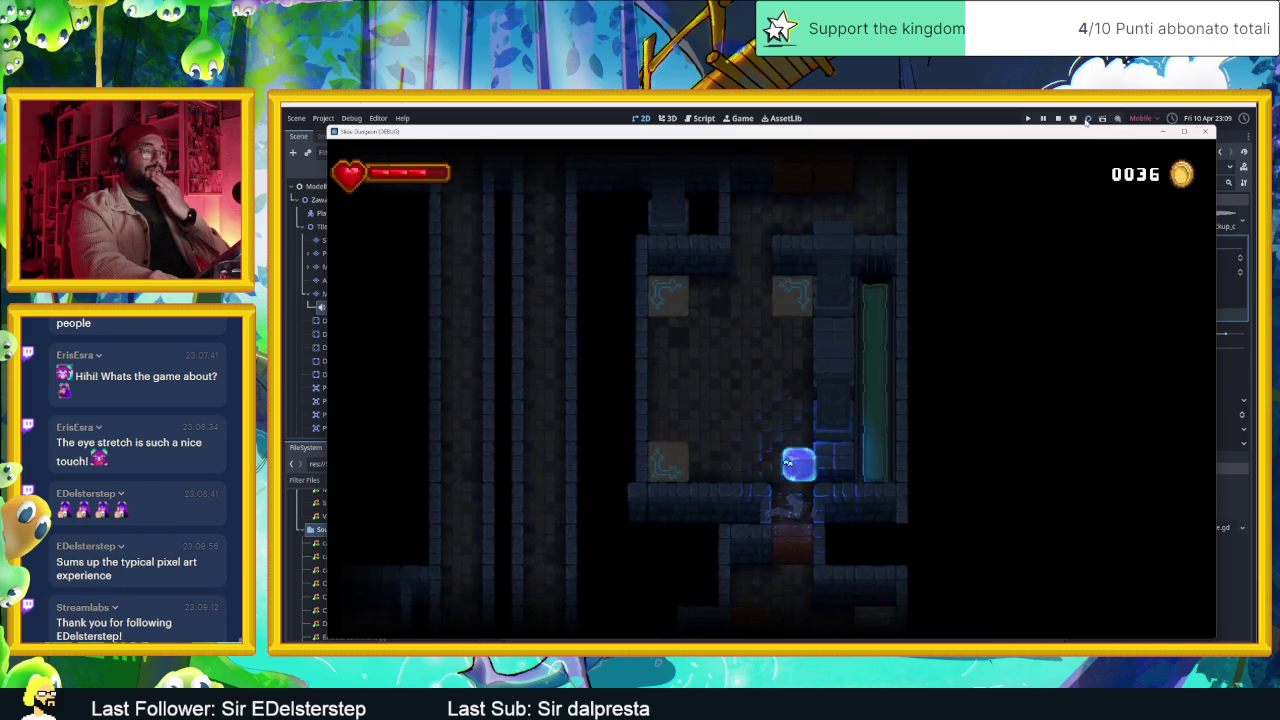
key("Up")
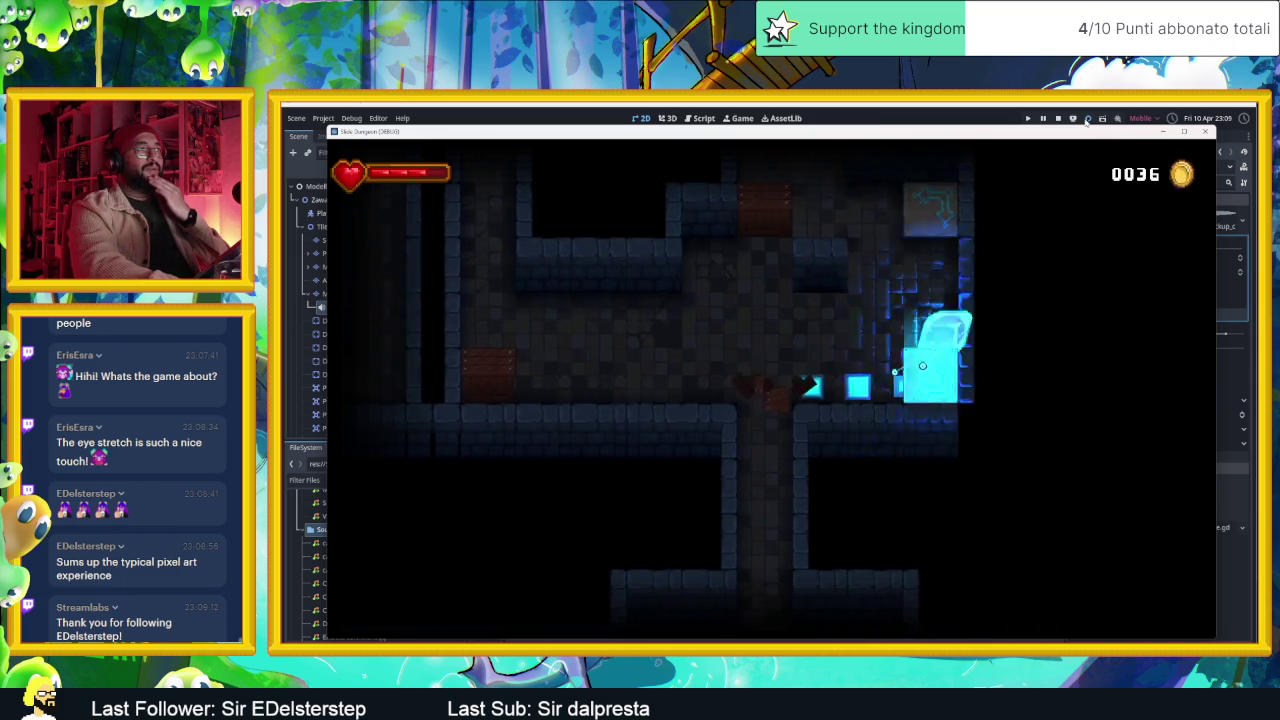
key("Down")
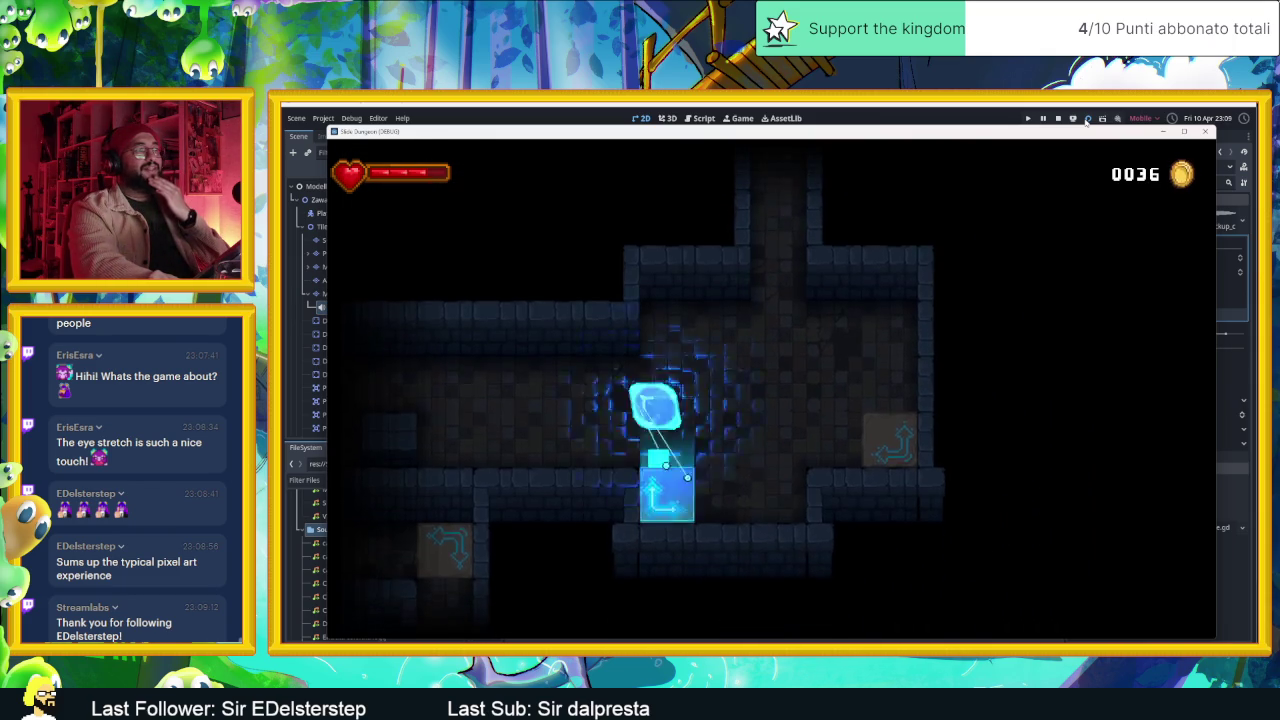
key("Left")
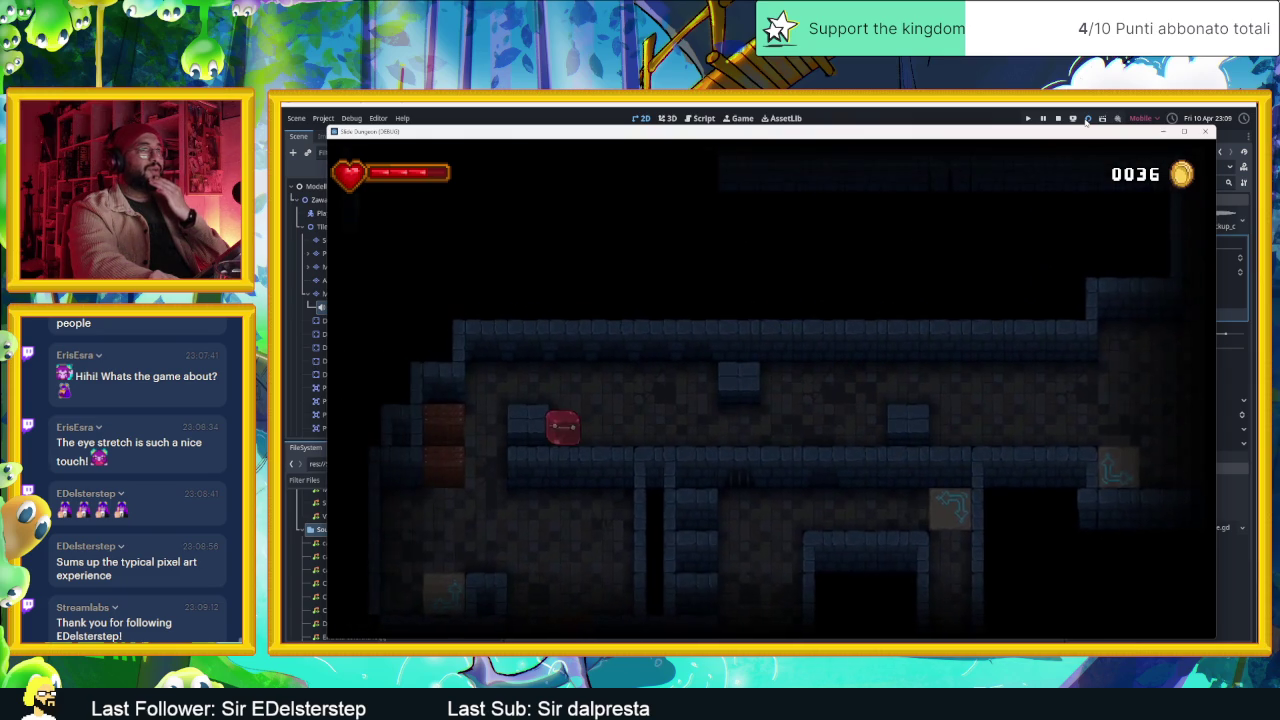
key("Down")
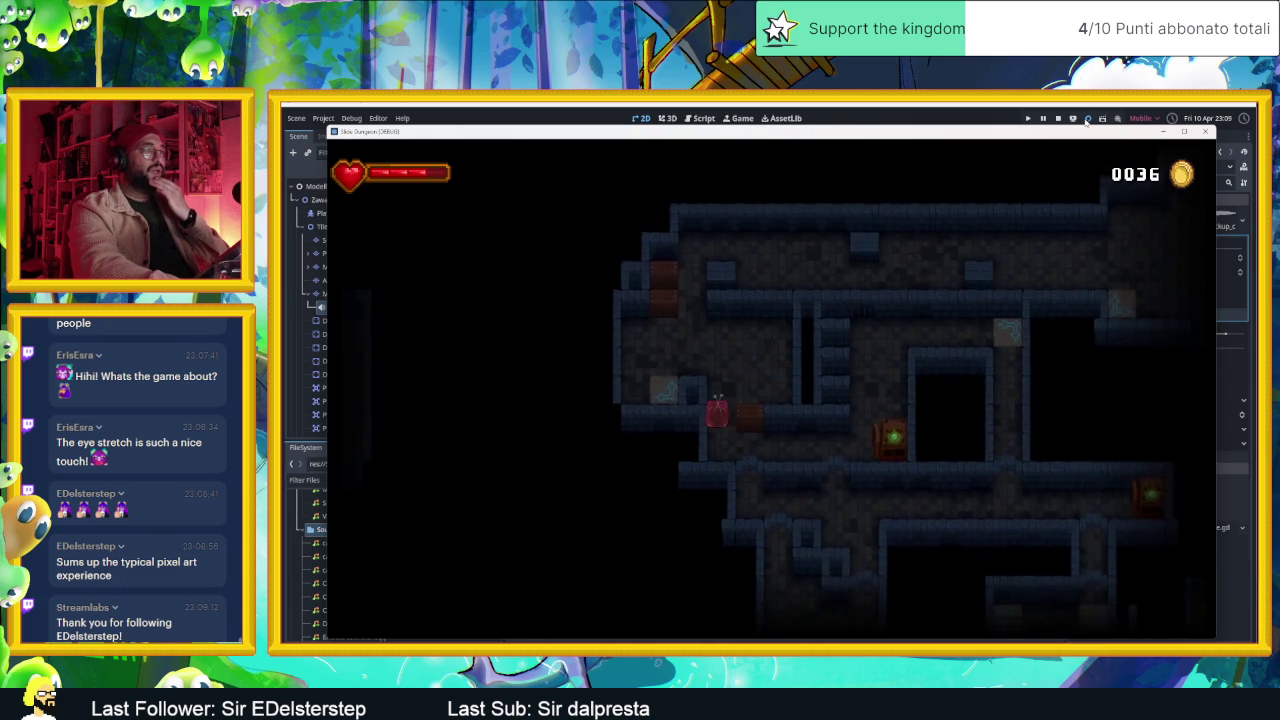
key("Up")
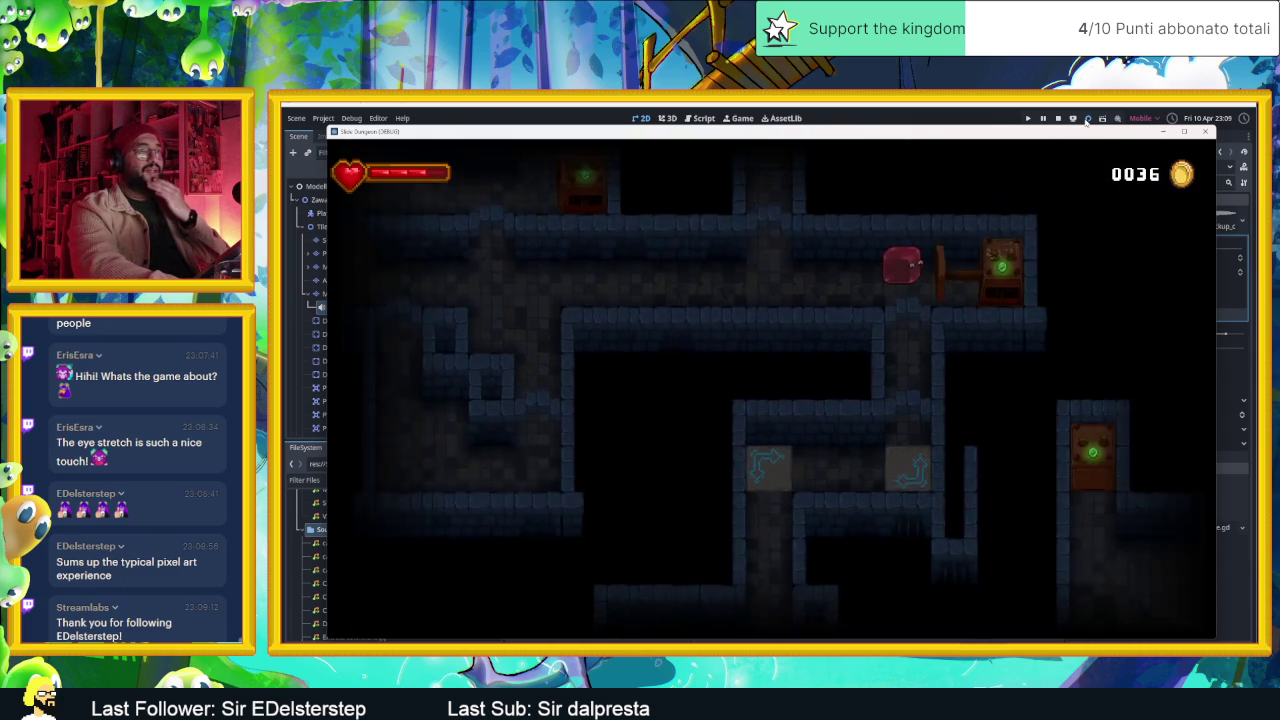
key("Up")
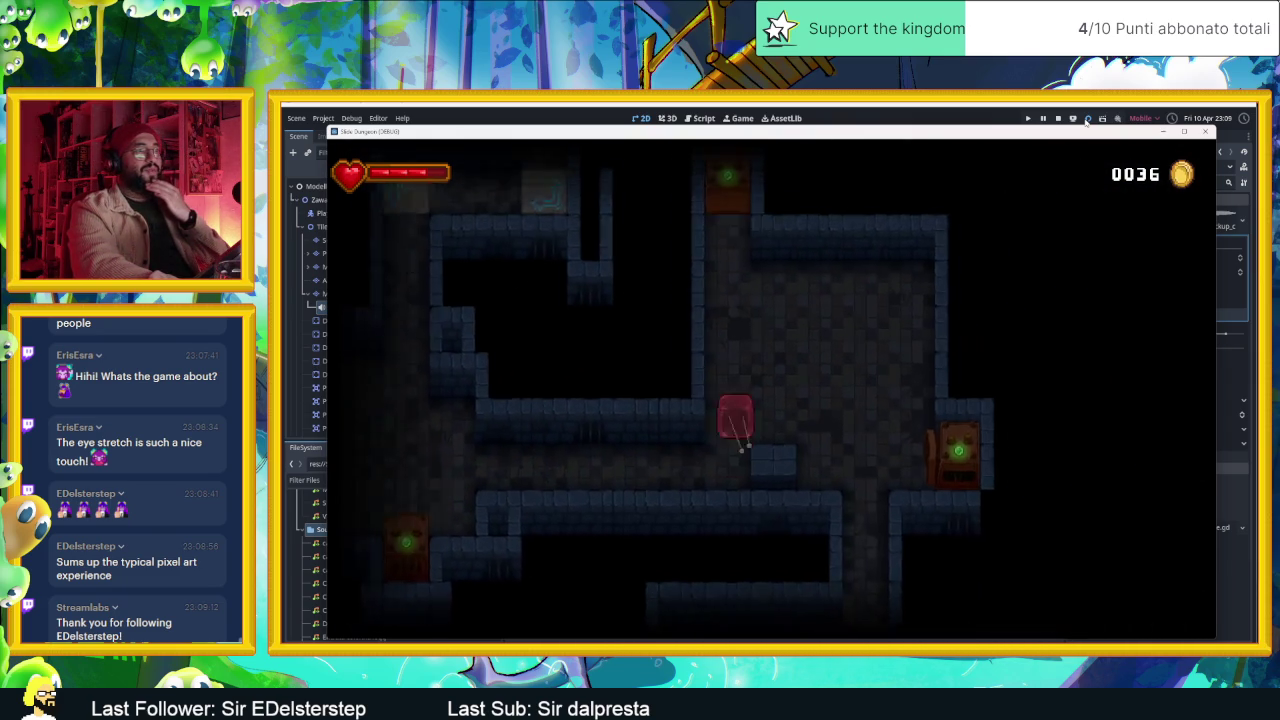
key("Down")
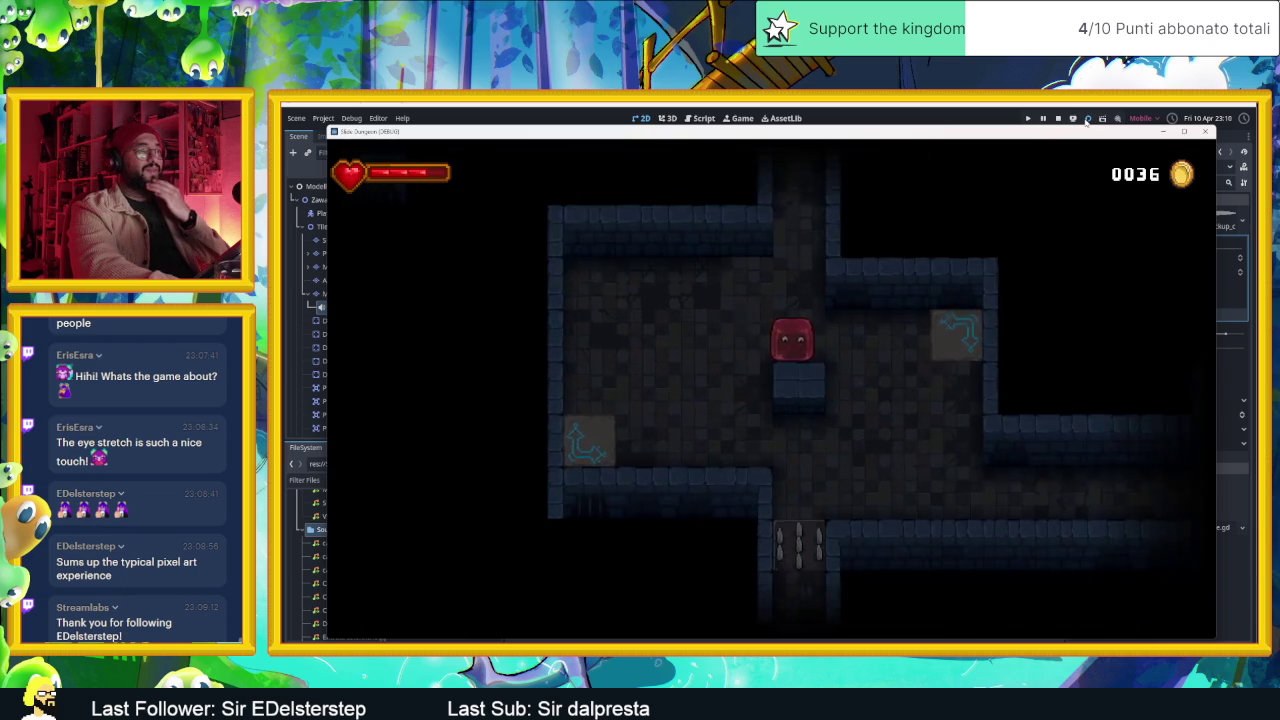
key("Right")
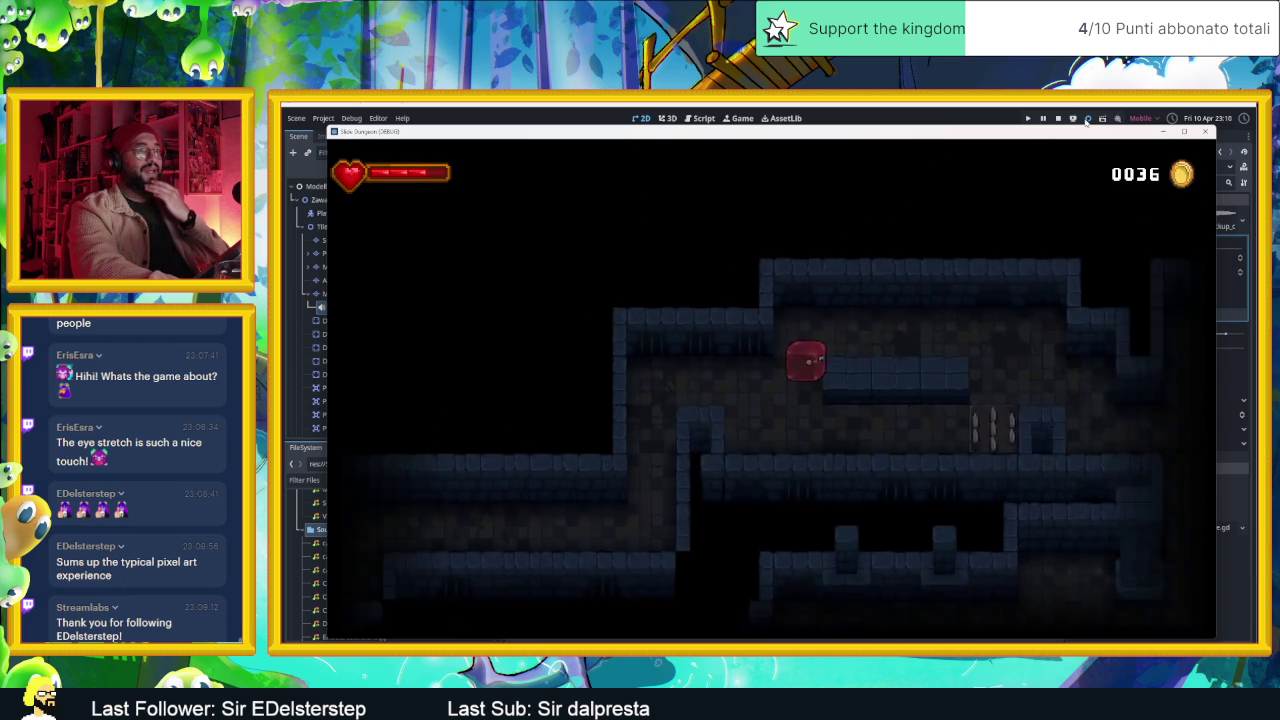
key("Down")
key("Up")
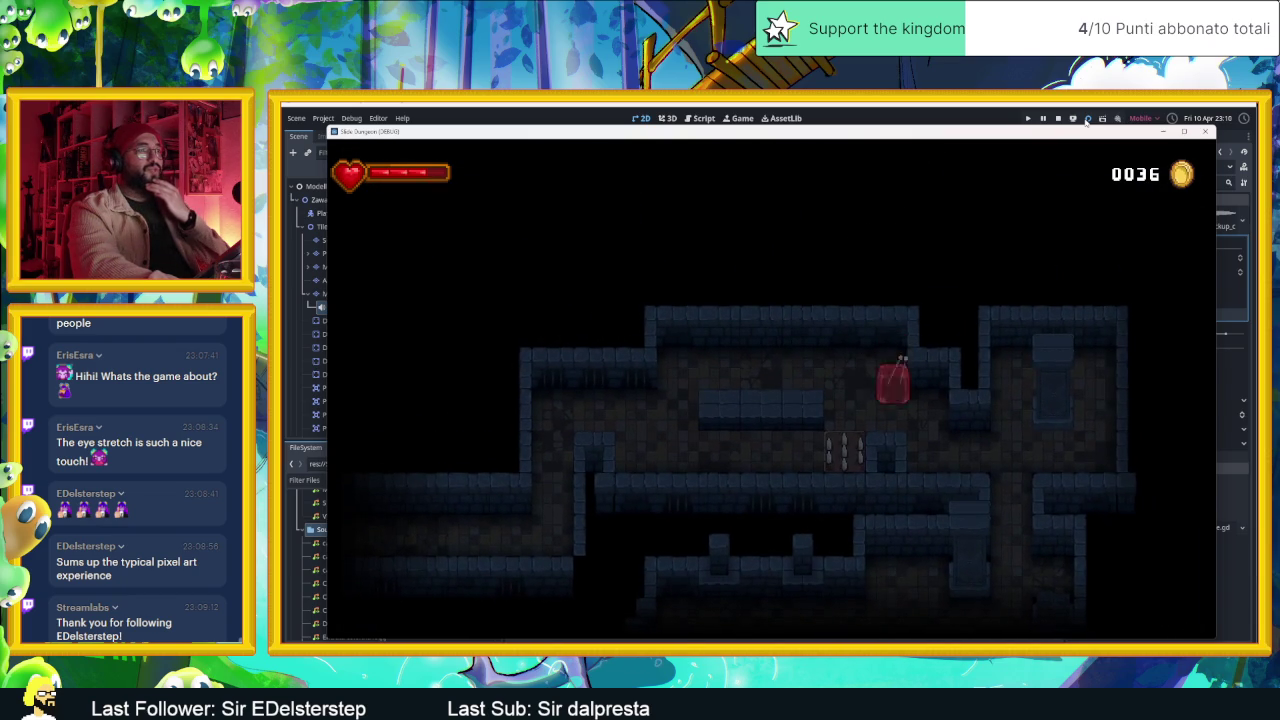
- Steer the slime past the spike tiles and green-lit doors through the corridors
key("Left")
key("Down")
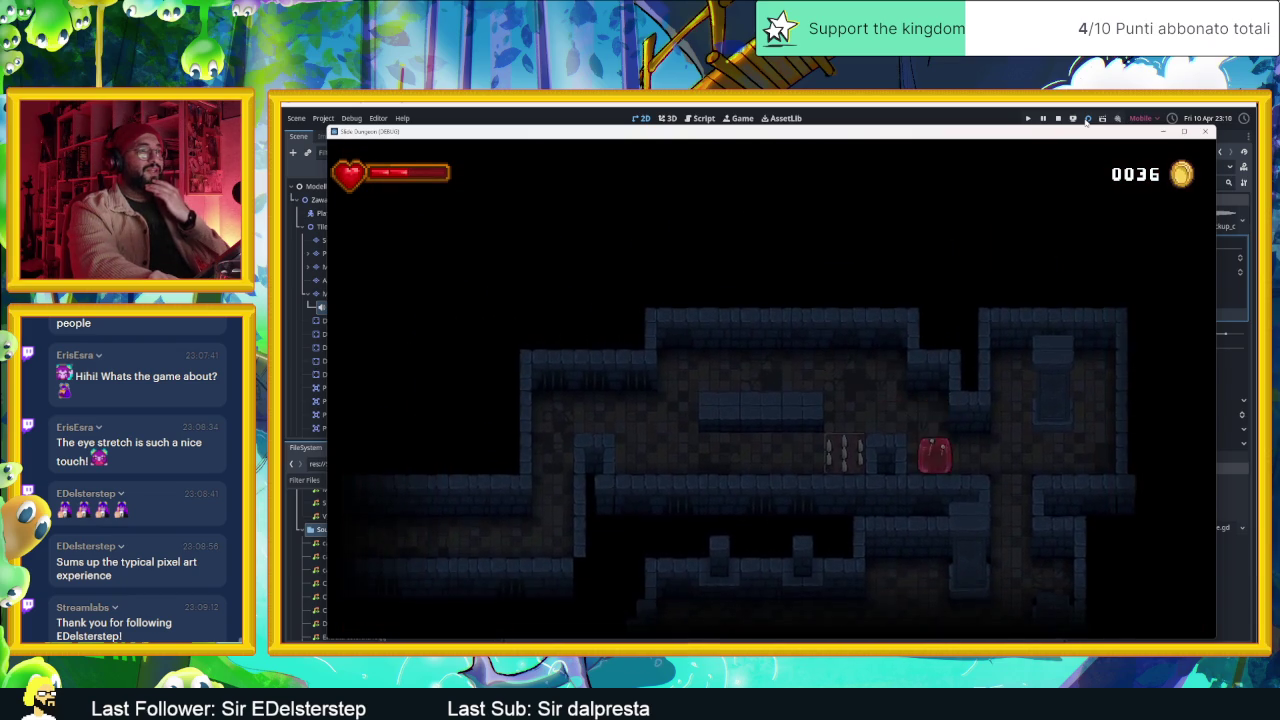
key("Right")
key("Down")
key("Up")
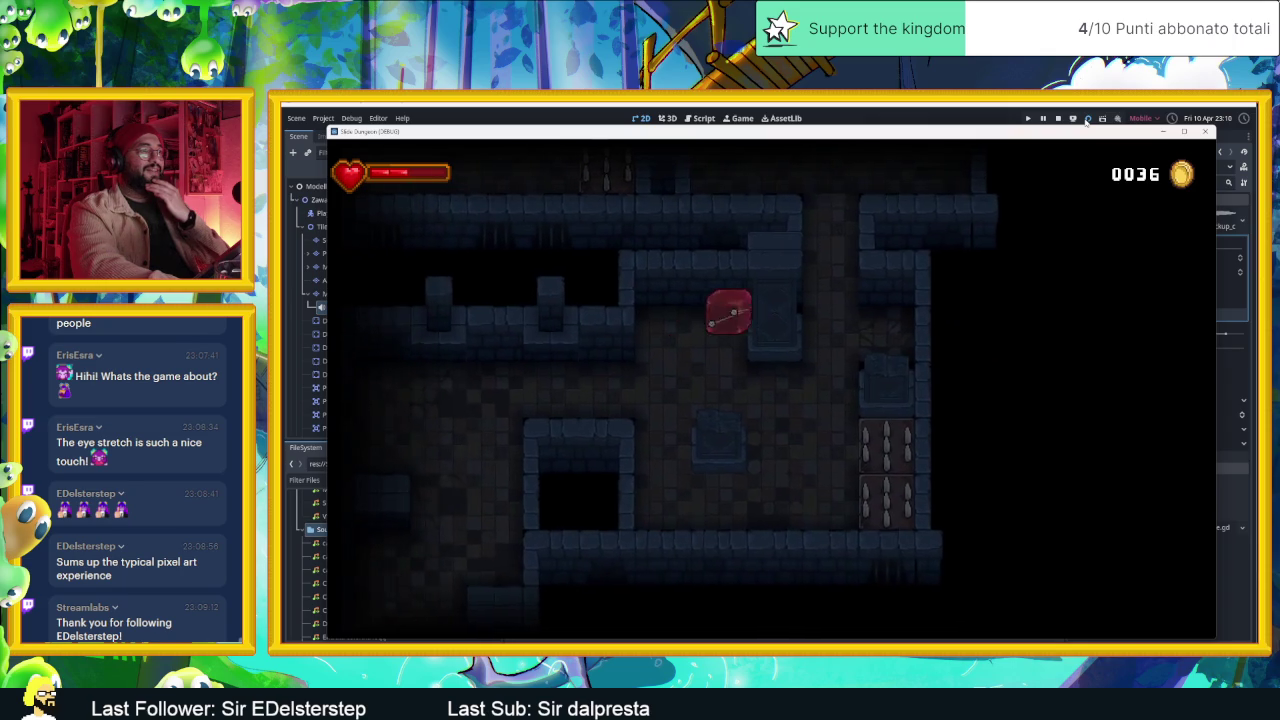
key("Left")
key("Down")
key("Right")
key("Down")
key("Left")
key("Up")
key("Right")
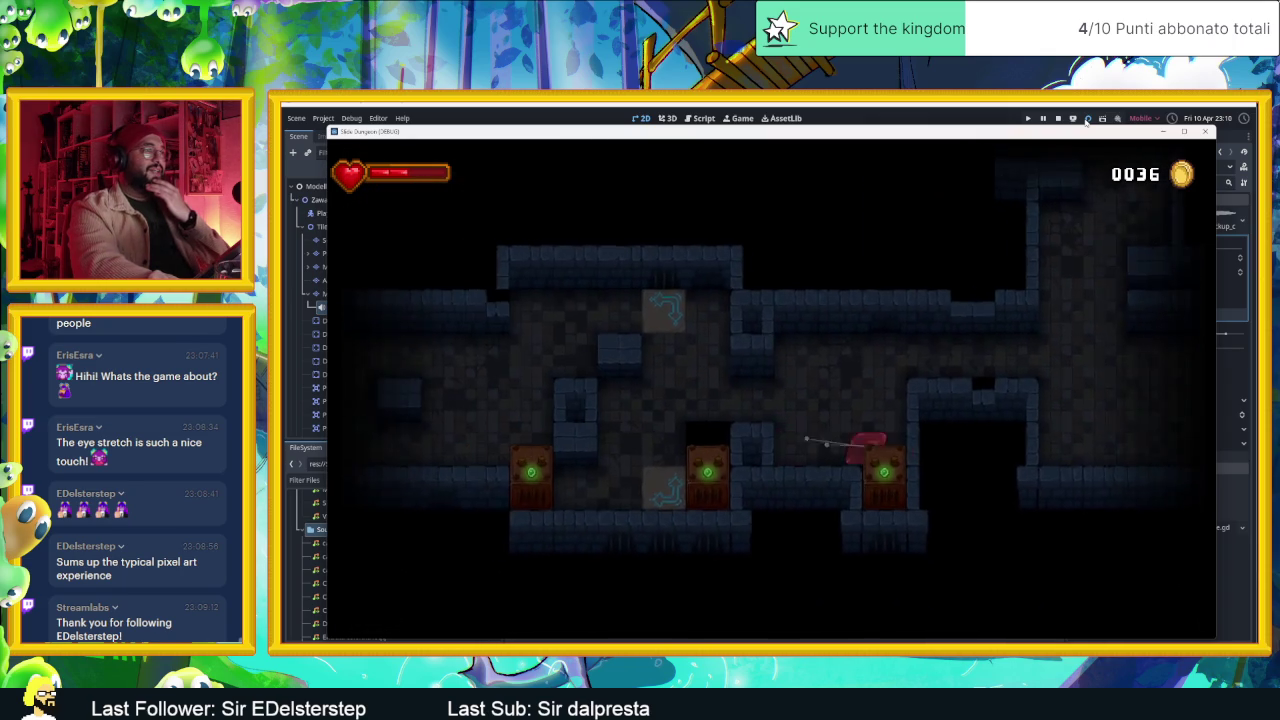
key("Up")
key("Left")
key("Up")
key("Left")
key("Down")
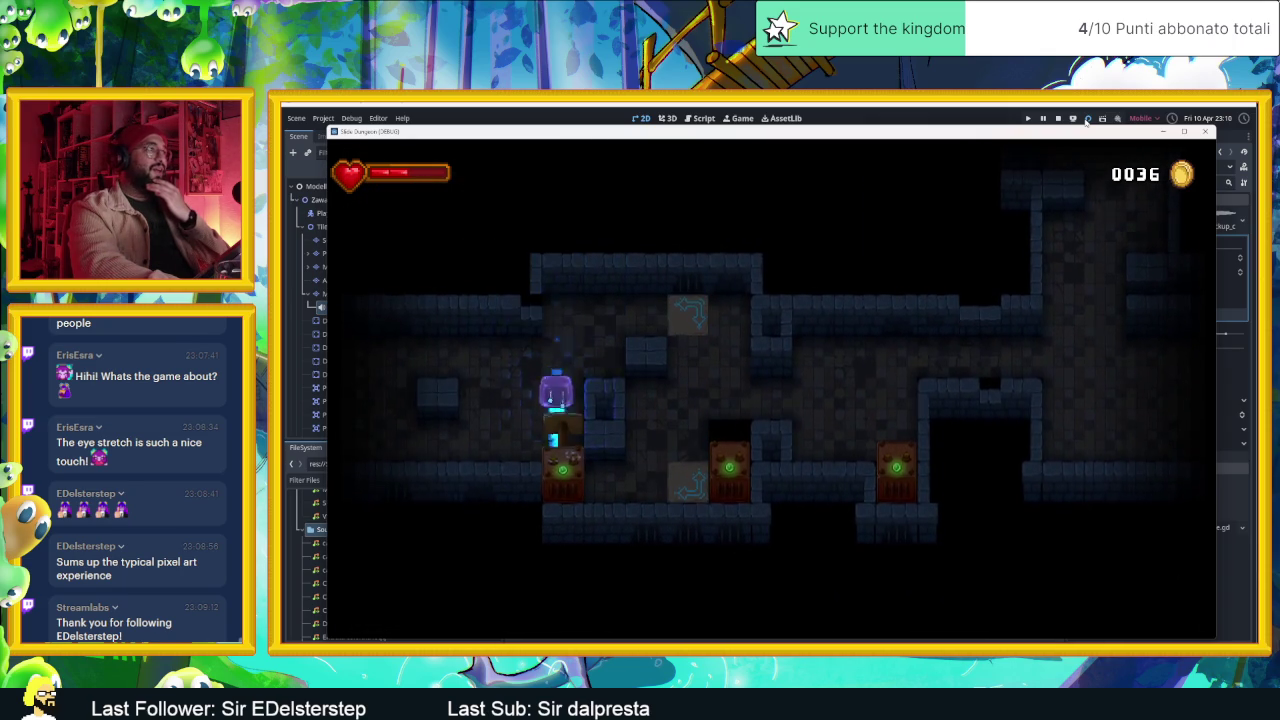
key("Right")
key("Up")
key("Right")
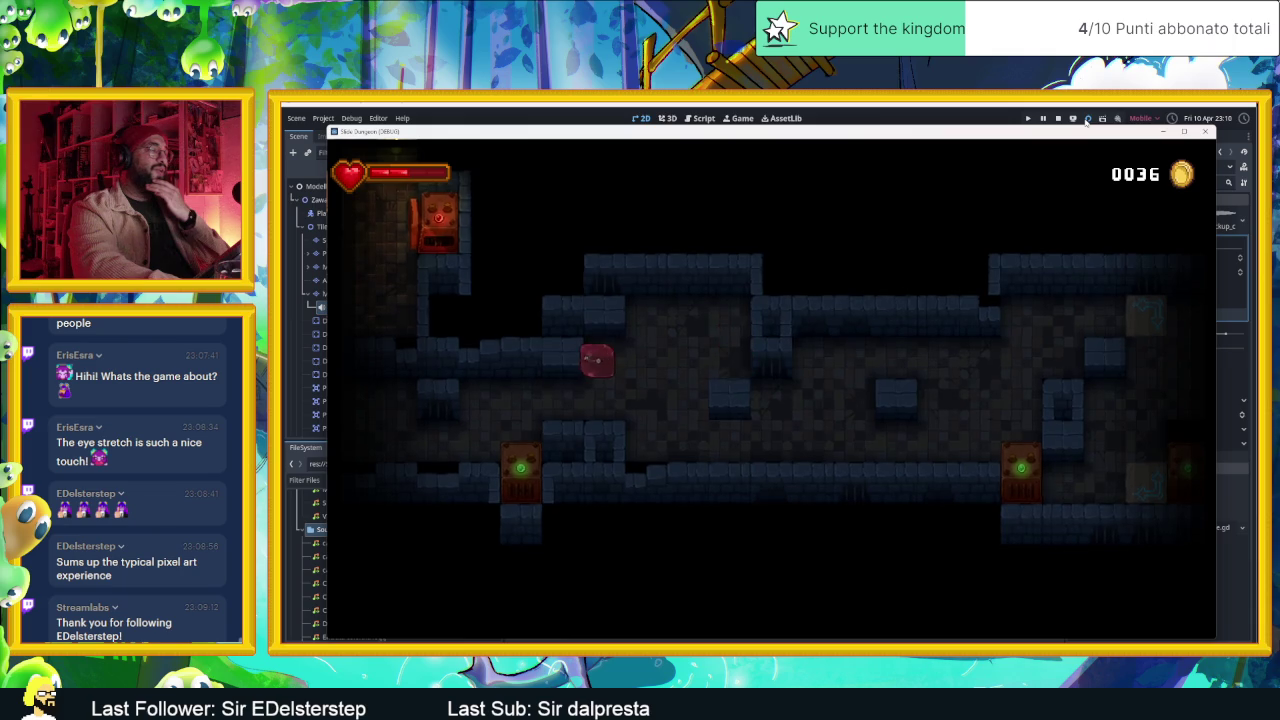
- Bring the slime below the red totem in the torch-lit room and open the inventory
key("Up")
key("Up")
key("Left")
key("Right")
key("Down")
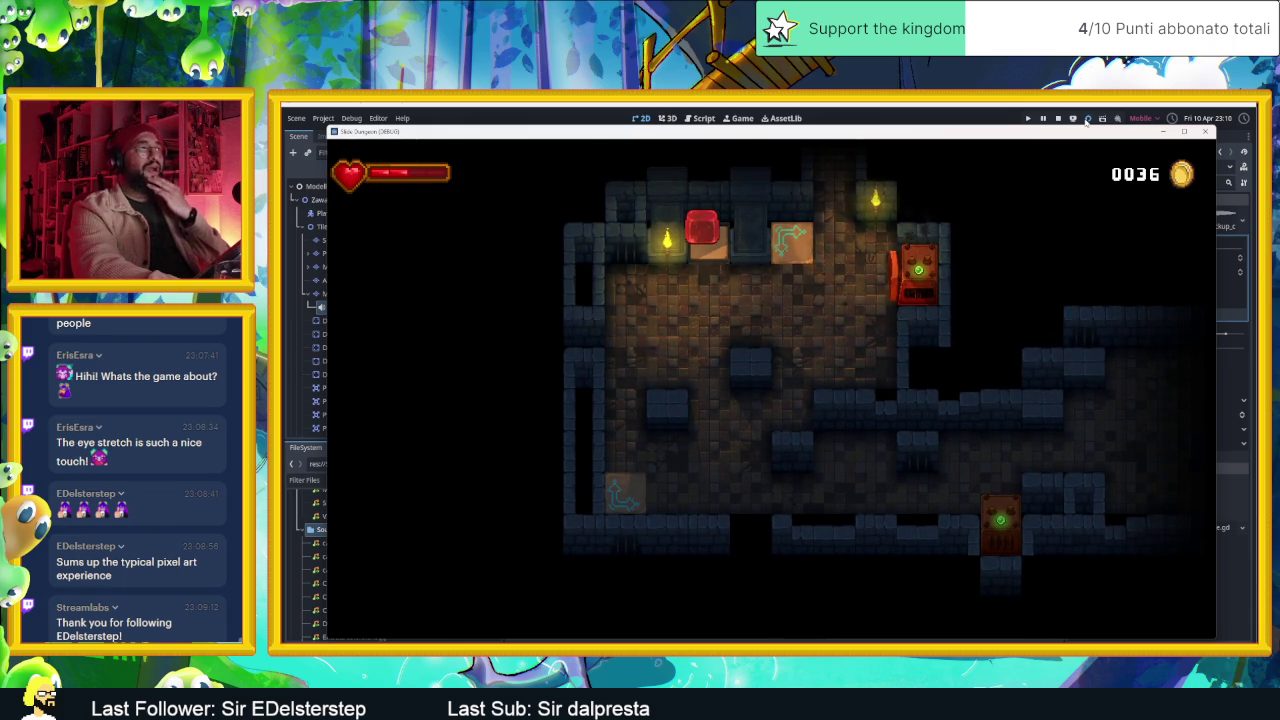
key("i")
key("Right")
key("Right")
key("Right")
- Browse the Eye and Death cards, then equip the Heart card in slot one
key("Left")
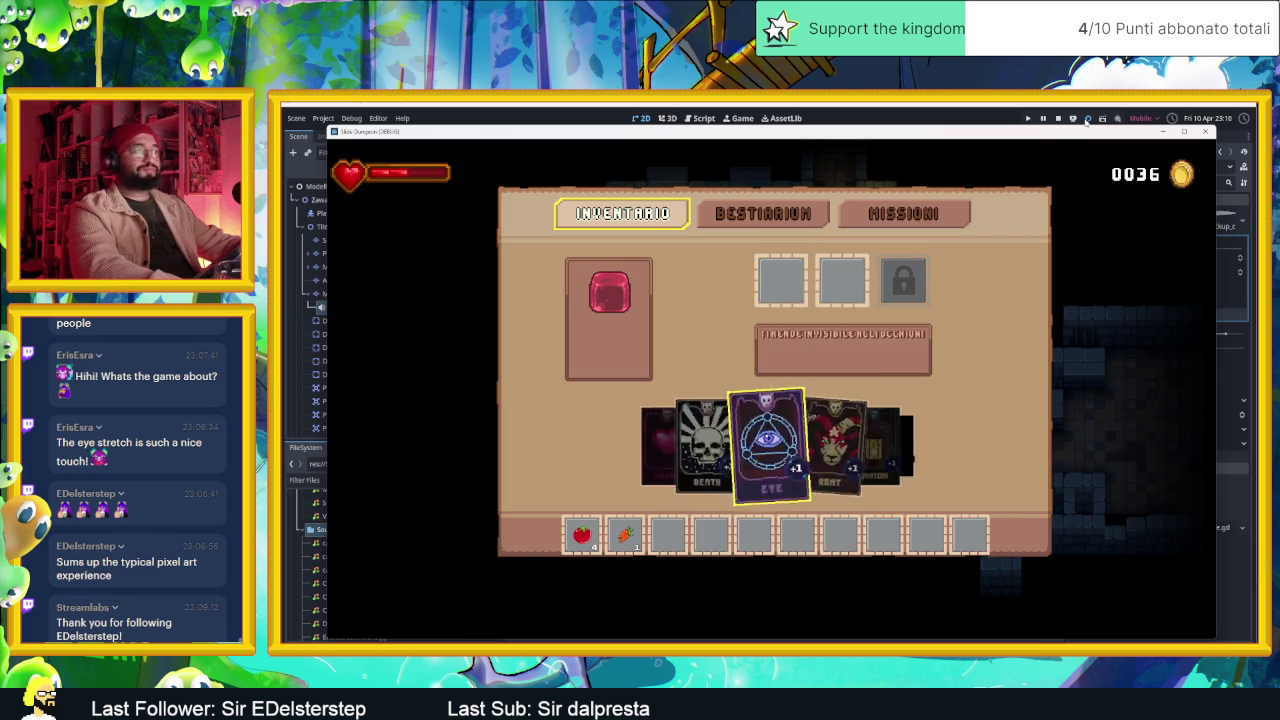
key("Left")
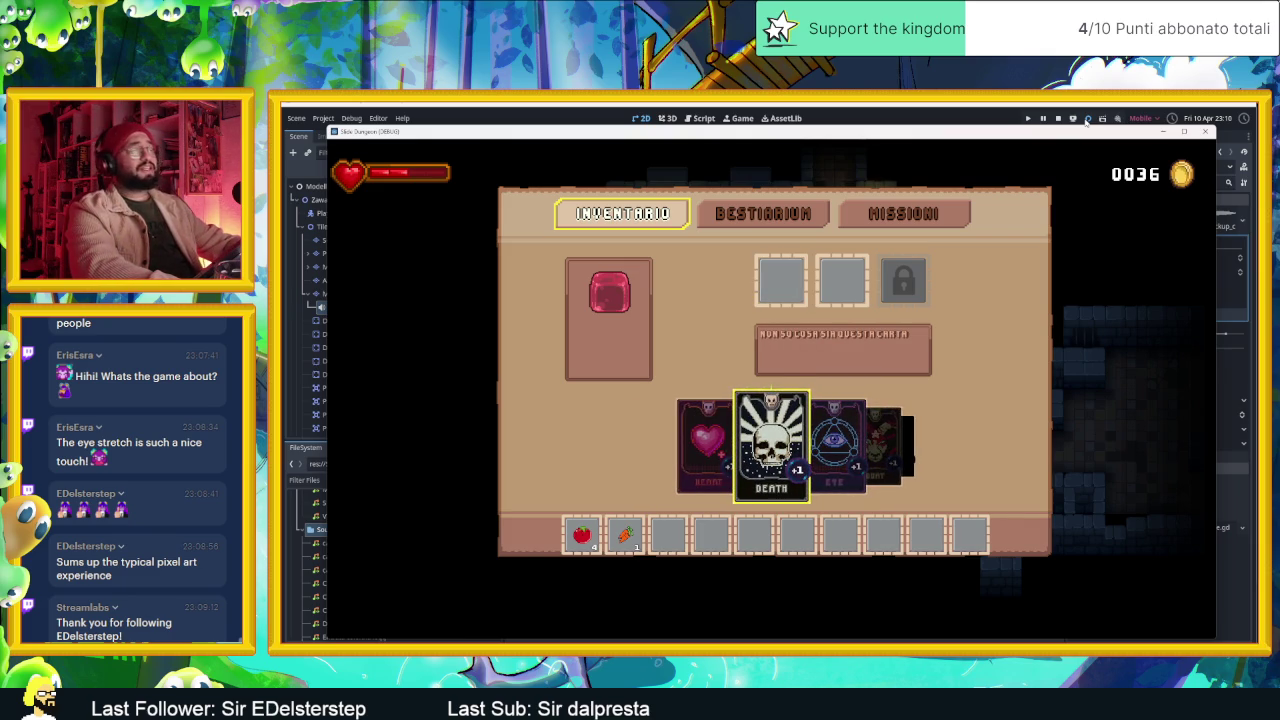
key("Left")
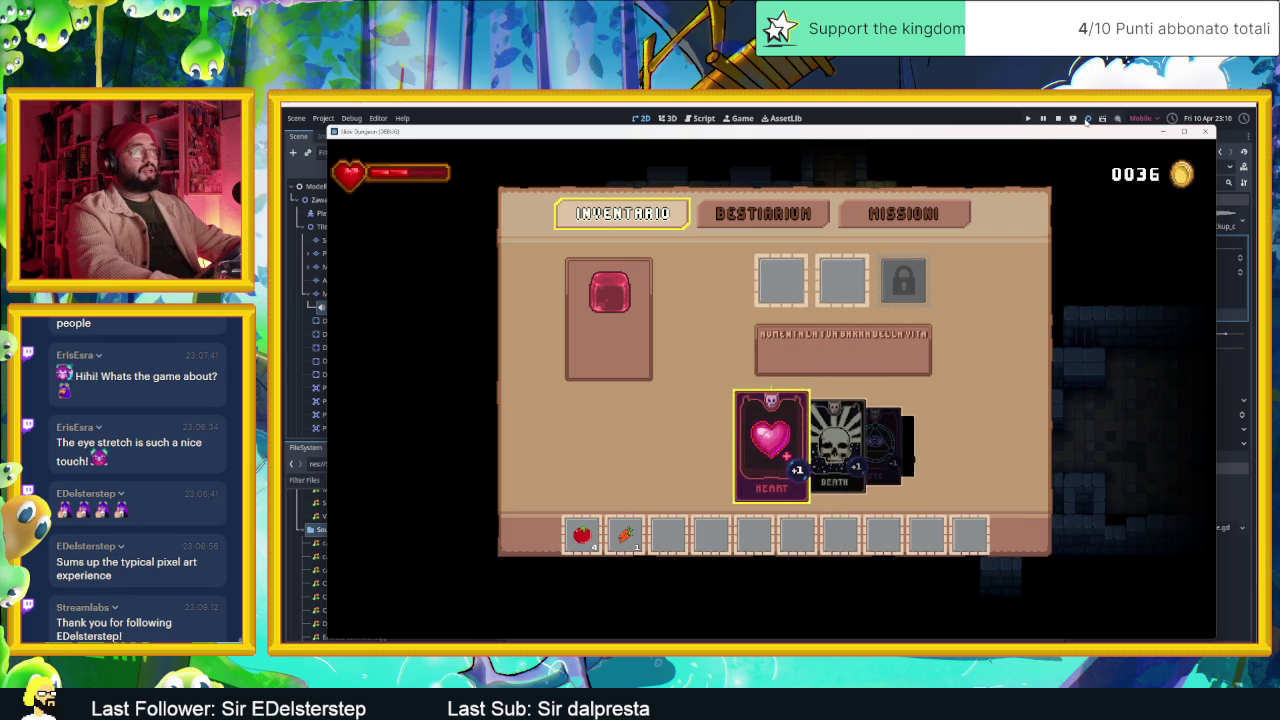
key("Right")
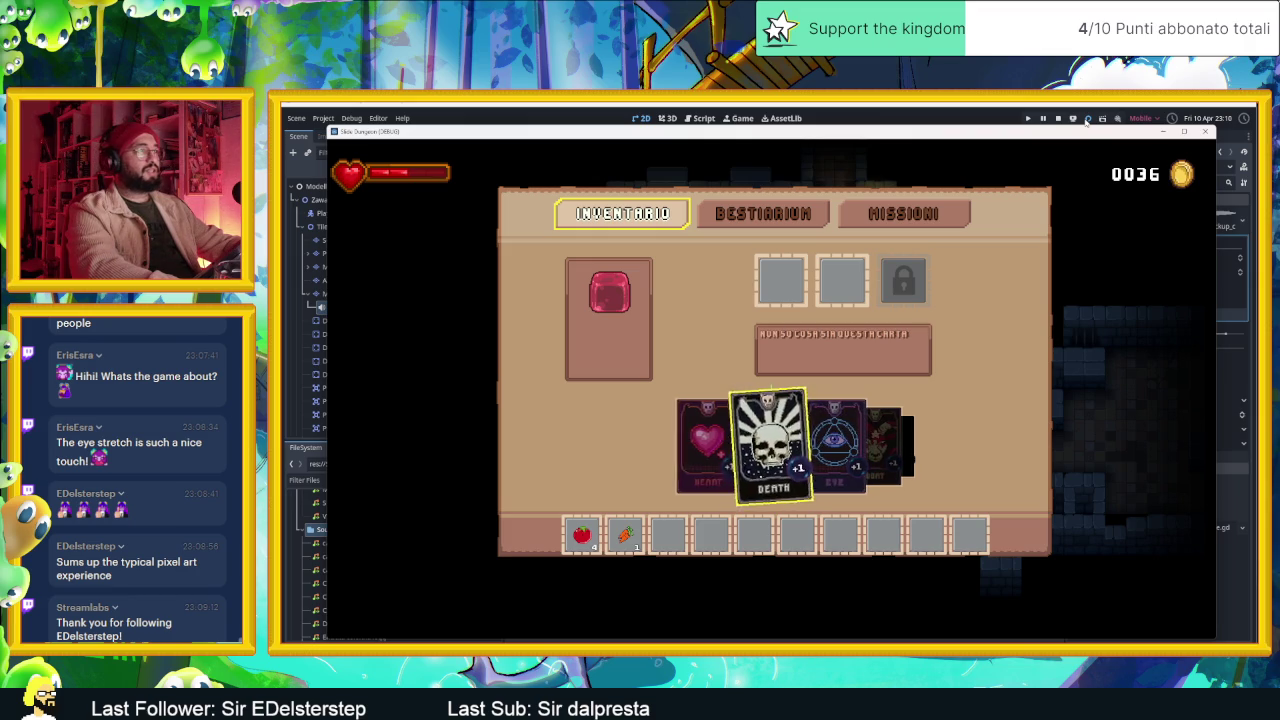
key("Right")
key("Left")
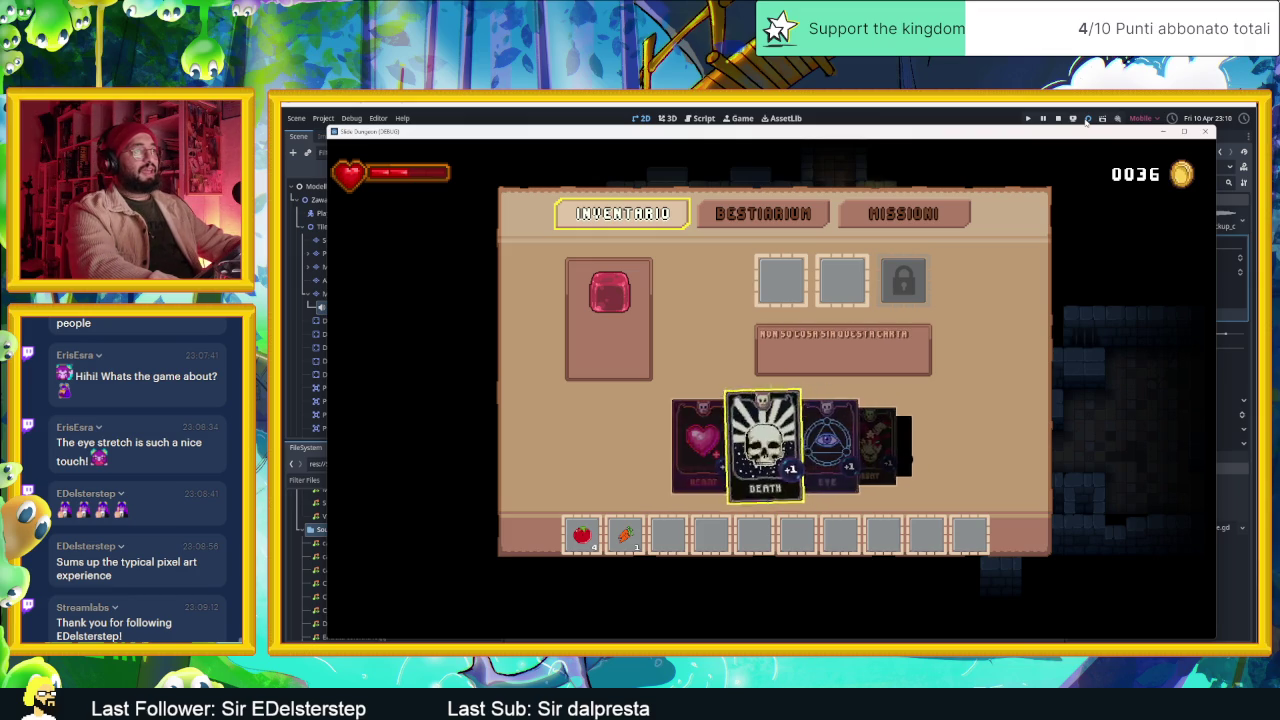
key("Left")
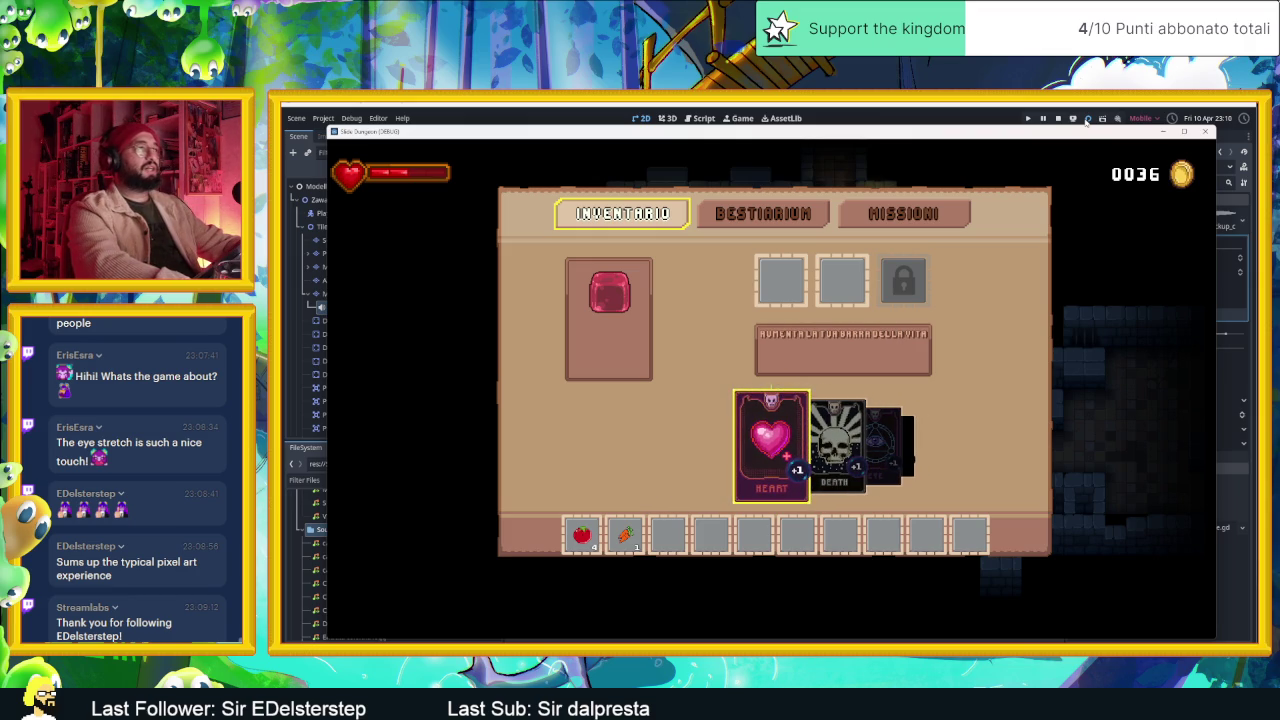
key("Return")
key("Return")
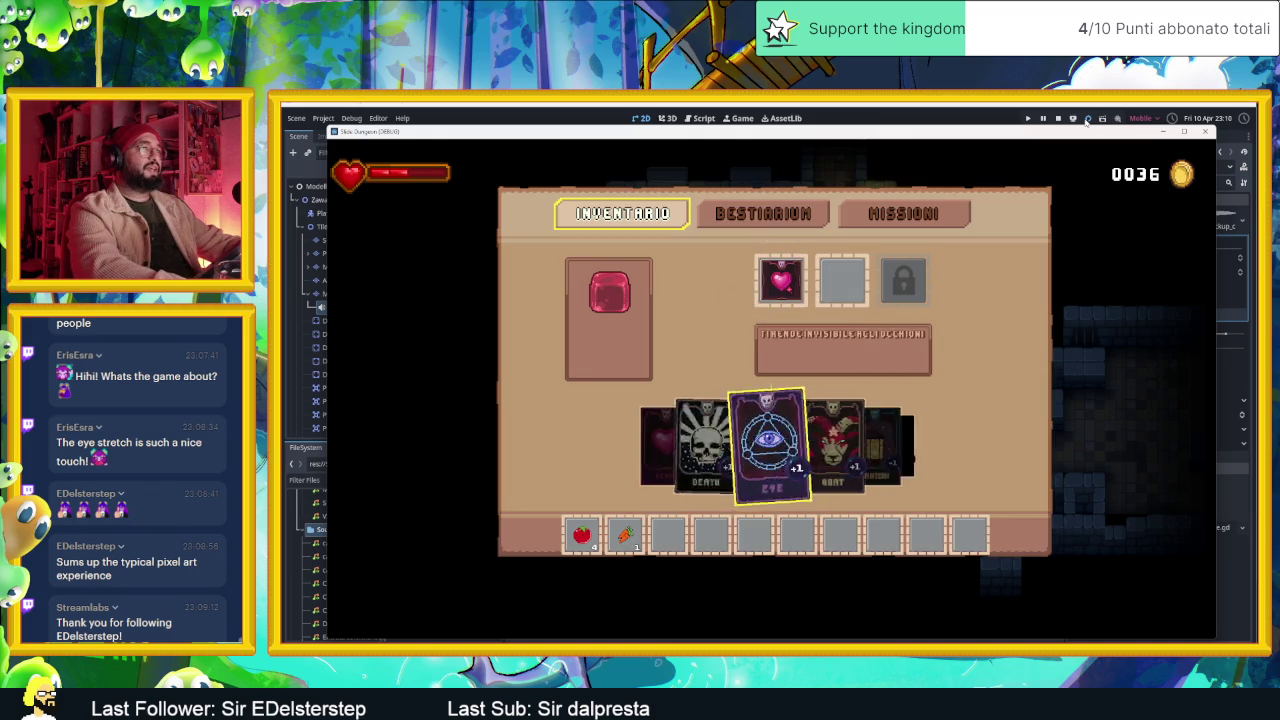
- Put Heart in slot two, replace it with the Goat card, and close the inventory
key("Right")
key("Up")
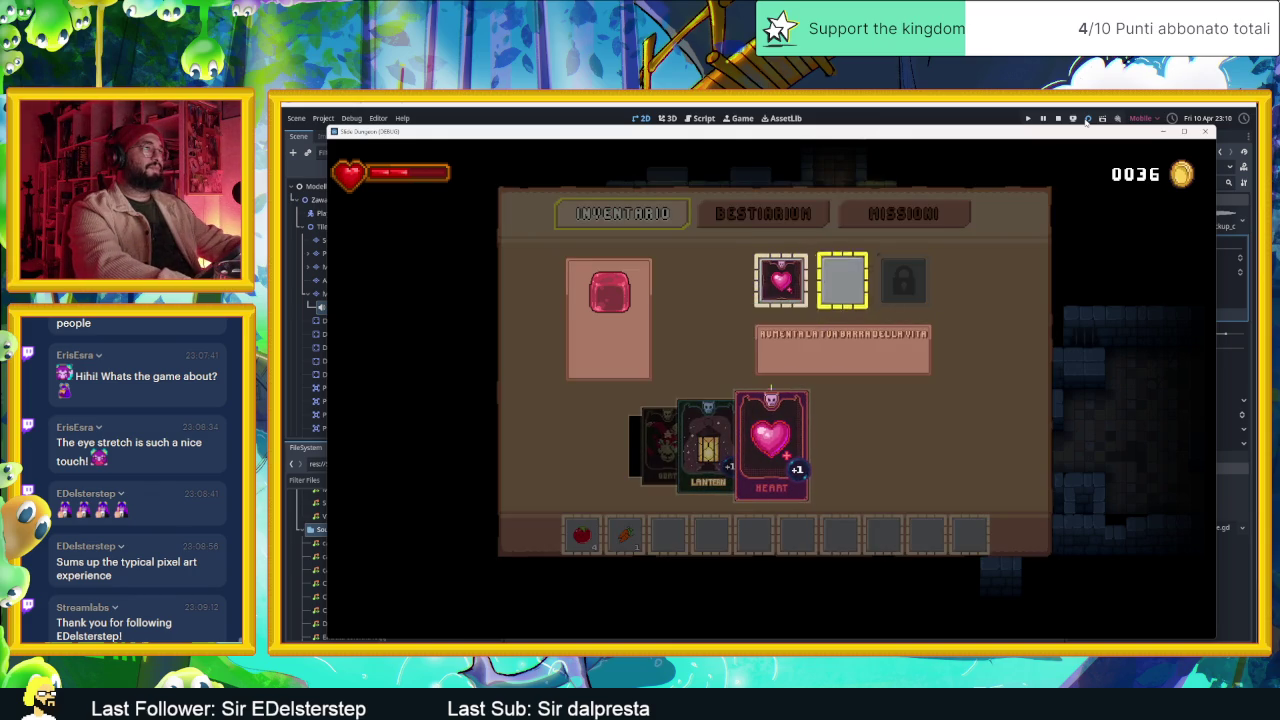
key("Return")
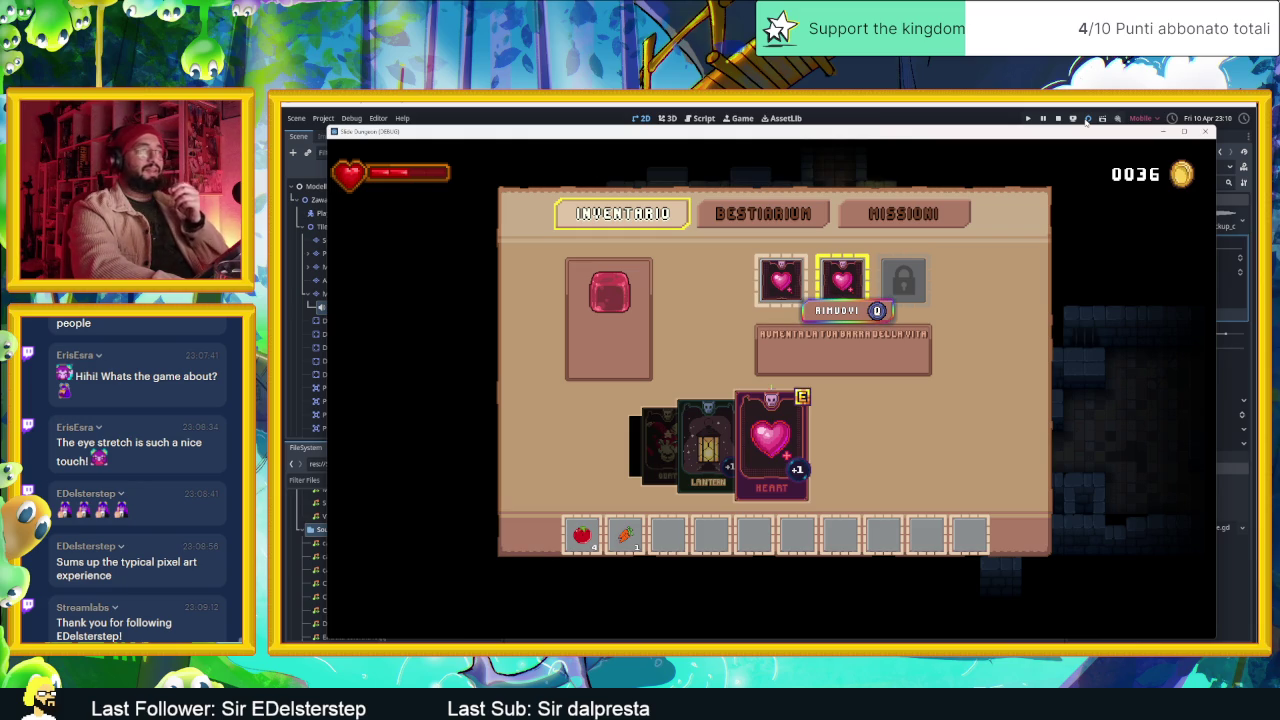
key("Left")
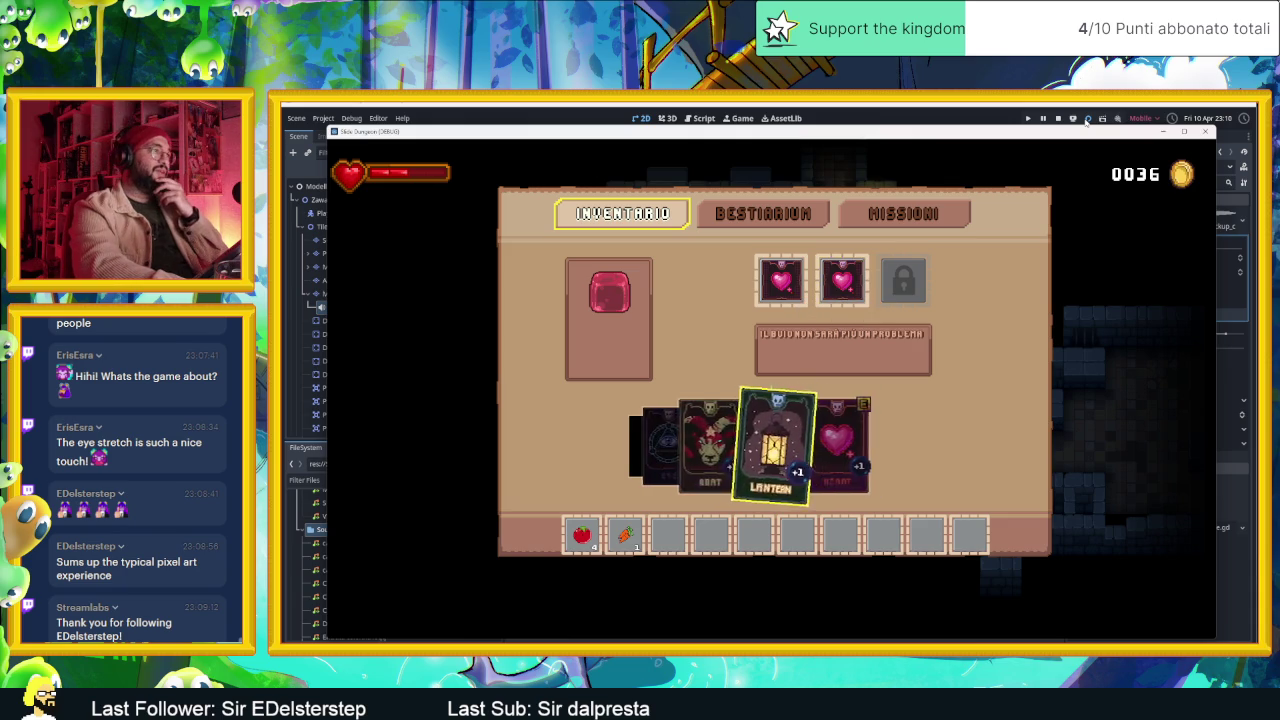
key("Left")
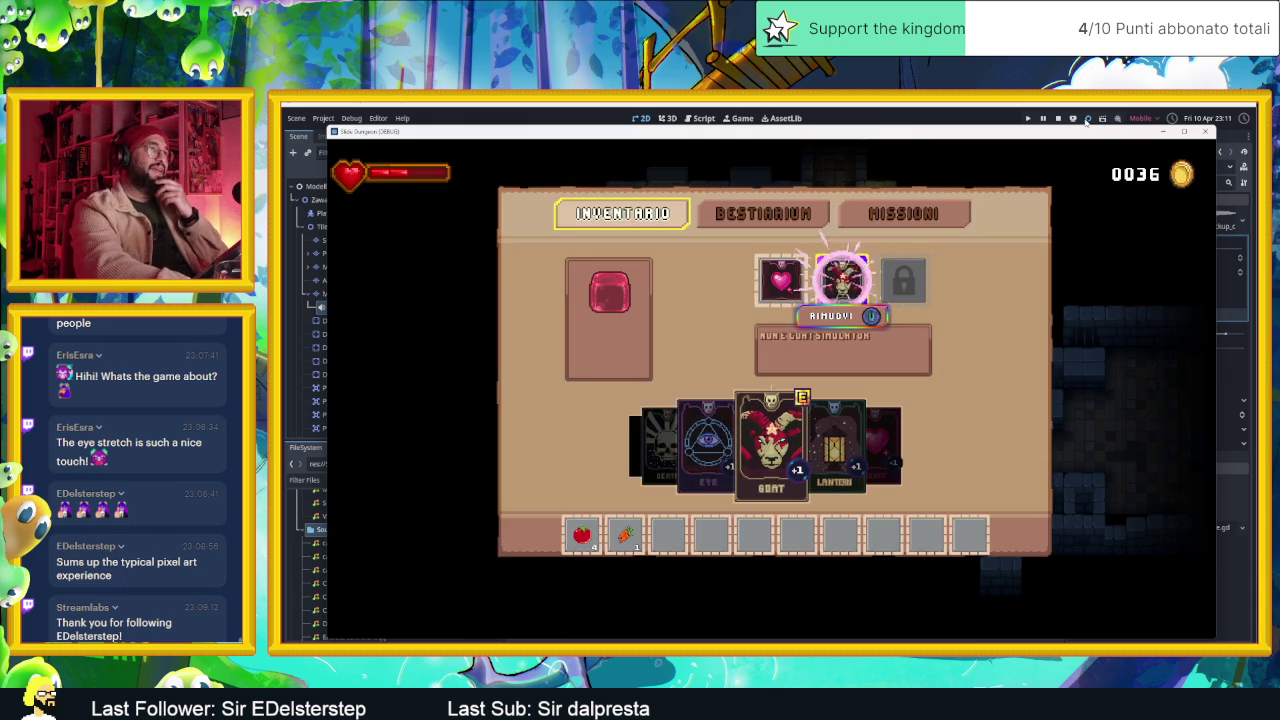
key("Return")
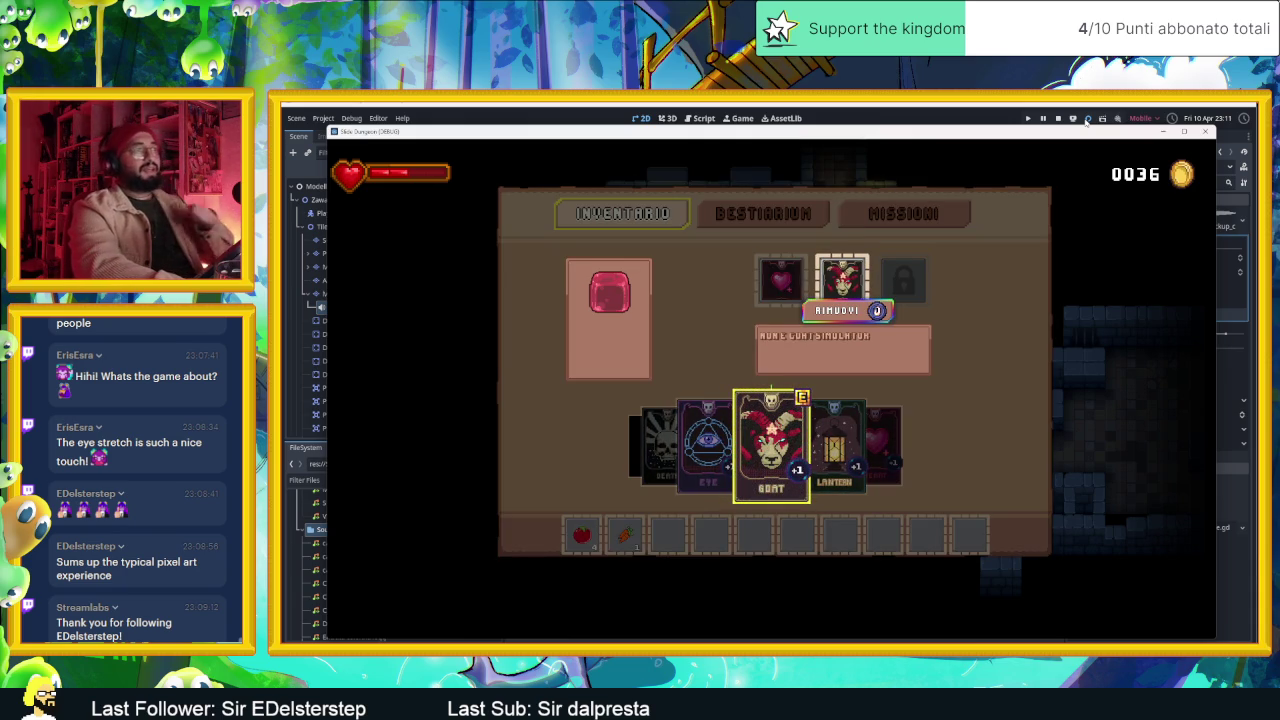
key("Escape")
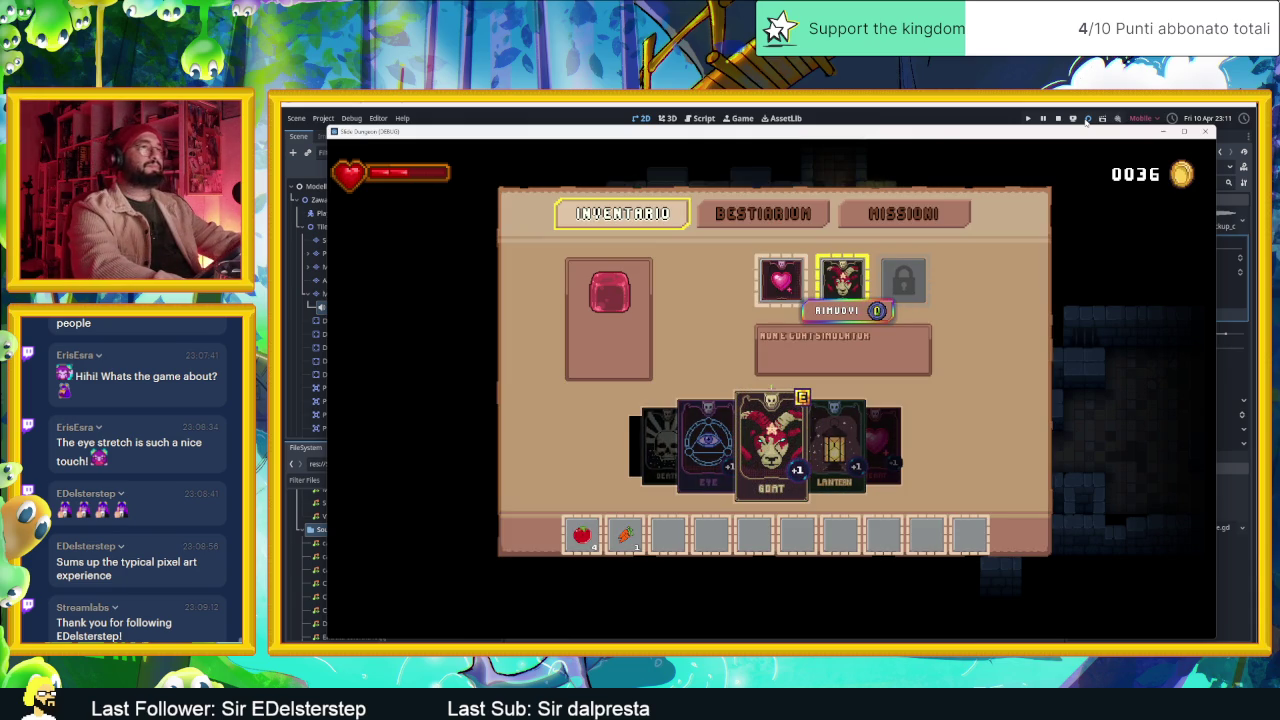
key("Escape")
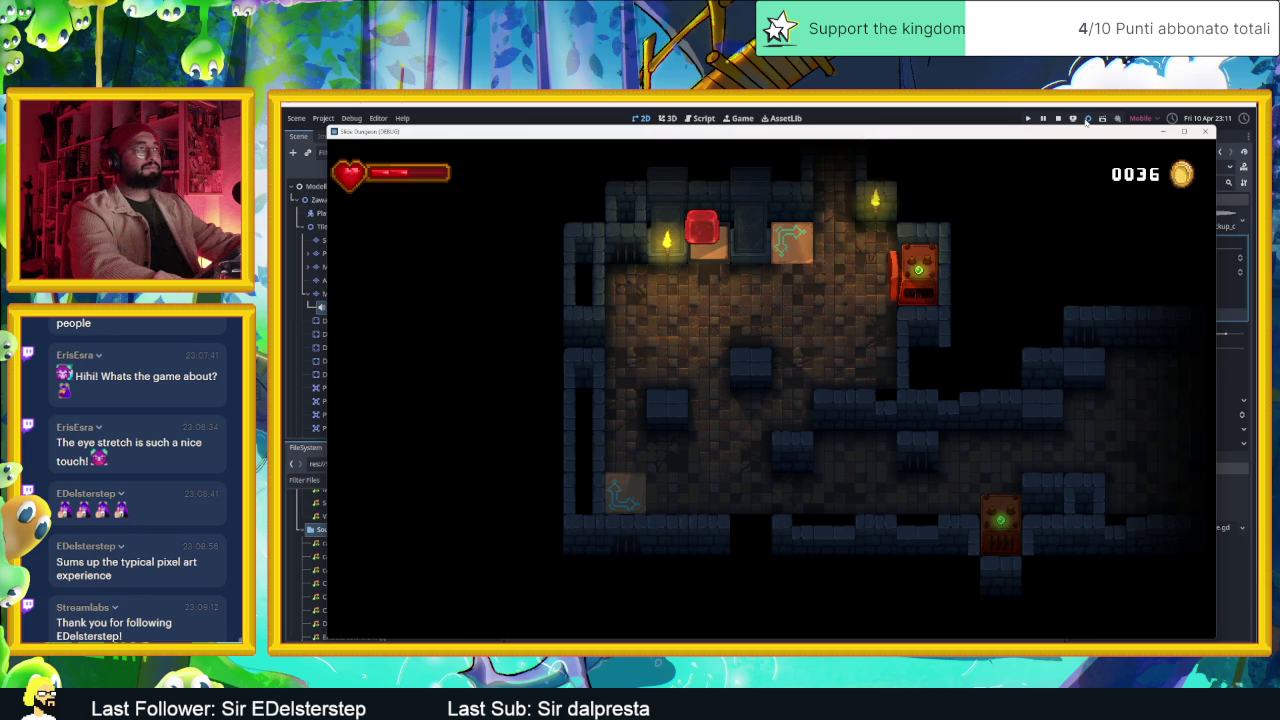
- Slide the slime out of the torch-lit room and down through two connecting rooms
key("Down")
key("Left")
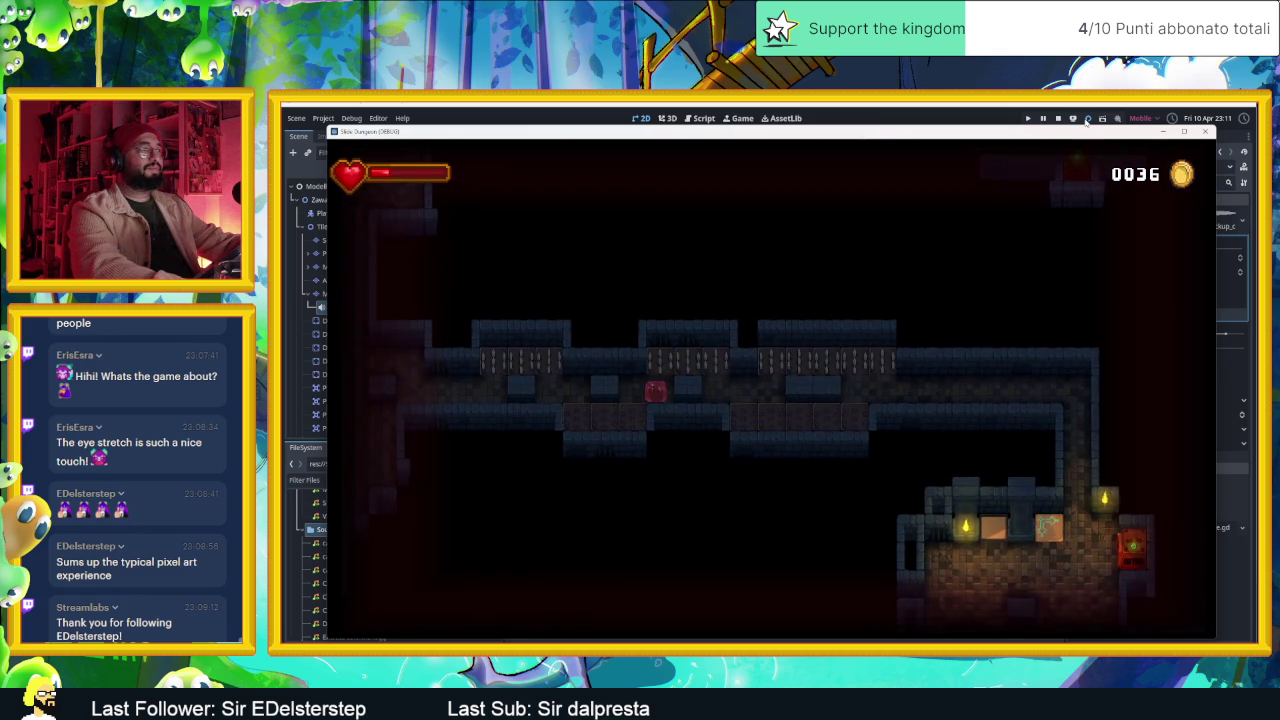
key("Left")
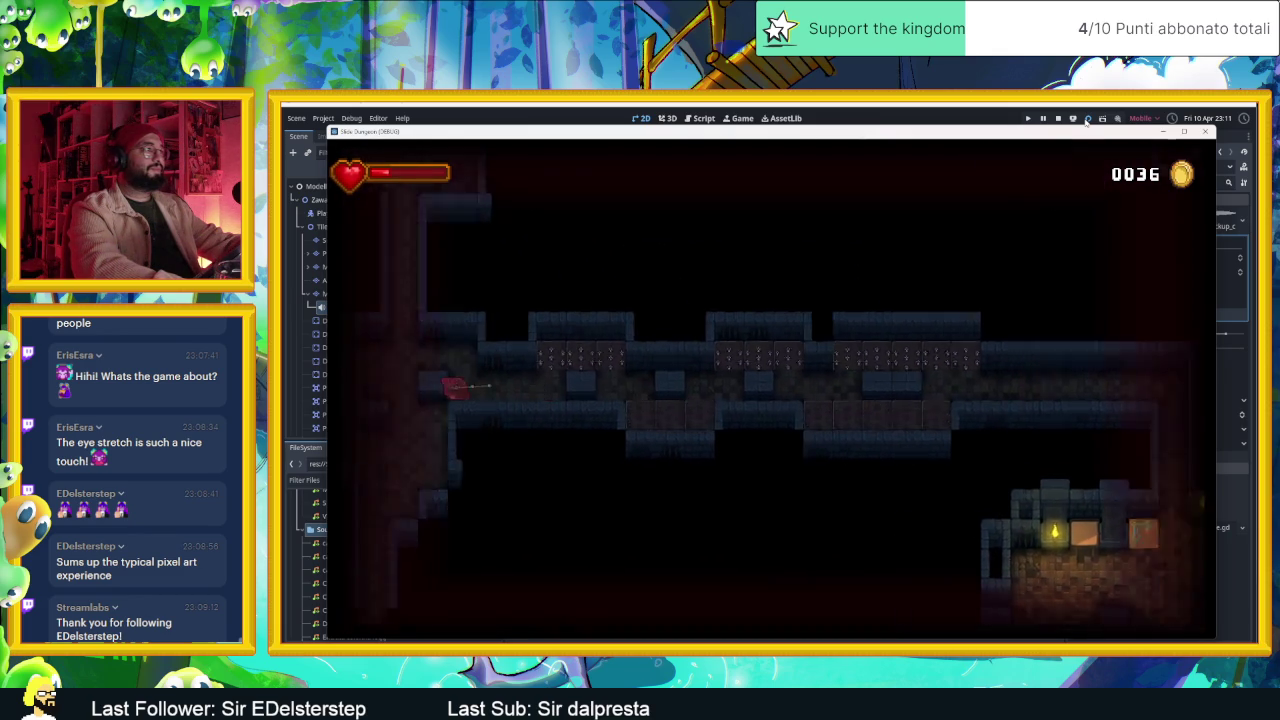
key("Down")
key("Right")
key("Down")
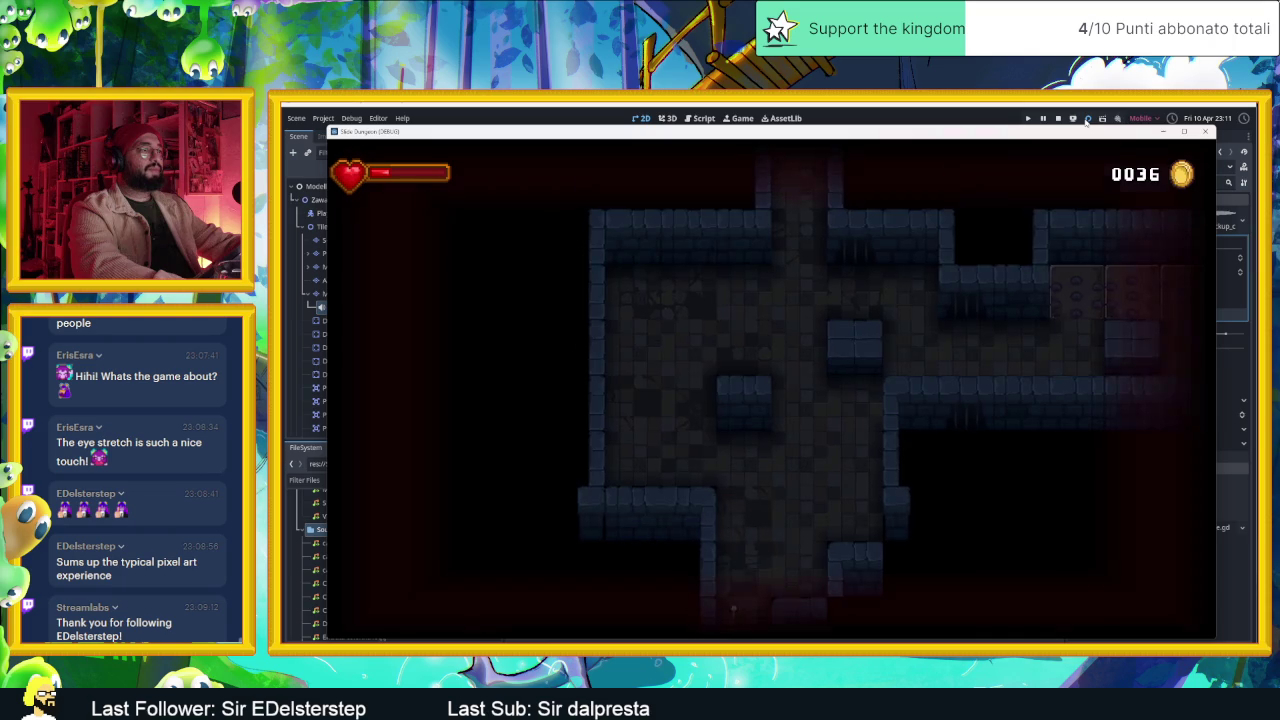
key("Left")
key("Up")
key("Right")
key("Down")
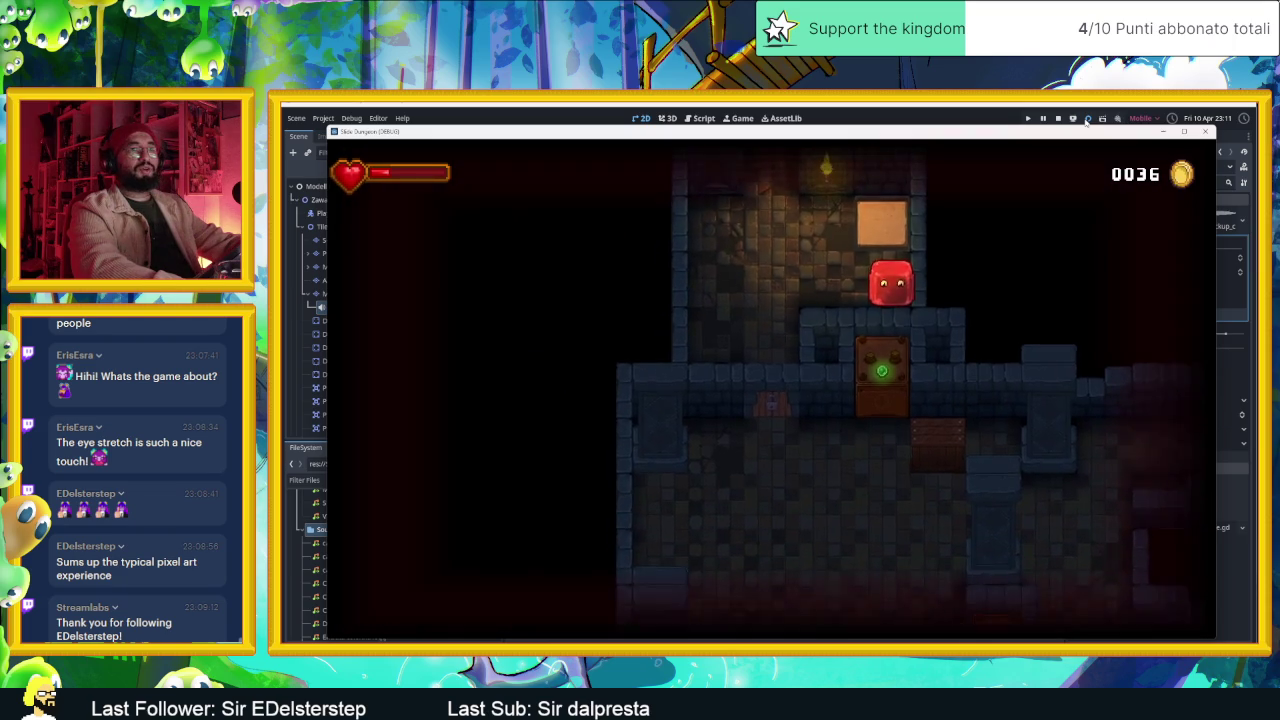
key("Left")
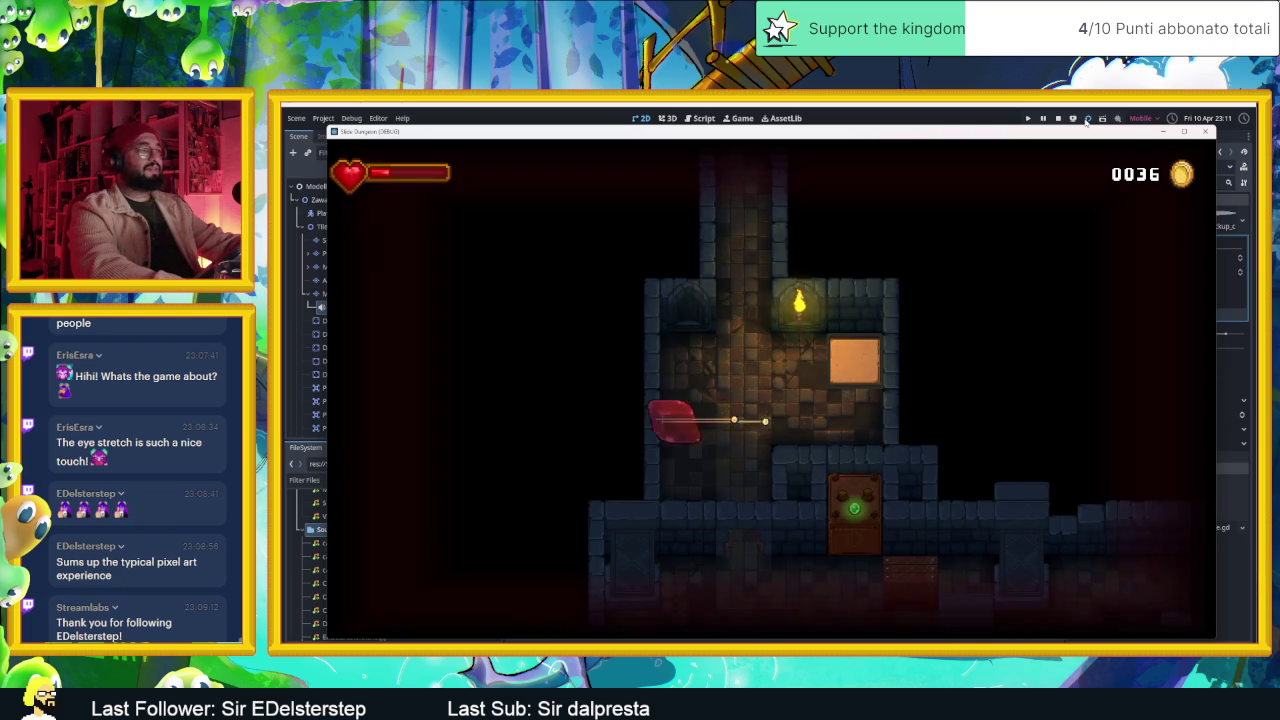
key("Down")
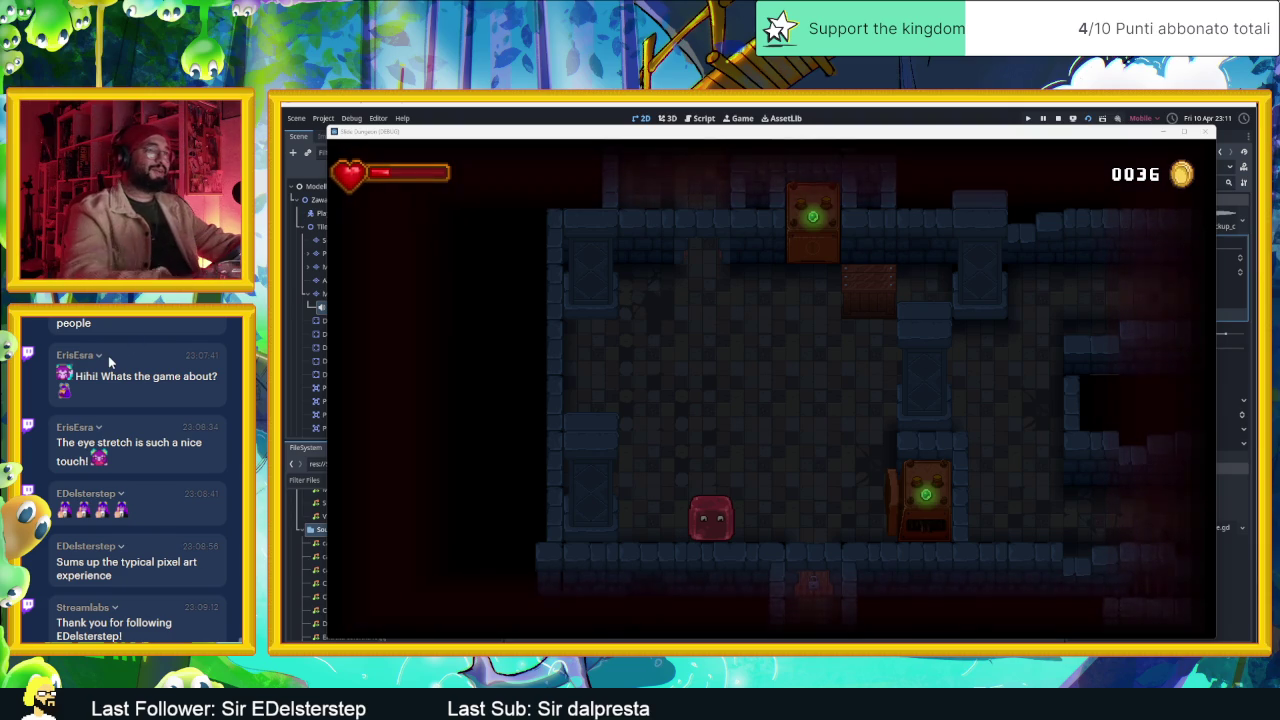
- Steer the slime past the crate and up into the top room
key("Right")
key("Up")
key("Right")
key("Down")
key("Right")
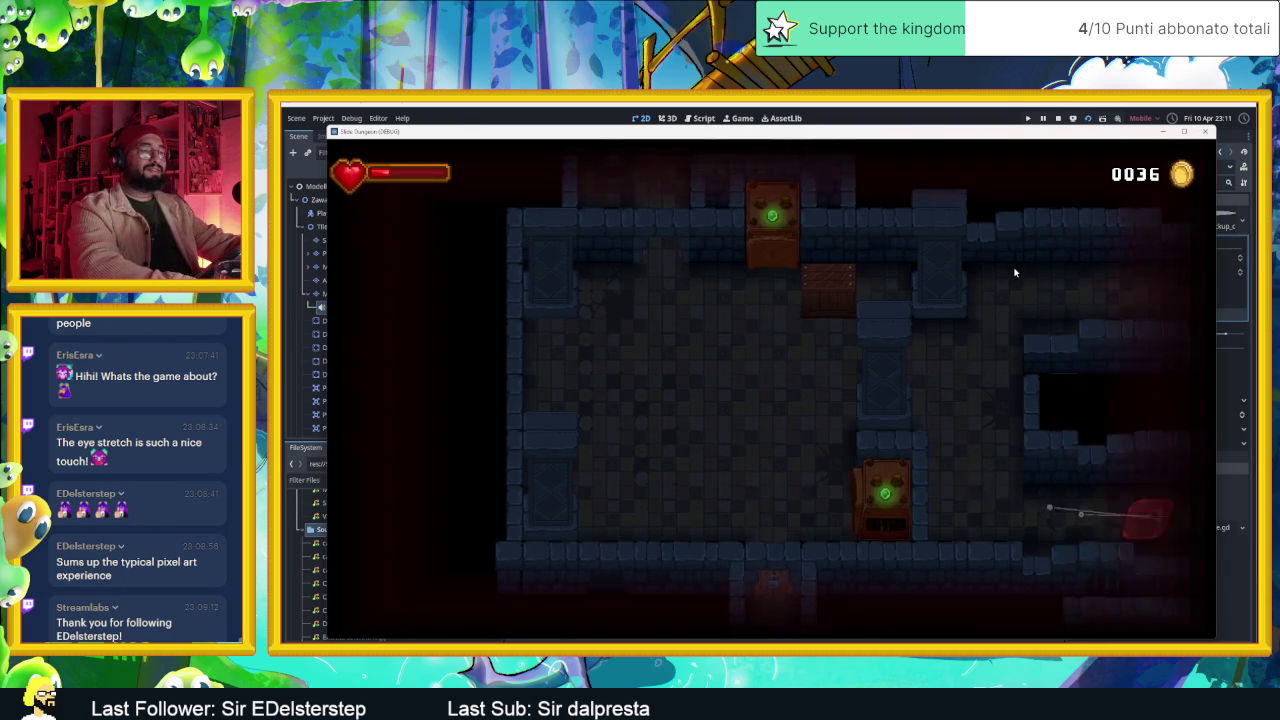
key("Up")
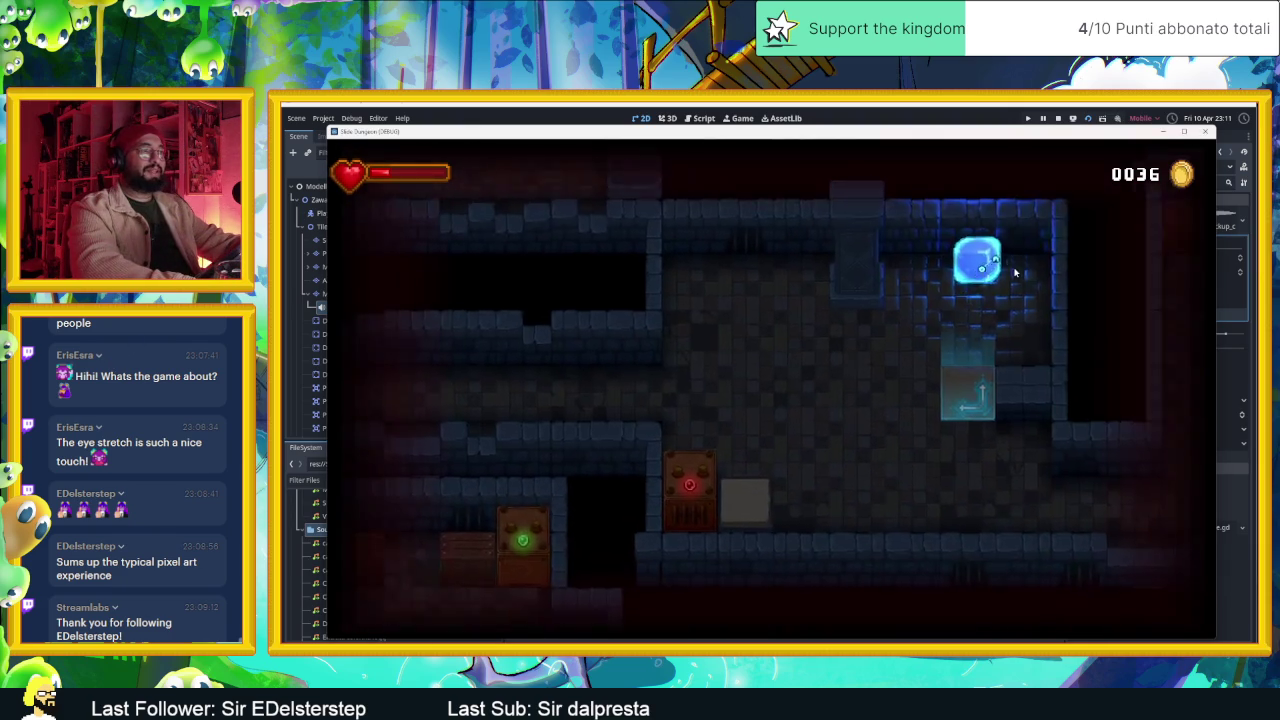
key("Left")
key("Down")
key("Left")
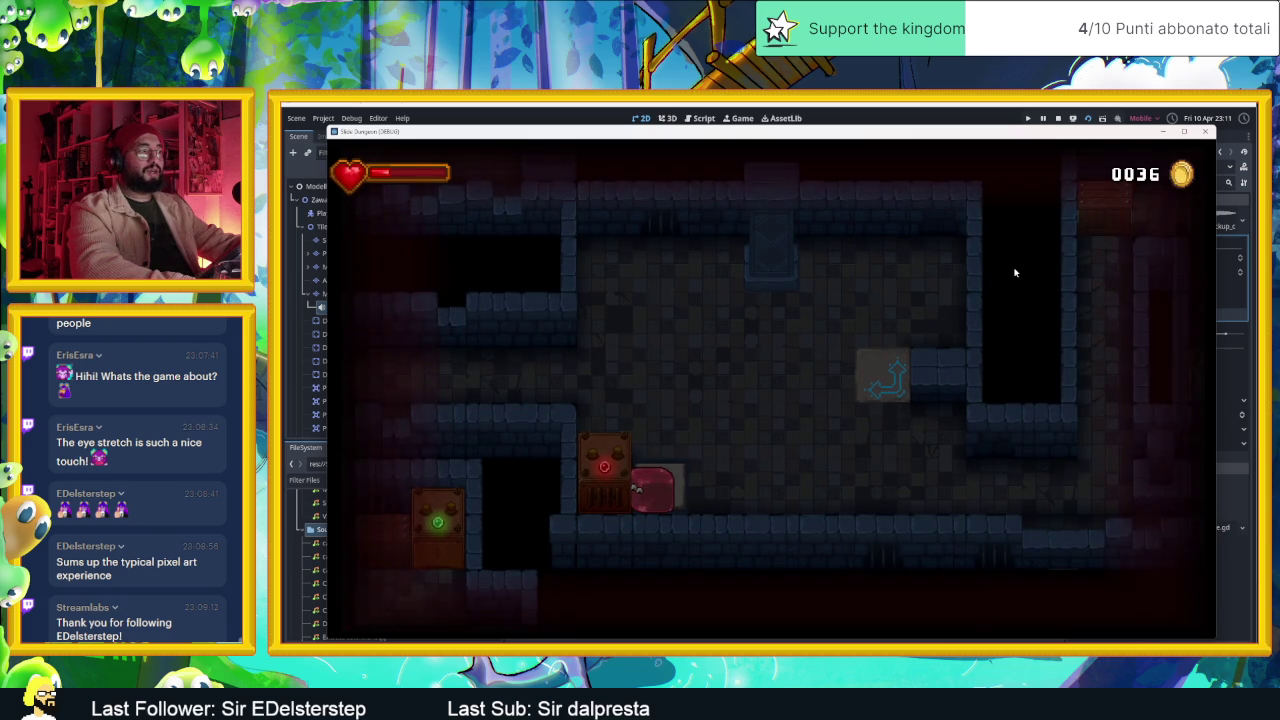
key("Right")
key("Up")
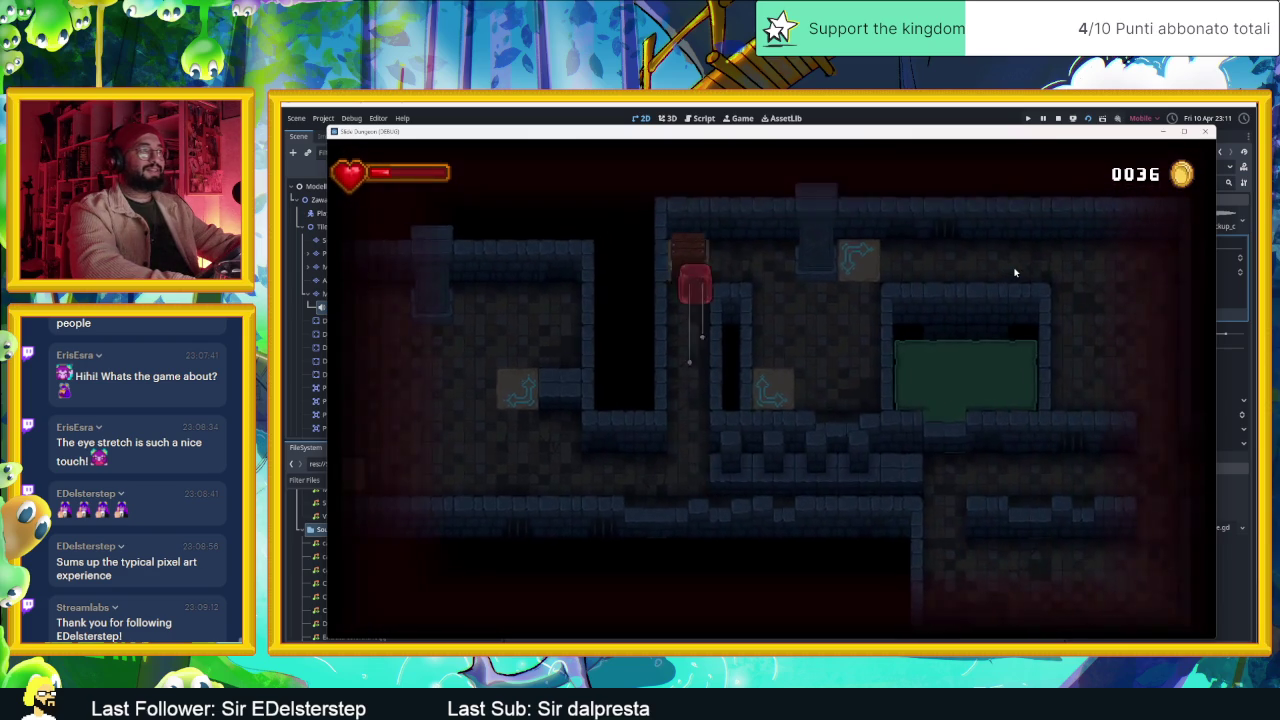
- Drop the slime into a new room and keep sliding it through further rooms
key("Down")
key("Up")
key("Right")
key("Down")
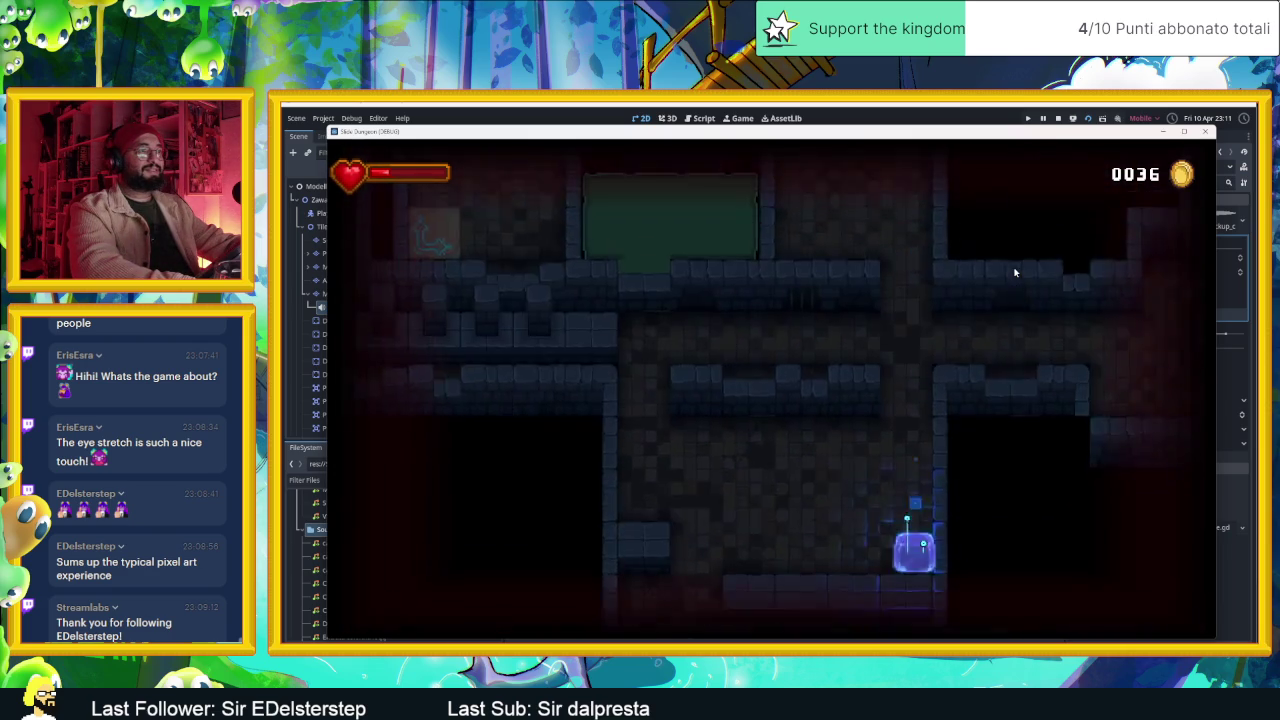
key("Left")
key("Up")
key("Up")
key("Right")
key("Down")
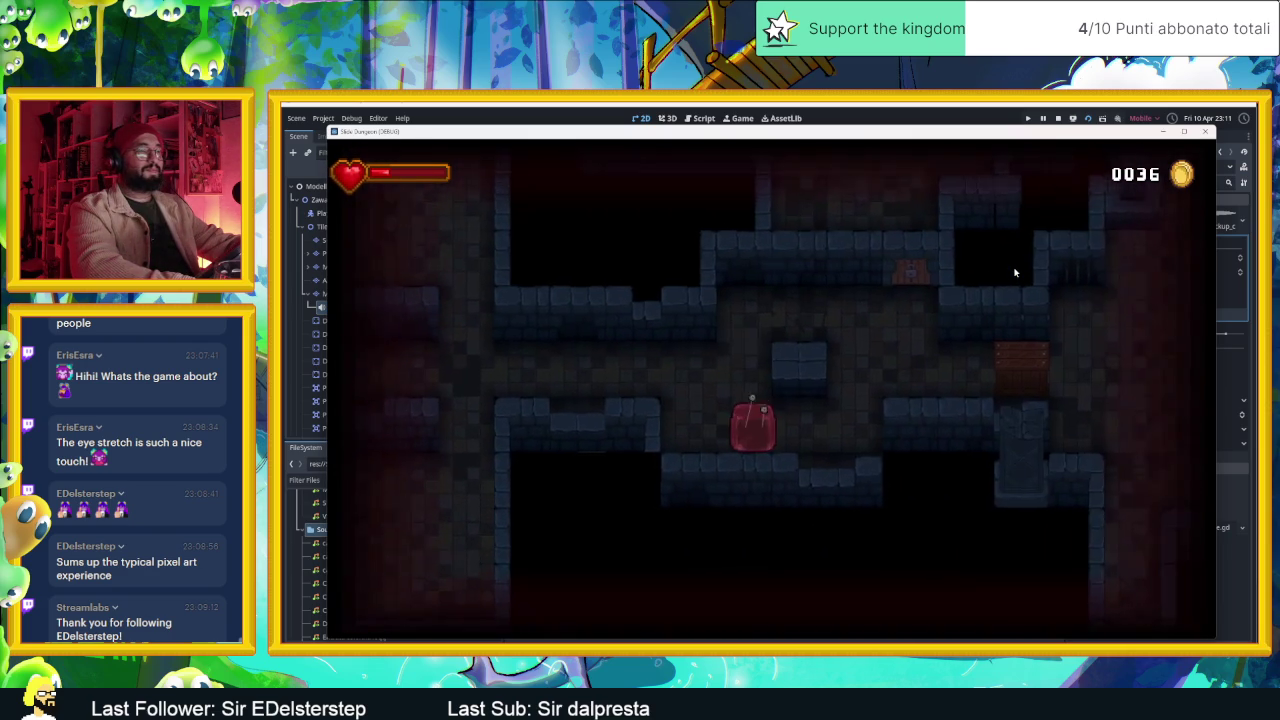
key("Up")
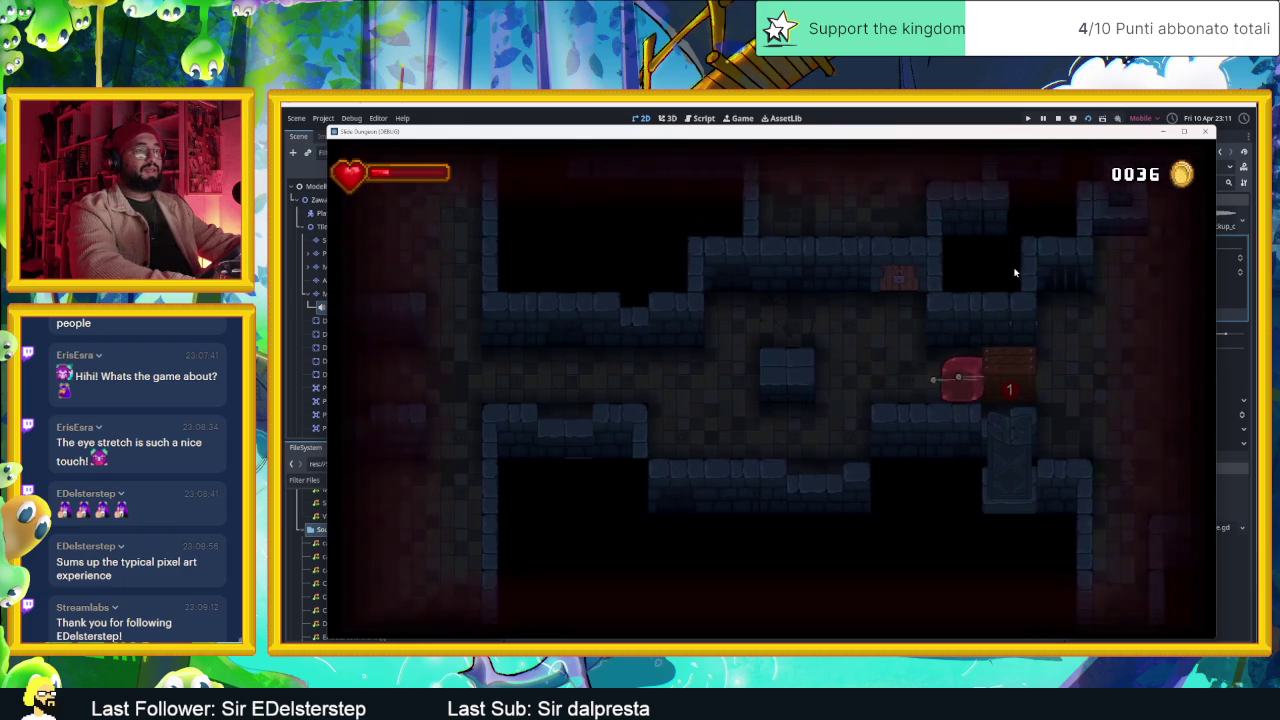
- Slide the slime through the next rooms and corridors, past the crate, to the bottom corridor
key("Right")
key("Up")
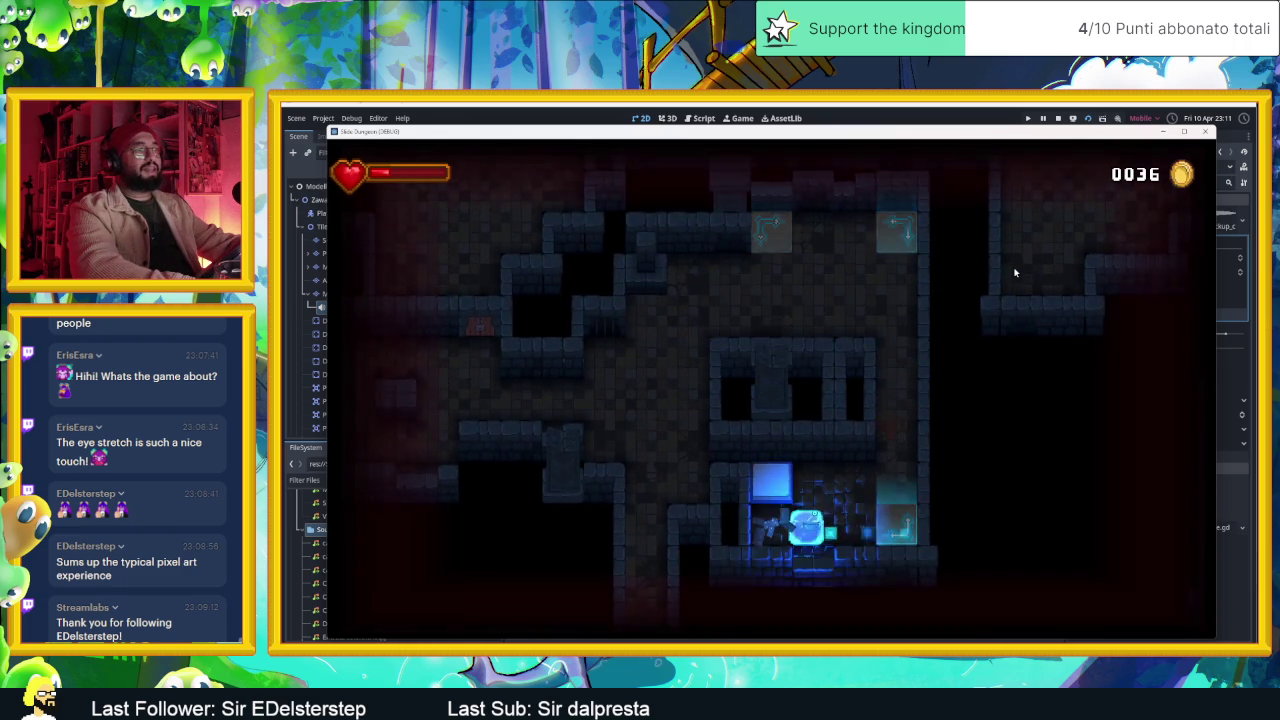
key("Right")
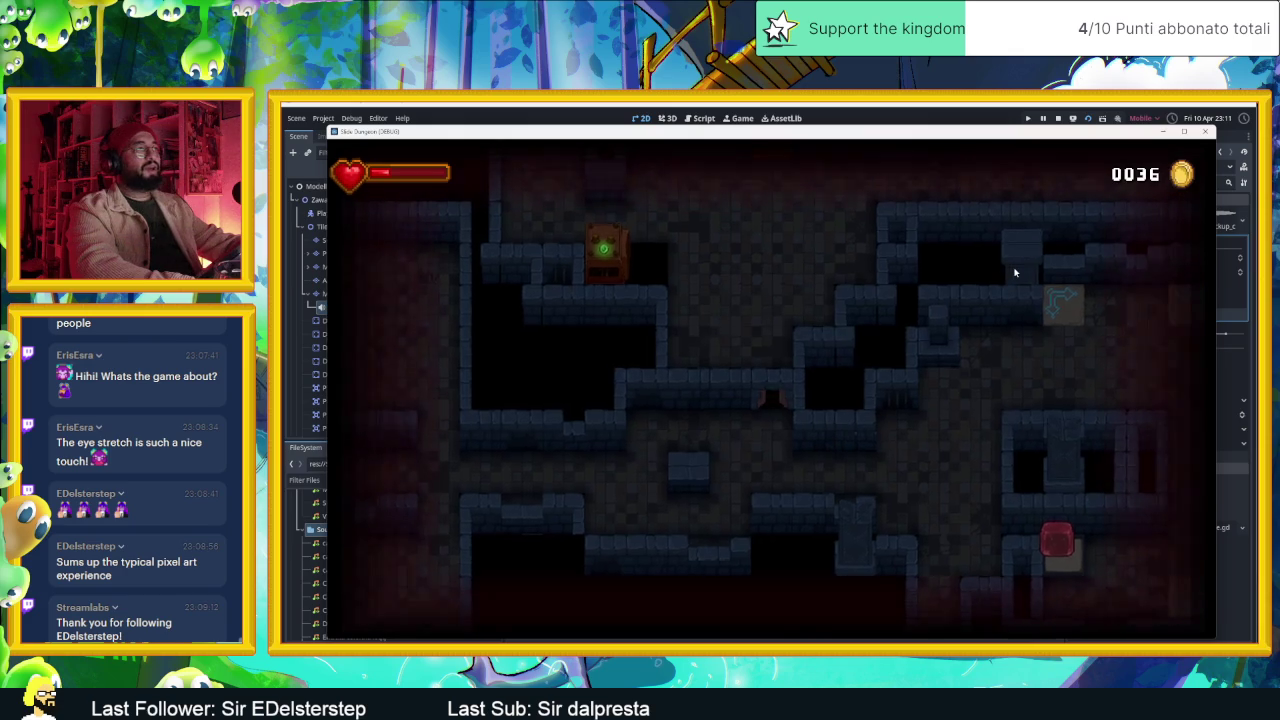
key("Down")
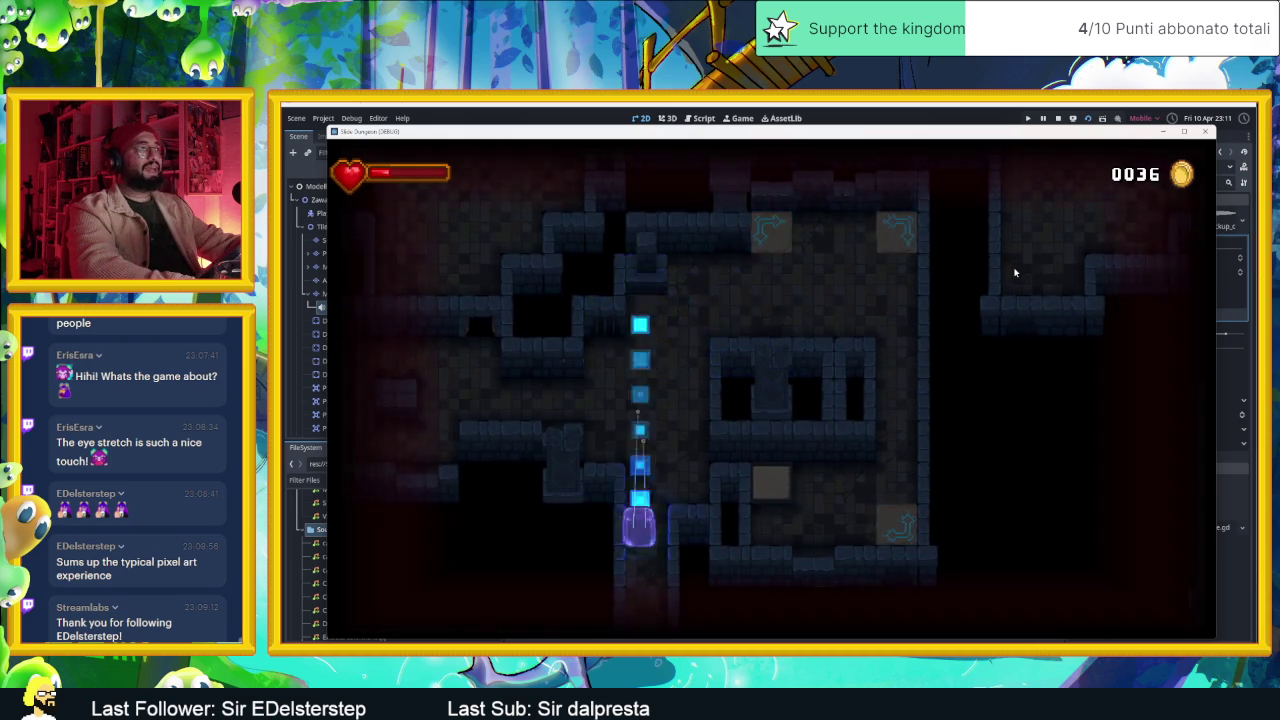
key("Left")
key("Up")
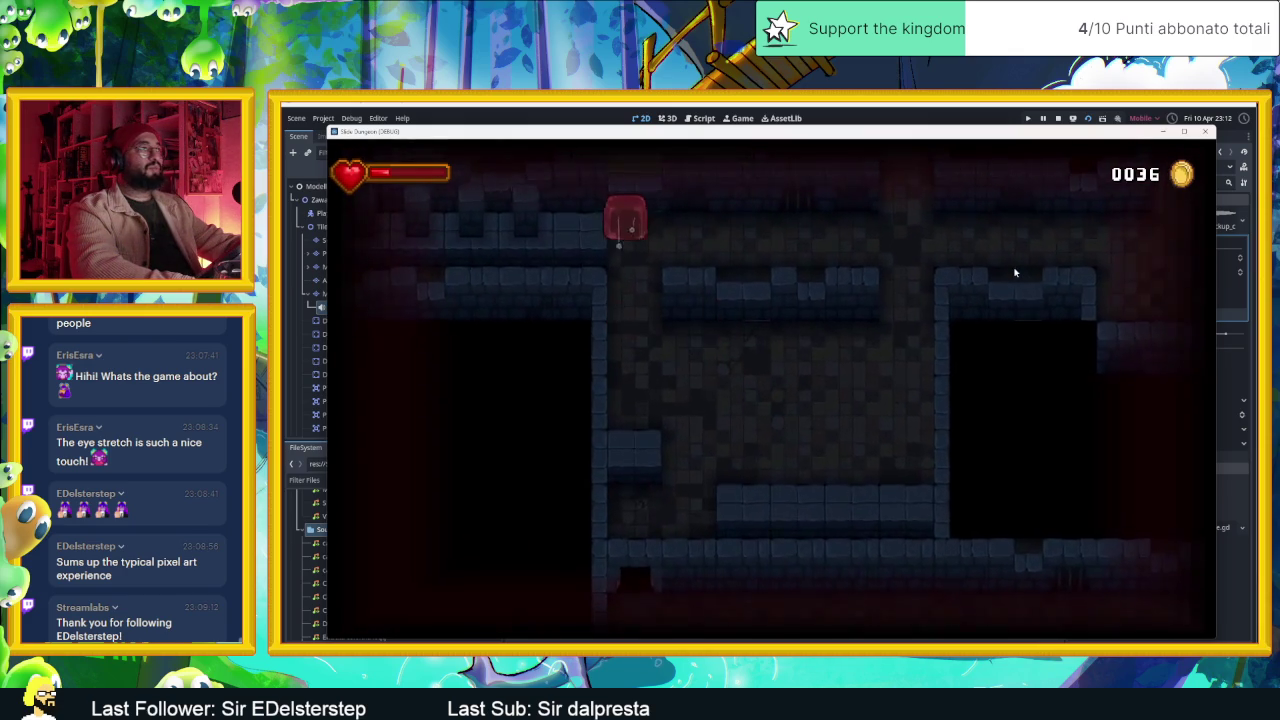
key("Down")
key("Left")
key("Up")
key("Left")
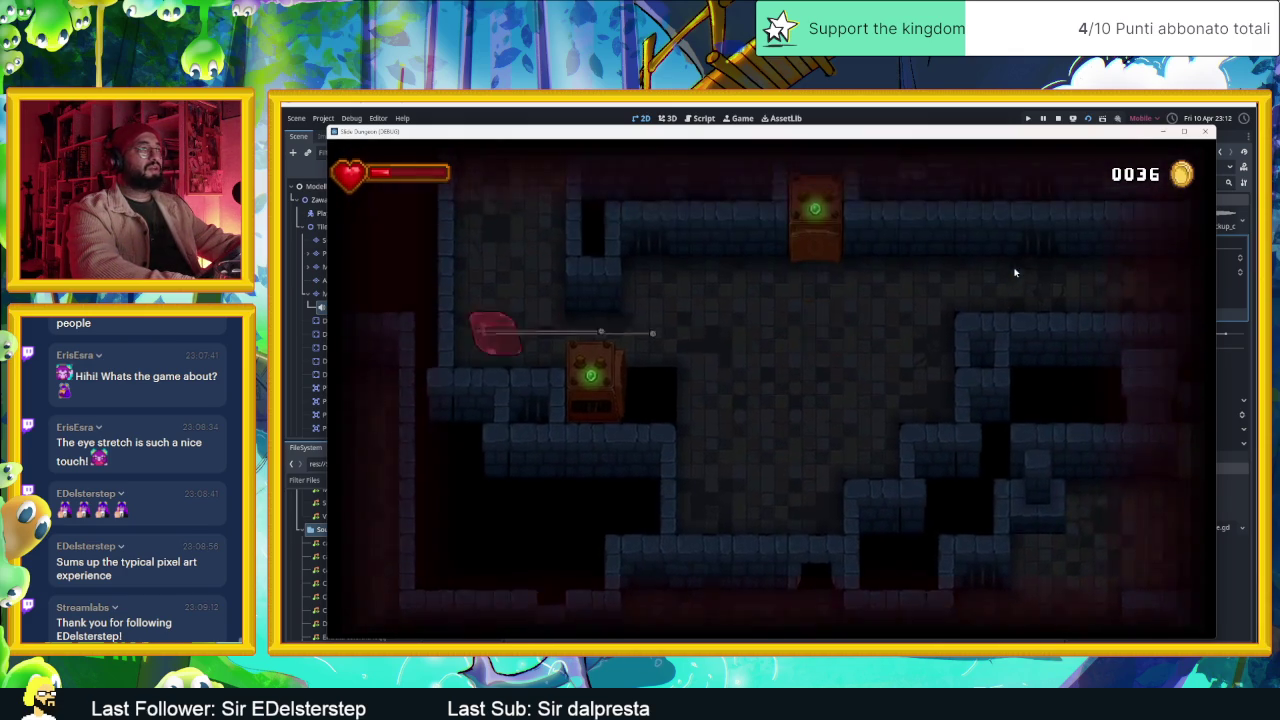
key("Down")
key("Right")
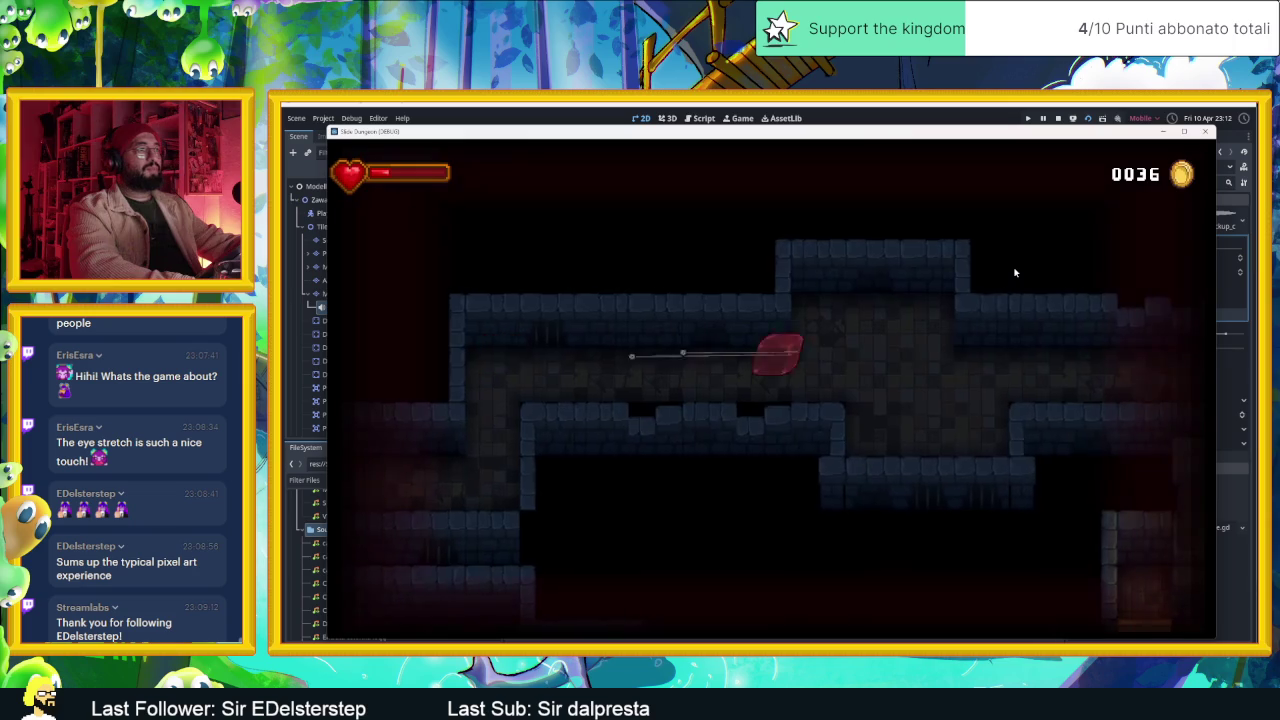
key("Down")
key("Left")
- Steer the slime off the pink tile, up against the brick, then down into the lower area
key("Right")
key("Left")
key("Right")
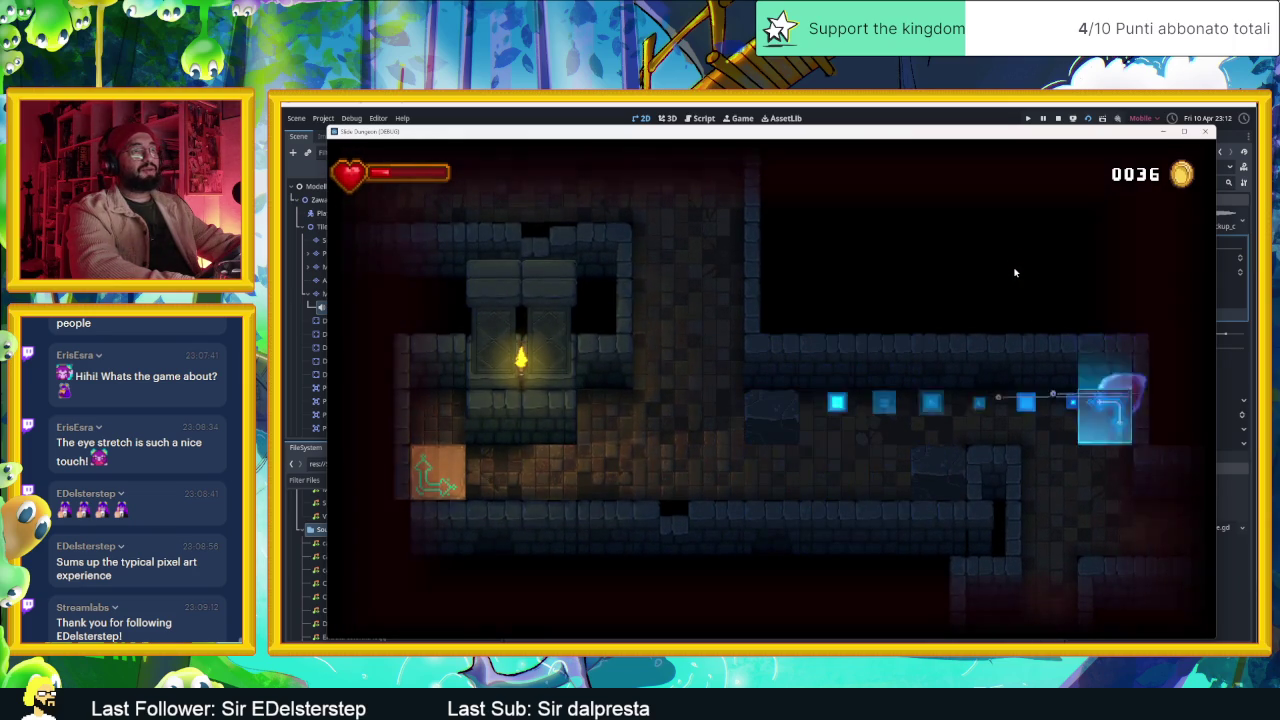
key("Up")
key("Down")
key("Right")
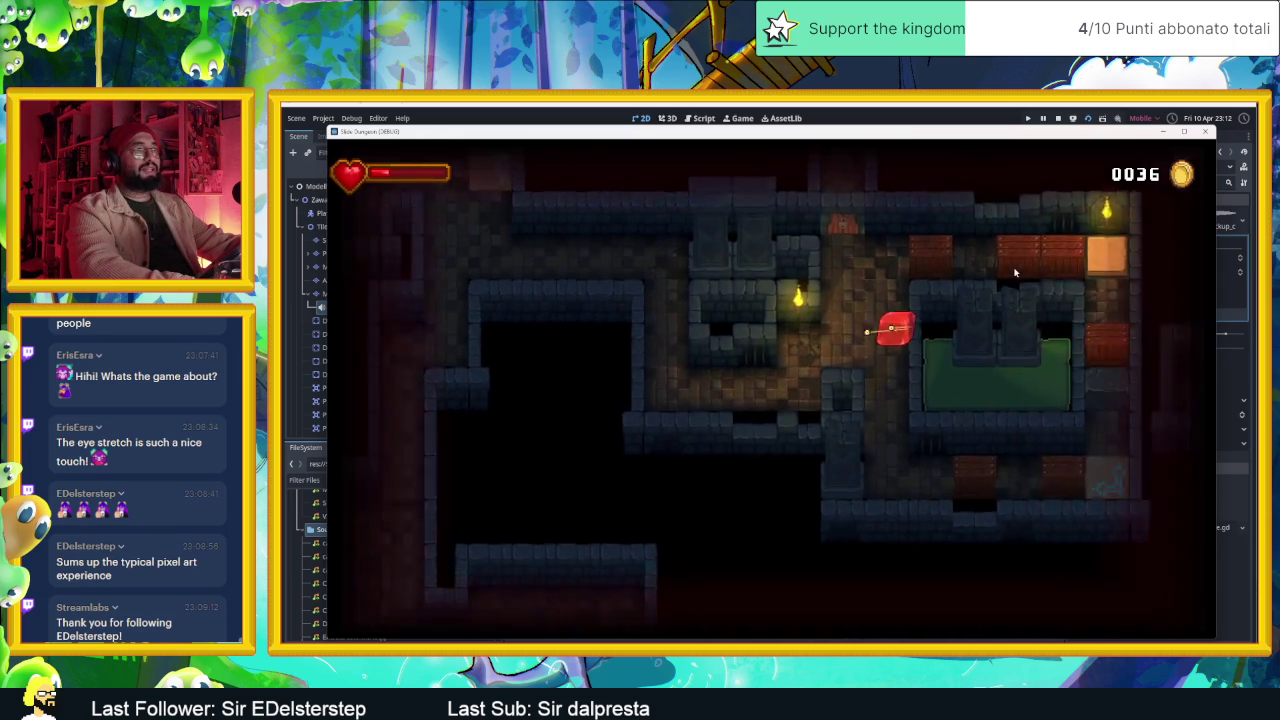
key("Up")
key("Right")
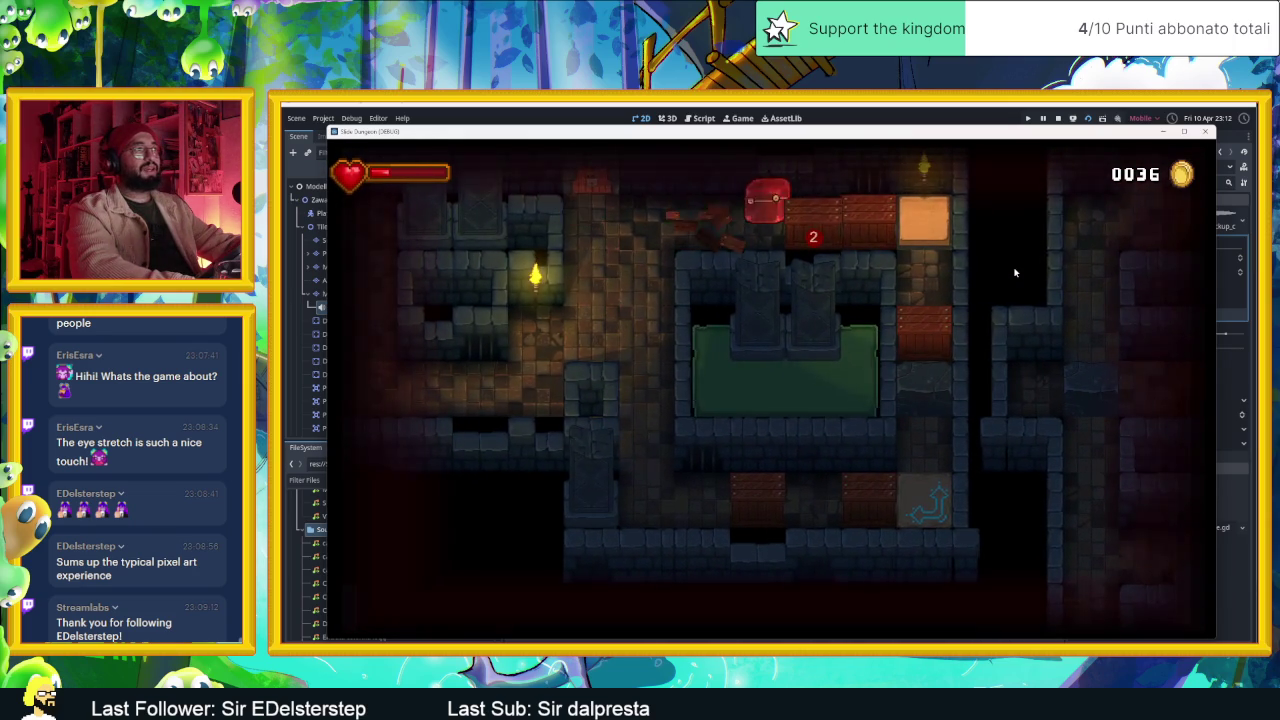
key("Left")
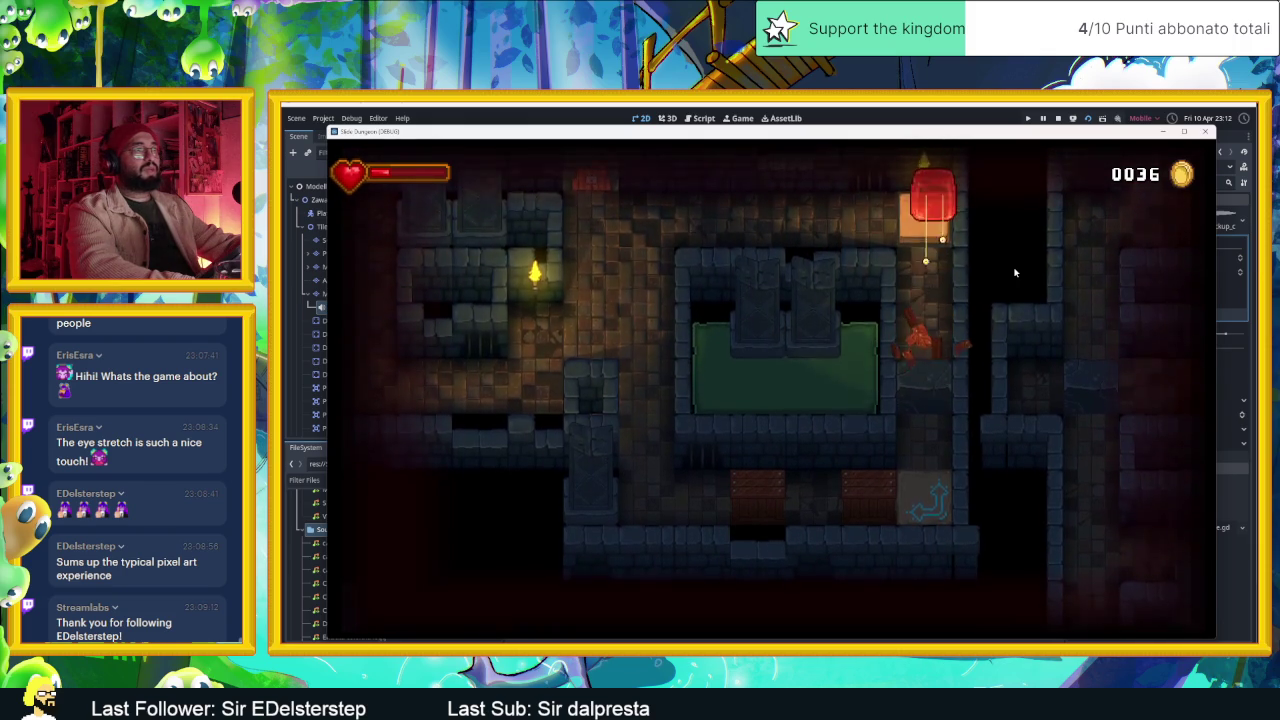
key("Left")
key("Down")
key("Right")
key("Down")
key("Right")
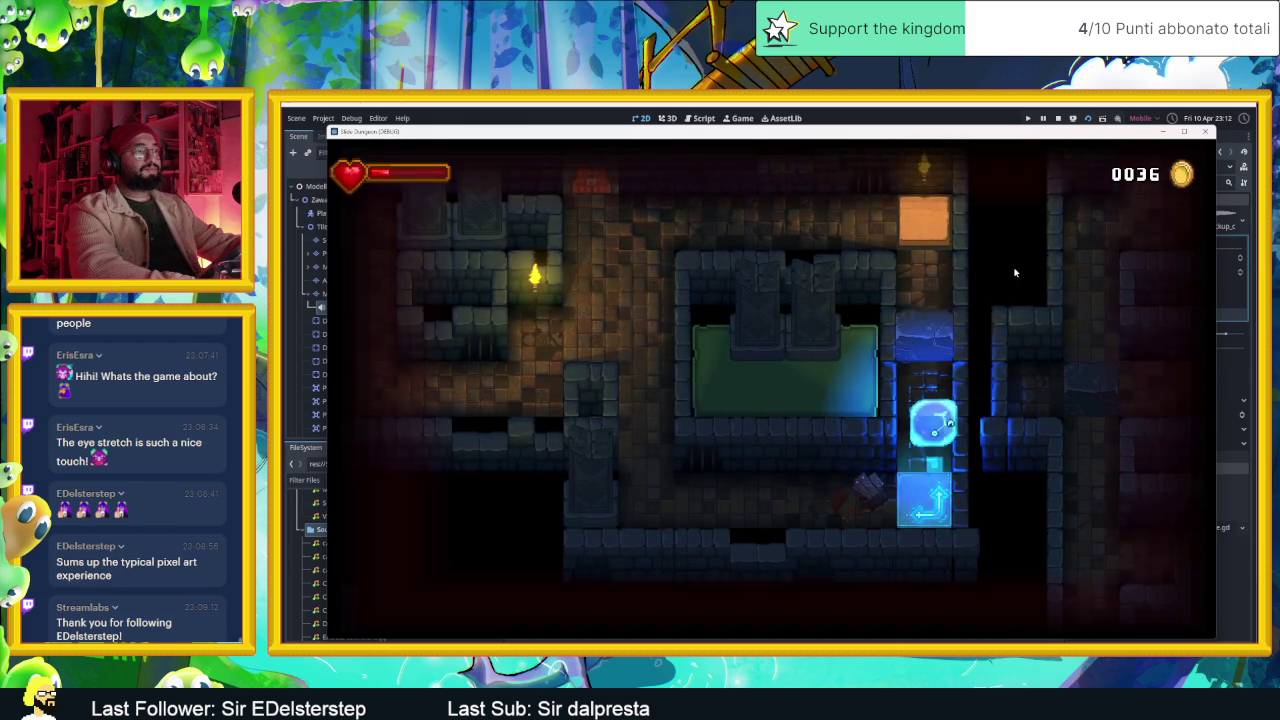
- Ride the down-arrow tile into the spike room and settle the slime at its bottom centre
key("Down")
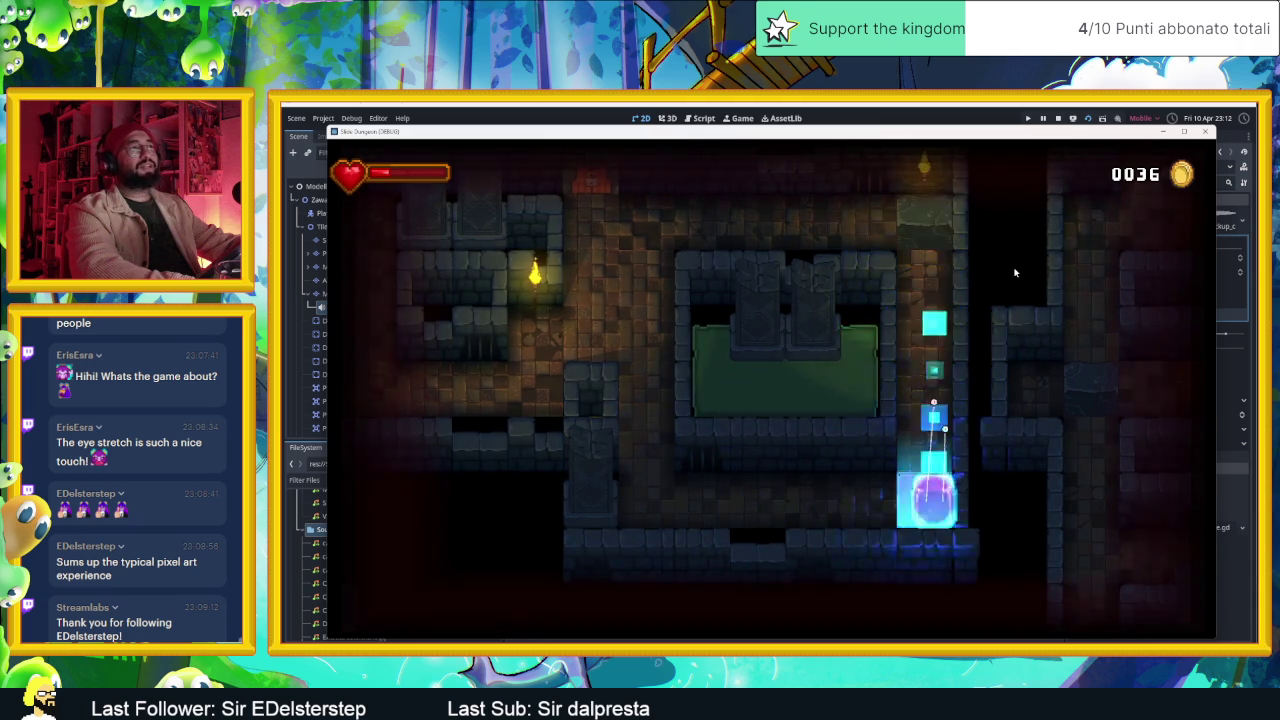
key("Left")
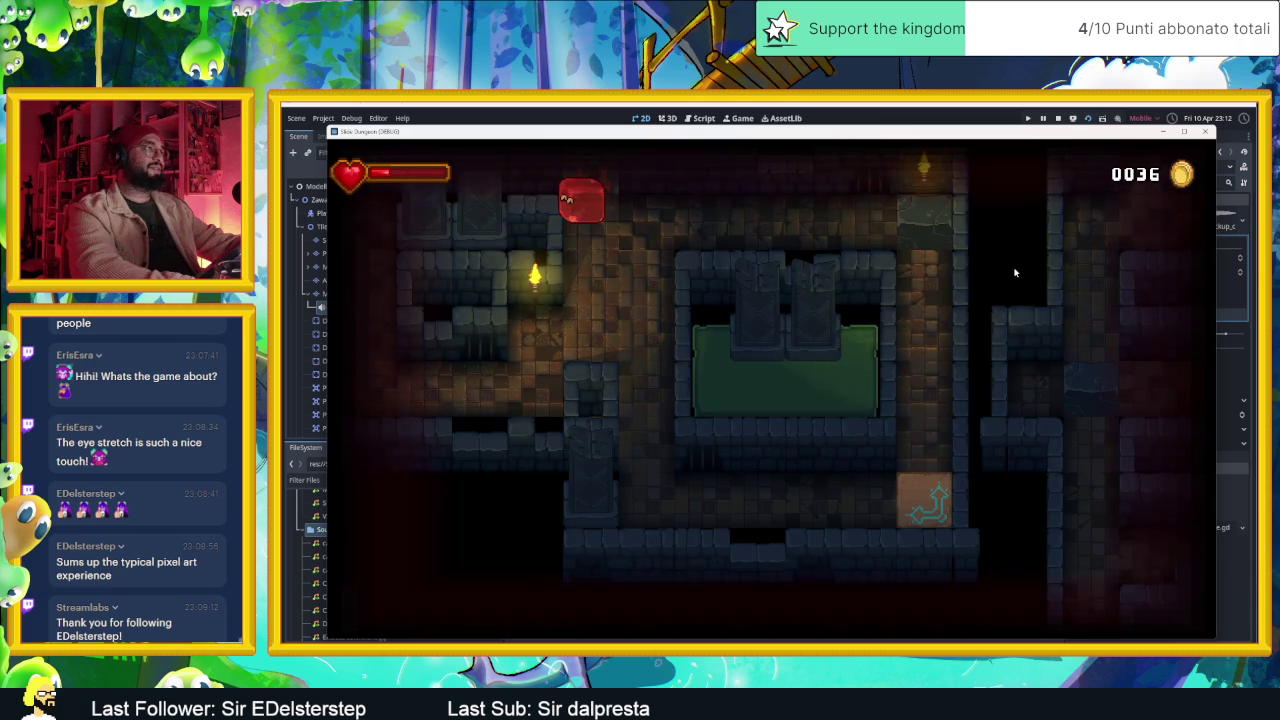
key("Up")
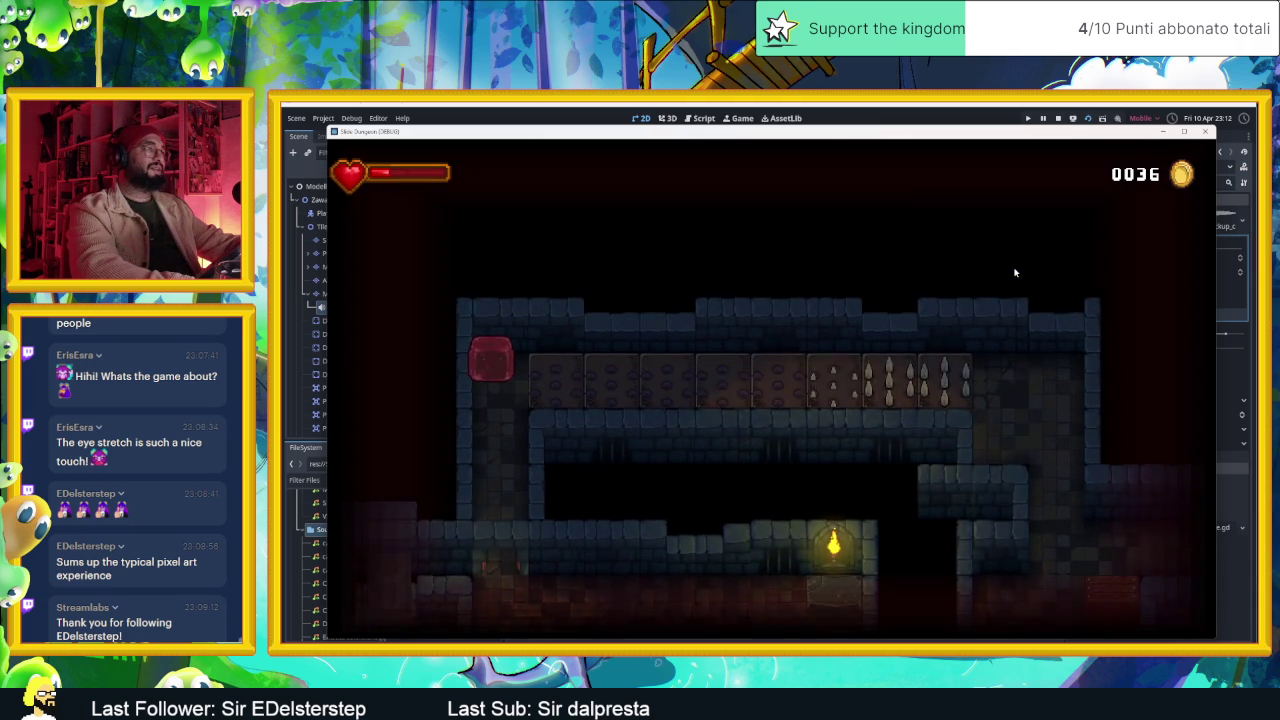
key("Up")
key("Left")
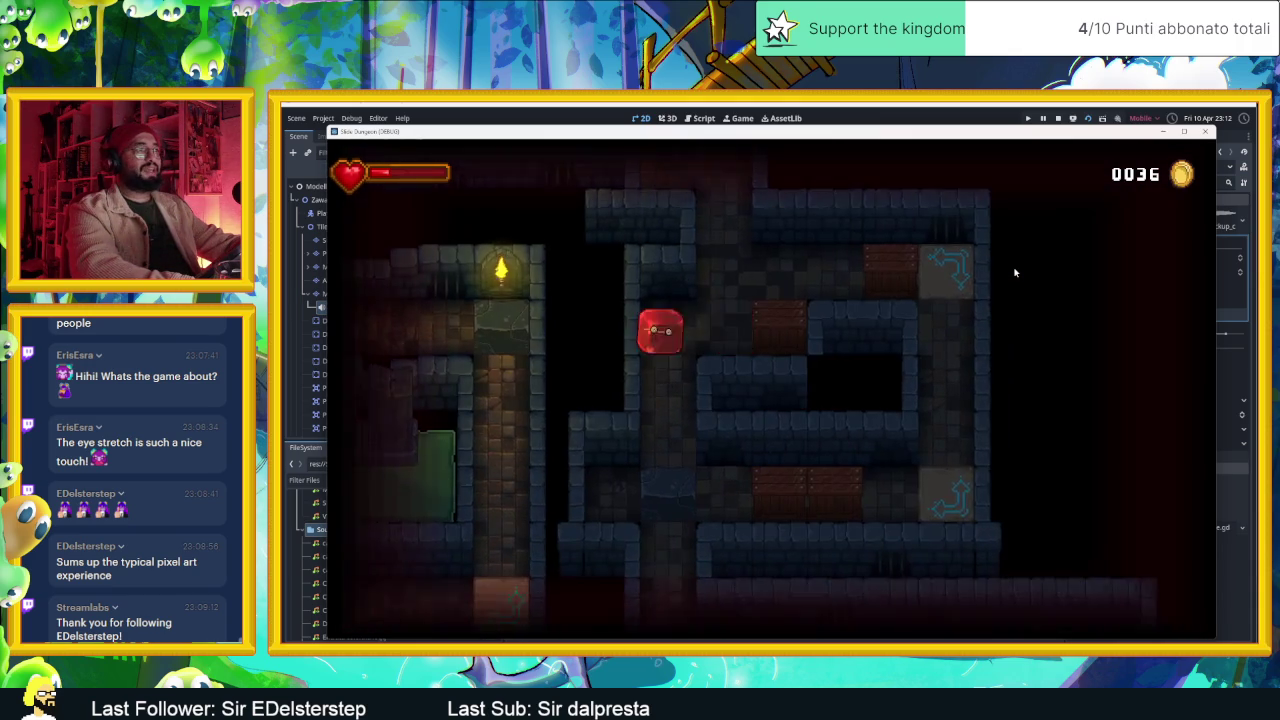
key("Right")
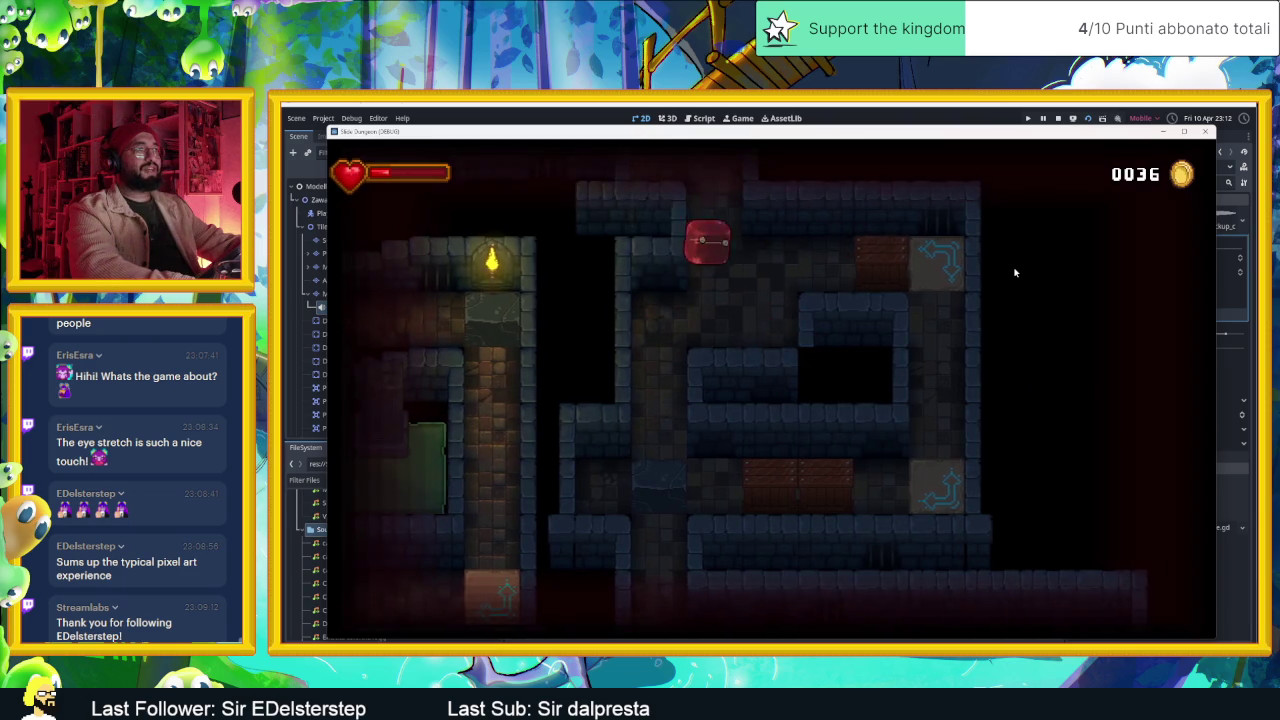
key("Right")
key("Up")
key("Down")
key("Up")
key("Down")
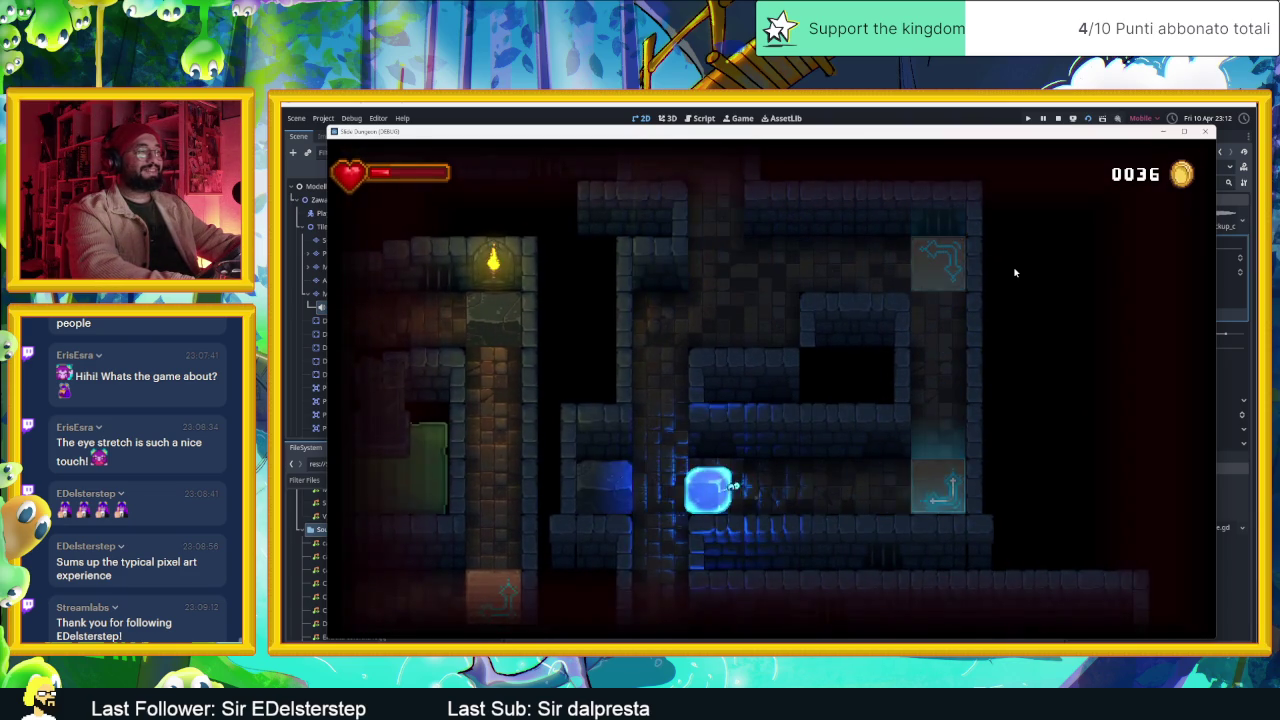
- Guide the slime through the next room, riding the up-arrow tile along the top corridor
key("Right")
key("Down")
key("Left")
key("Down")
key("Up")
key("Left")
key("Right")
key("Left")
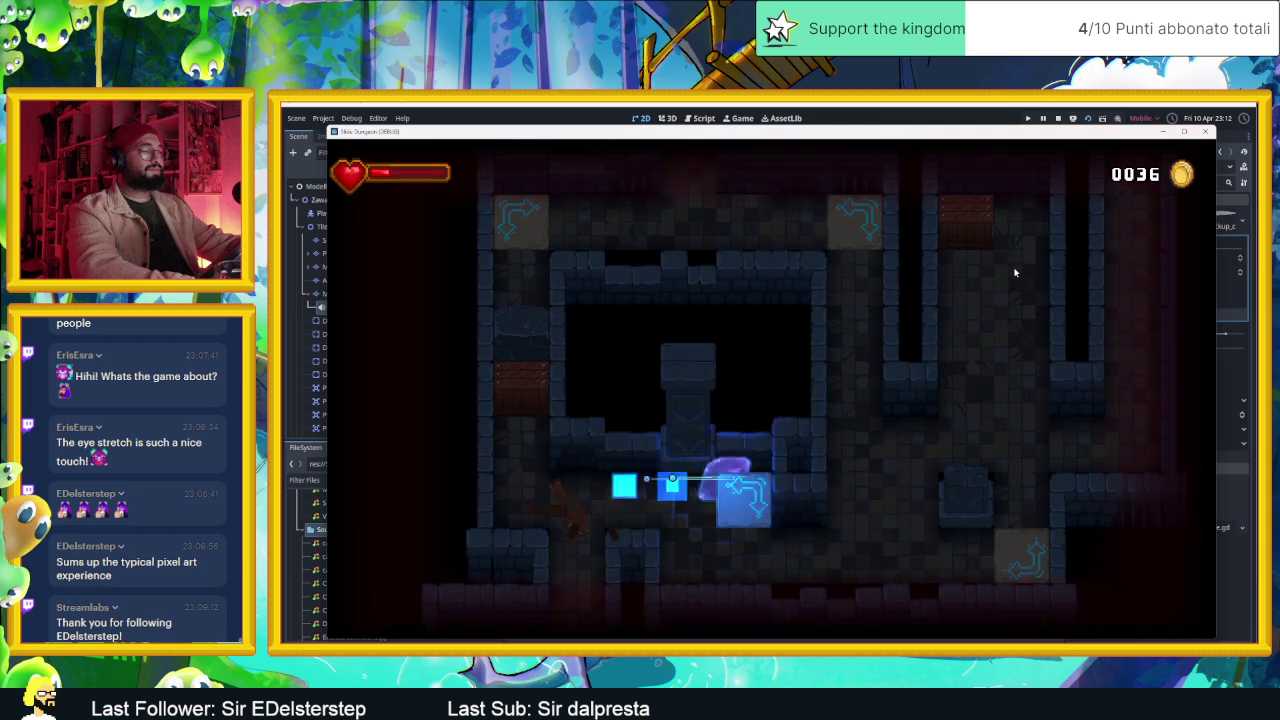
key("Down")
key("Right")
key("Left")
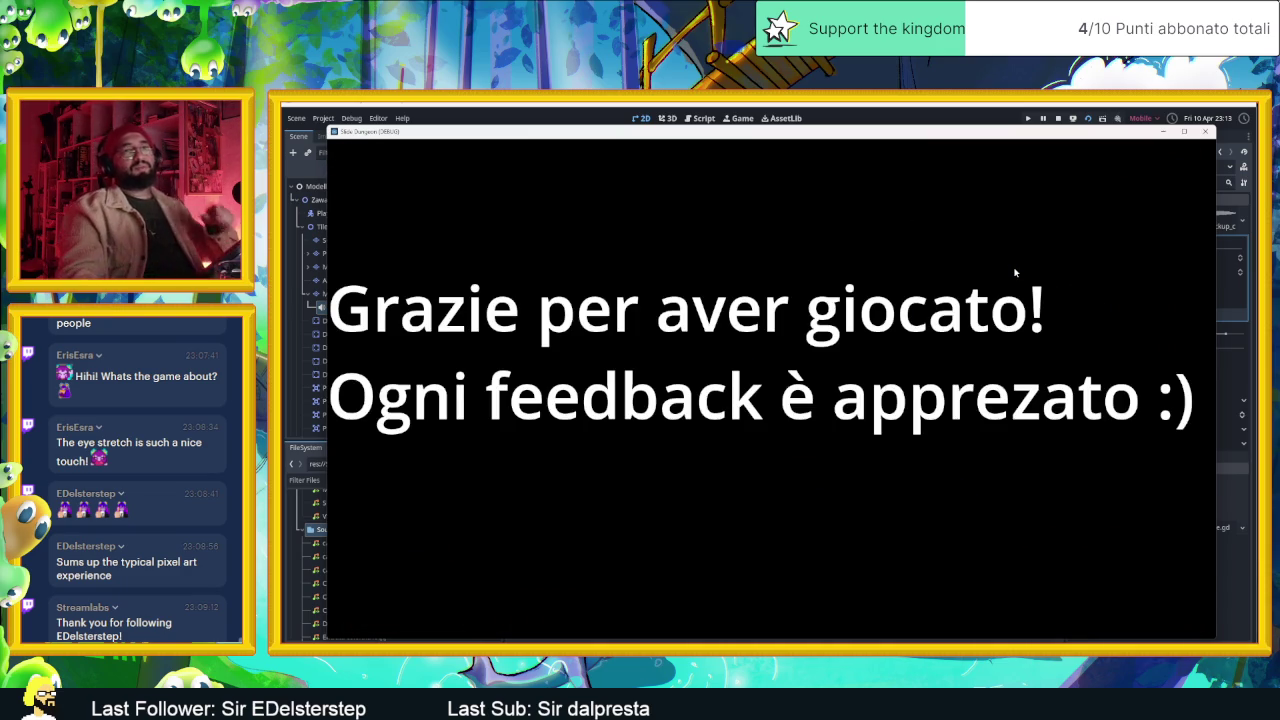
- Close the Slime Dungeon game window once the 'Grazie per aver giocato!' screen appears
left_click(1204, 133)
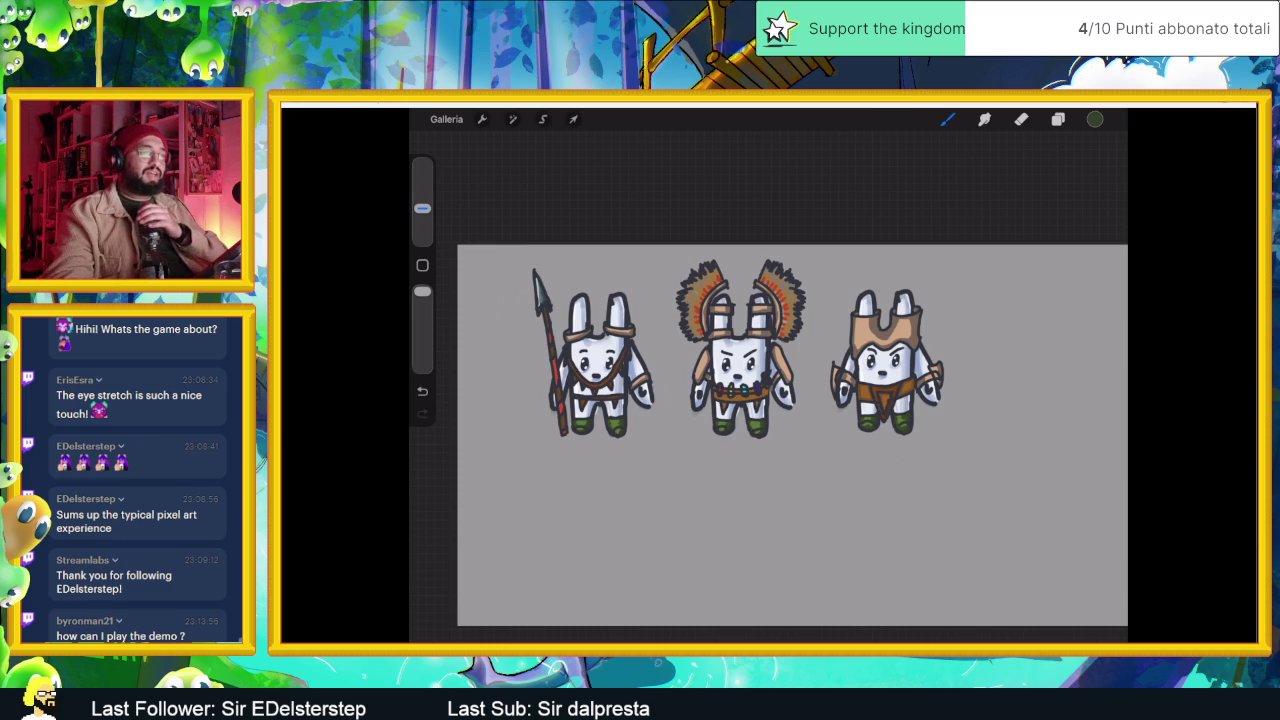
- Switch from Procreate to the Discord chat with alt+Tab
key("alt+Tab")
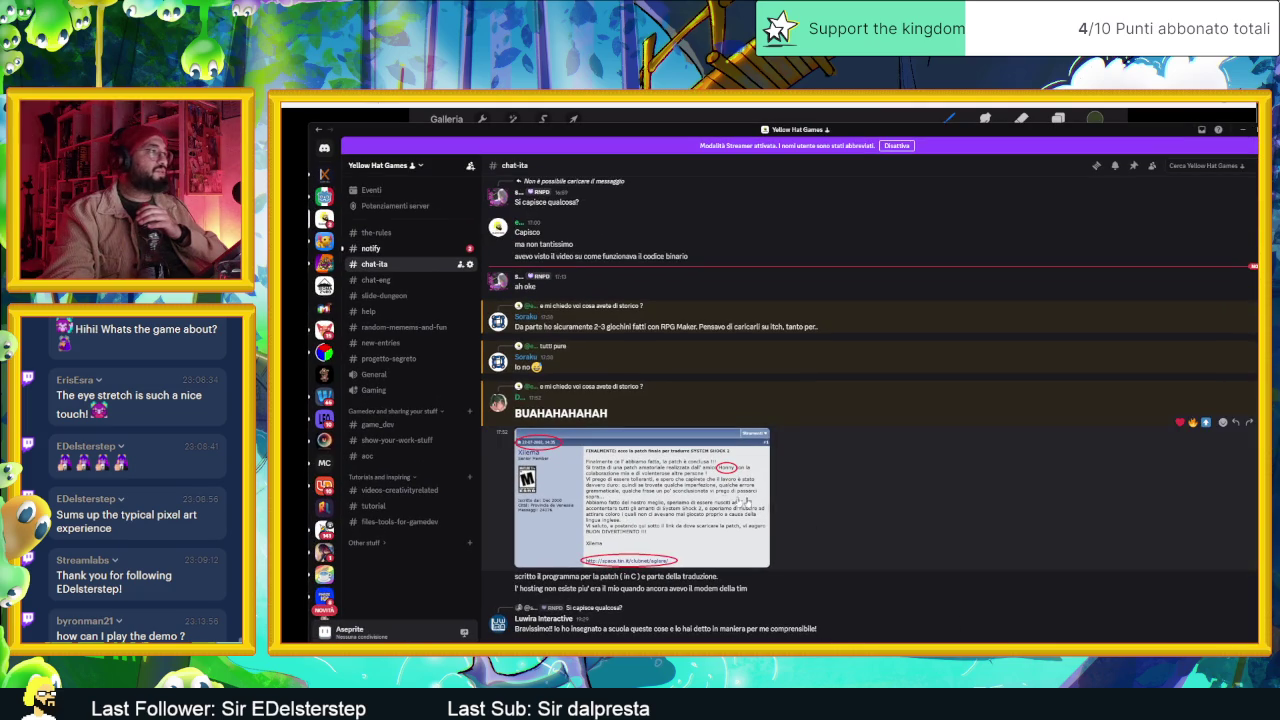
- Open #slide-dungeon and scroll far back through its older posts
scroll(811, 433, "up", 2)
scroll(800, 430, "up", 3)
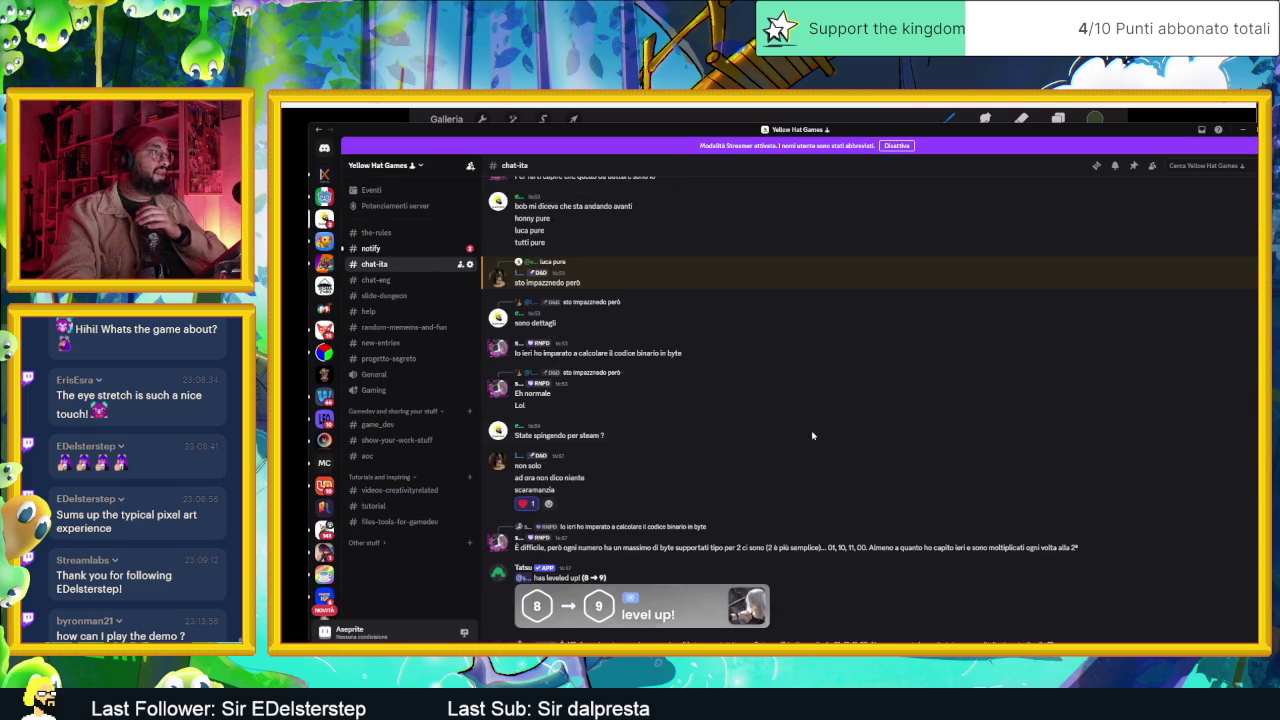
left_click(384, 296)
scroll(768, 448, "up", 3)
scroll(768, 448, "up", 3)
scroll(768, 448, "up", 3)
scroll(768, 448, "up", 2)
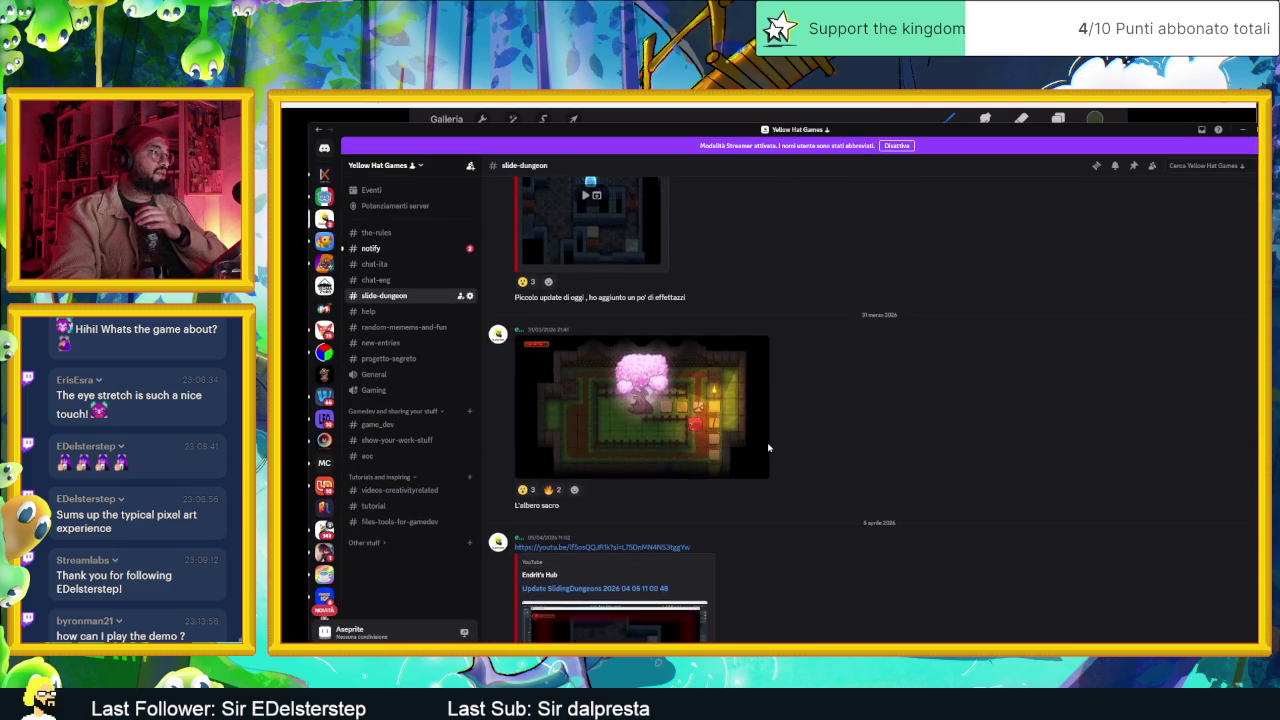
scroll(768, 448, "up", 1)
scroll(768, 448, "up", 2)
scroll(768, 448, "up", 1)
scroll(768, 448, "up", 2)
scroll(768, 448, "up", 2)
scroll(768, 448, "up", 2)
scroll(768, 448, "up", 2)
scroll(768, 448, "up", 2)
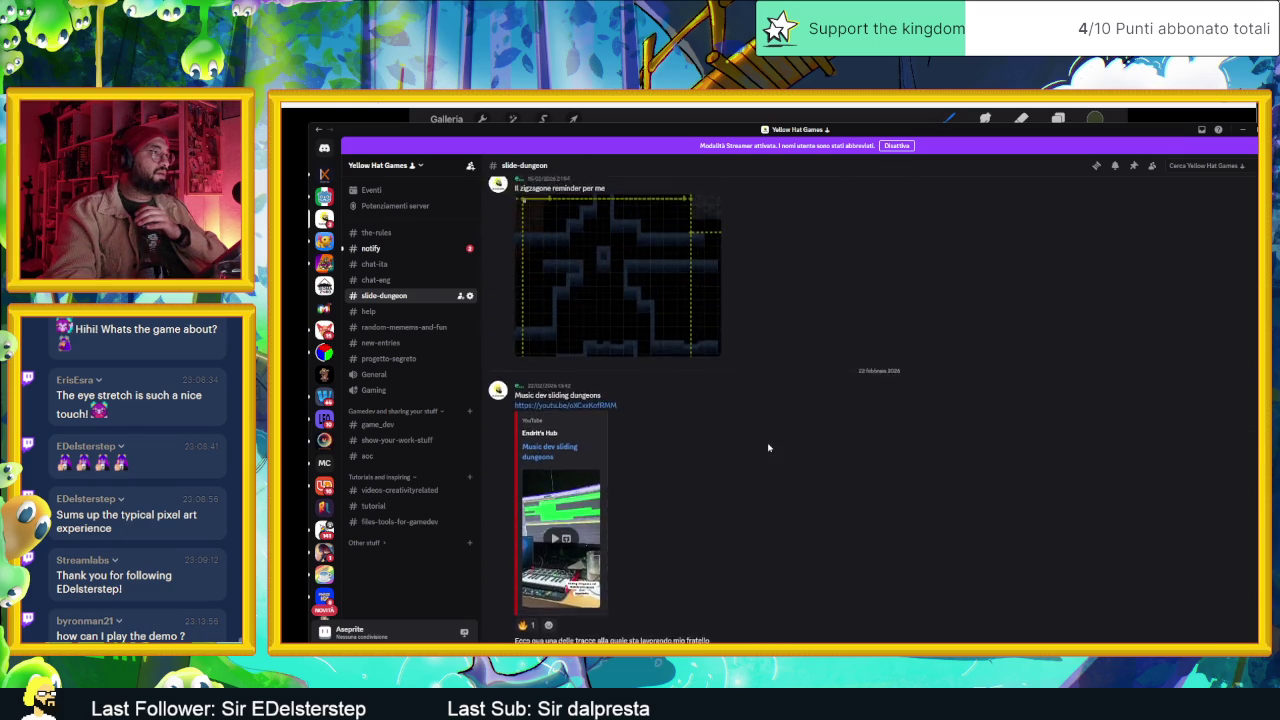
scroll(768, 448, "up", 2)
scroll(768, 448, "up", 2)
scroll(768, 448, "up", 2)
scroll(768, 448, "up", 2)
scroll(768, 448, "up", 2)
scroll(768, 448, "up", 2)
scroll(768, 448, "up", 2)
scroll(768, 448, "up", 2)
scroll(768, 448, "up", 2)
scroll(768, 448, "up", 2)
scroll(768, 448, "up", 2)
scroll(768, 448, "up", 2)
scroll(768, 448, "up", 2)
scroll(768, 448, "up", 2)
scroll(768, 448, "up", 2)
scroll(768, 448, "up", 1)
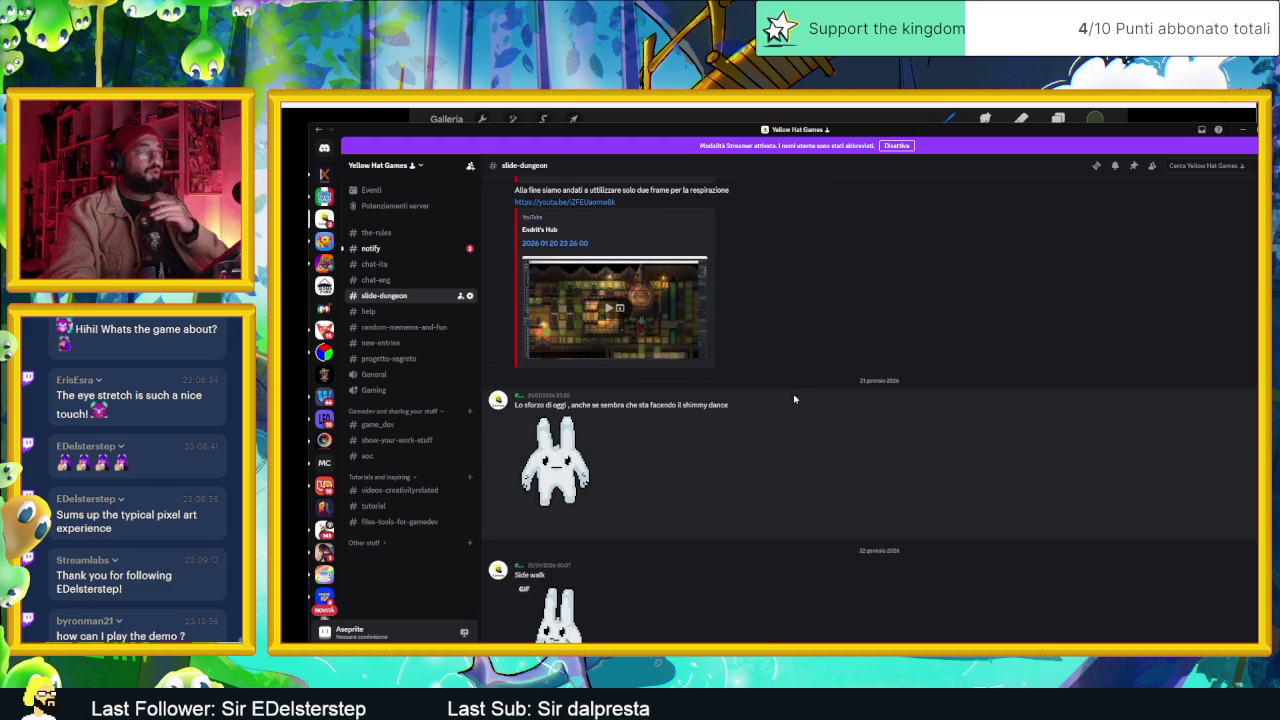
scroll(790, 398, "up", 2)
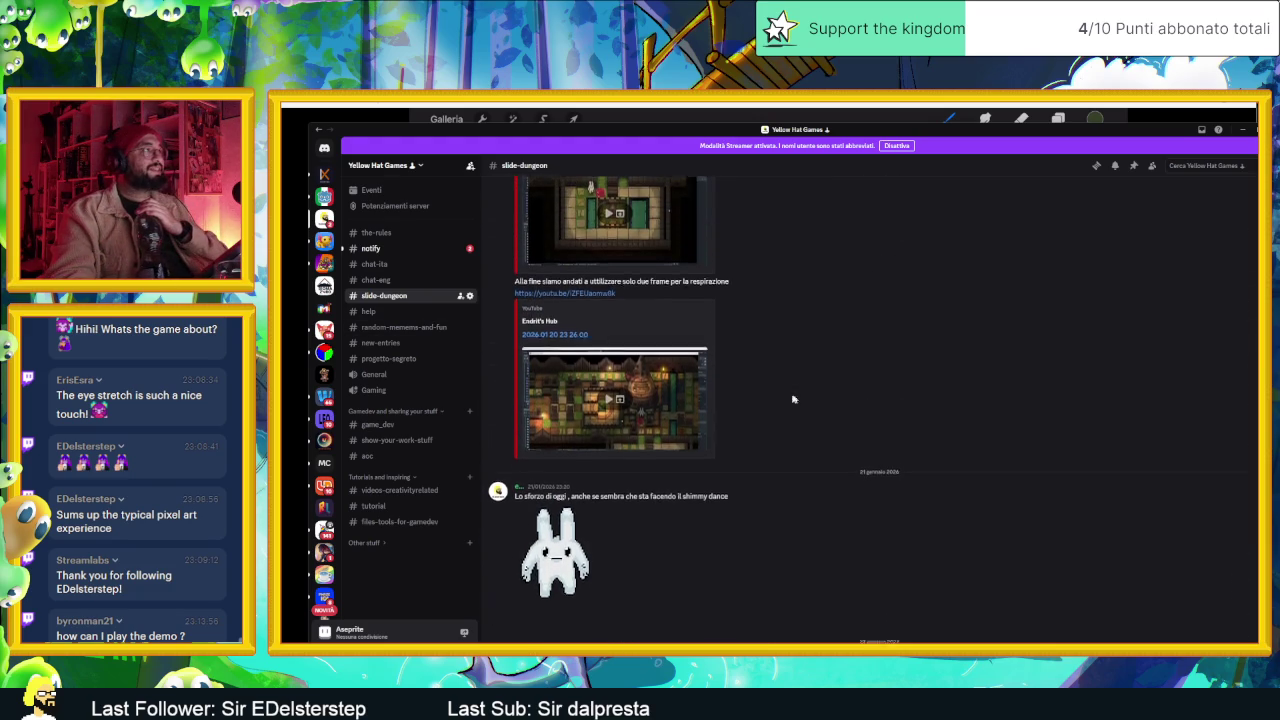
scroll(780, 396, "up", 2)
scroll(768, 393, "up", 4)
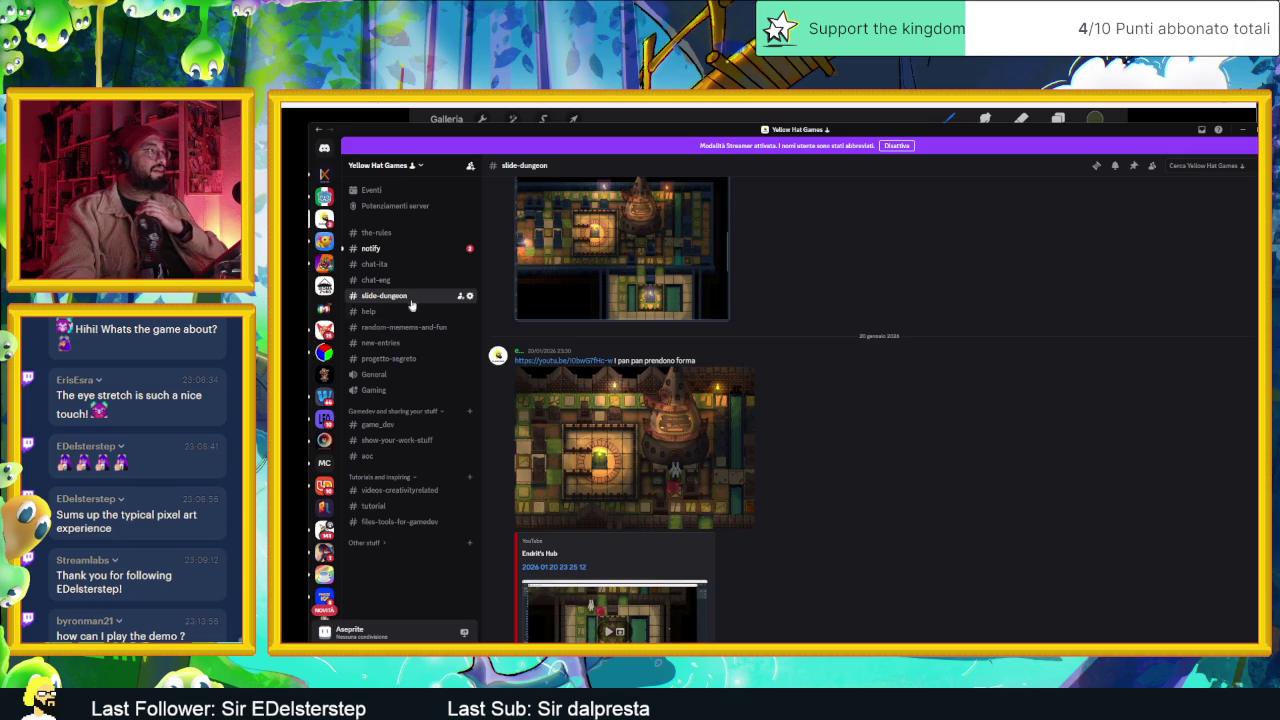
- Scroll back through the #chat-ita history, then open #game_dev
left_click(408, 266)
mouse_move(745, 393)
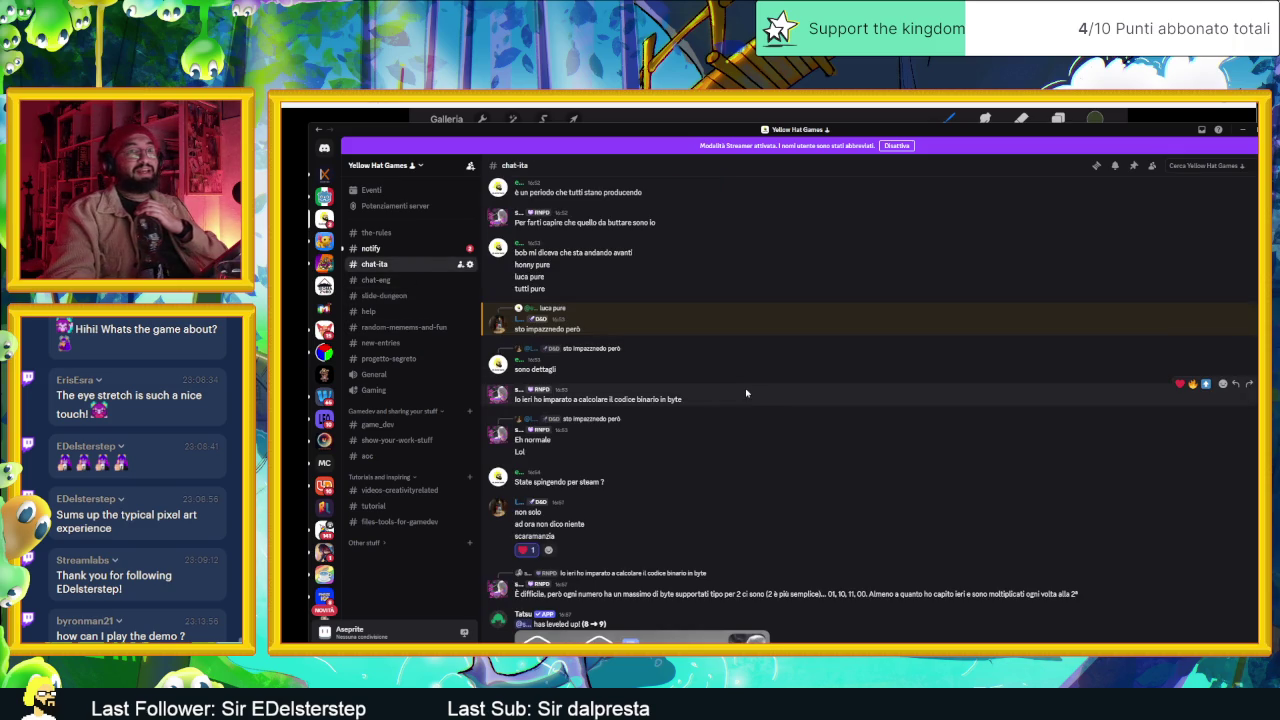
scroll(746, 399, "up", 1)
scroll(748, 401, "up", 2)
scroll(750, 404, "up", 2)
scroll(753, 408, "up", 2)
scroll(754, 408, "up", 2)
scroll(754, 408, "up", 2)
scroll(754, 408, "up", 2)
scroll(754, 408, "up", 2)
left_click(400, 425)
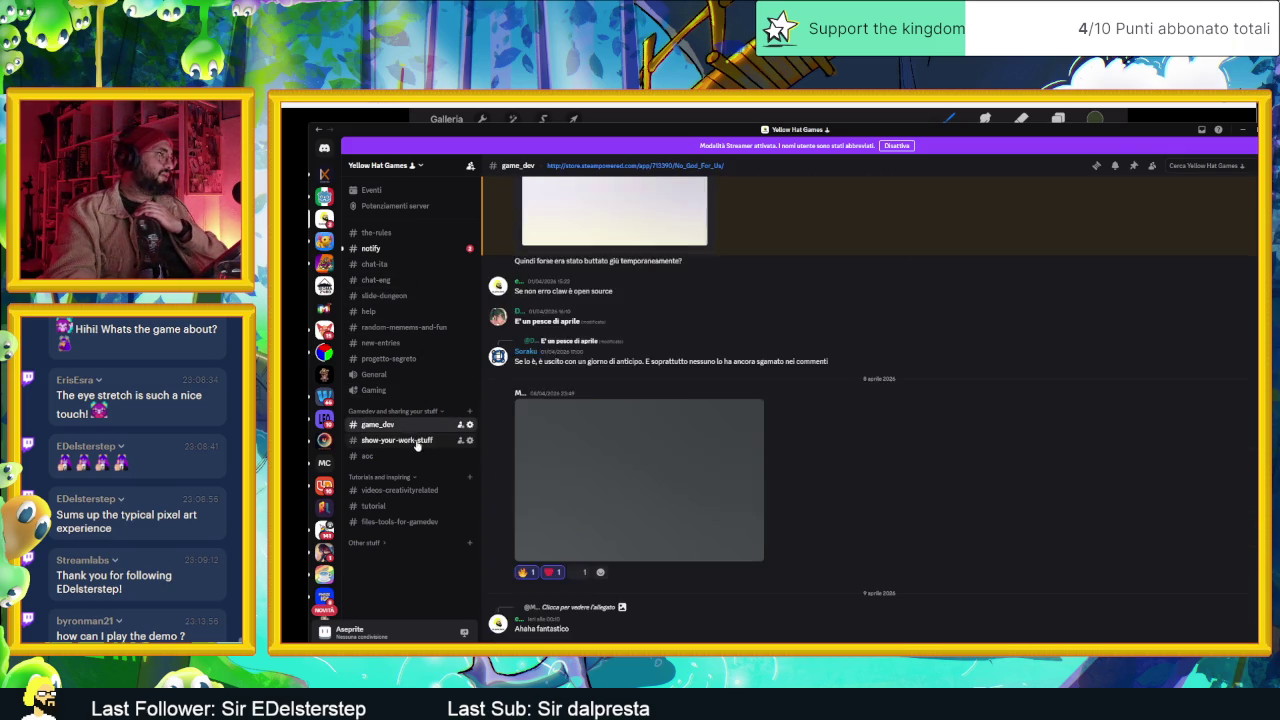
scroll(831, 489, "up", 3)
scroll(831, 489, "up", 2)
scroll(831, 489, "up", 2)
scroll(831, 489, "up", 2)
scroll(831, 489, "up", 2)
scroll(831, 489, "up", 2)
scroll(831, 489, "up", 2)
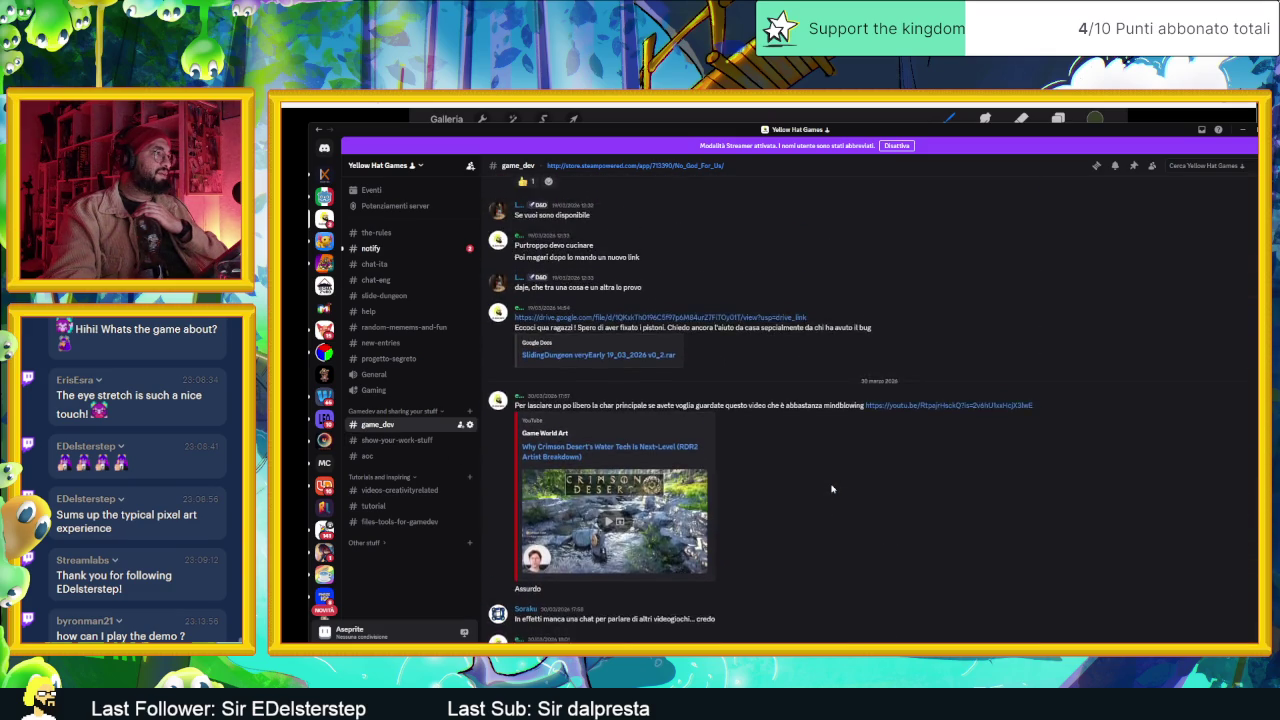
scroll(831, 489, "up", 2)
mouse_move(820, 568)
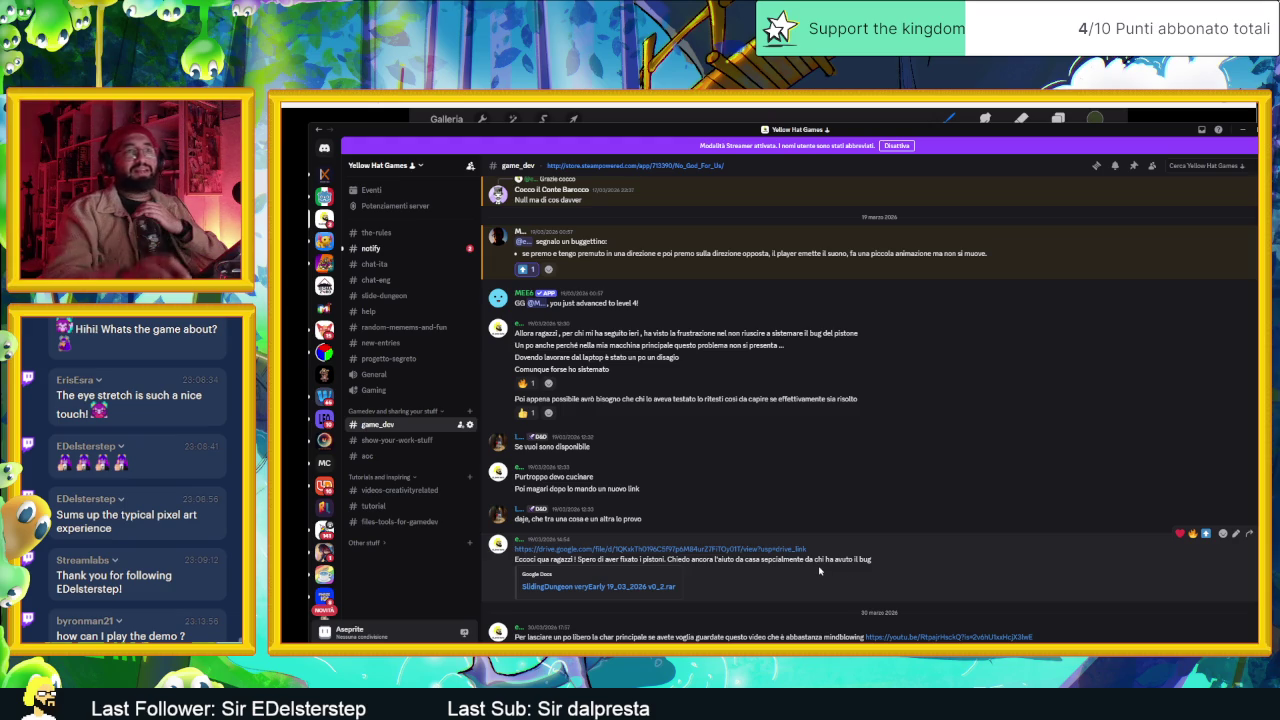
left_click(1246, 133)
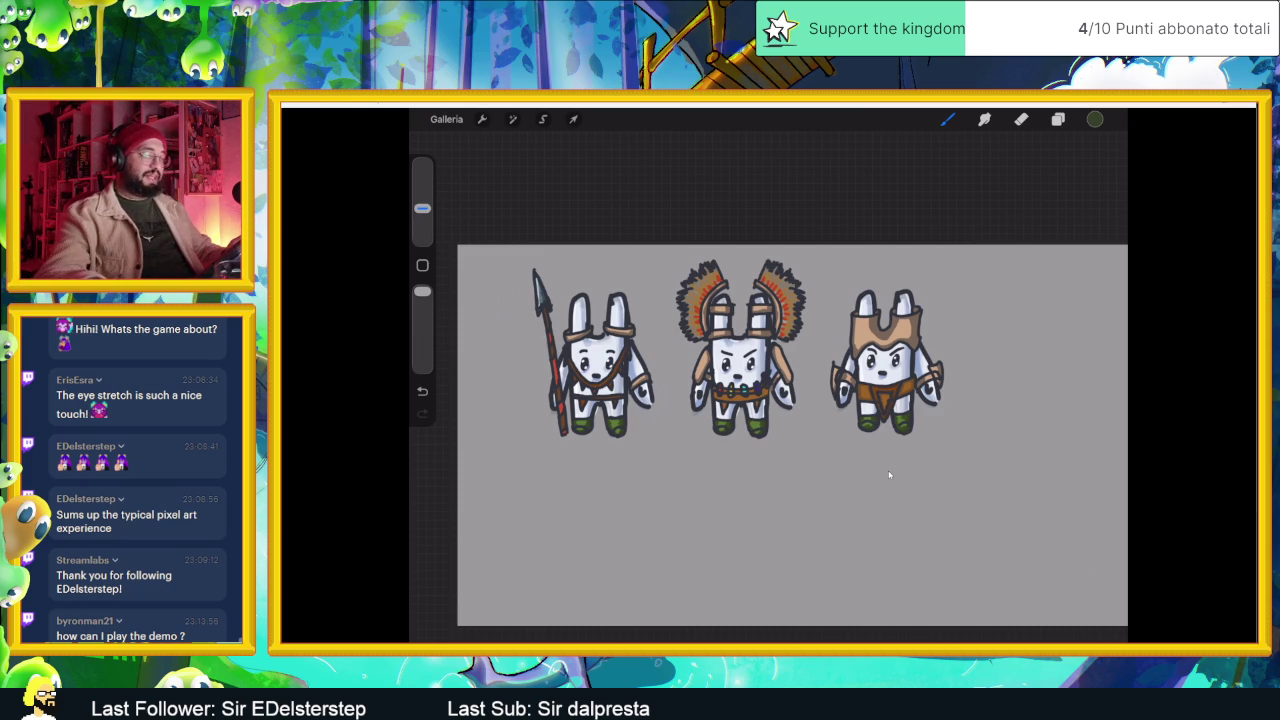
- Zoom in on the middle rabbit and eyedrop the orange colour from its belt
scroll(889, 474, "up", 2)
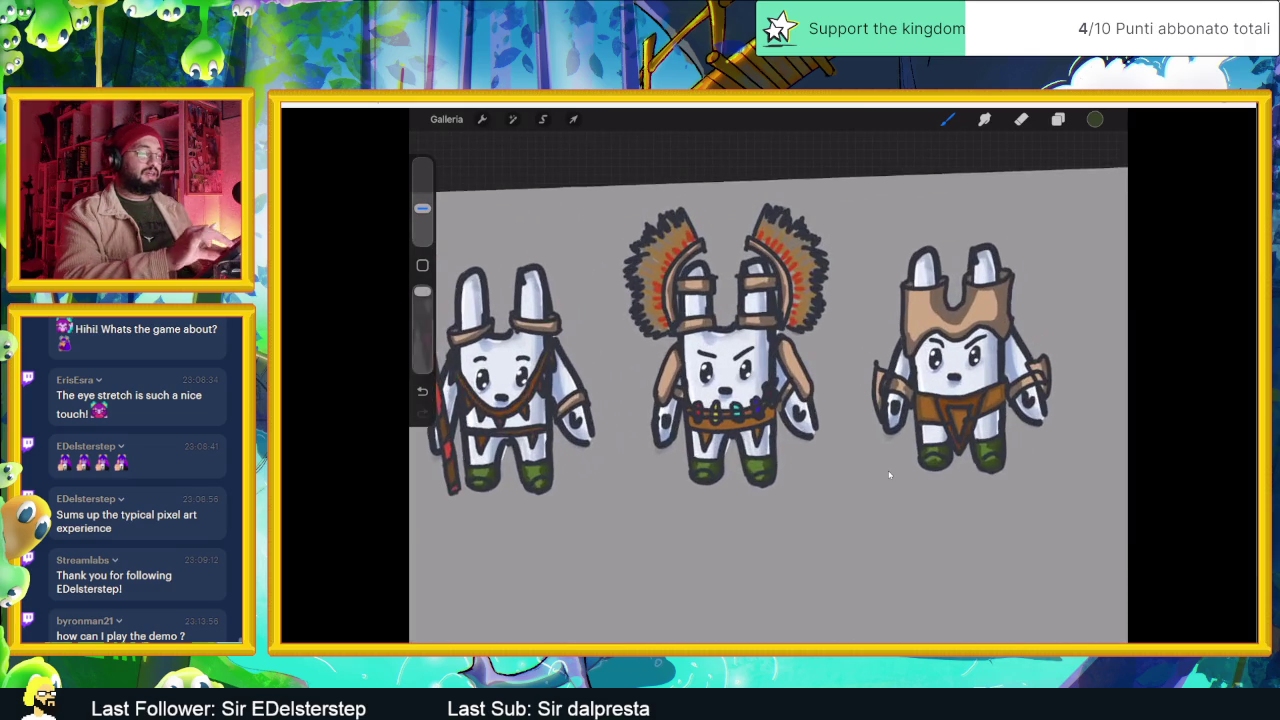
scroll(889, 474, "up", 3)
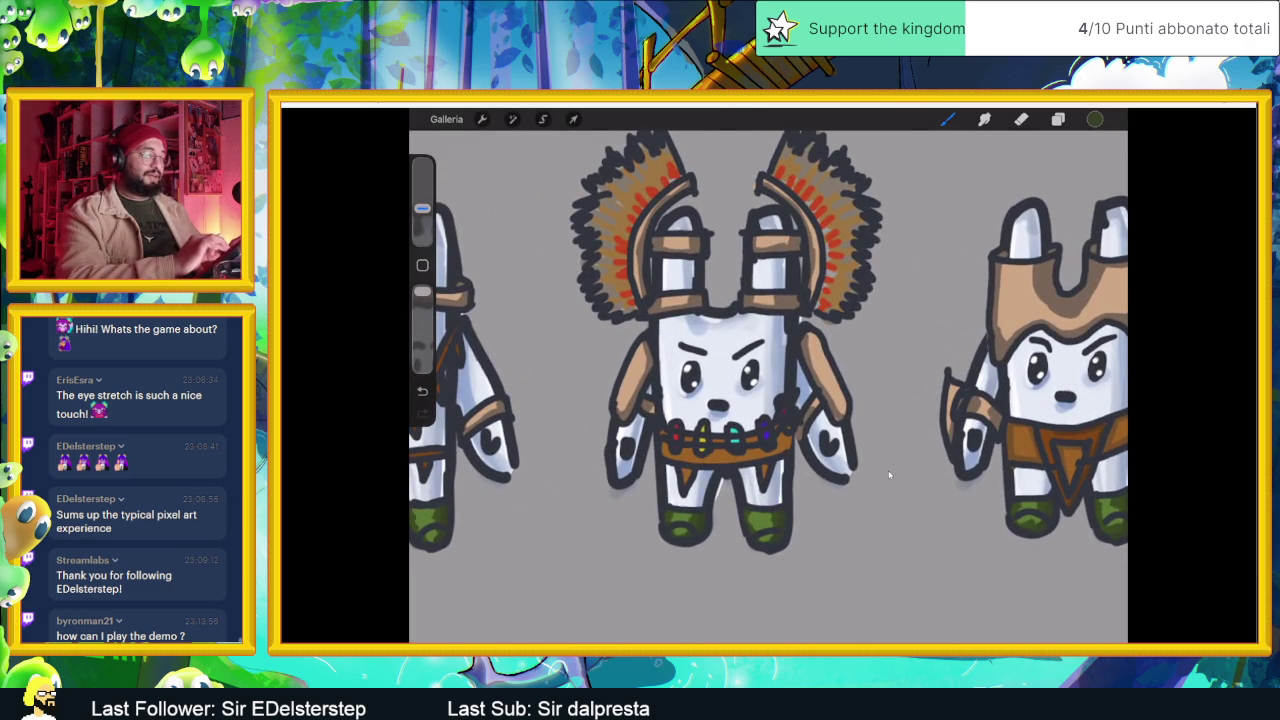
left_click(737, 443)
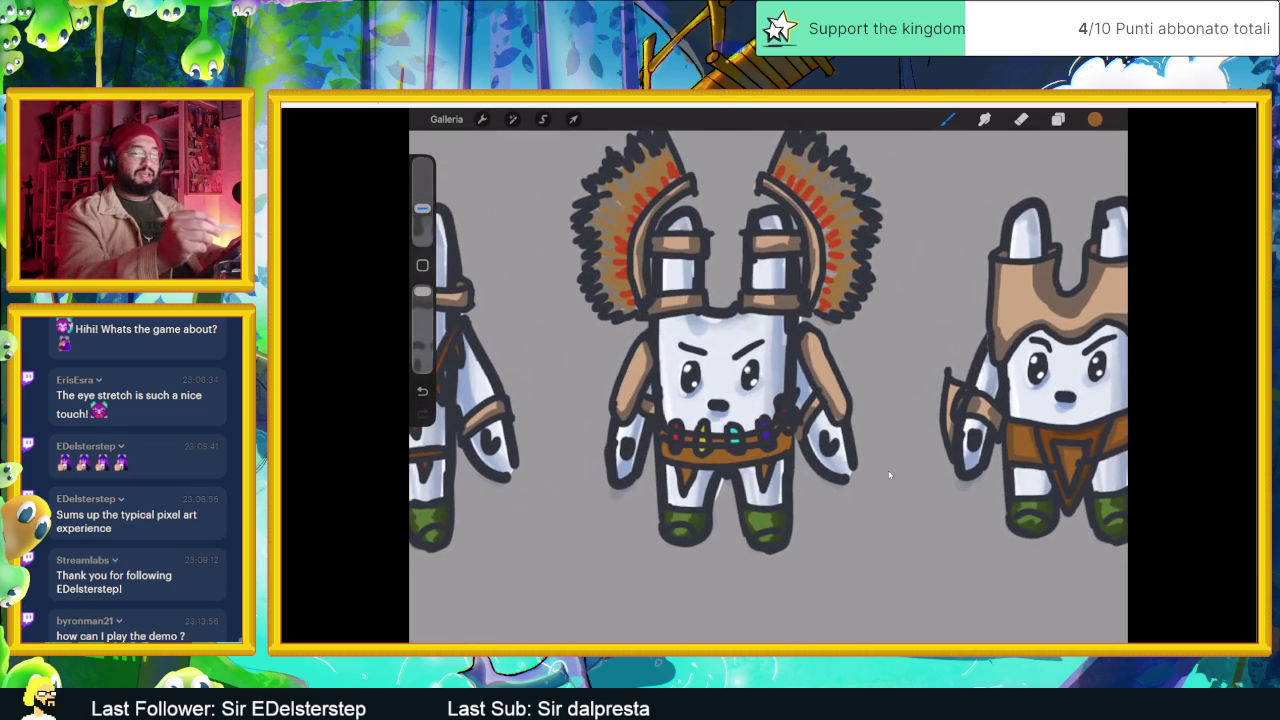
left_click(1095, 119)
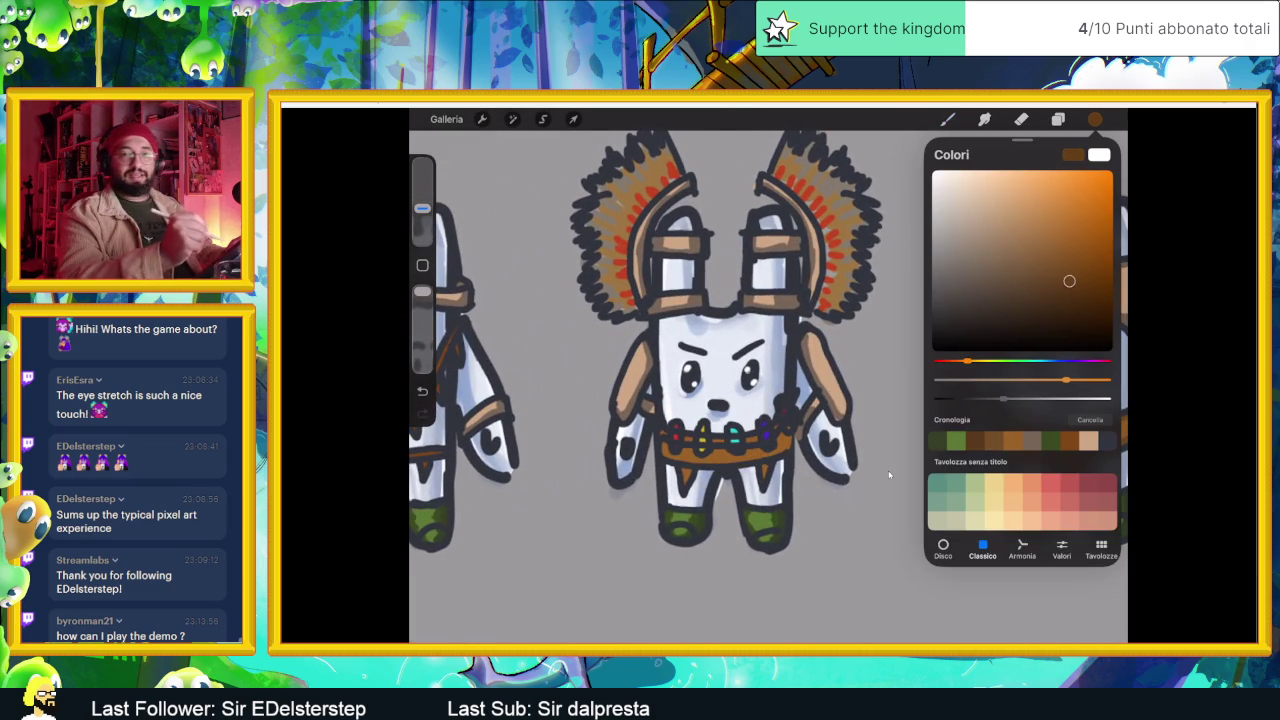
key("b")
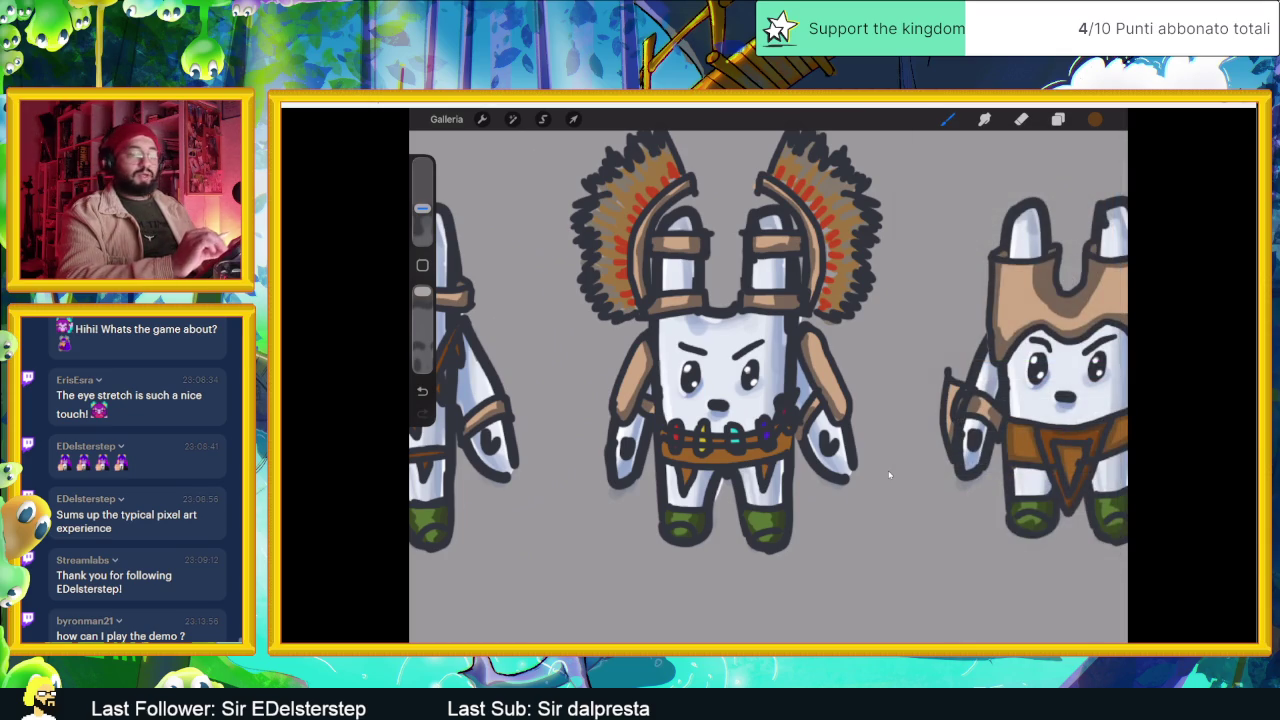
- Undo the last belt stroke and redraw it along the middle rabbit's belt
scroll(718, 400, "up", 2)
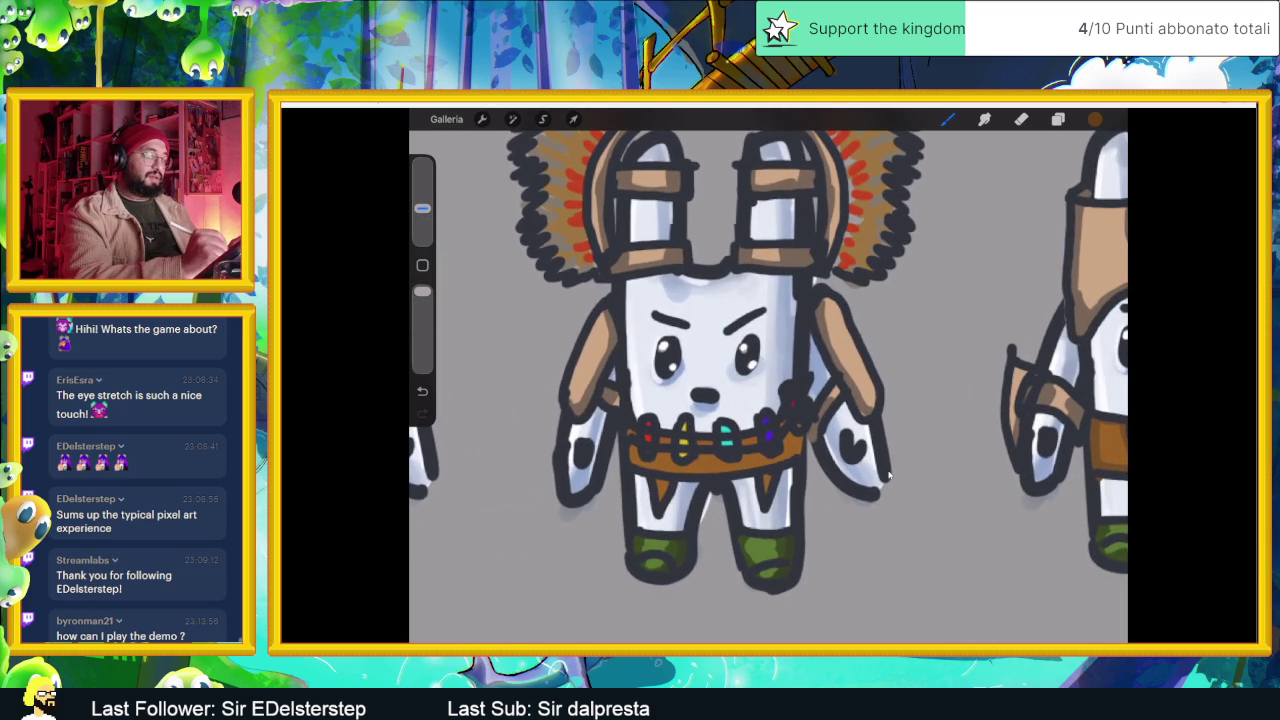
key("ctrl+z")
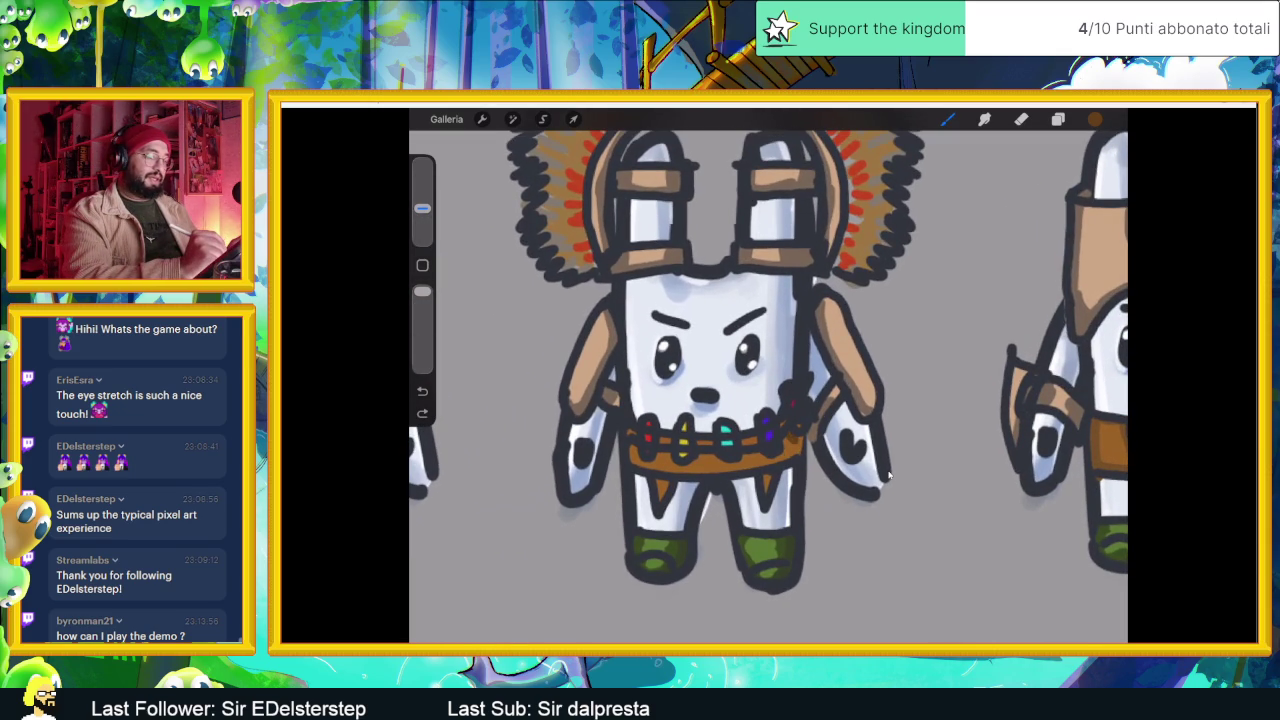
left_click_drag(752, 467, 632, 448)
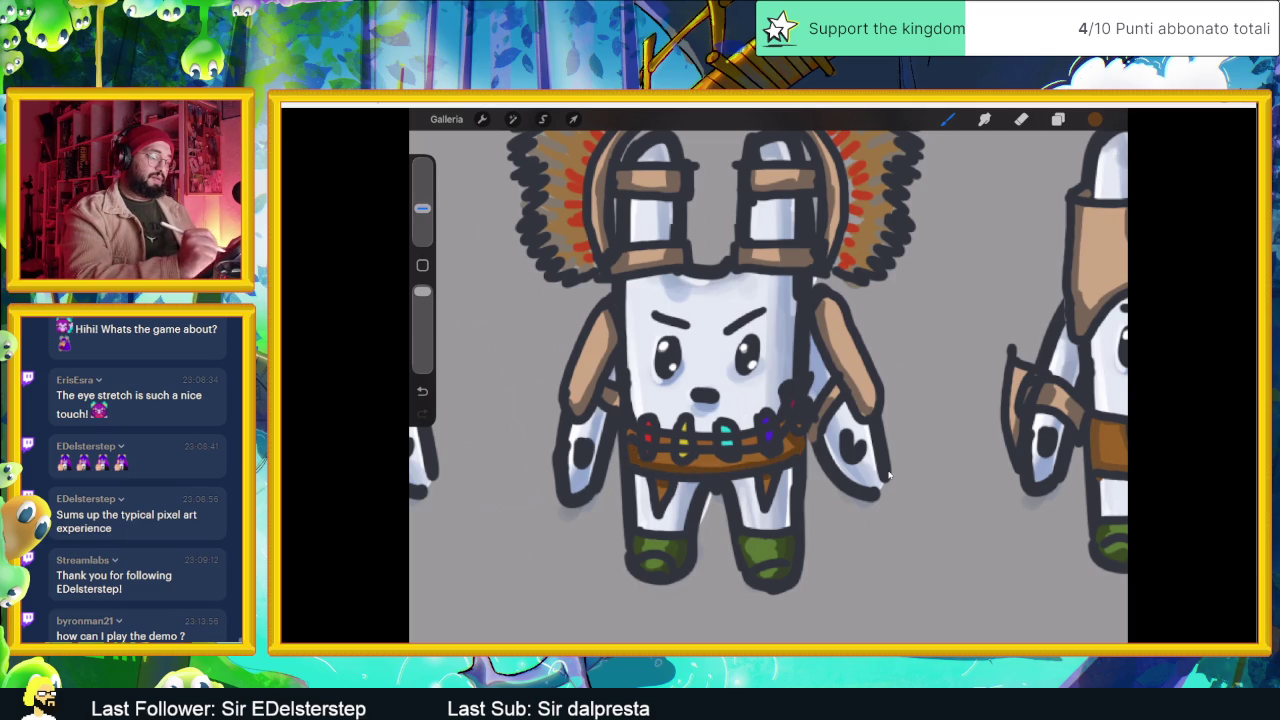
- Pick a lighter peach colour in the Colours panel
scroll(889, 476, "down", 3)
scroll(889, 476, "up", 3)
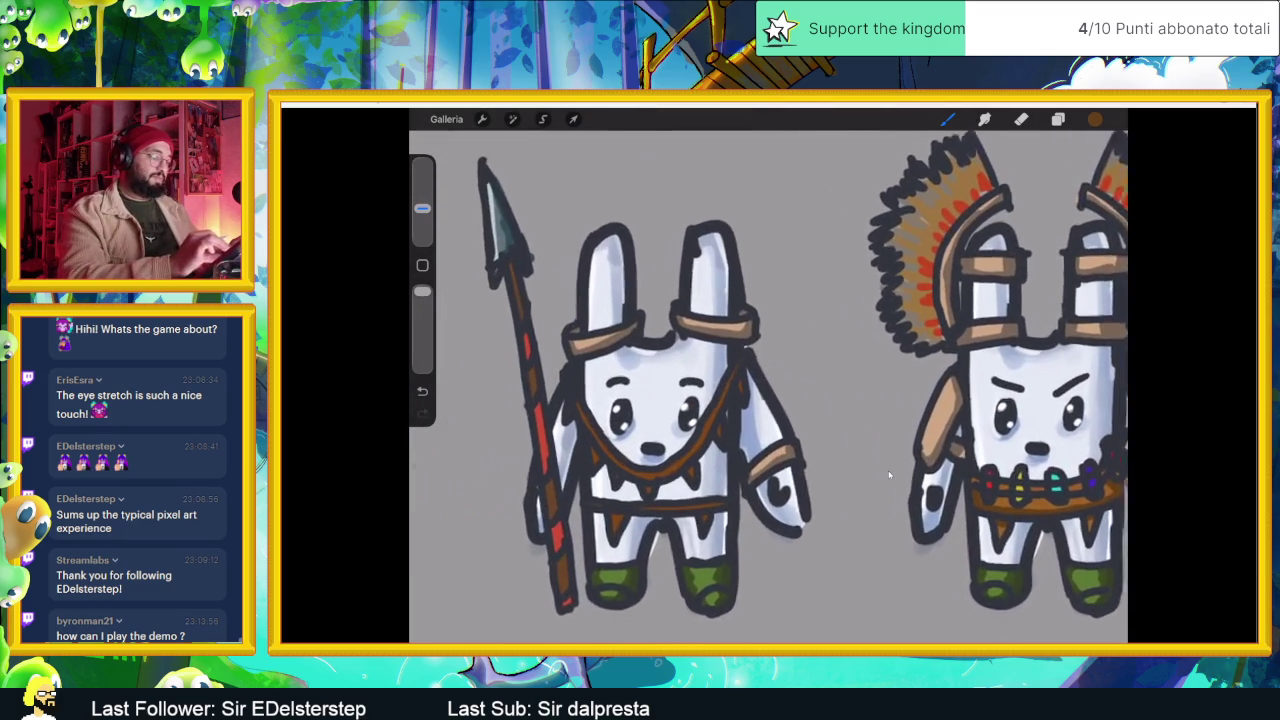
scroll(889, 476, "up", 2)
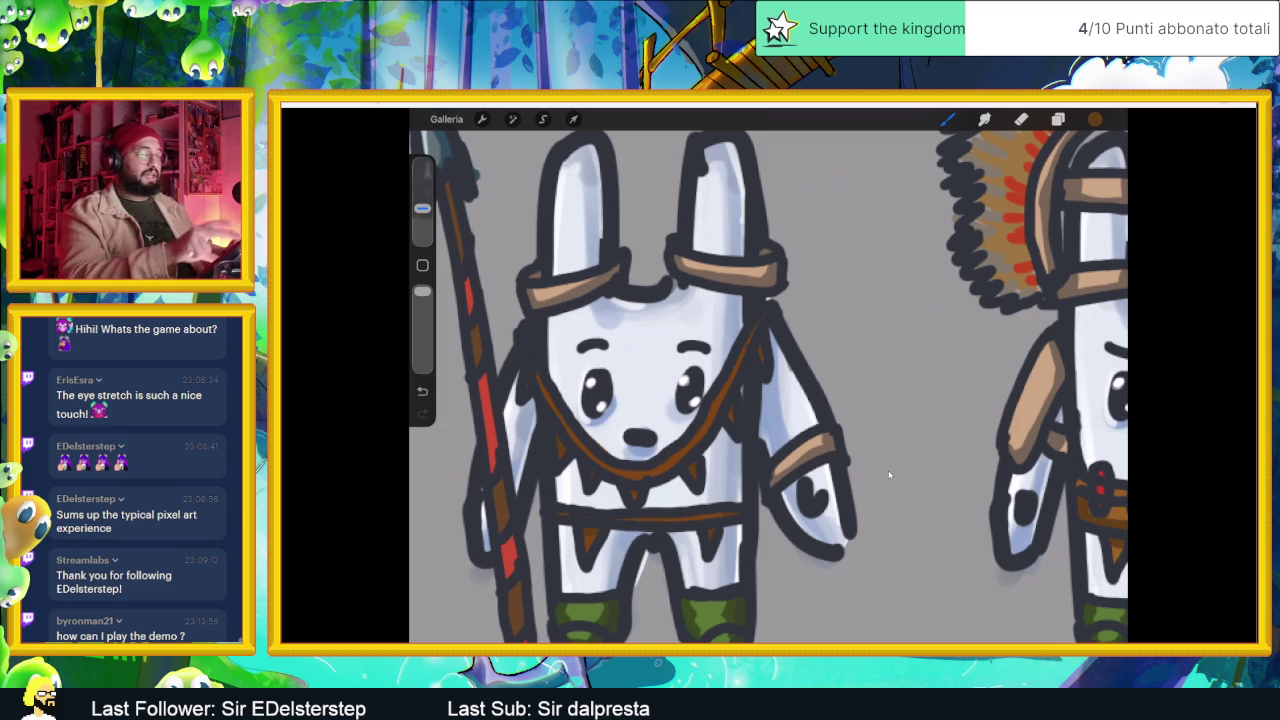
scroll(889, 474, "down", 3)
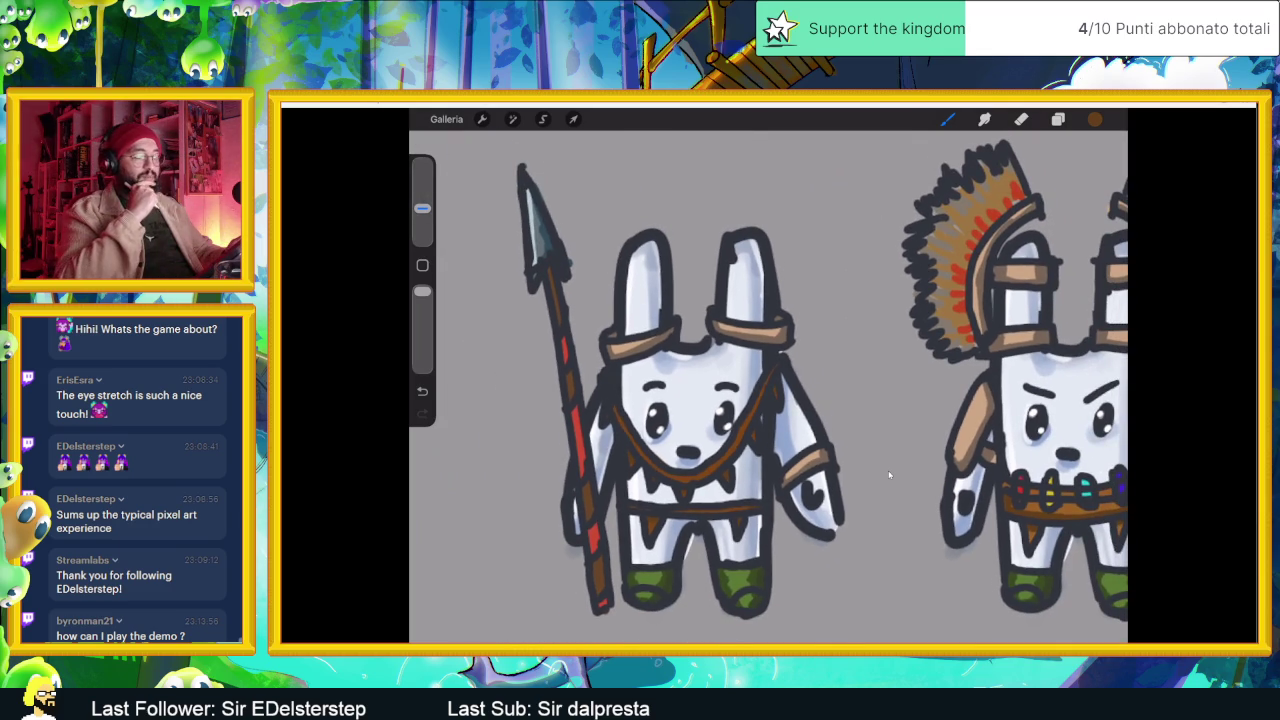
scroll(889, 474, "down", 3)
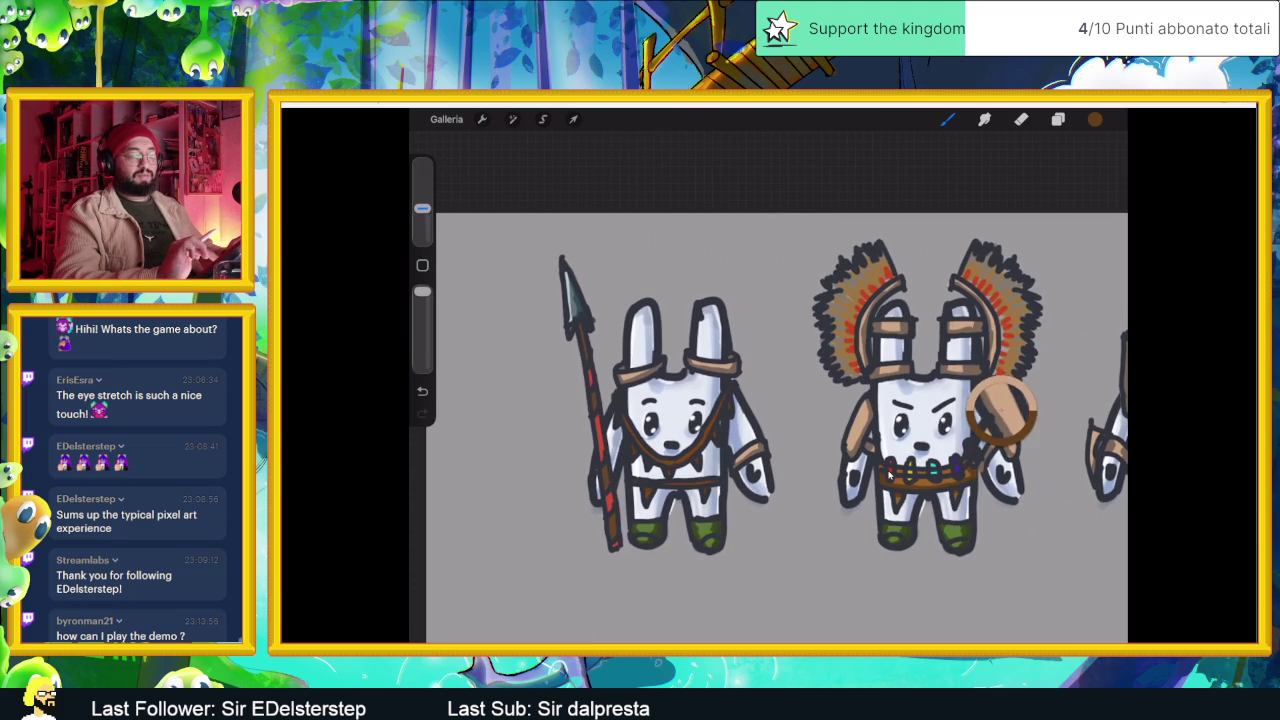
left_click(1095, 119)
left_click_drag(996, 207, 987, 185)
left_click(889, 474)
- Paint a peach highlight stroke down the feathered rabbit's arm and review the result
scroll(889, 474, "up", 5)
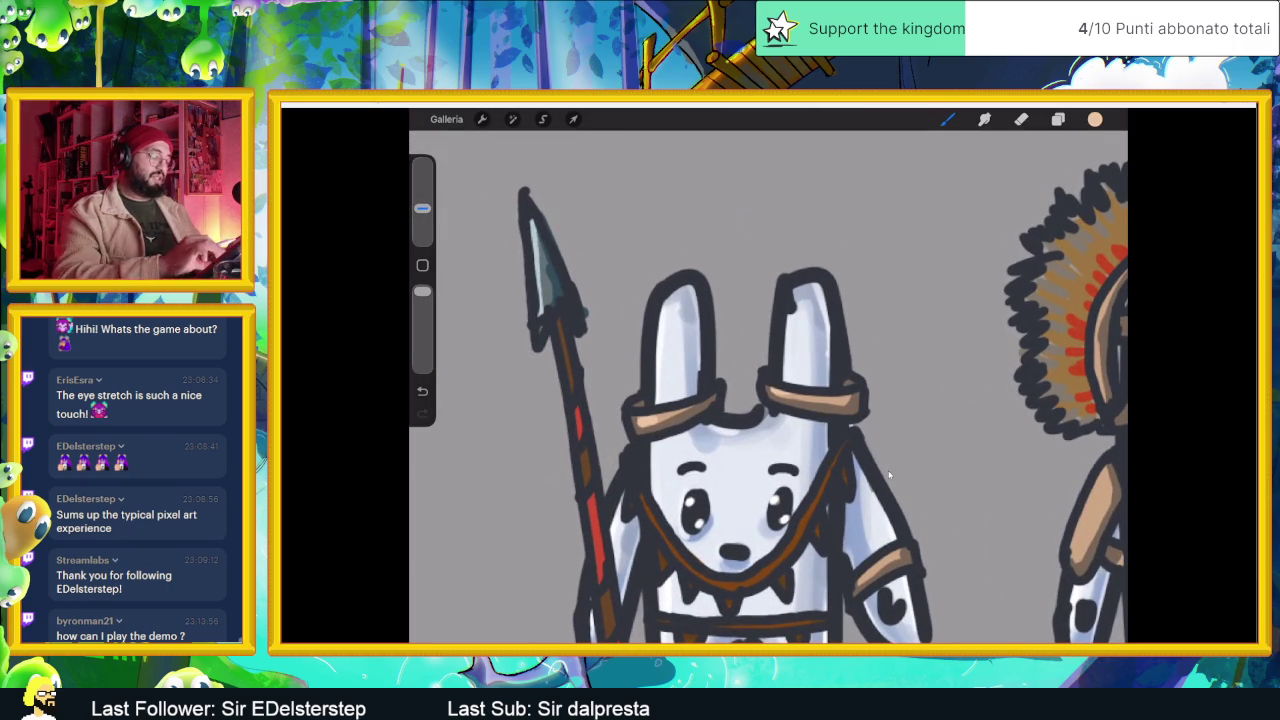
scroll(889, 474, "down", 5)
scroll(889, 474, "up", 2)
scroll(889, 474, "up", 2)
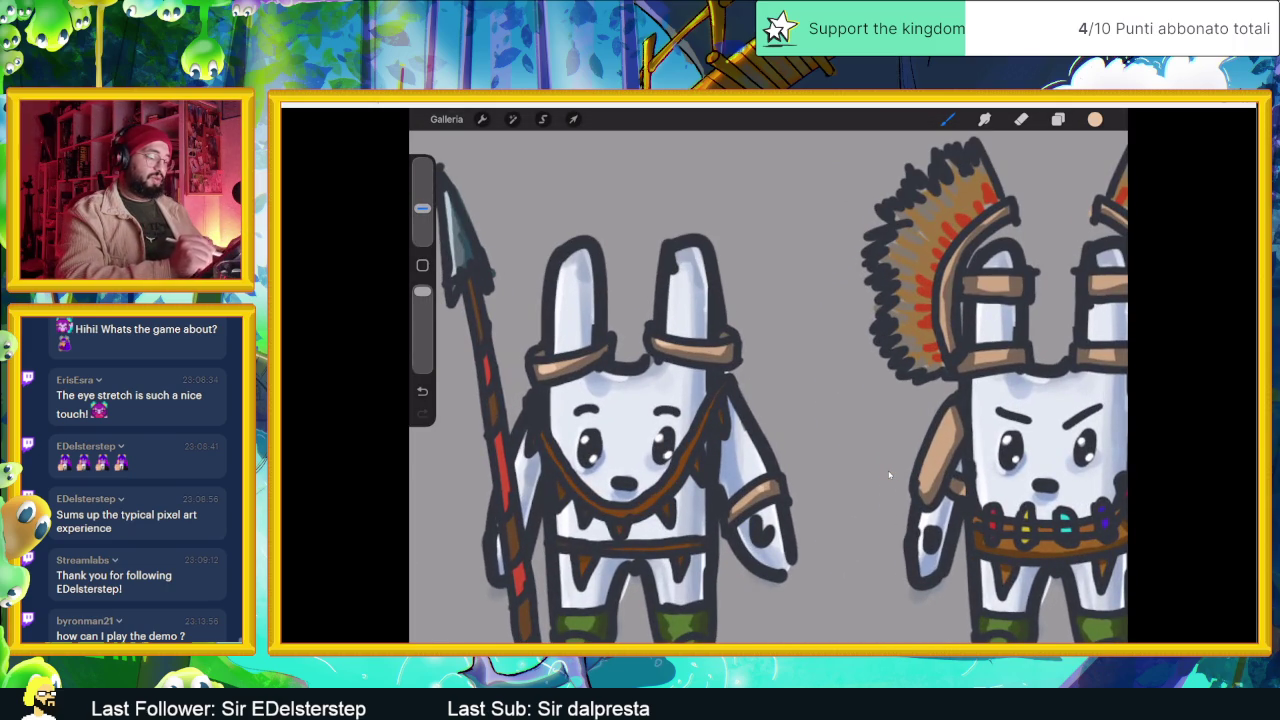
left_click_drag(940, 425, 928, 476)
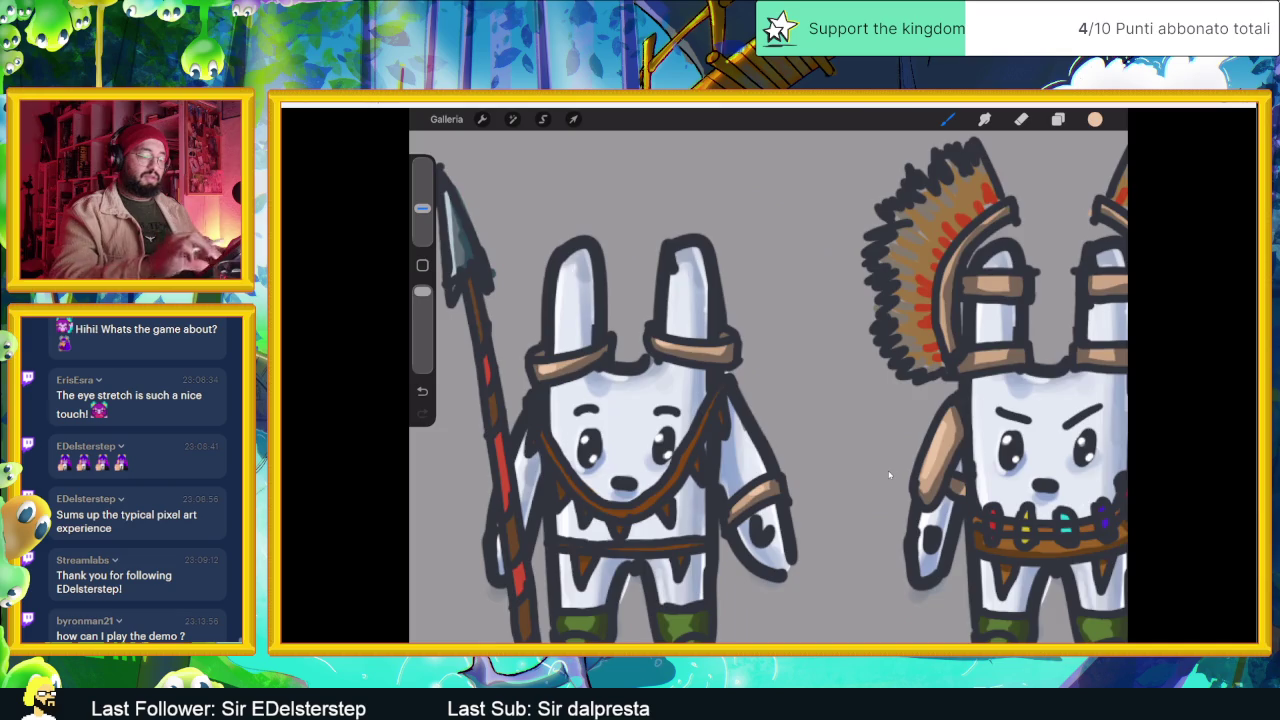
scroll(889, 474, "down", 3)
scroll(889, 474, "up", 2)
scroll(889, 474, "up", 3)
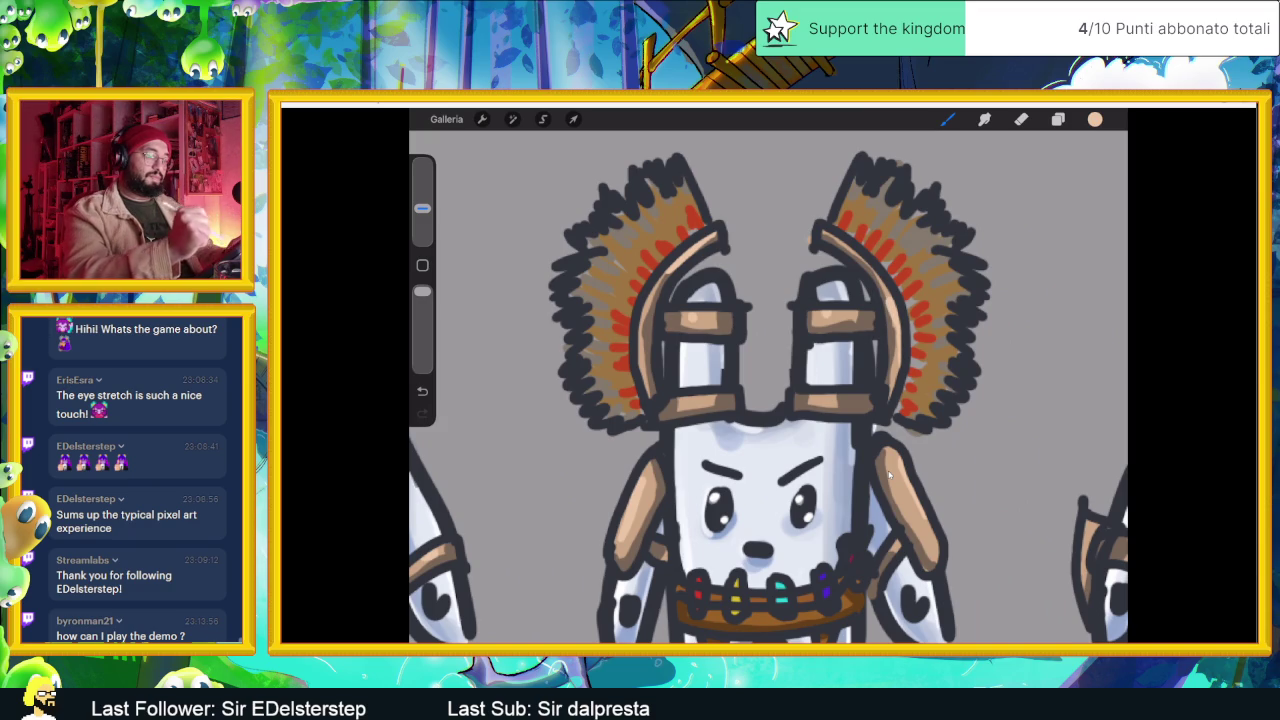
scroll(888, 476, "down", 5)
scroll(888, 476, "up", 5)
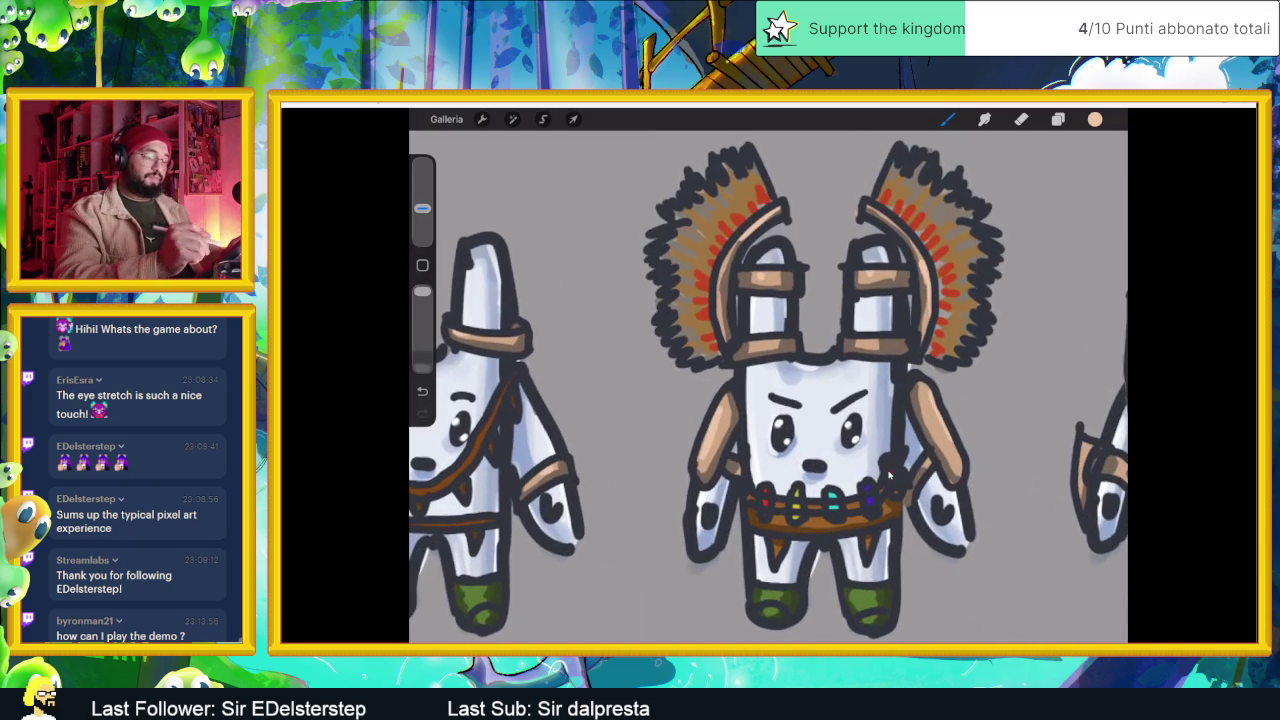
scroll(888, 476, "down", 2)
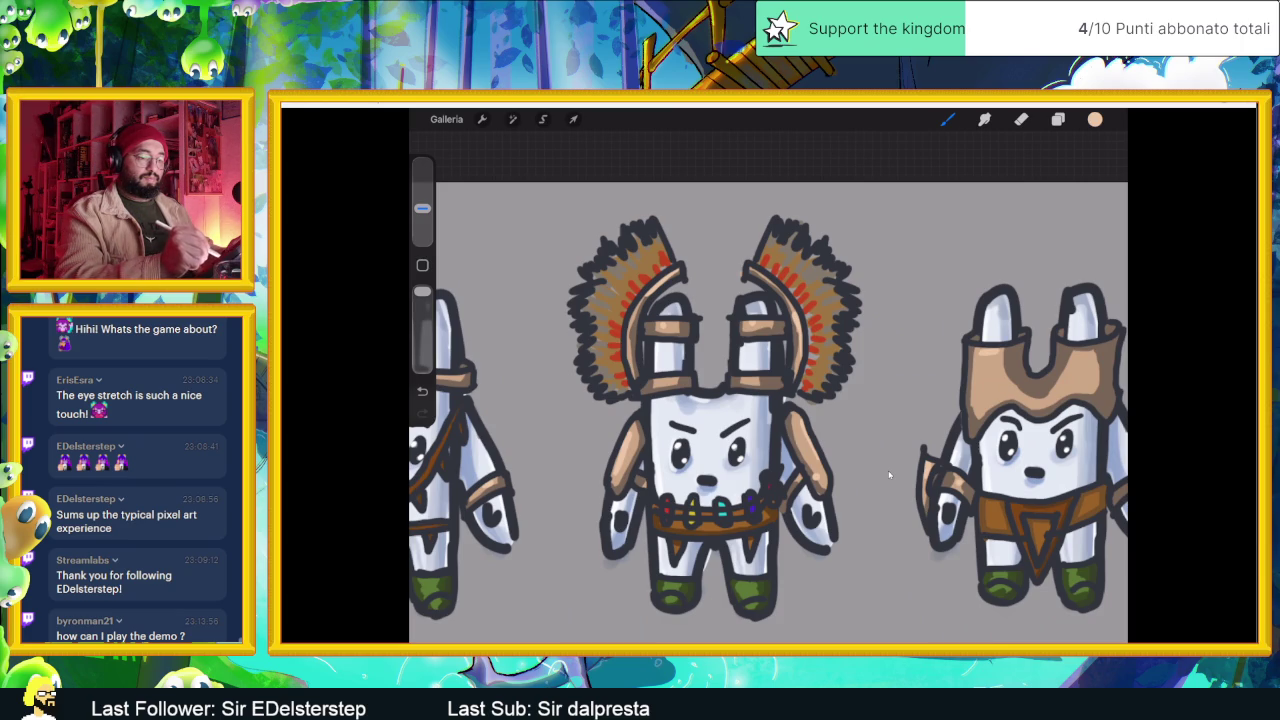
scroll(888, 476, "up", 2)
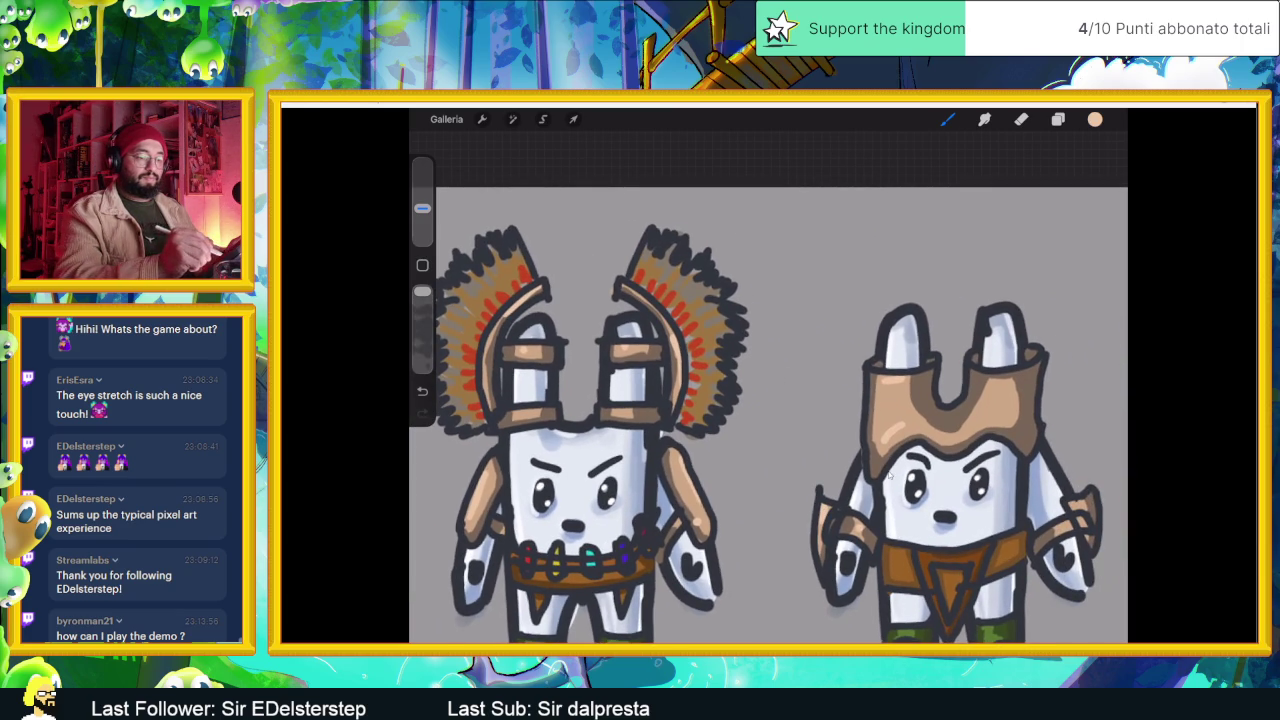
scroll(888, 476, "down", 2)
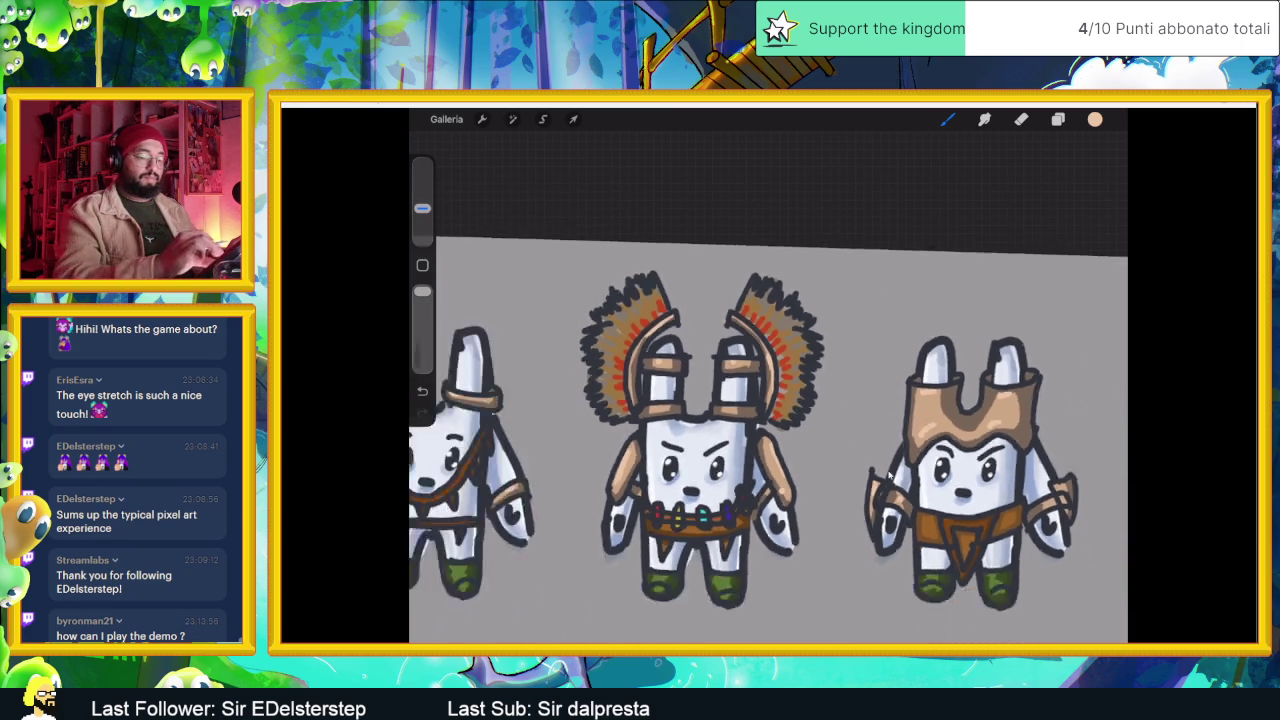
scroll(888, 476, "up", 2)
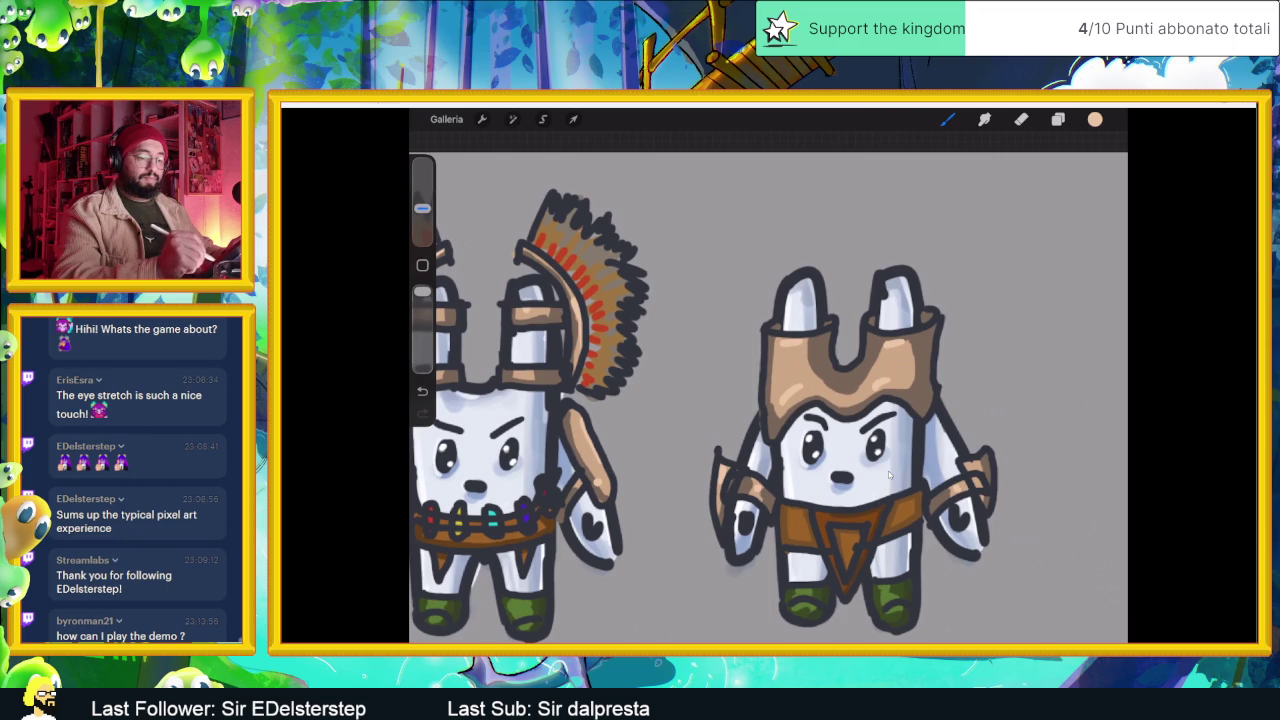
scroll(888, 476, "down", 2)
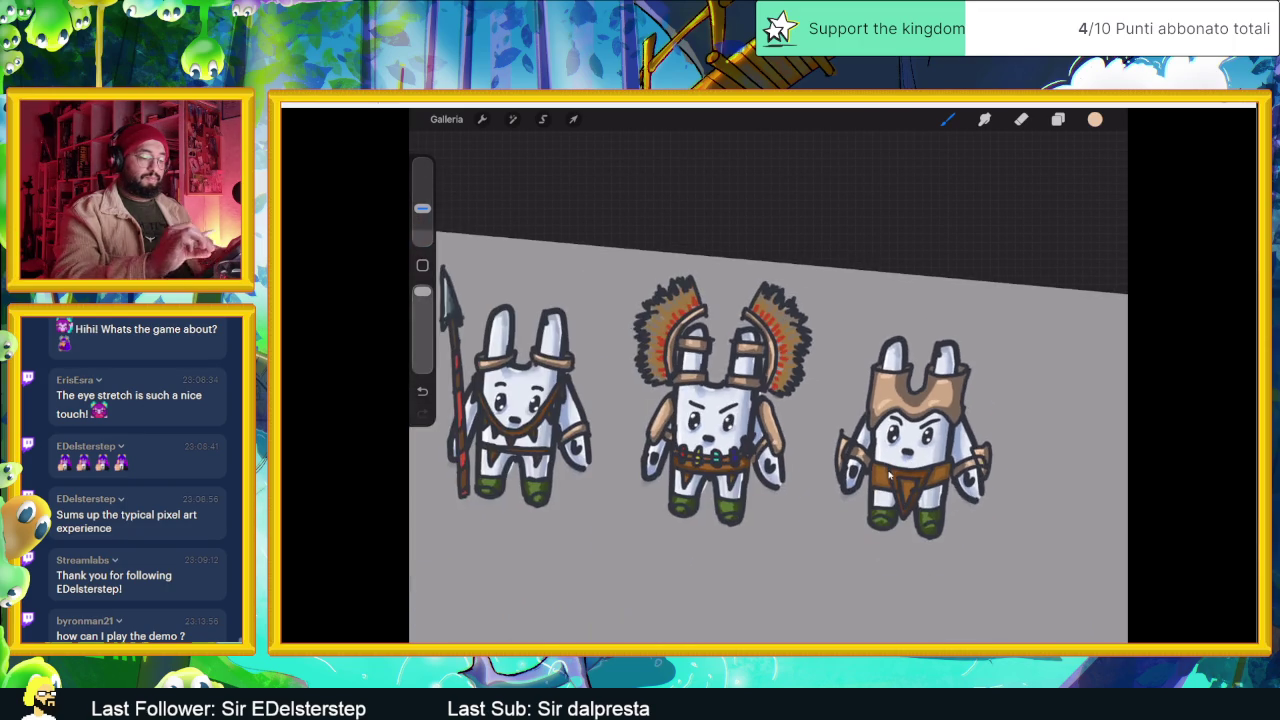
scroll(888, 476, "down", 1)
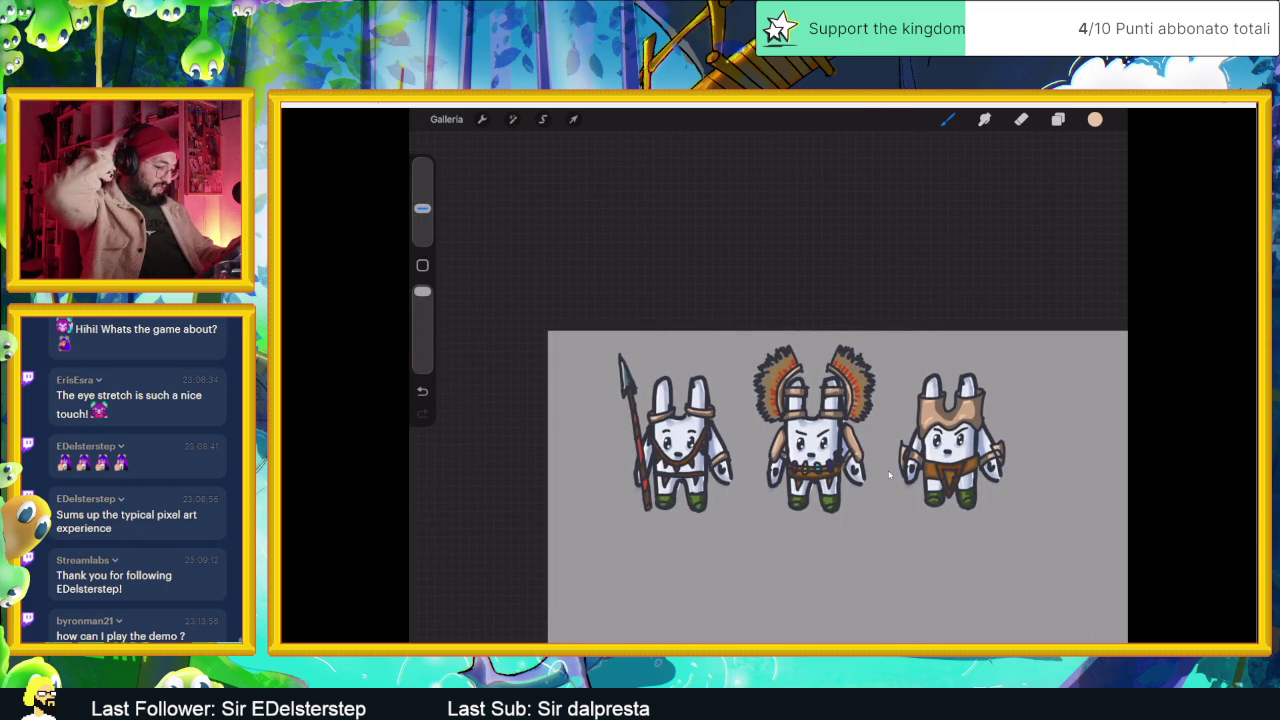
- Set the brush to maximum size, then freehand-select the left rabbit's spear and copy it
left_click_drag(422, 208, 422, 163)
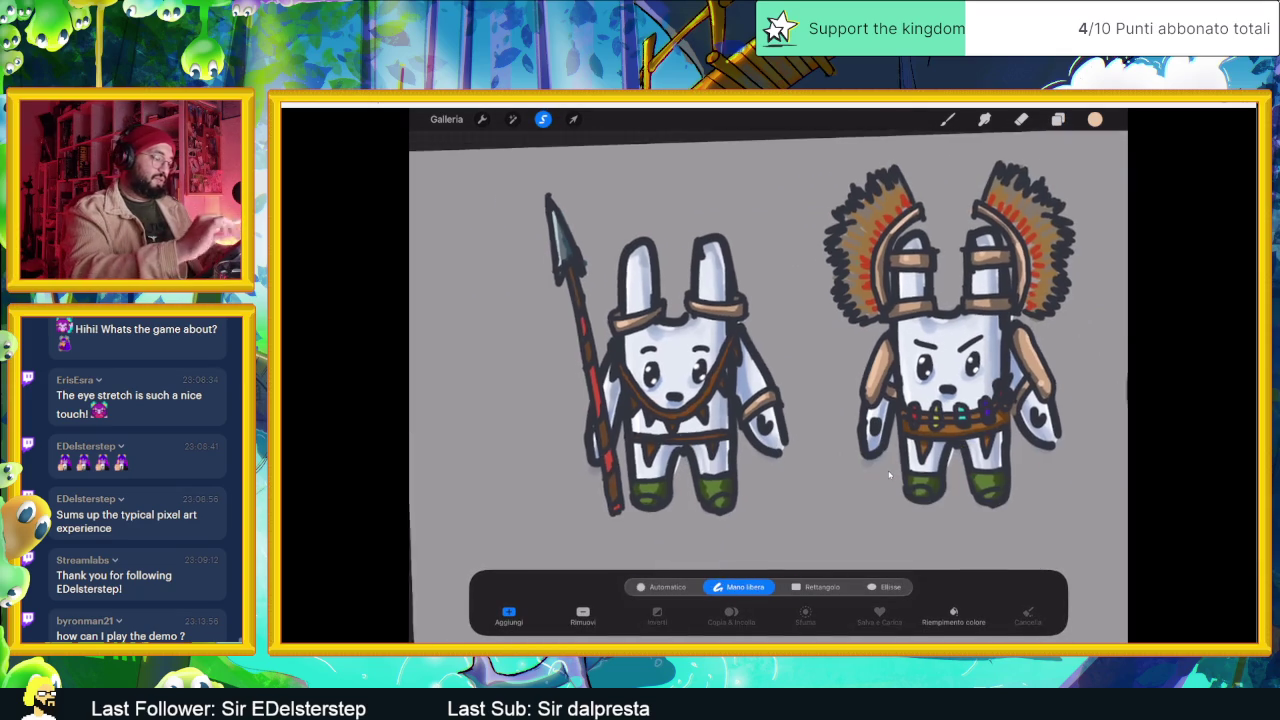
left_click_drag(528, 167, 615, 520)
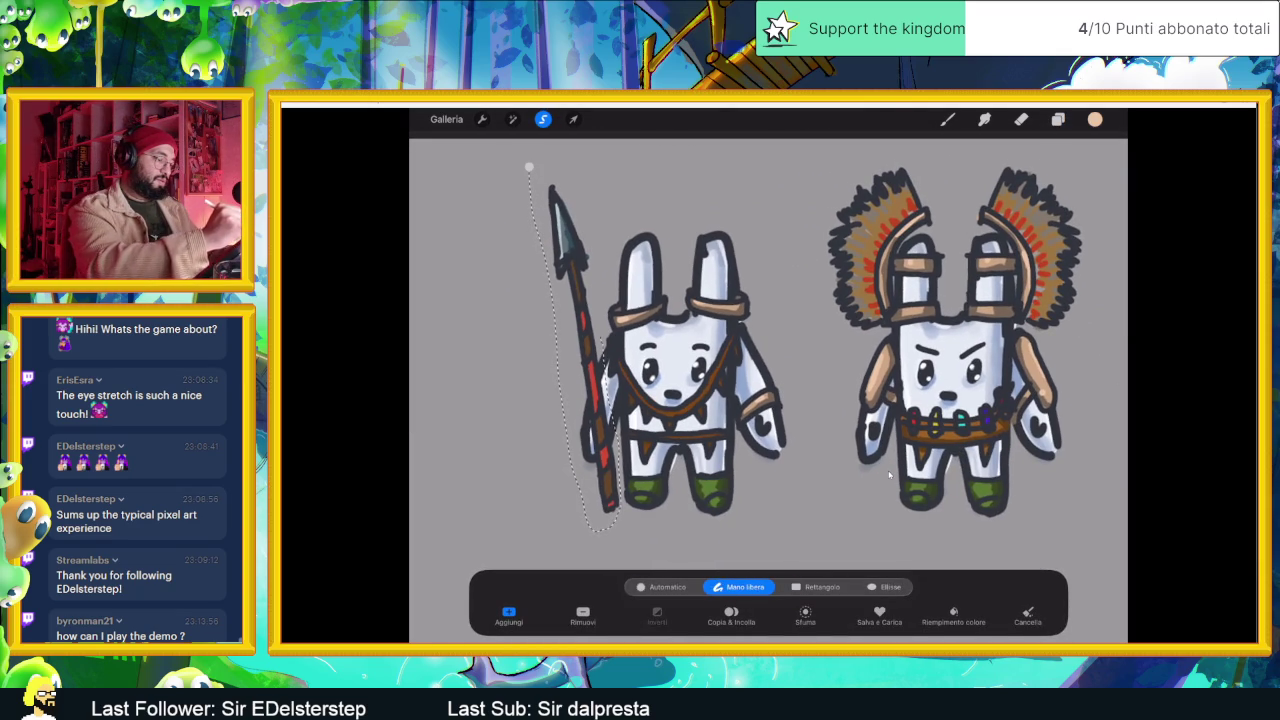
left_click_drag(615, 520, 575, 158)
left_click(528, 167)
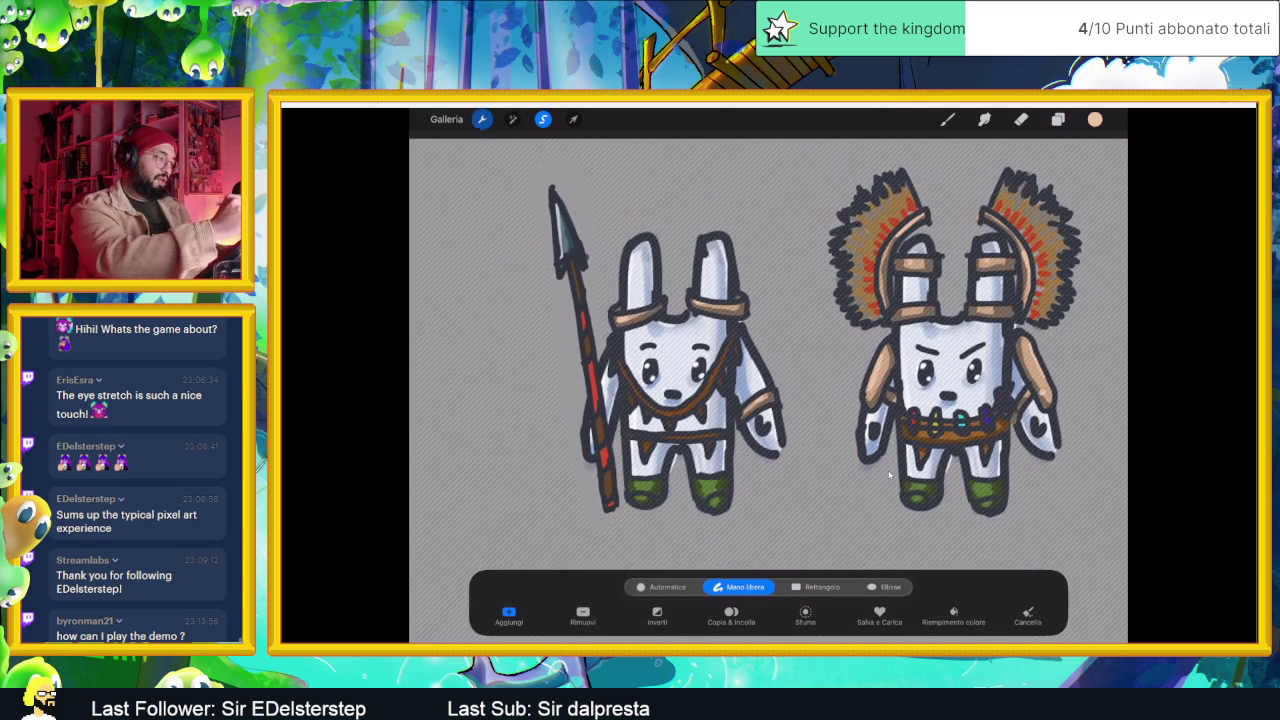
left_click(482, 119)
left_click(441, 347)
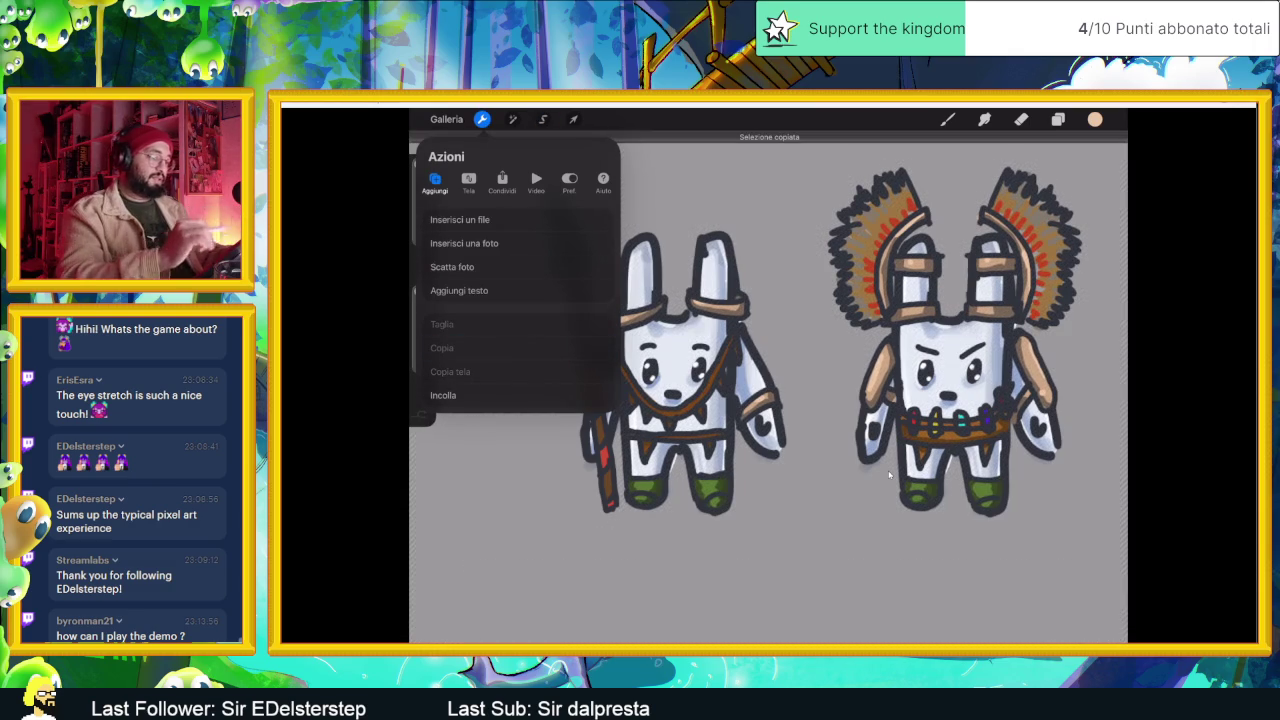